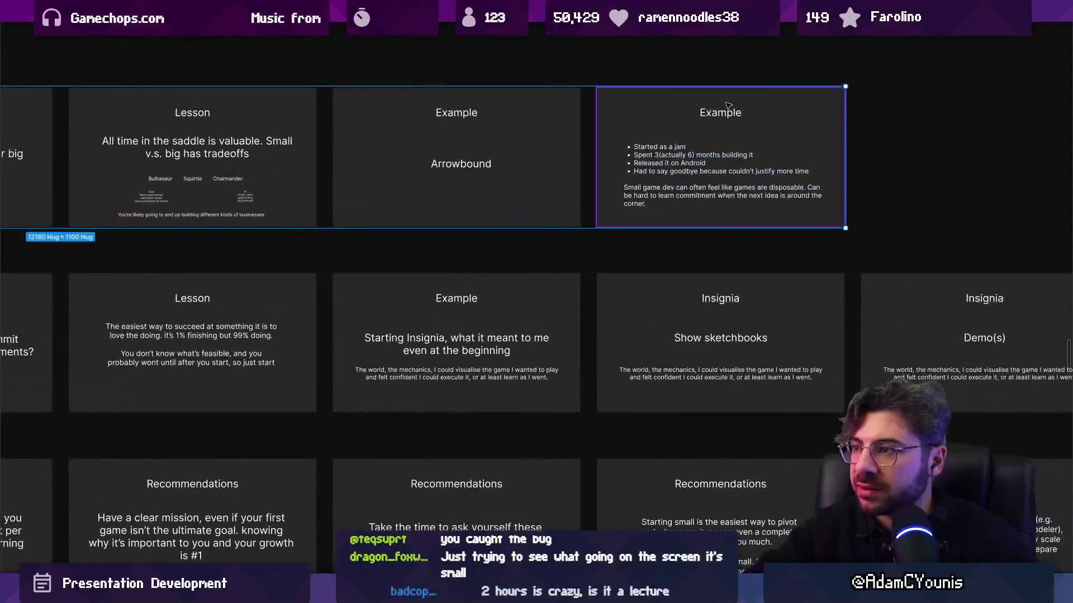
Step: Duplicate the bullet-list Example slide
double_click(720, 113)
scroll(741, 175, "right", 3)
key("Escape")
key("Escape")
key("shift+Tab")
key("Tab")
key("ctrl+d")
scroll(533, 161, "right", 2)
Step: Title the copy 'ReTakeaways' and replace its bullets with the original's closing disposability paragraph
double_click(715, 148)
type("R")
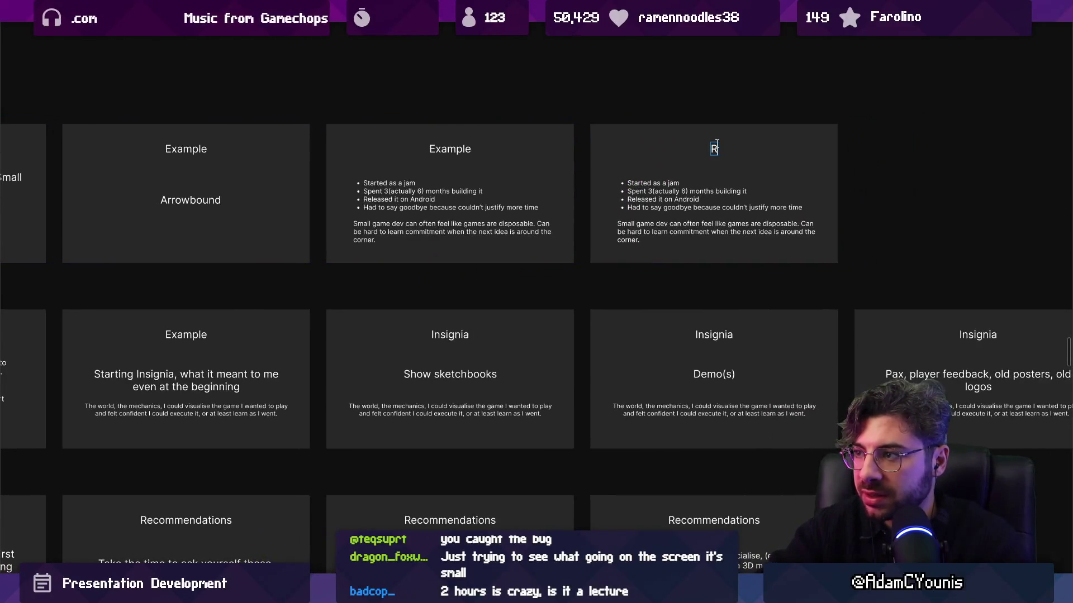
type("eTakeaways")
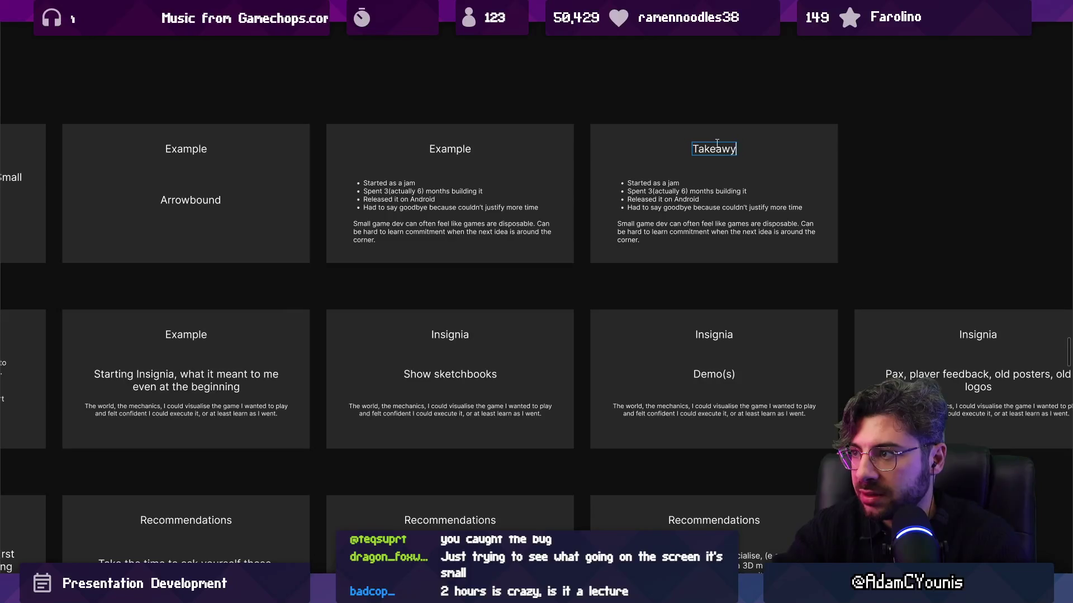
left_click(395, 227)
triple_click(394, 227)
key("ctrl+x")
double_click(721, 217)
key("ctrl+a")
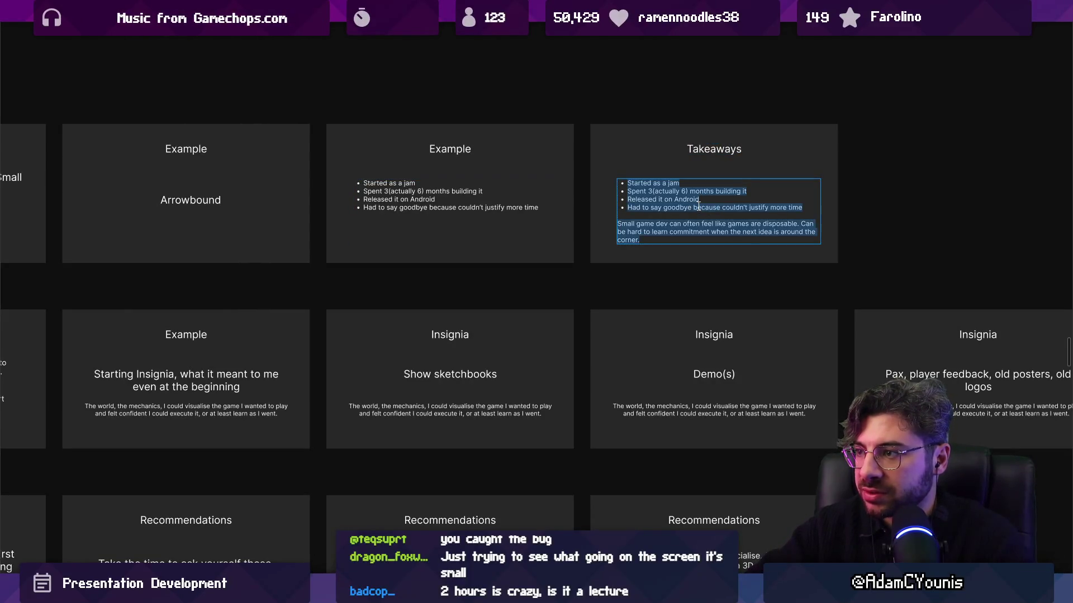
key("ctrl+v")
key("Escape")
Step: Reposition the pasted paragraph and rename the new slide's title to 'Advice'
left_click(589, 208)
left_click_drag(699, 192, 698, 201)
double_click(723, 150)
type("Advice")
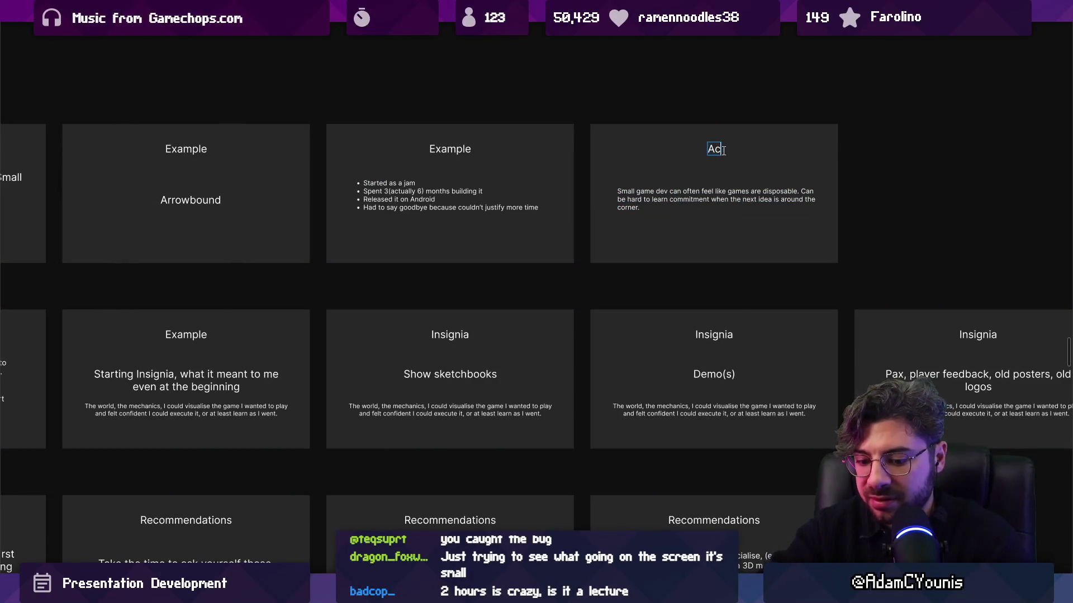
key("Escape")
left_click_drag(409, 259, 616, 259)
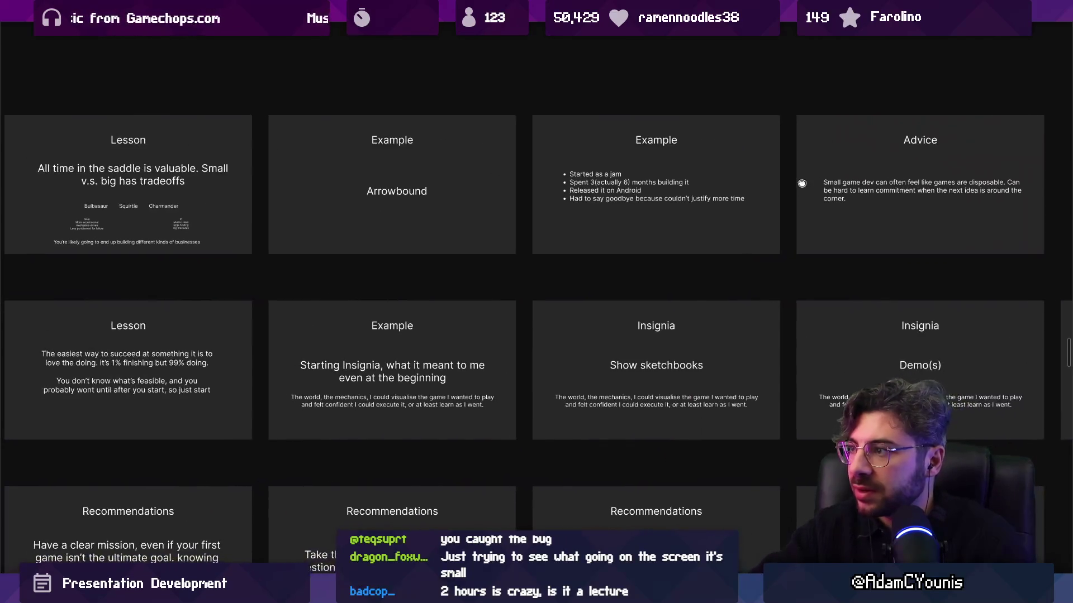
Step: Zoom out until the whole slide grid, including the Starting Insignia Example slide, is visible
left_click_drag(455, 259, 639, 258)
scroll(639, 258, "right", 5)
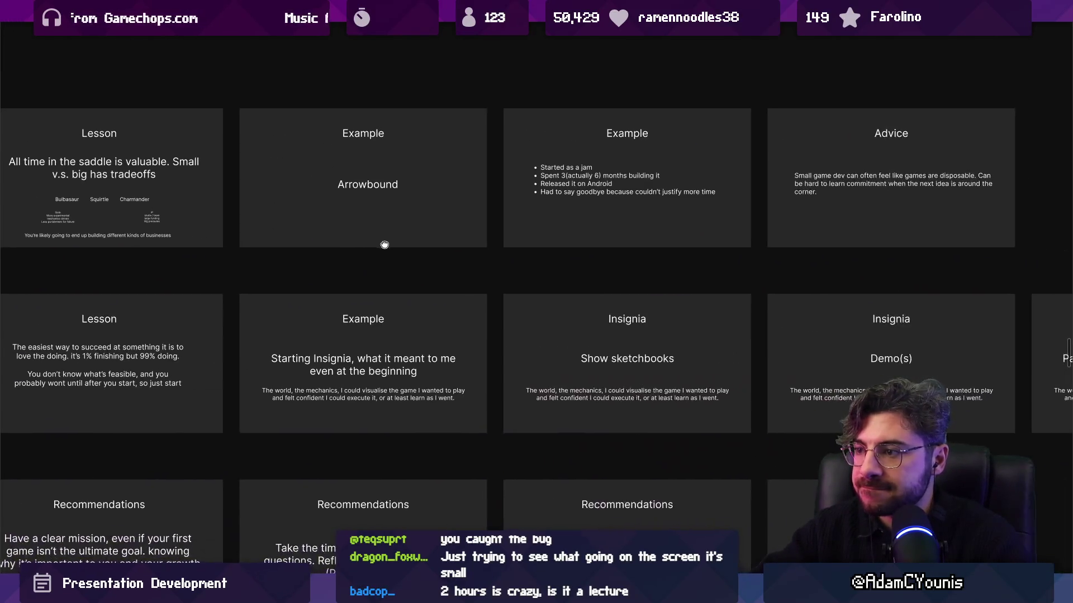
left_click(412, 332)
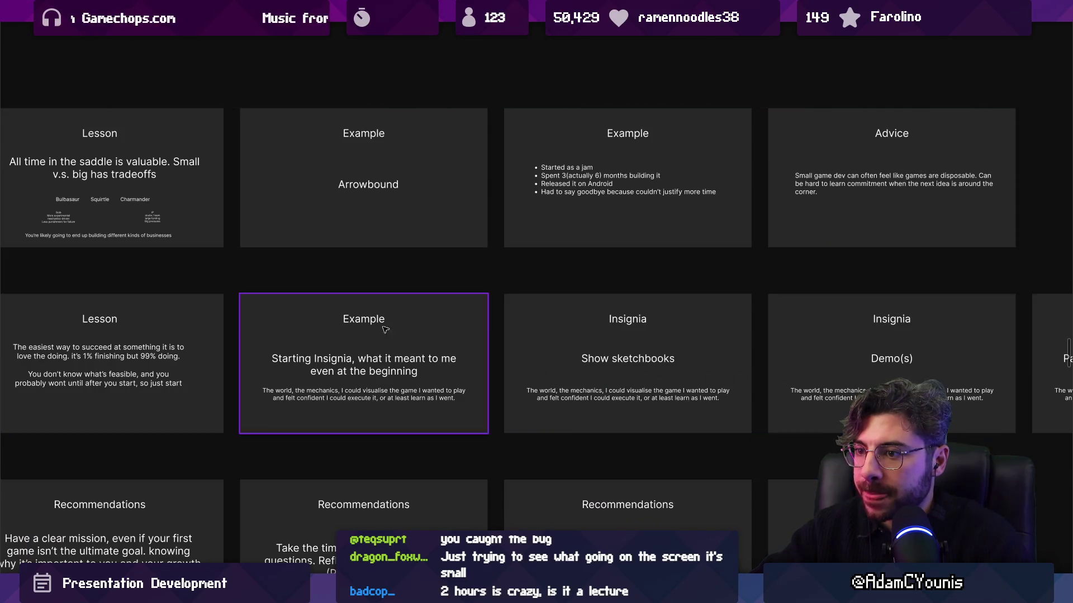
scroll(453, 322, "left", 3)
scroll(456, 323, "down", 5)
mouse_move(455, 323)
left_mouse_down()
mouse_move(330, 300)
mouse_move(717, 301)
left_mouse_up()
scroll(464, 273, "right", 10)
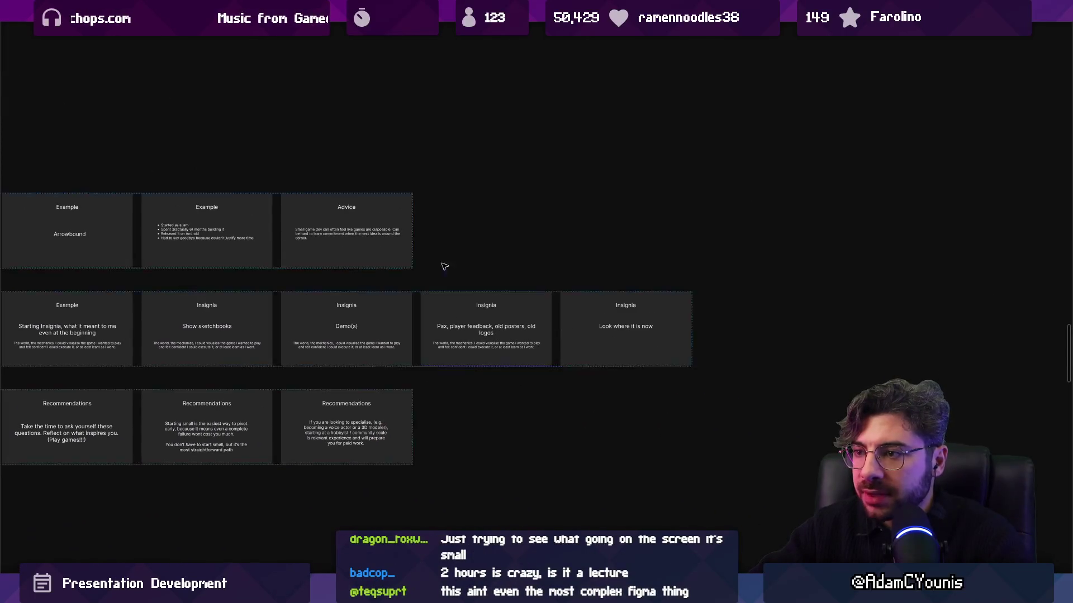
Step: Paste a copy of the Advice slide at the end of the Insignia row and enter its body text
left_click(397, 248)
key("ctrl+c")
left_click(691, 296)
key("ctrl+v")
key("Escape")
left_click(771, 327)
scroll(771, 327, "up", 5)
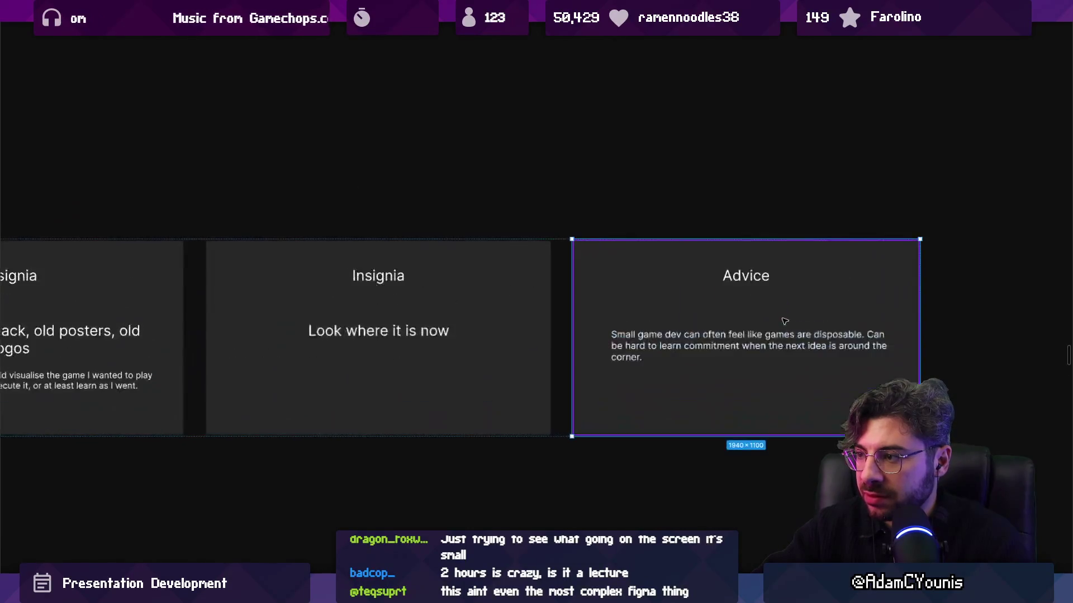
double_click(744, 334)
Step: Write that big games are always hypothetically incredible if you put the right amount of time into them
type("Big")
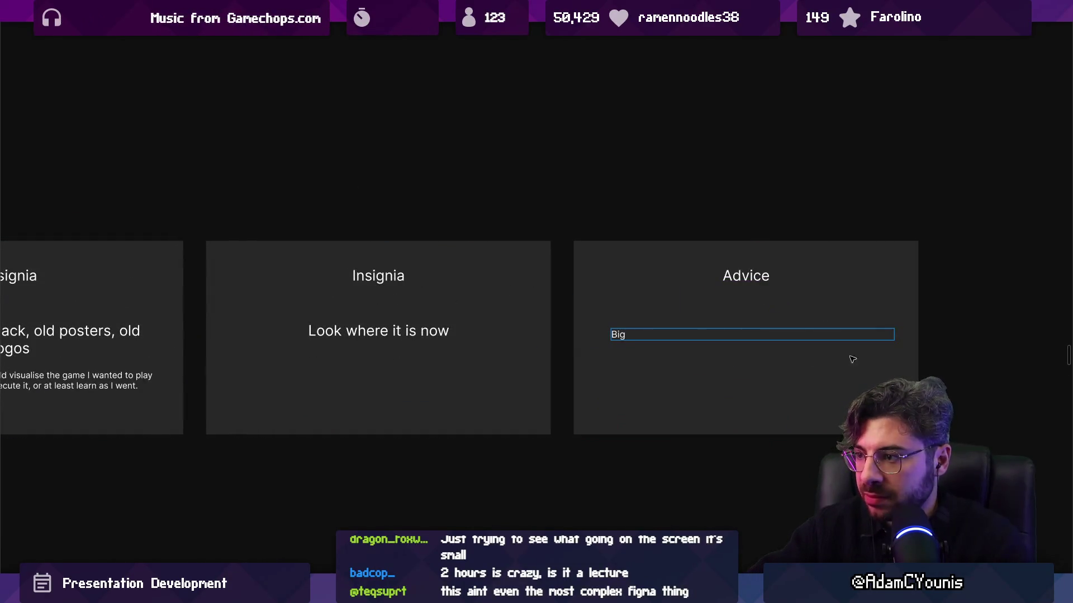
scroll(703, 355, "up", 3)
type(" game")
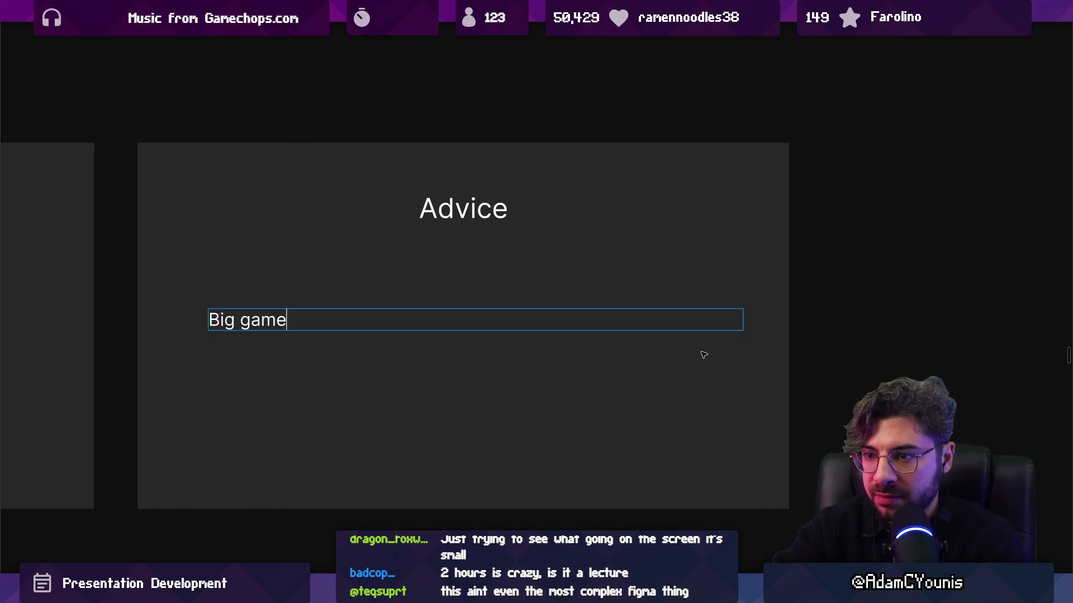
type("s are always h")
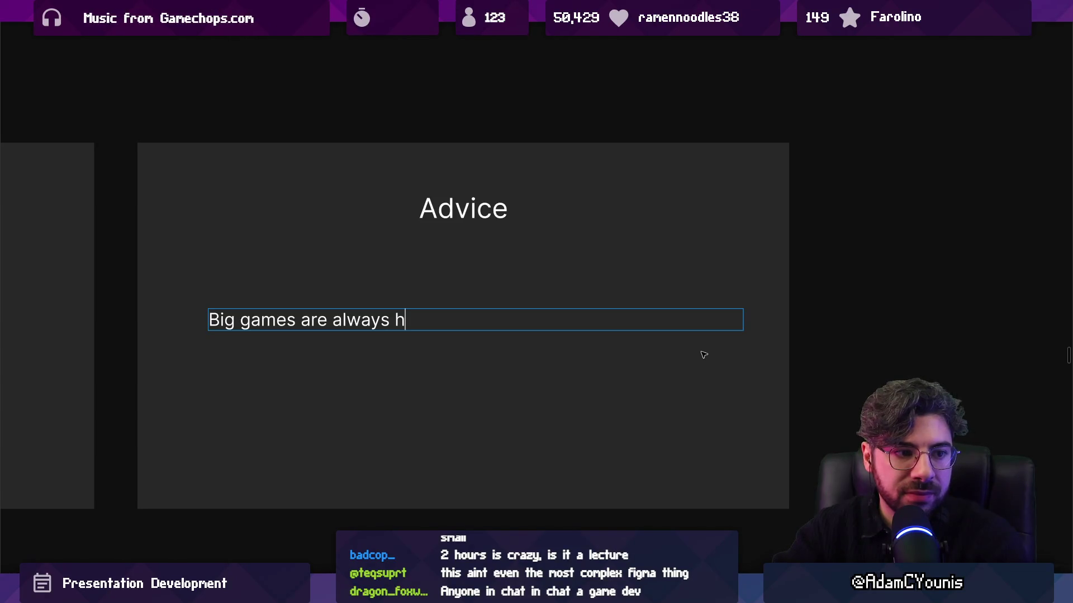
type("ypothetically")
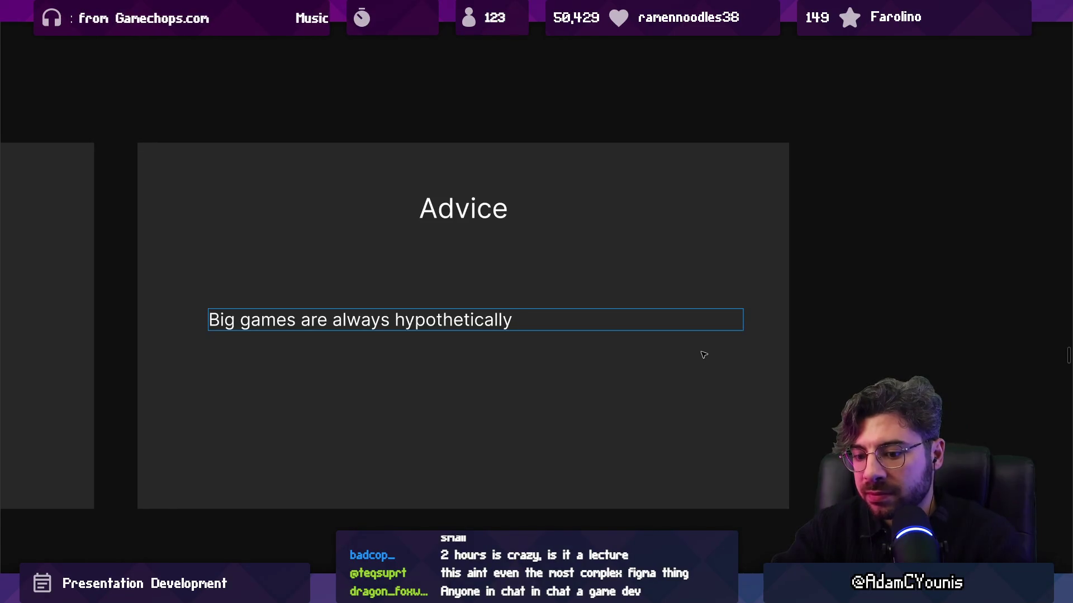
type(" incredible if ")
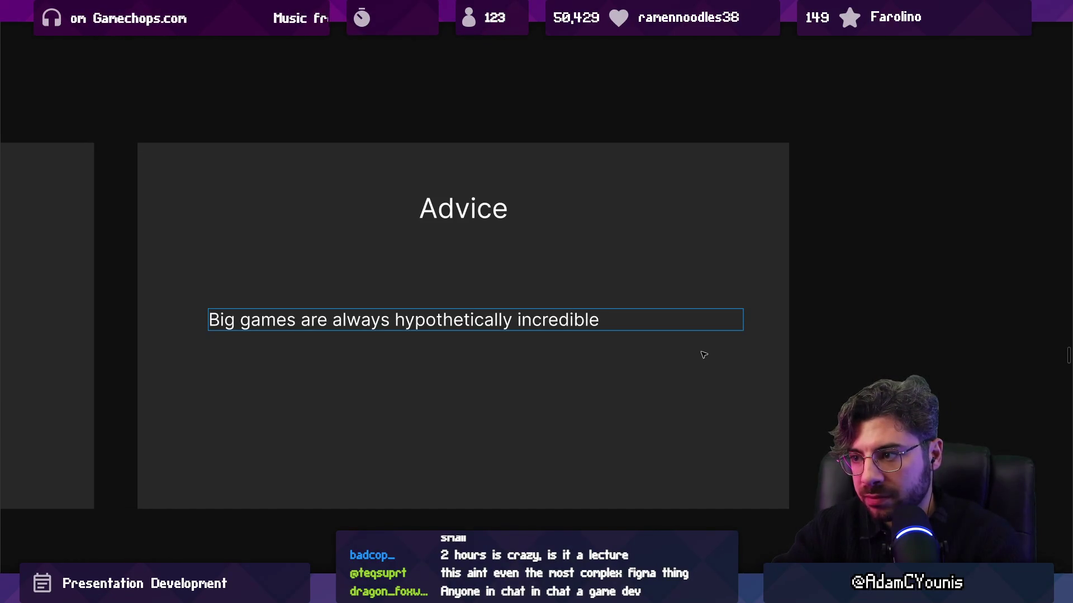
type("you put the ")
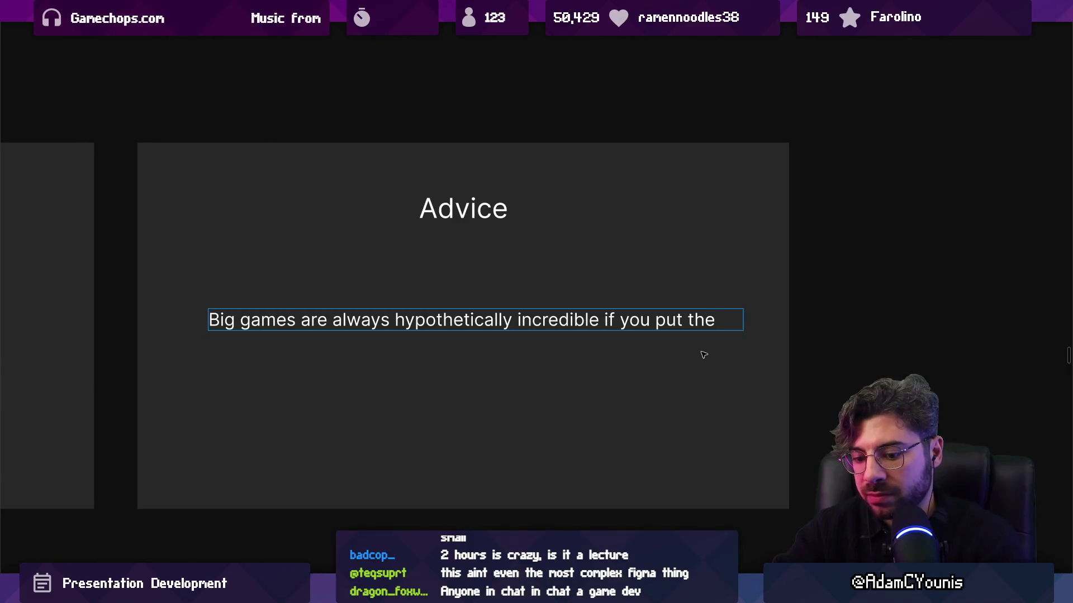
type("right amount ofg time")
key("BackSpace")
key("BackSpace")
key("BackSpace")
type("time into them")
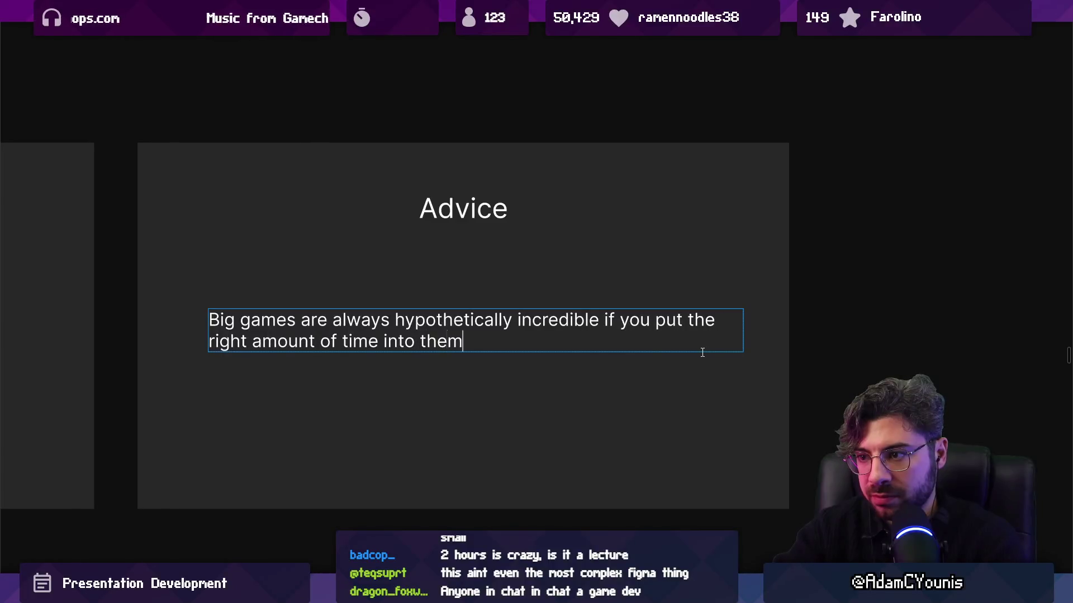
type(". The ")
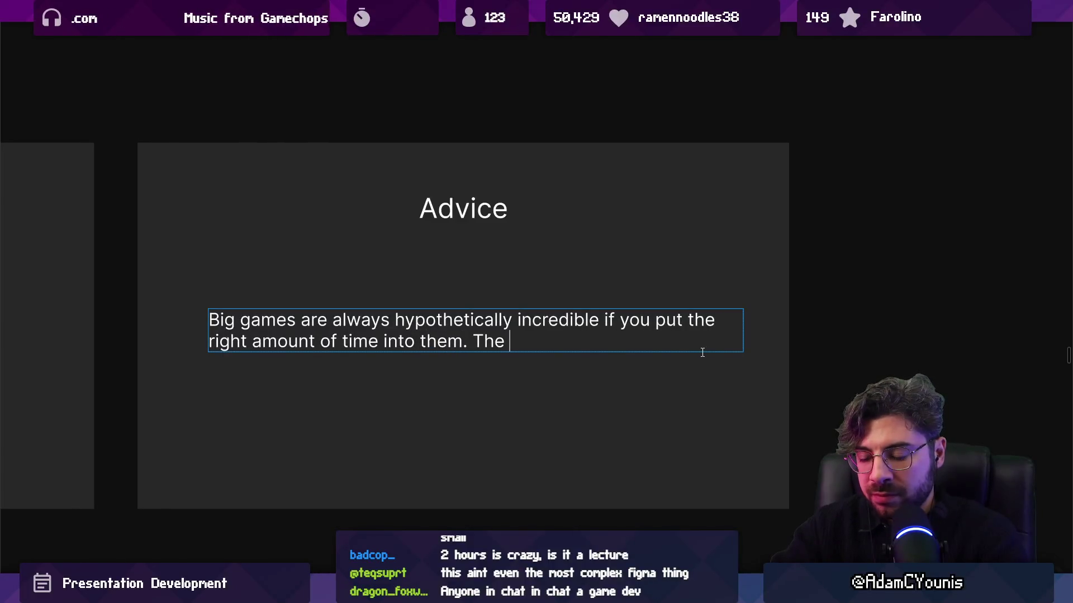
type("ROI que")
type("stino i")
key("BackSpace")
type("is the harder")
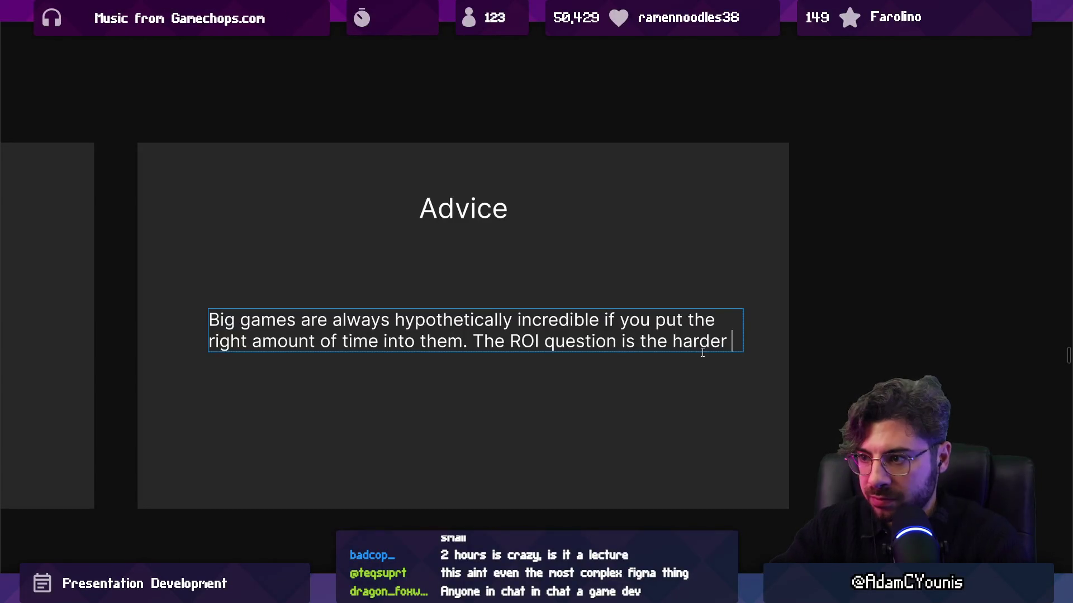
Step: Replace the ROI phrase with a question about spending the time to get the ROI you want
key("ctrl+shift+Left")
key("ctrl+shift+Left")
key("ctrl+shift+Left")
type("Cn ")
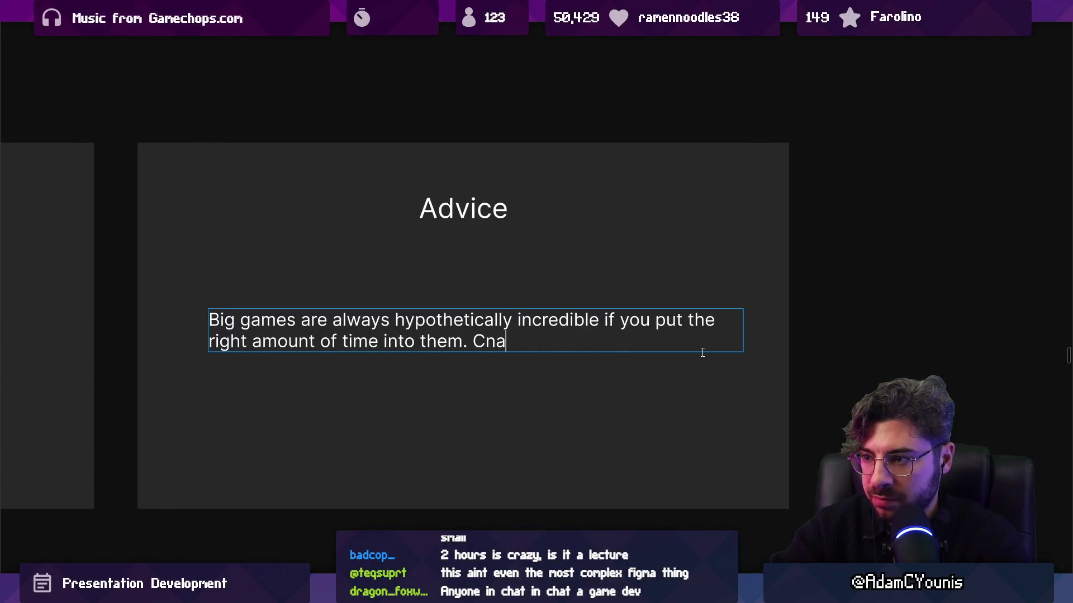
type("you justify")
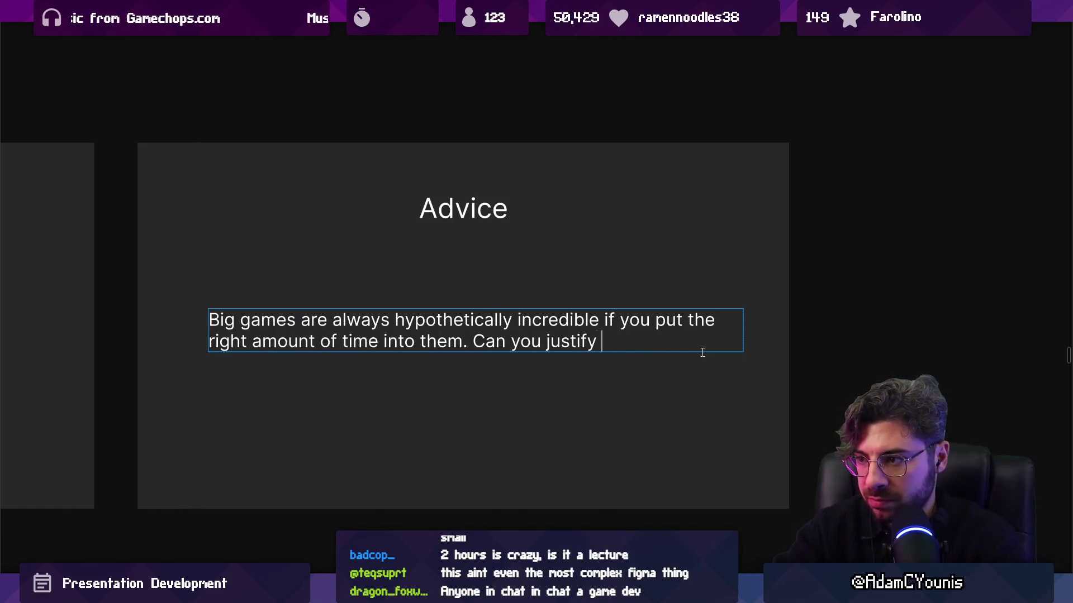
type("spending the time ")
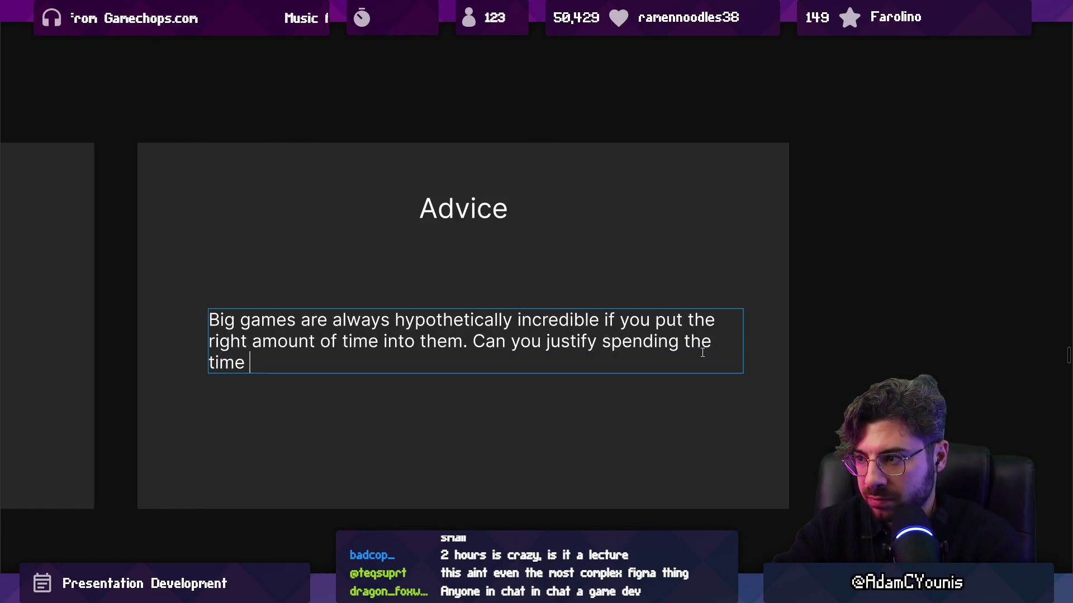
type("to get the ROI ")
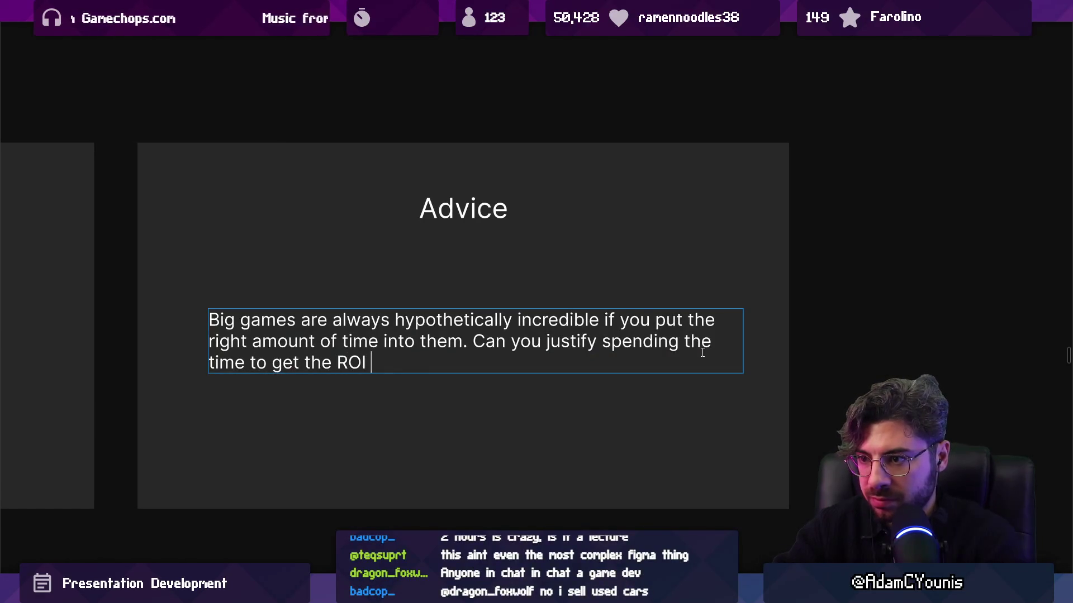
type("that youy w")
key("BackSpace")
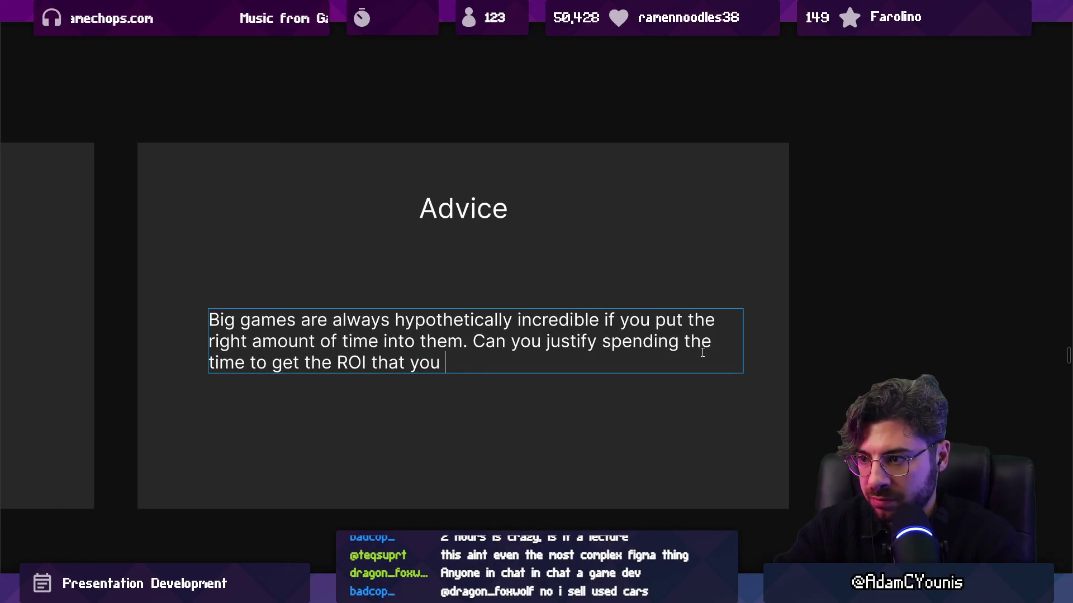
type("wa")
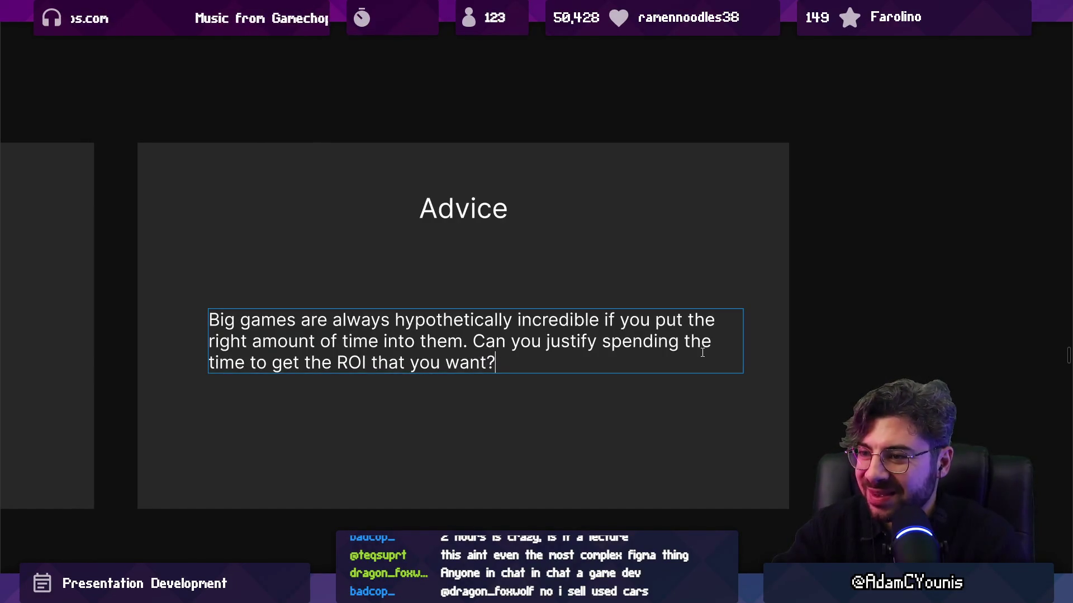
key("Up")
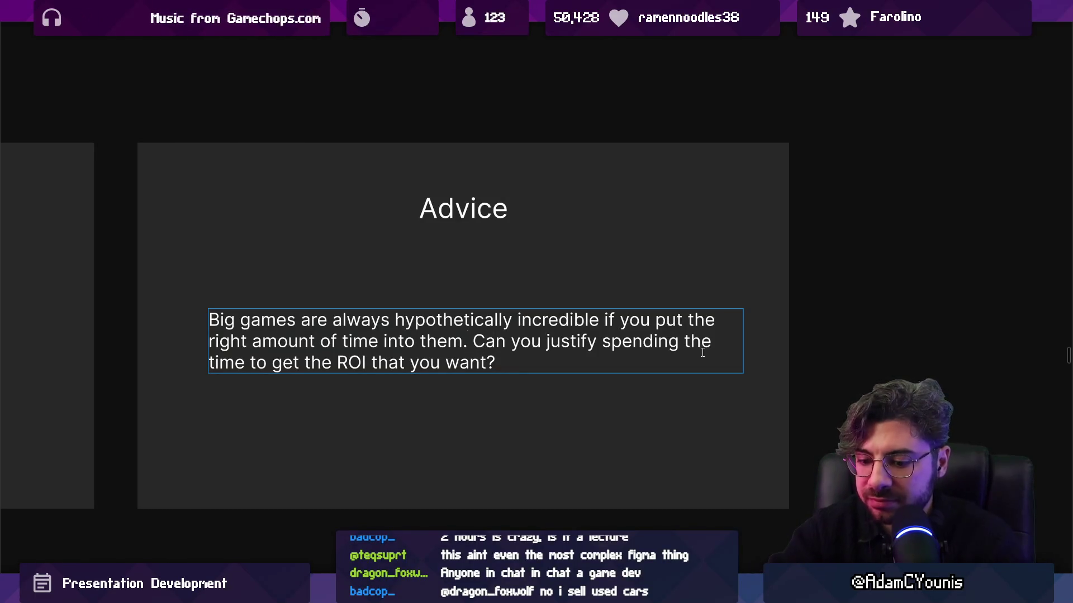
Step: Add 'Execution ends up more valuable than the idea', prefixed with 'for story / IP driven ideas'
type("Execution ")
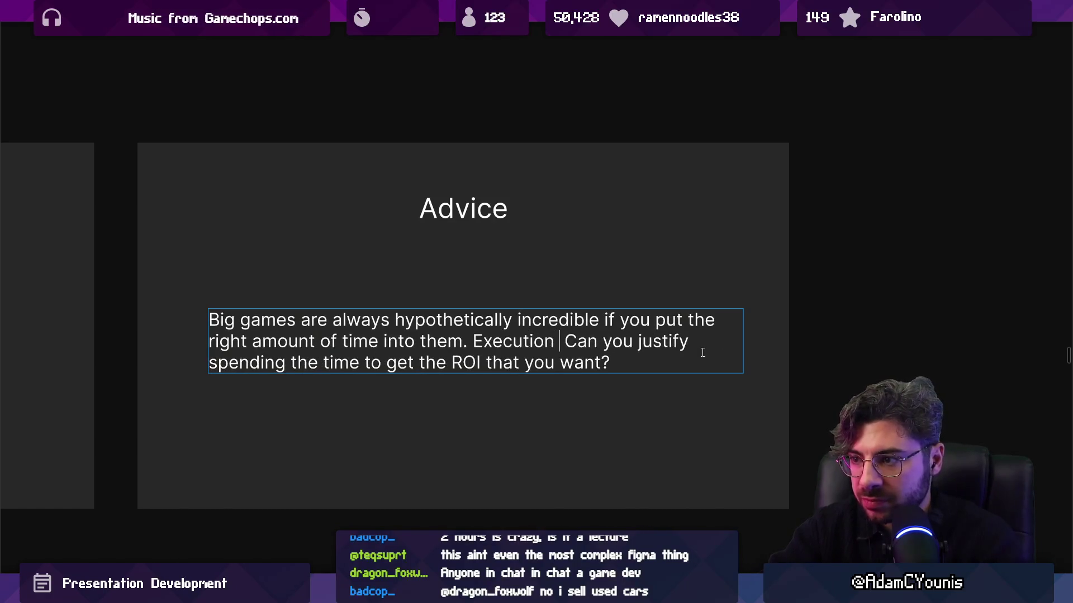
type("ends up more valu")
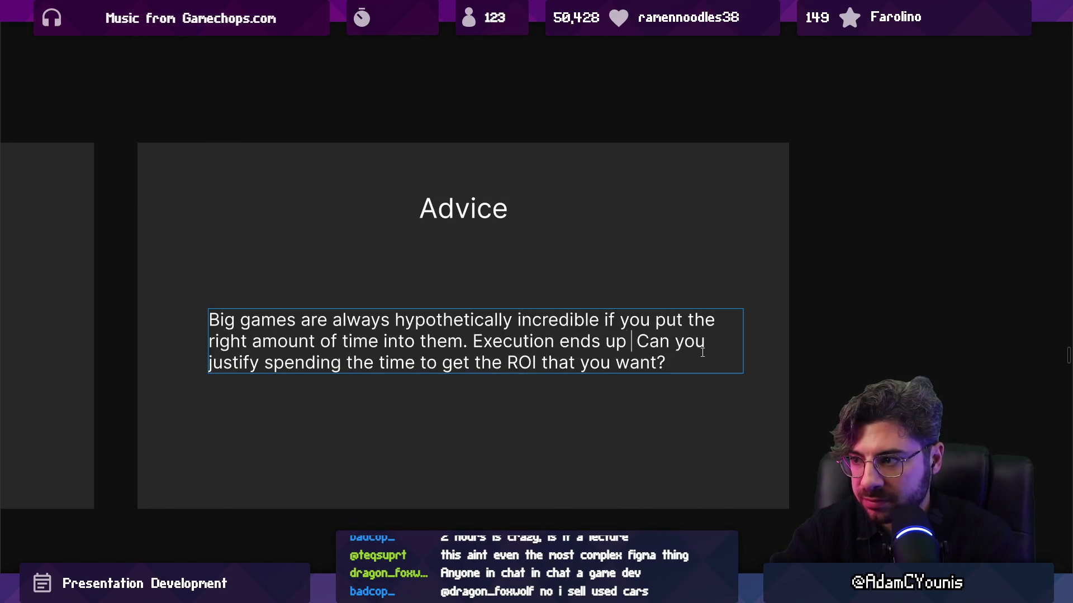
type("able than the idea")
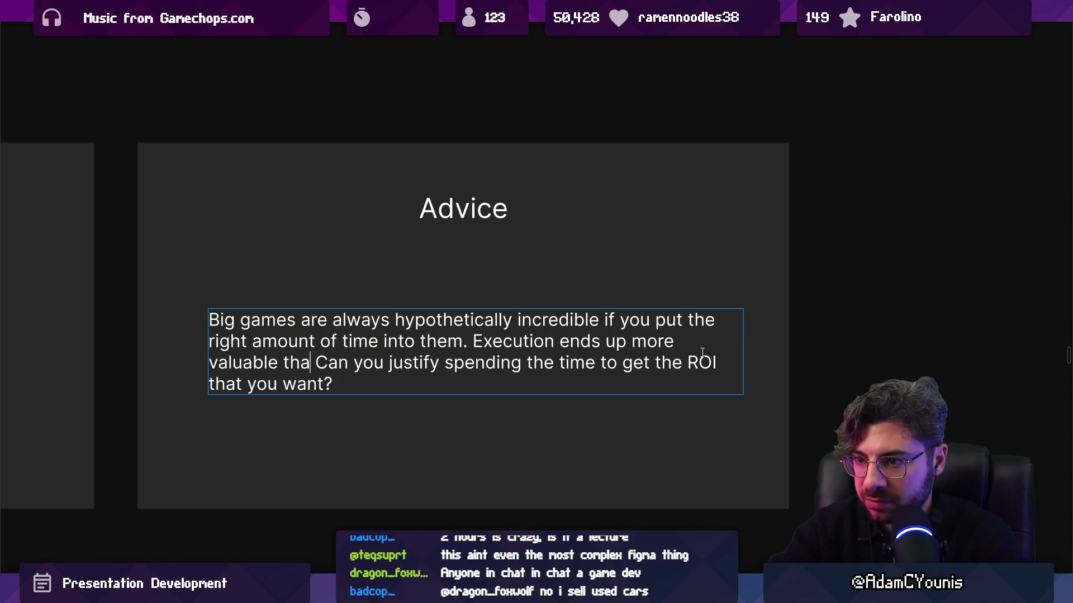
key("Up")
key("ctrl+Right")
key("ctrl+Right")
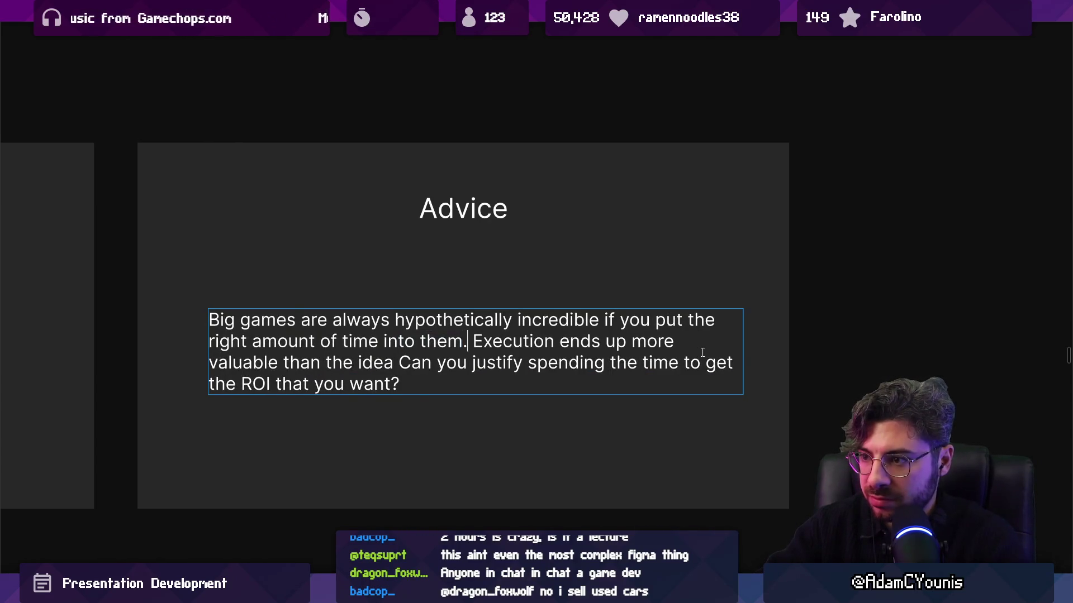
type("for IP")
type("-centreic")
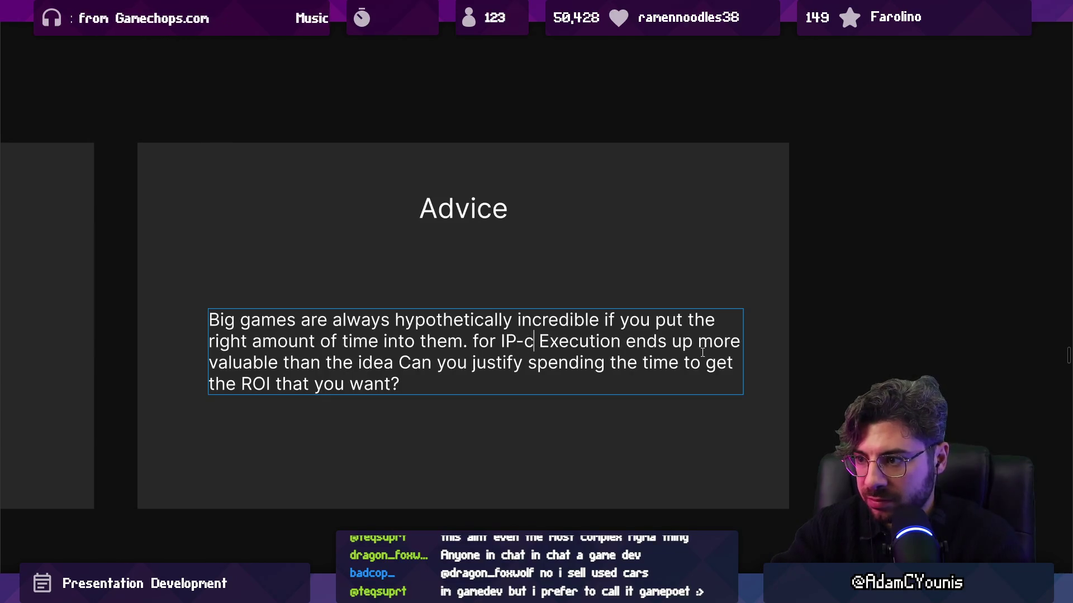
key("BackSpace")
key("BackSpace")
key("BackSpace")
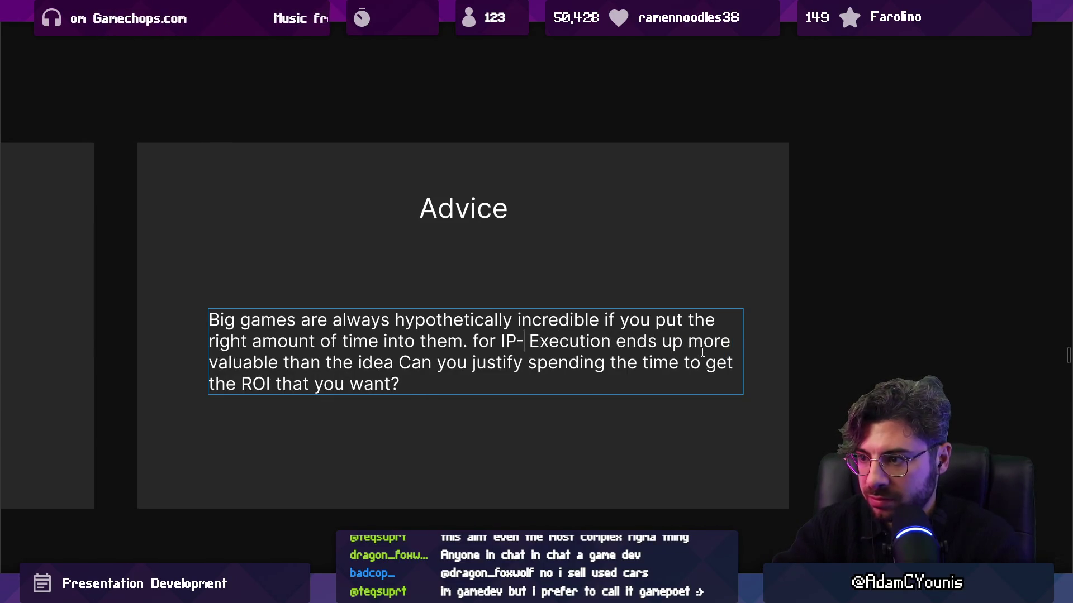
type("story / ")
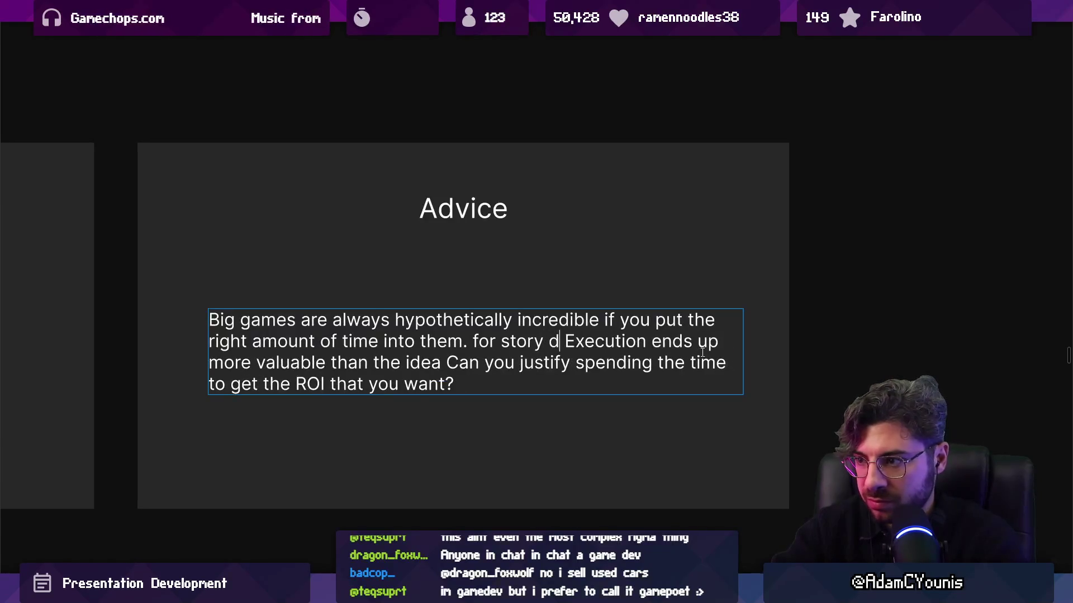
type("IP driven ideas")
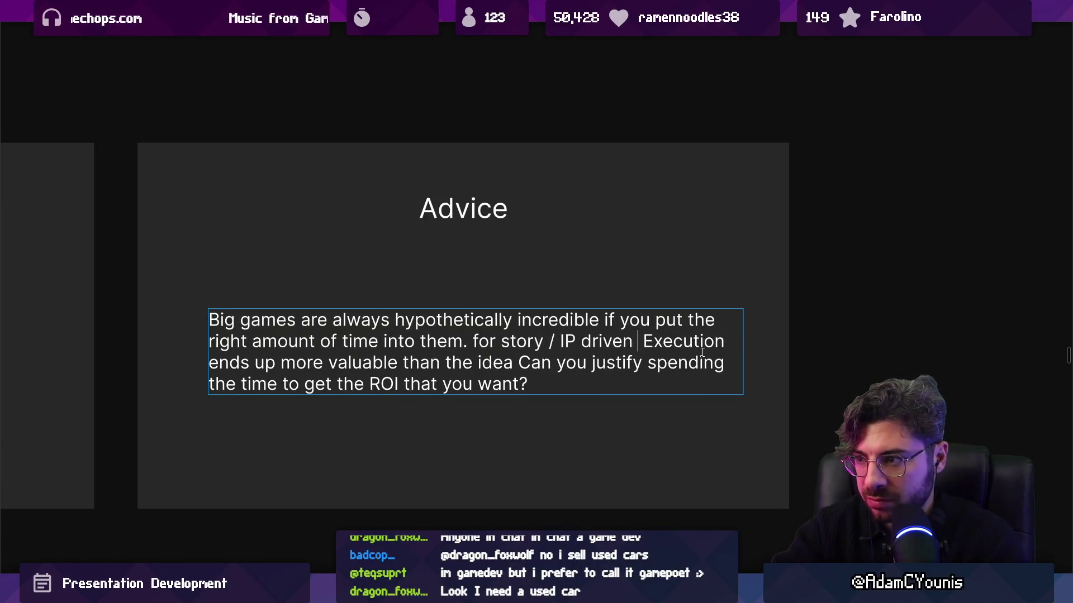
Step: Change the qualifier to 'for content heavy games' and lowercase 'execution'
key("ctrl+shift+Left")
key("ctrl+shift+Left")
key("ctrl+shift+Left")
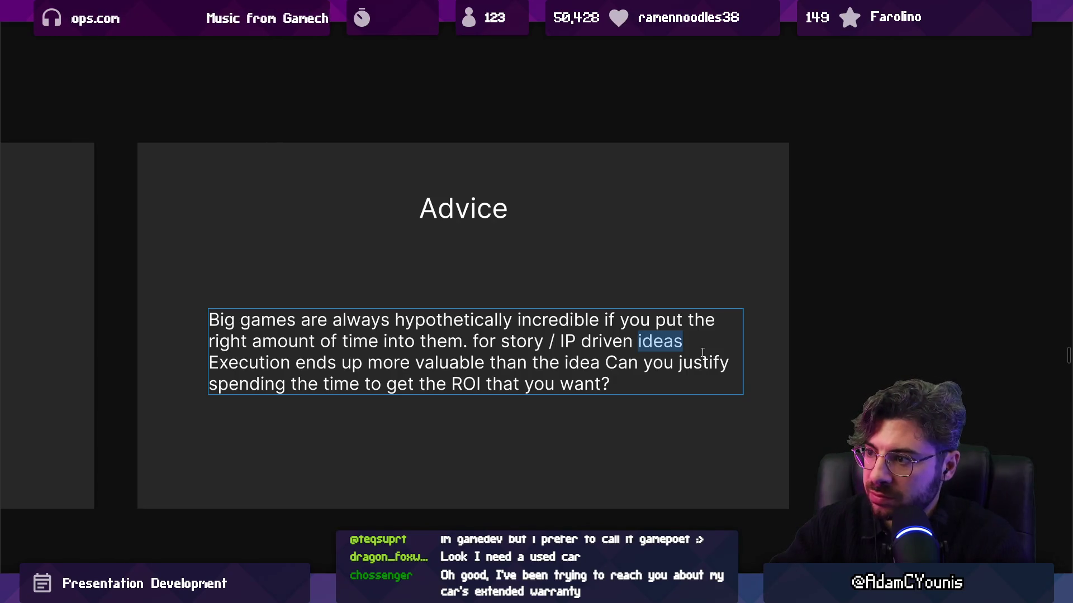
type("polished games")
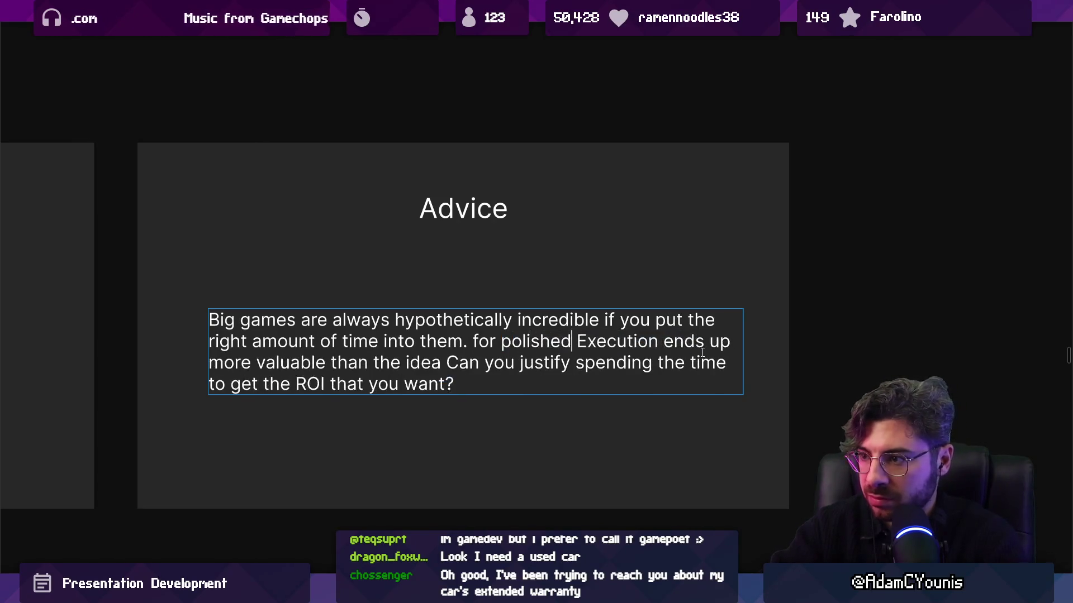
key("ctrl+shift+Left")
key("ctrl+shift+Left")
key("Left")
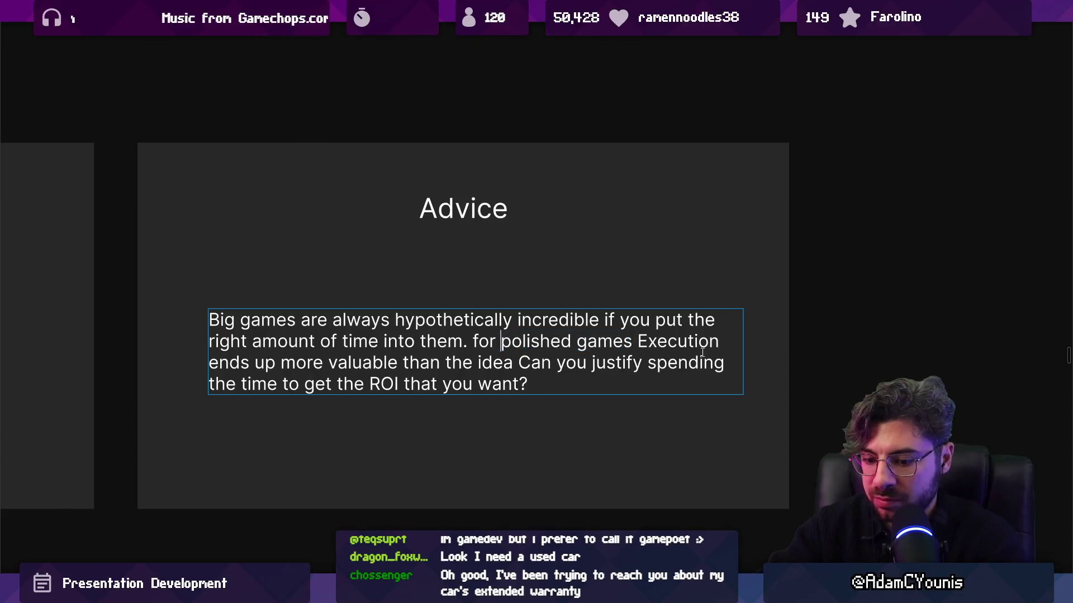
type("content heavy")
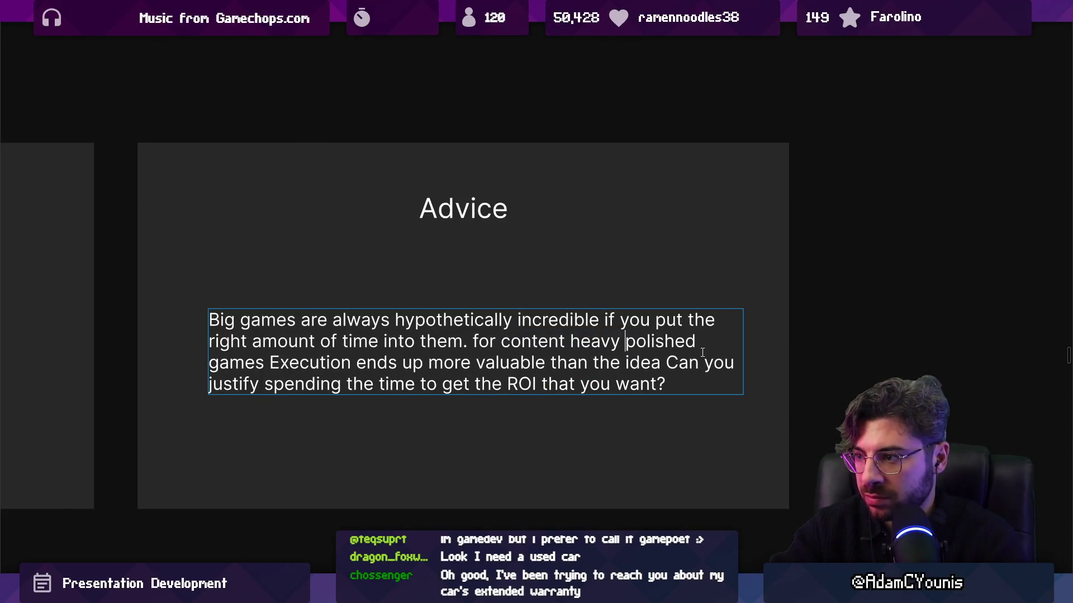
key("ctrl+shift+Right")
key("ctrl+shift+Right")
key("ctrl+shift+Left")
key("BackSpace")
key("ctrl+shift+Right")
key("Right")
key("BackSpace")
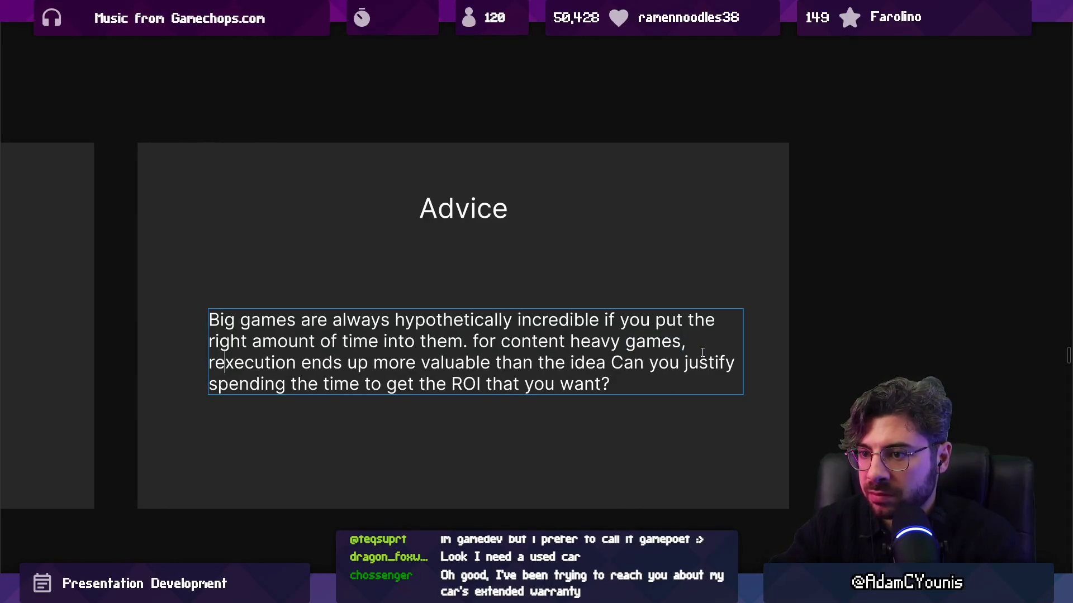
type("e")
Step: Replace 'the idea' with 'novelty.' and move the ROI question onto its own line
key("ctrl+shift+Right")
key("Right")
key("ctrl+shift+Right")
key("ctrl+shift+Right")
key("ctrl+shift+Right")
key("Right")
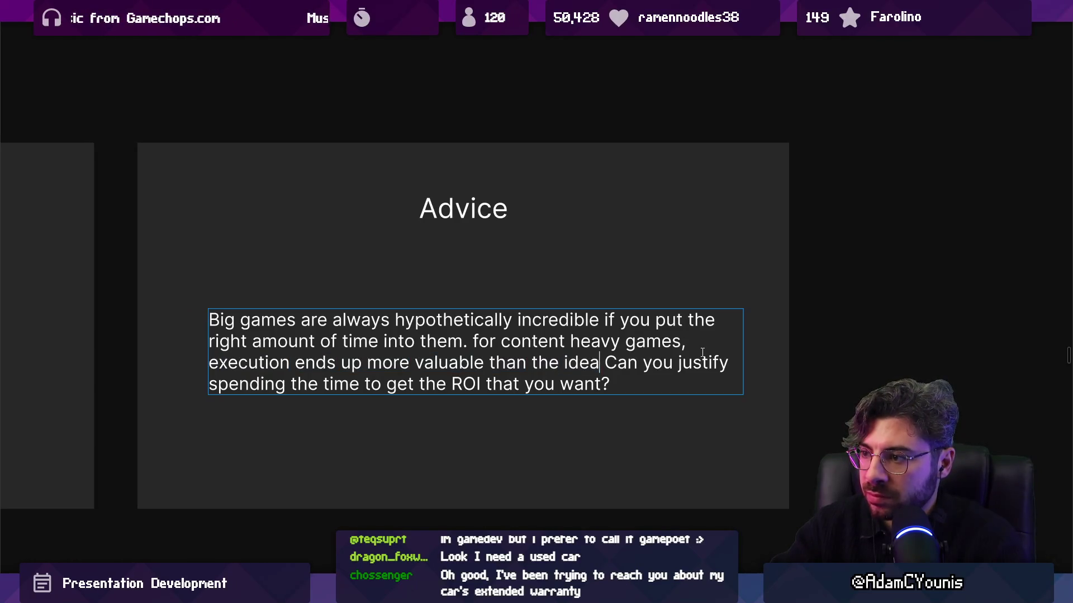
type(".")
key("Left")
key("ctrl+shift+Left")
key("ctrl+shift+Left")
type("noveltyu")
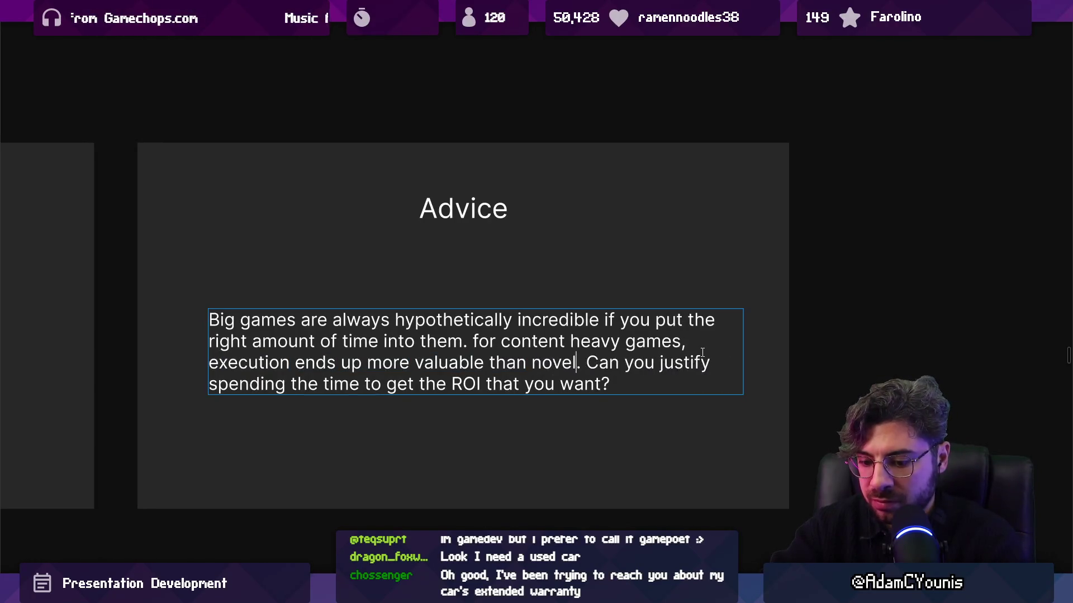
key("BackSpace")
key("Return")
key("Return")
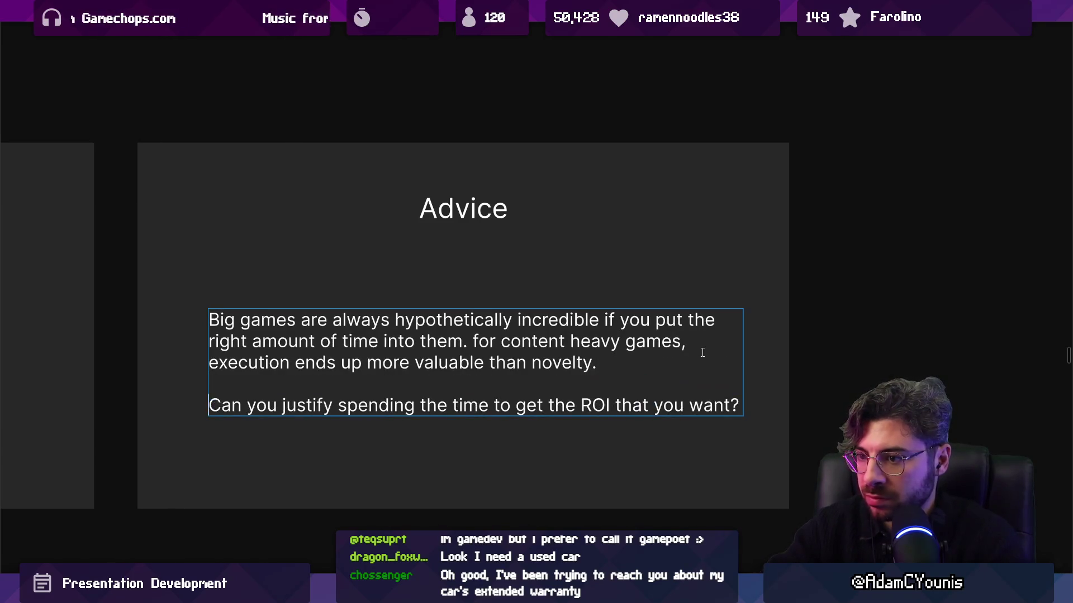
key("End")
key("shift+Home")
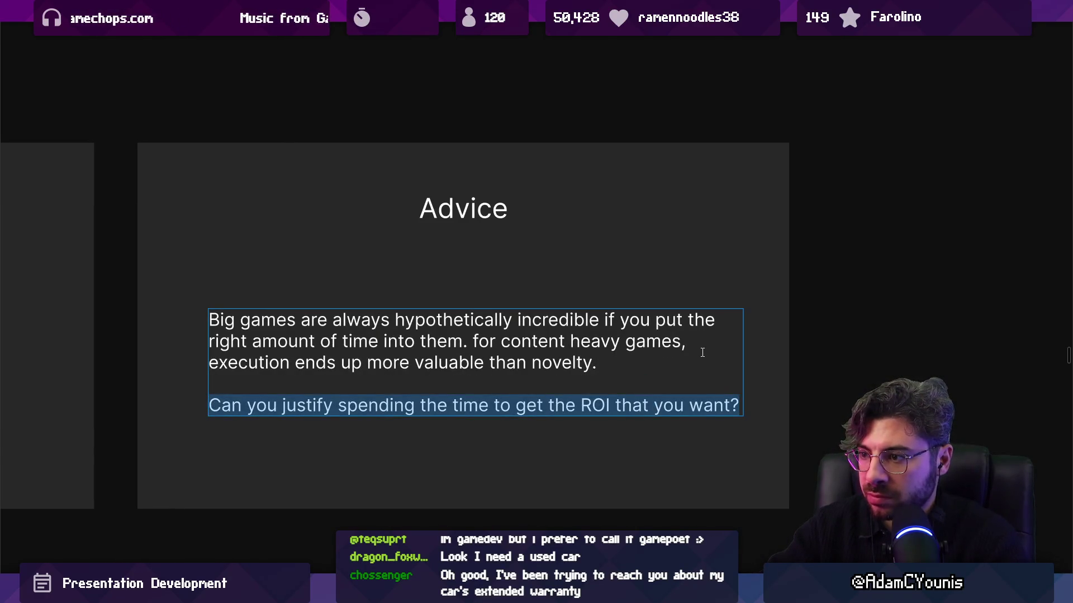
Step: Replace the ROI question with a warning it's a trap unless content output yields a production worth investing into
key("BackSpace")
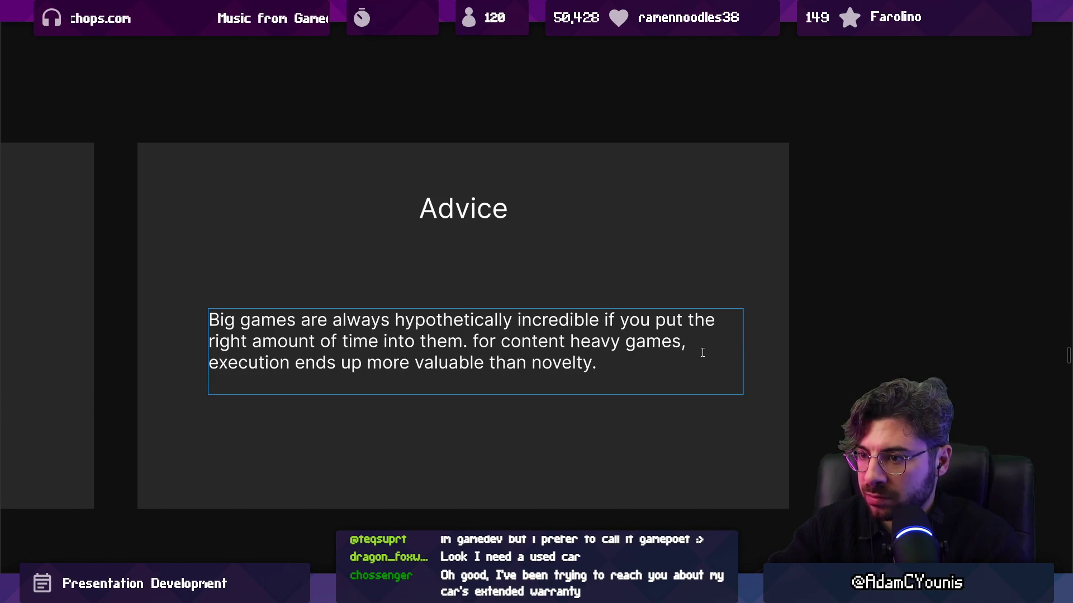
key("ctrl+z")
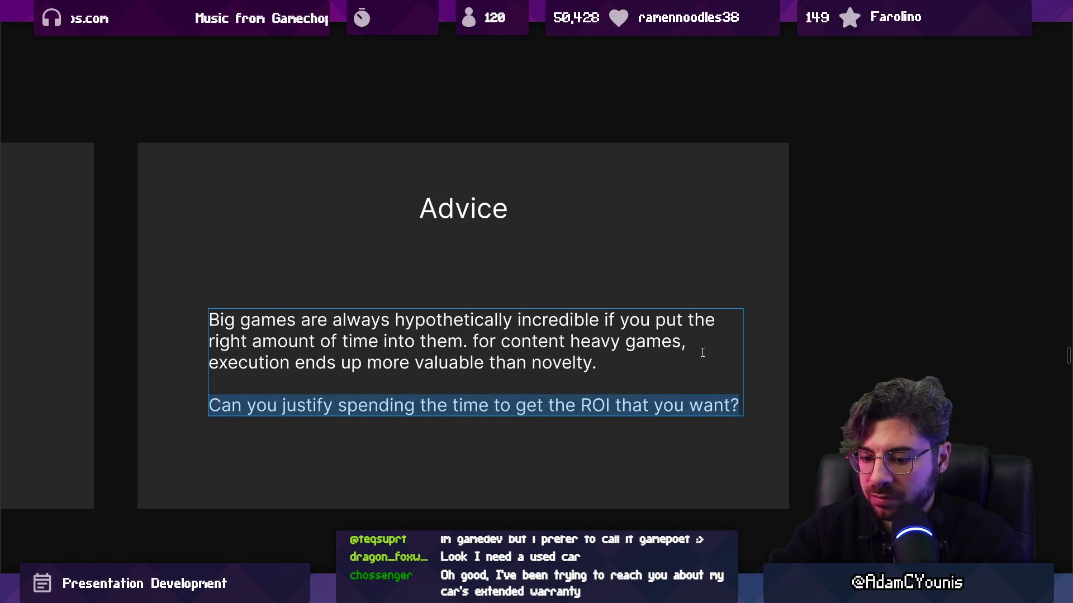
type("Can be a bit of a trap if you c")
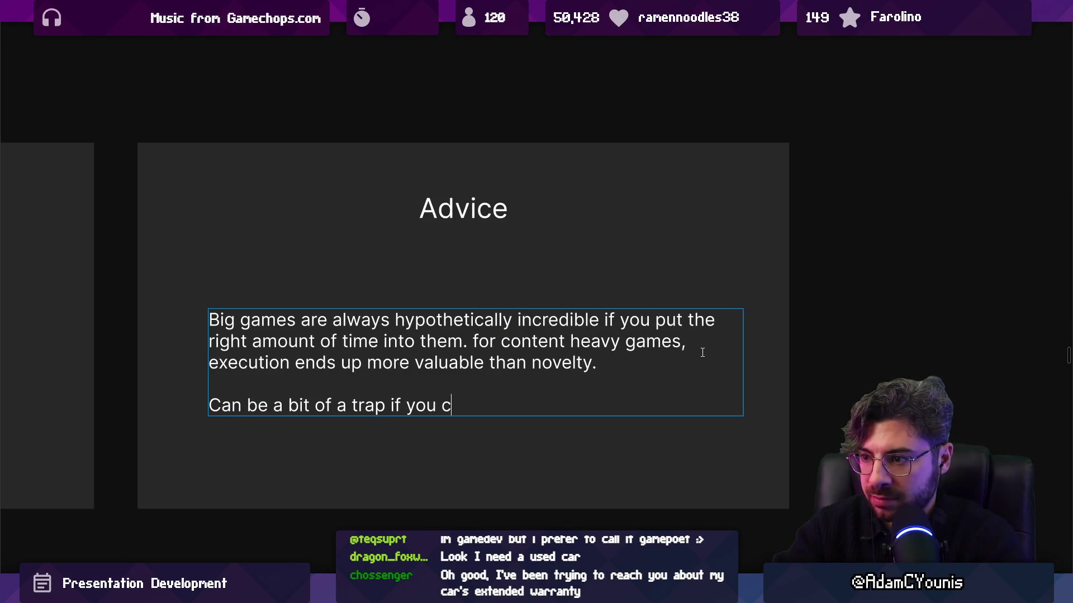
type("an’t reach the point where your ")
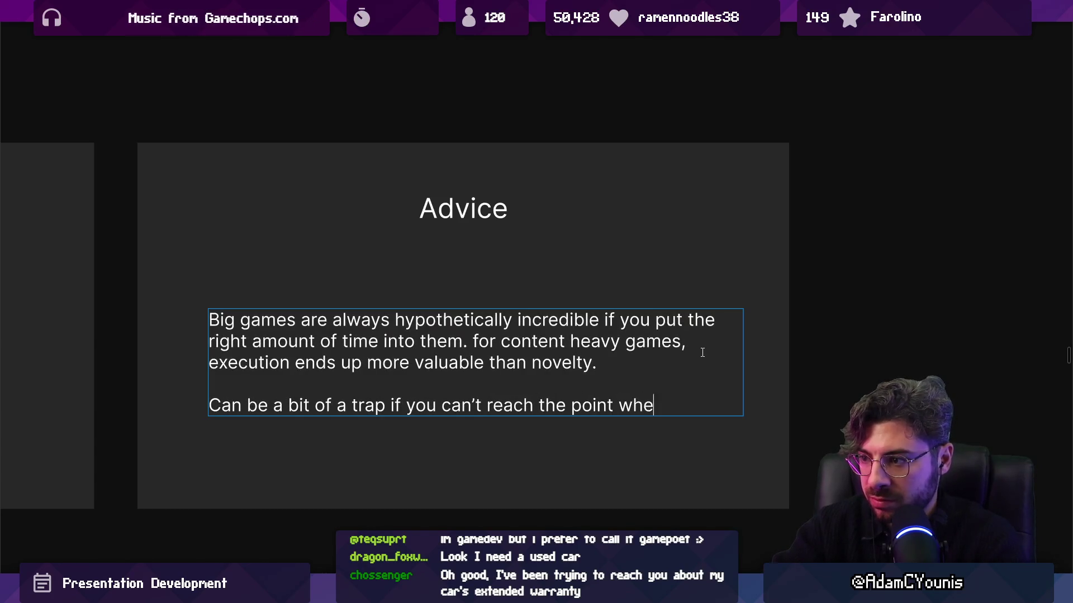
type("content ")
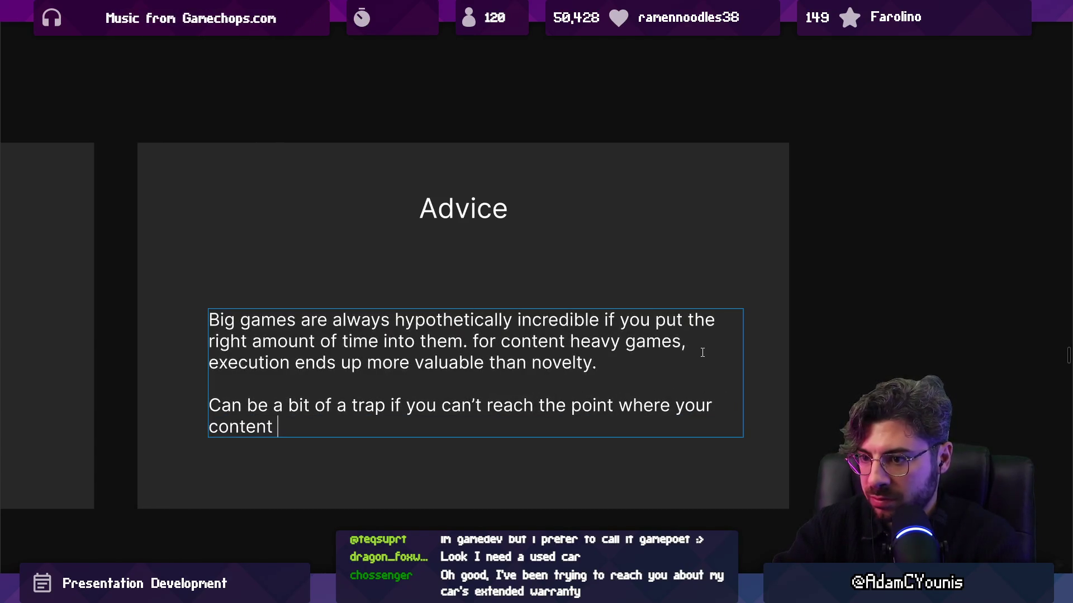
type("output results in a")
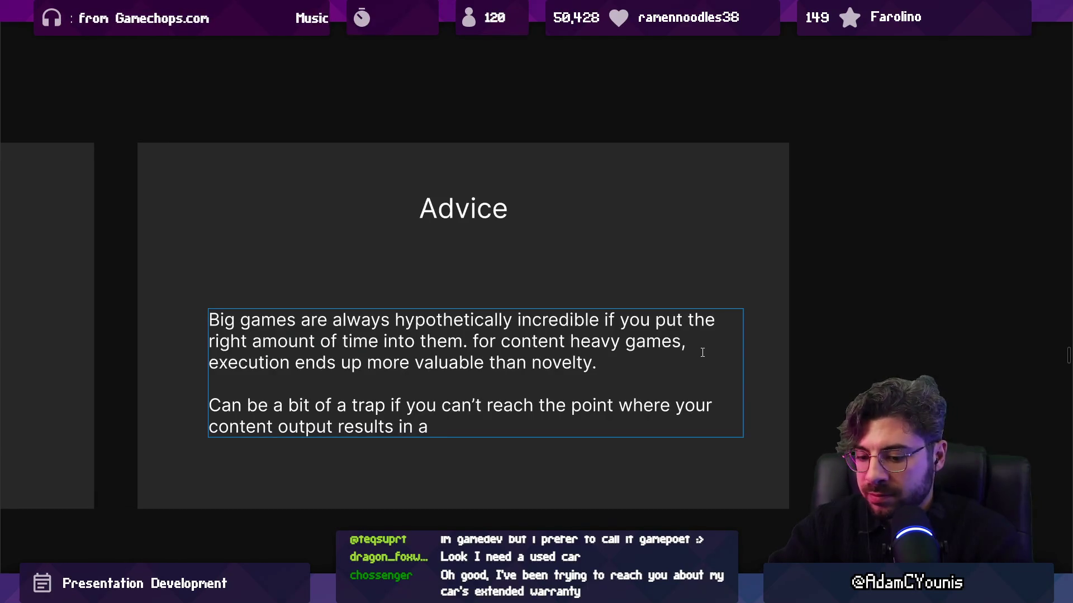
type("production that's wortth")
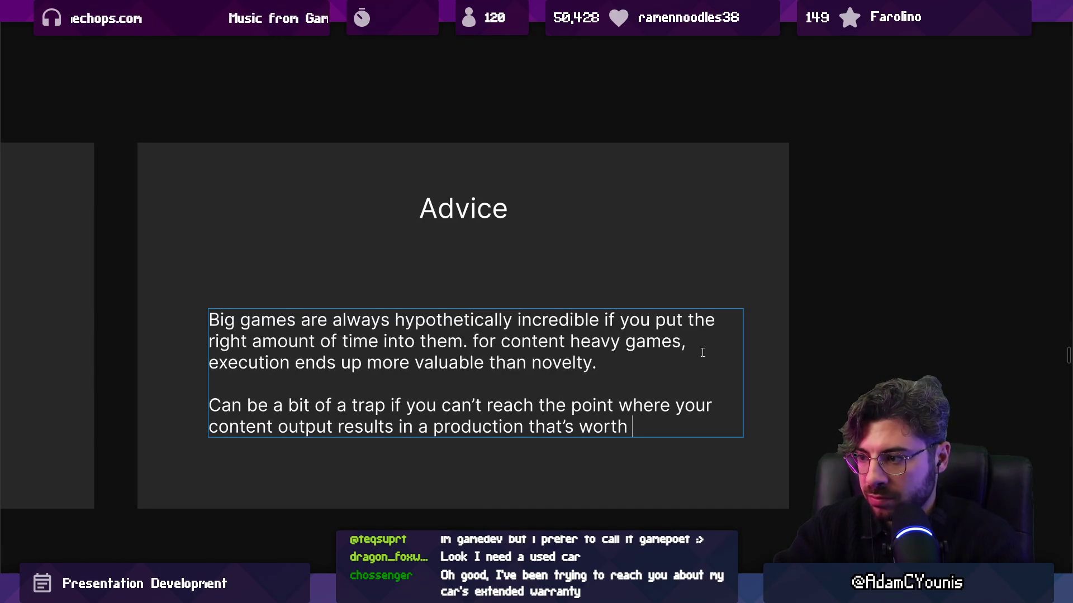
type("sting into")
key("Escape")
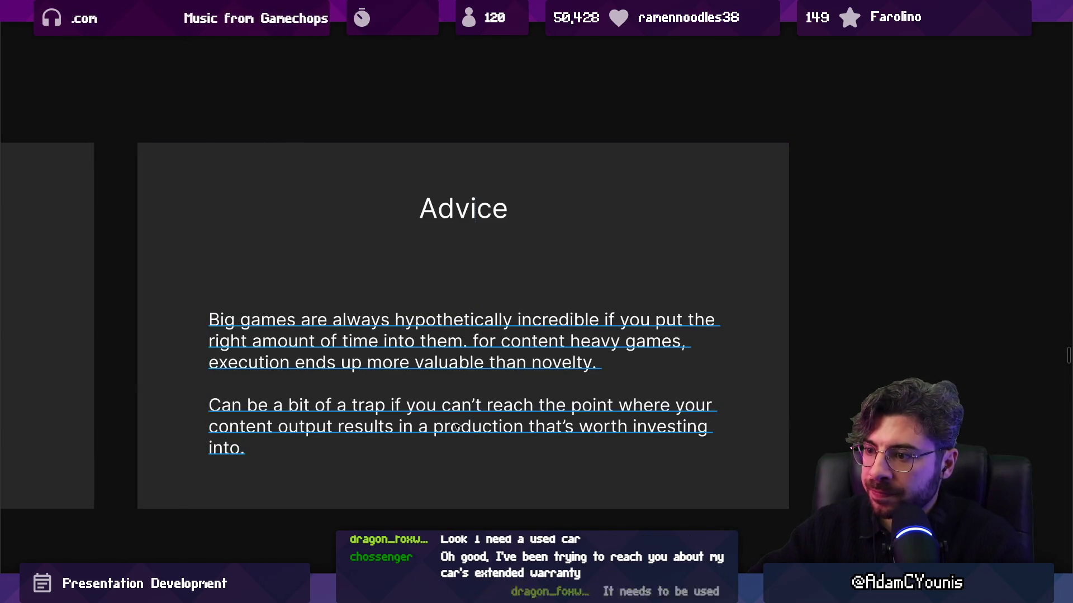
left_click(457, 426)
key("Return")
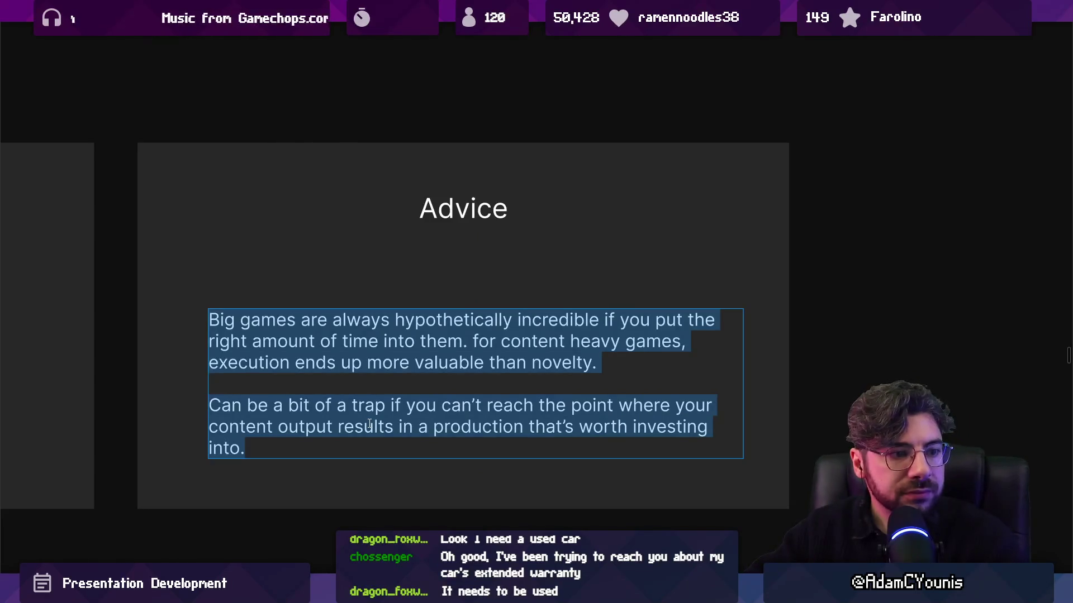
double_click(368, 424)
key("Escape")
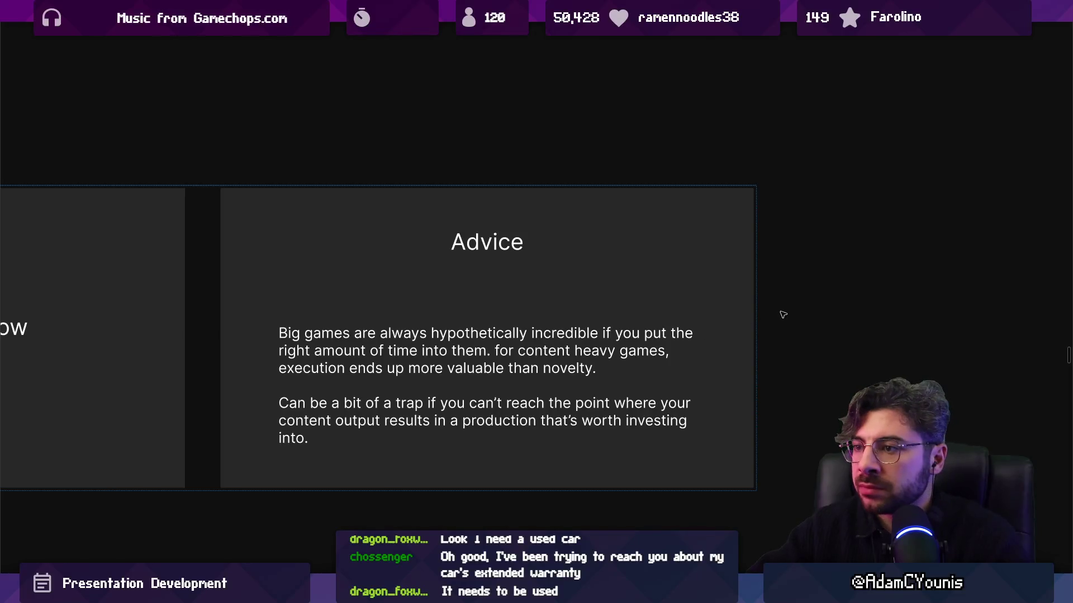
left_click(722, 342)
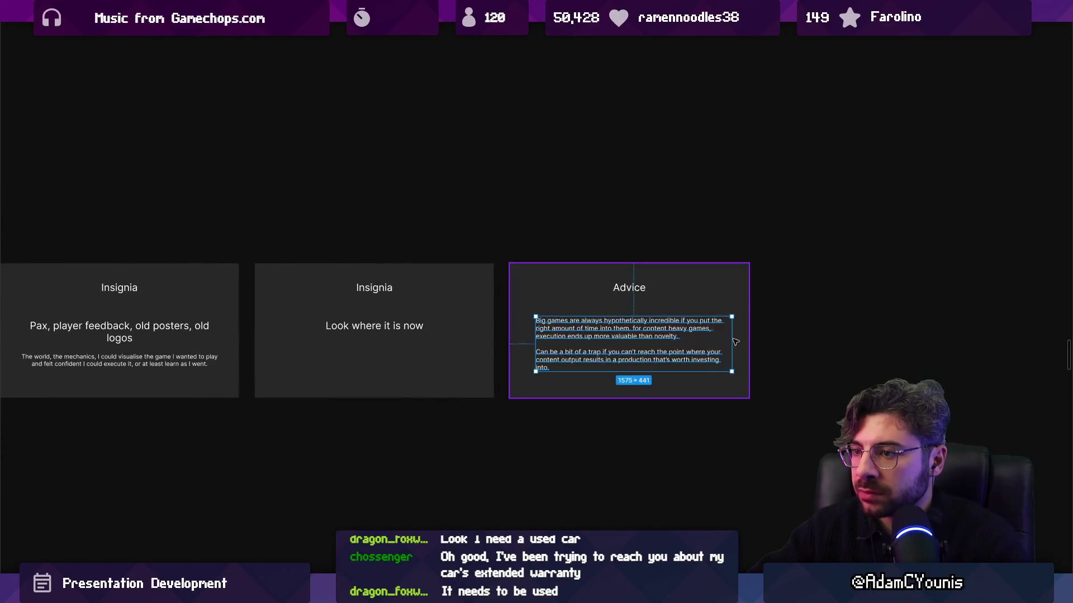
Step: Inspect the slide grid, selecting the Advice title, the commitments Challenge slide and its title
scroll(721, 342, "down", 5)
scroll(693, 343, "up", 5)
double_click(697, 273)
scroll(818, 373, "down", 5)
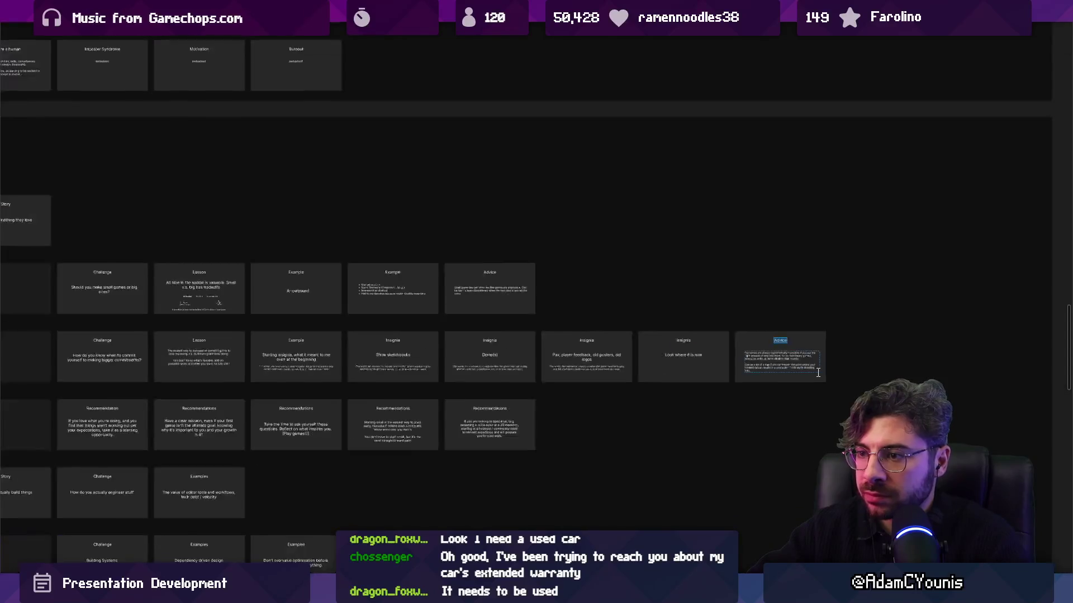
scroll(818, 373, "down", 3)
scroll(434, 353, "up", 10)
left_click(435, 352)
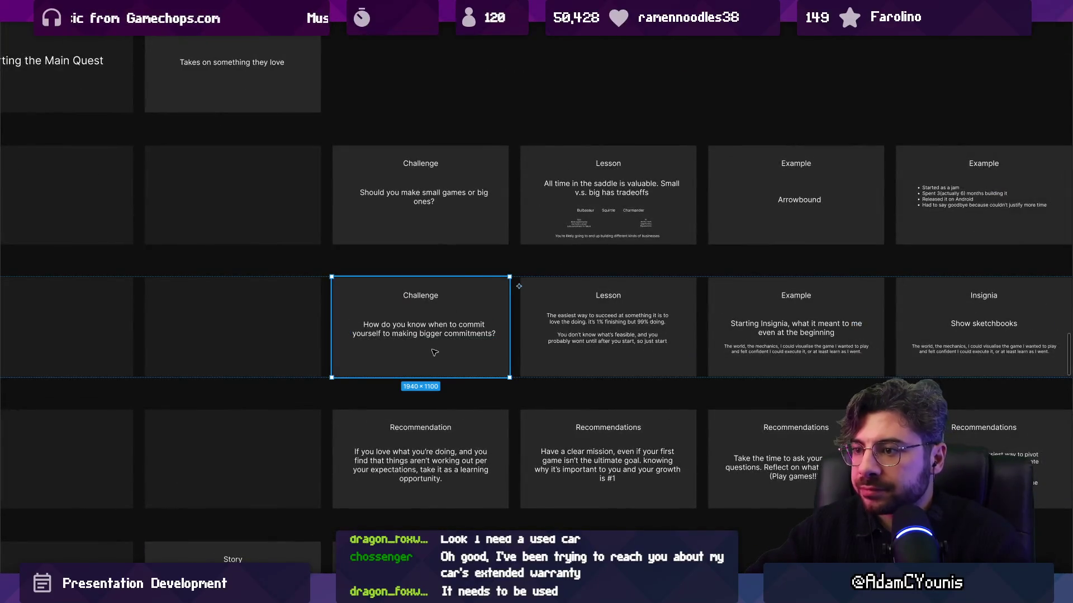
scroll(504, 352, "down", 1)
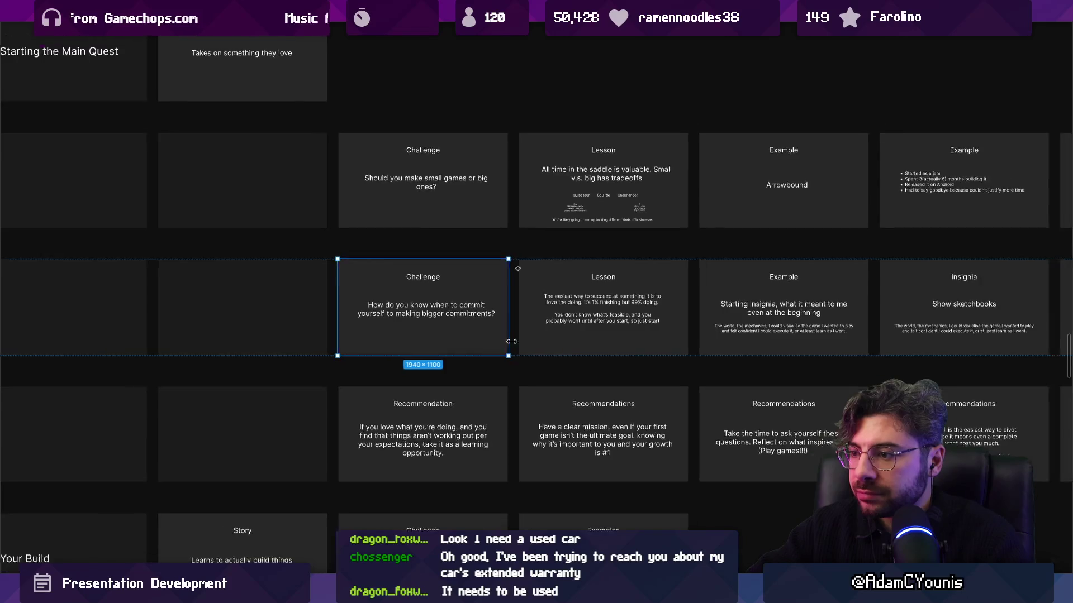
scroll(342, 338, "down", 3)
scroll(342, 338, "up", 1)
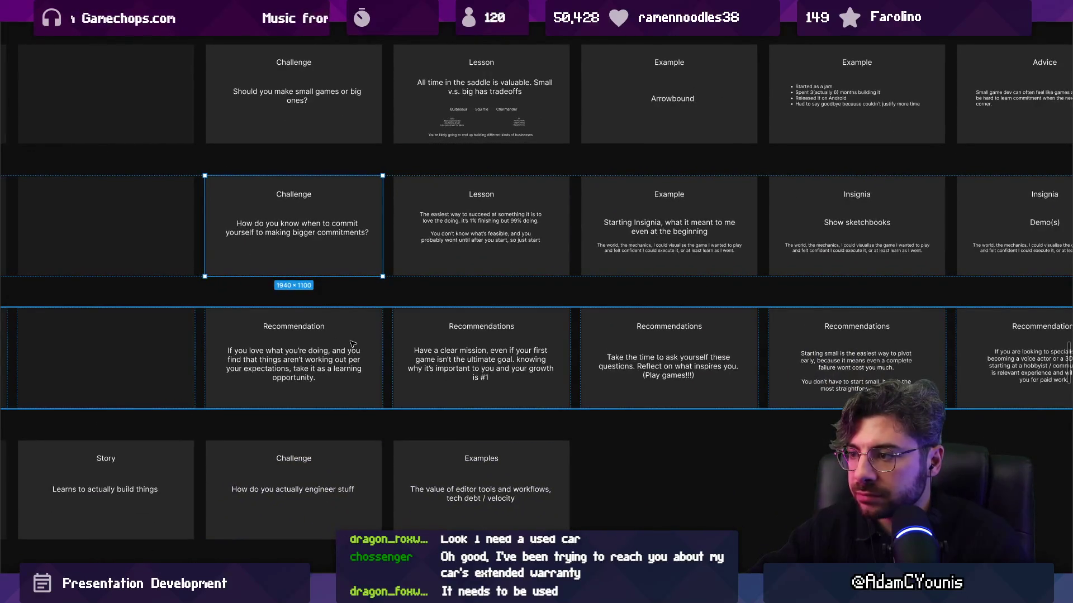
scroll(352, 344, "right", 5)
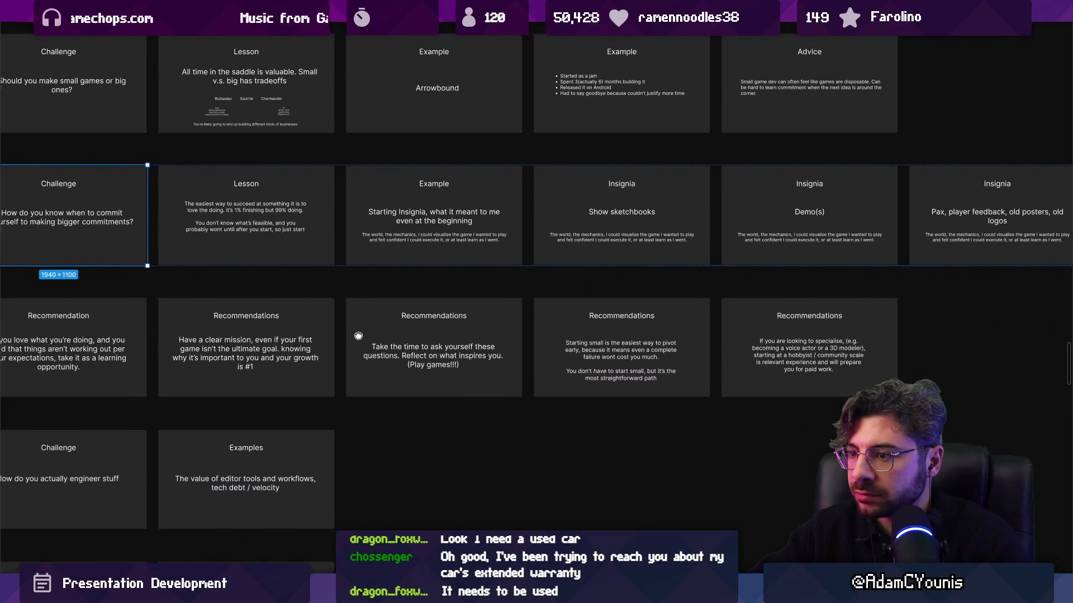
left_click_drag(357, 335, 402, 355)
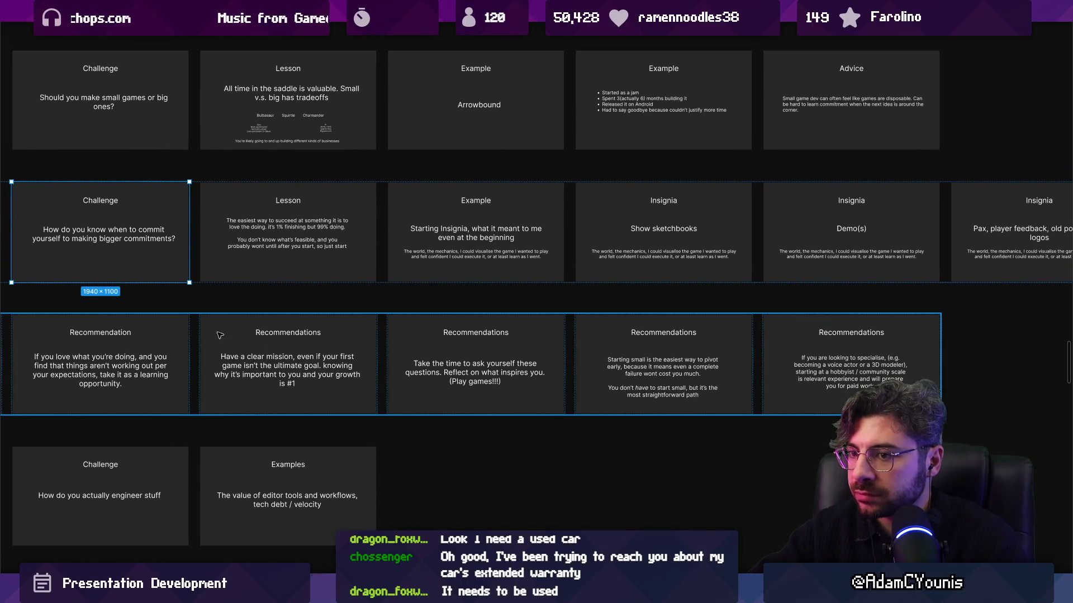
scroll(220, 335, "up", 3)
double_click(313, 330)
scroll(313, 331, "up", 5)
double_click(473, 286)
double_click(472, 286)
scroll(426, 372, "down", 3)
scroll(380, 457, "up", 3)
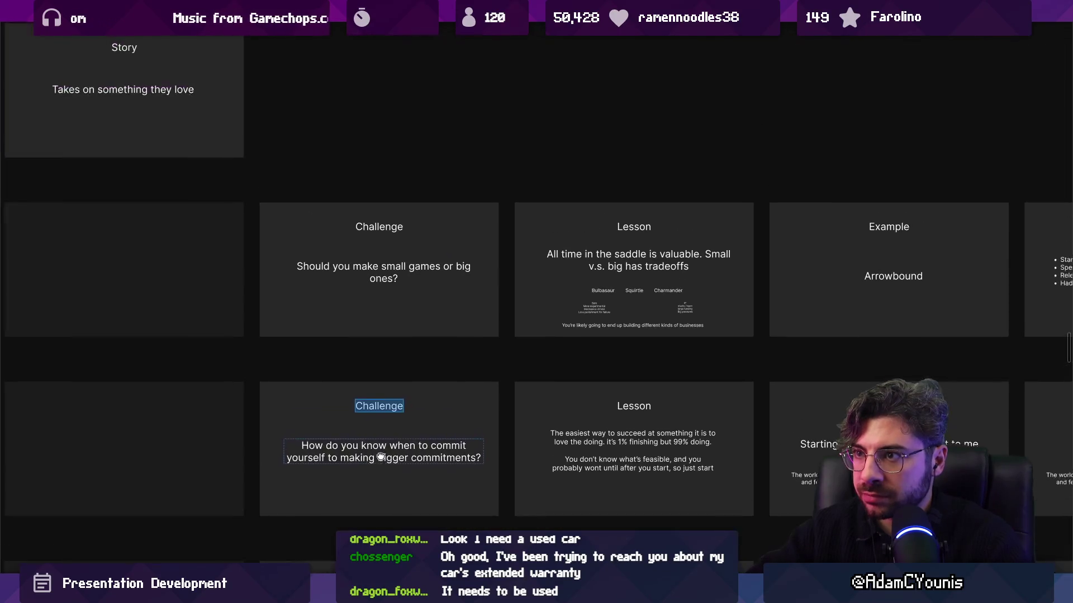
left_click(342, 266)
scroll(392, 302, "down", 5)
scroll(346, 339, "up", 4)
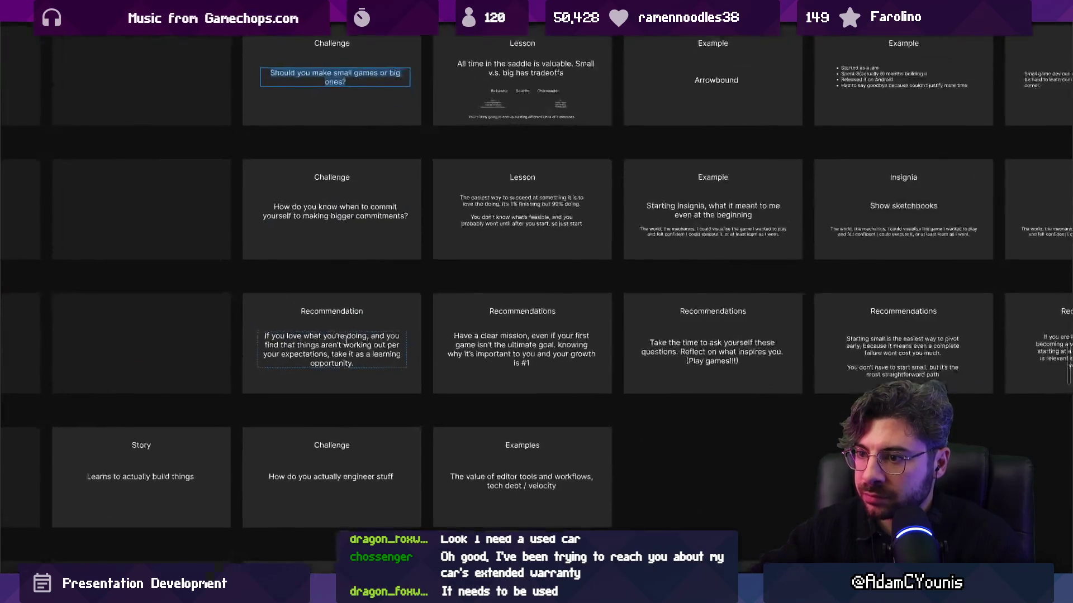
scroll(346, 339, "down", 4)
scroll(416, 346, "up", 3)
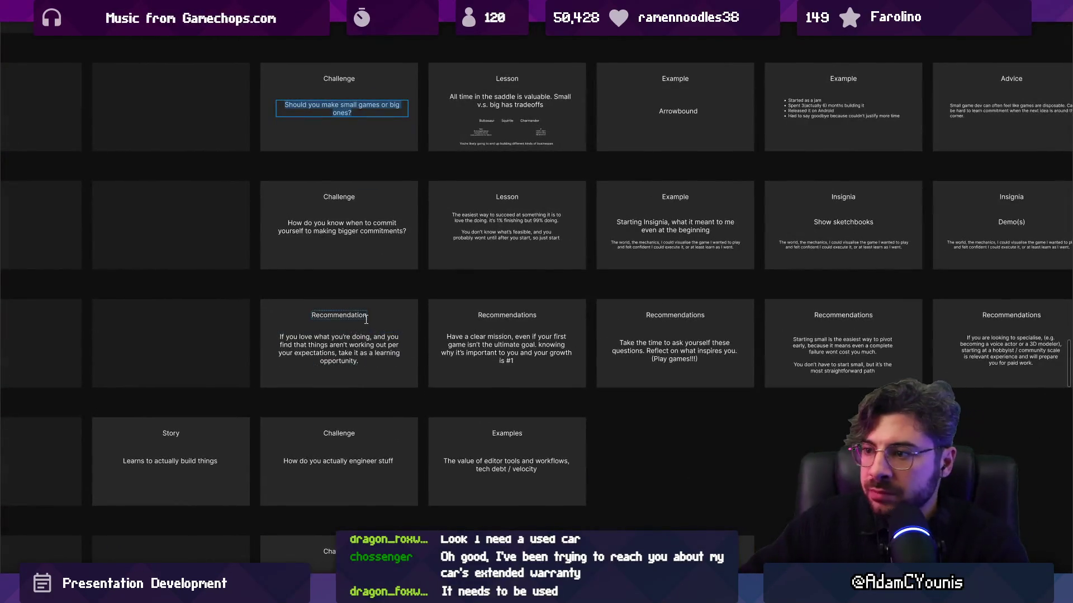
scroll(366, 319, "up", 2)
Step: Survey the opening slides and select the Challenge slide holding the small-vs-big games question
mouse_move(366, 319)
left_mouse_down()
mouse_move(425, 385)
mouse_move(520, 275)
mouse_move(597, 456)
left_mouse_up()
scroll(520, 274, "down", 2)
left_click(372, 226)
scroll(333, 238, "up", 3)
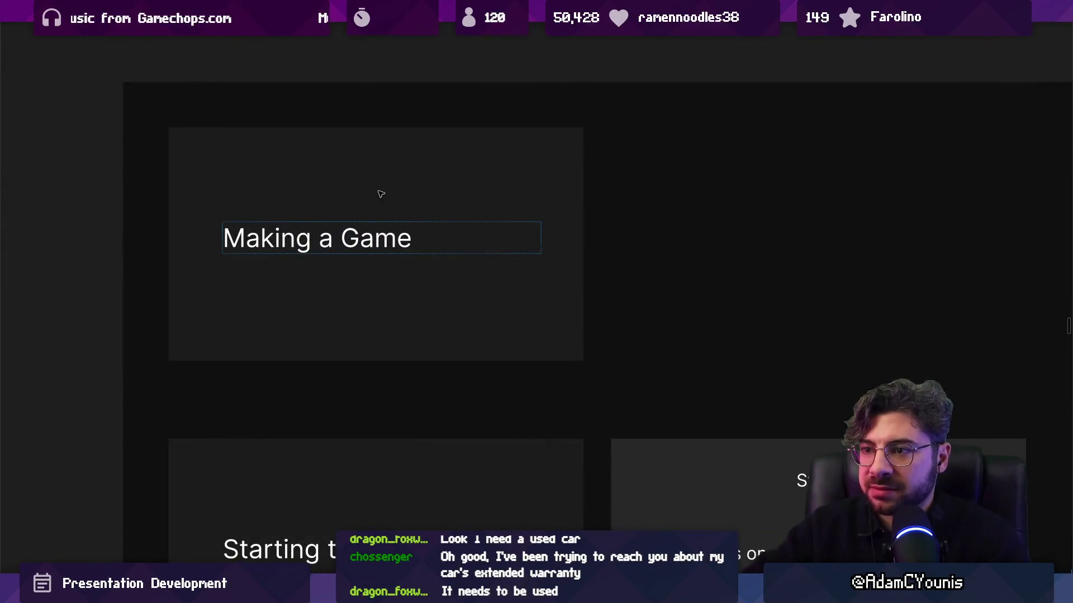
scroll(397, 263, "down", 5)
scroll(407, 230, "up", 1)
scroll(640, 276, "right", 1)
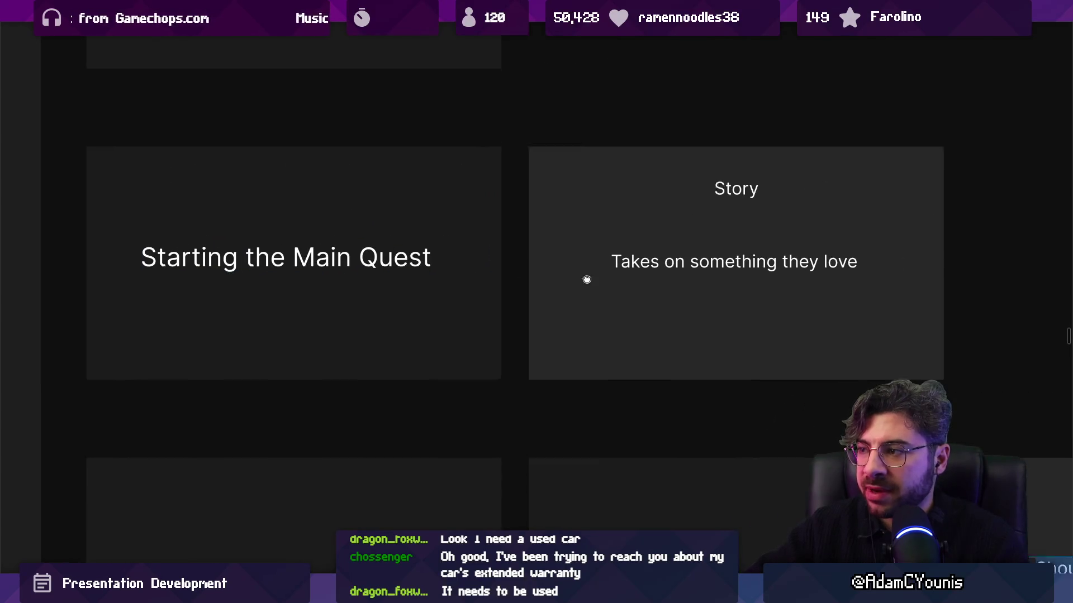
scroll(641, 276, "right", 3)
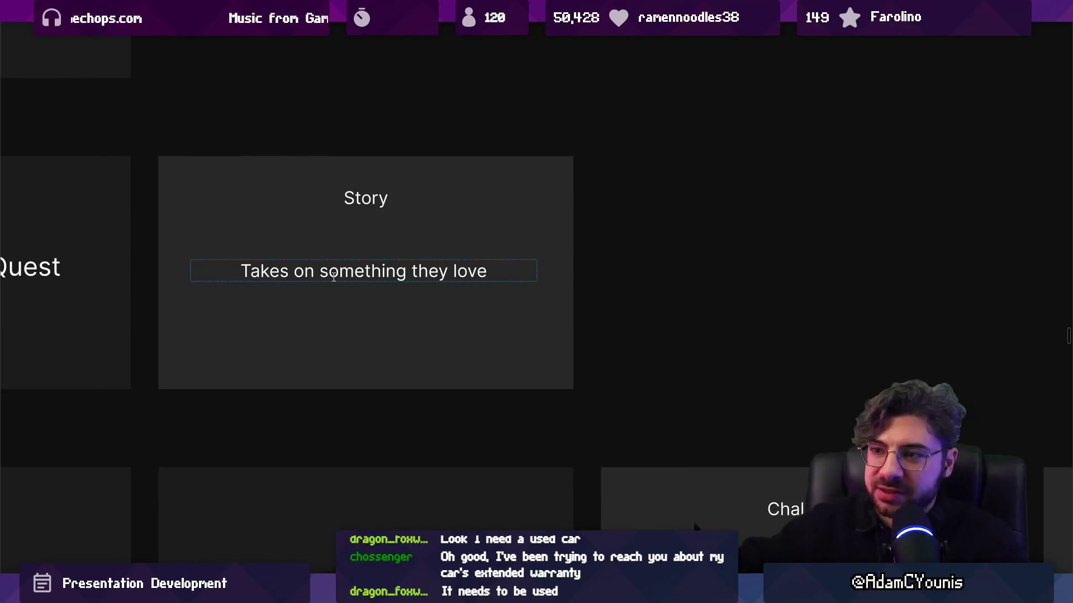
scroll(334, 277, "down", 3)
left_click(589, 438)
scroll(437, 296, "down", 3)
scroll(437, 297, "right", 3)
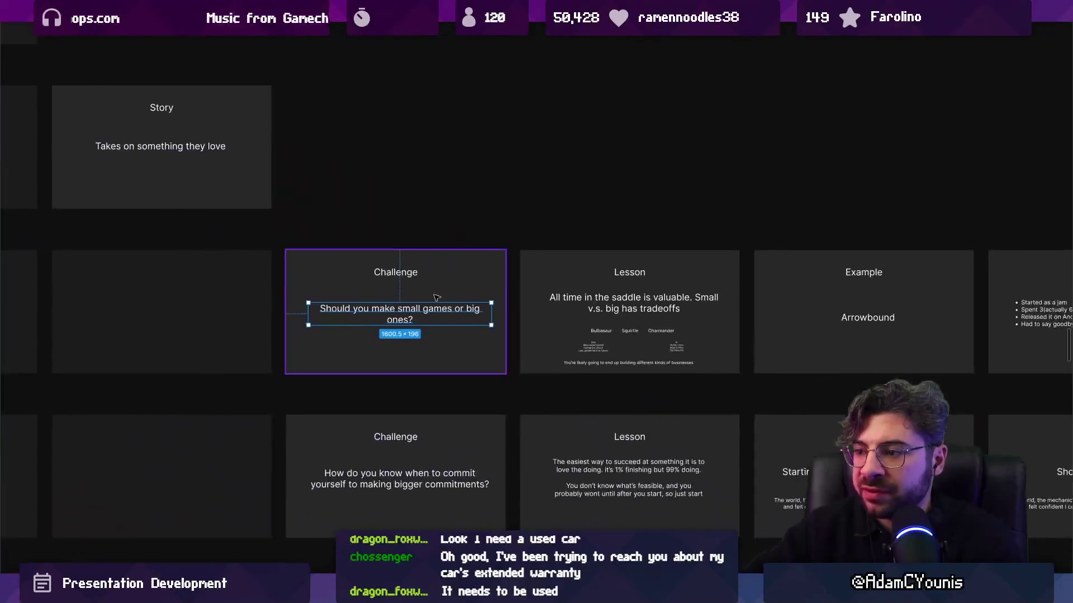
scroll(438, 297, "up", 3)
key("Escape")
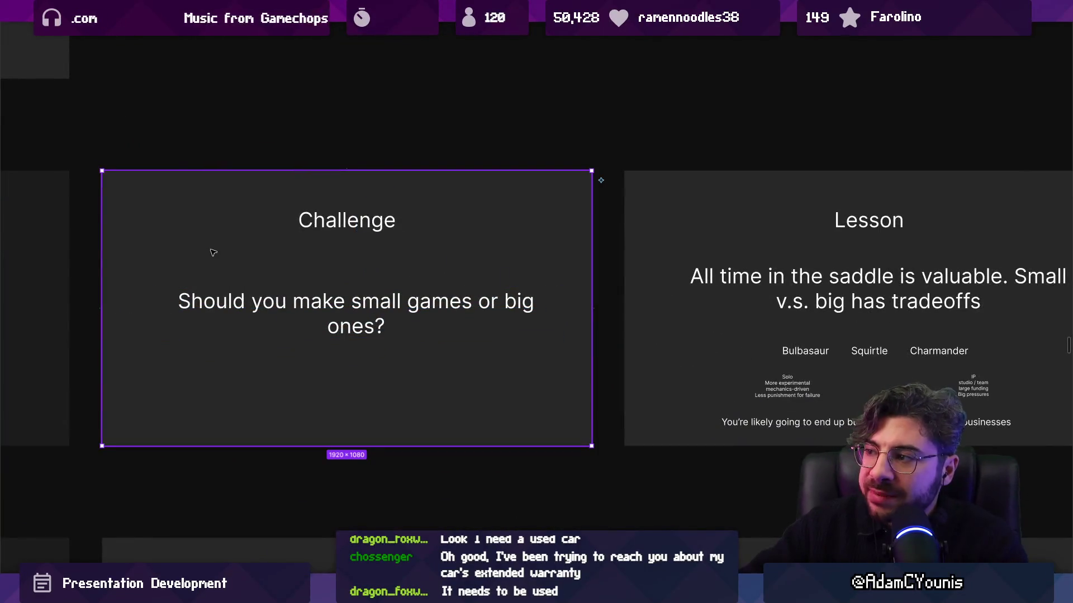
Step: Drag the fourth slide row up so it sits beneath the Challenge/Lesson row
scroll(453, 286, "right", 5)
scroll(336, 253, "down", 3)
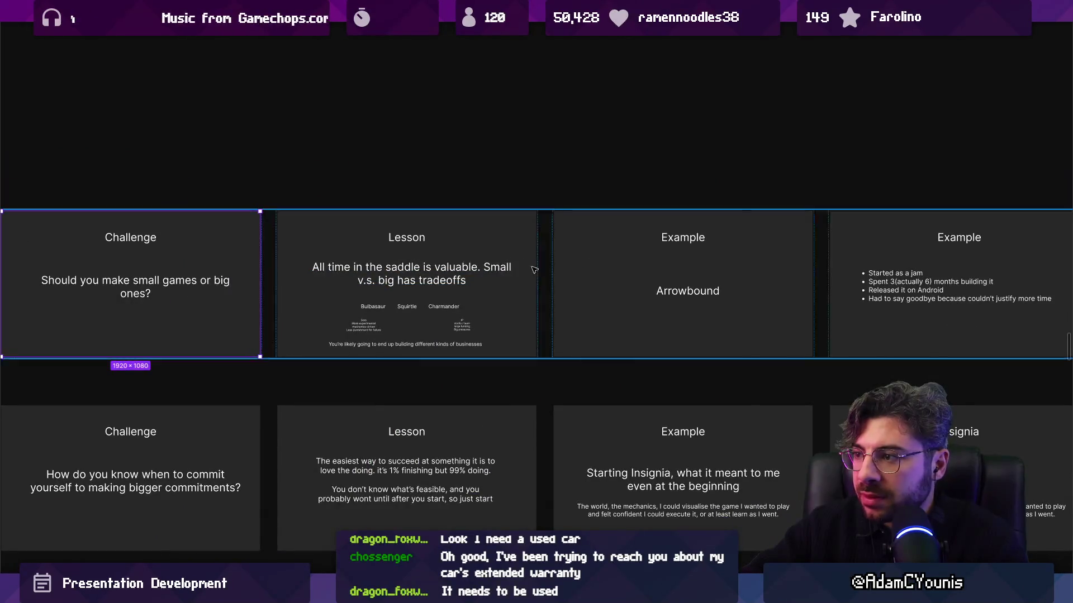
scroll(407, 267, "down", 3)
left_click(407, 267)
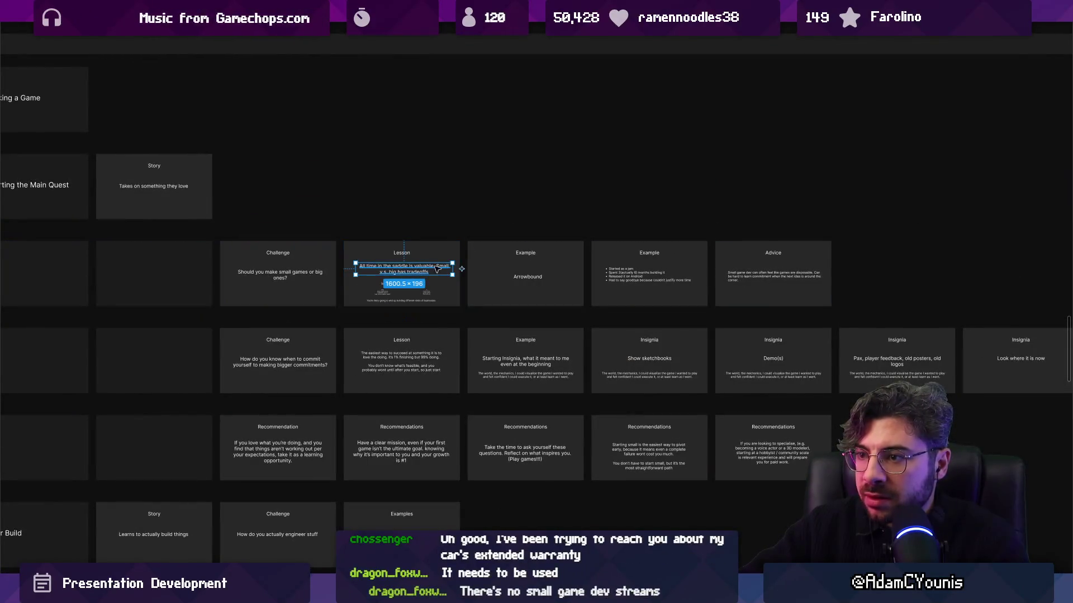
left_click_drag(290, 293, 341, 285)
scroll(341, 284, "left", 3)
left_click_drag(318, 328, 315, 310)
left_click_drag(263, 335, 1051, 334)
scroll(629, 316, "down", 3)
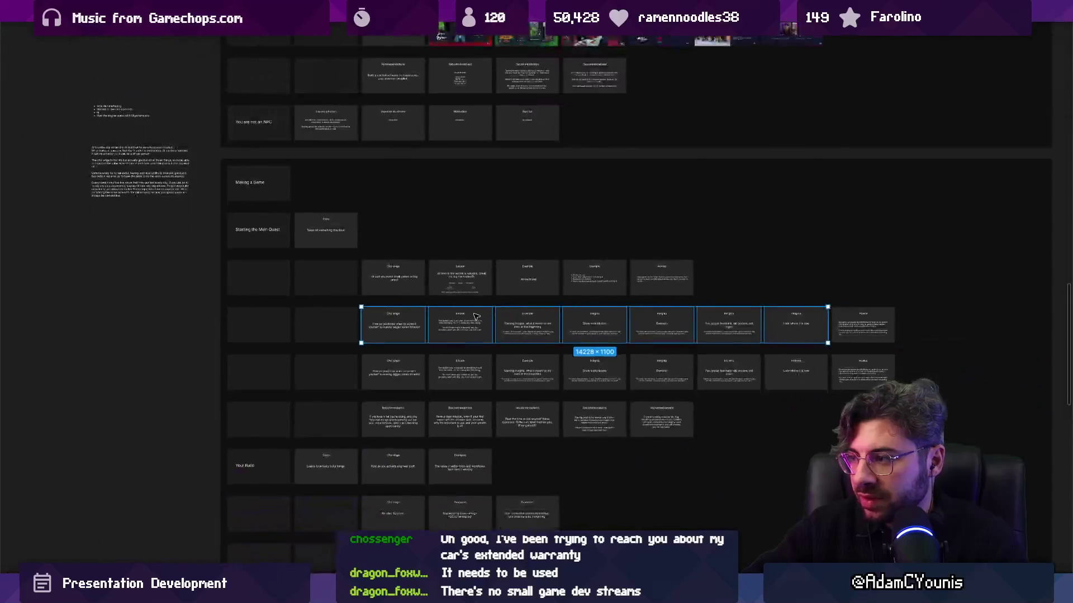
Step: Delete the leftover Advice slide from the new fourth row
left_click(476, 317)
left_click(407, 323)
left_click(407, 323)
key("Delete")
scroll(408, 321, "up", 3)
Step: Select the Lesson, both Example and Advice slides in row three
left_click(525, 253)
left_click(503, 252)
left_click(631, 246, "shift")
left_click(758, 246, "shift")
left_click(860, 247, "shift")
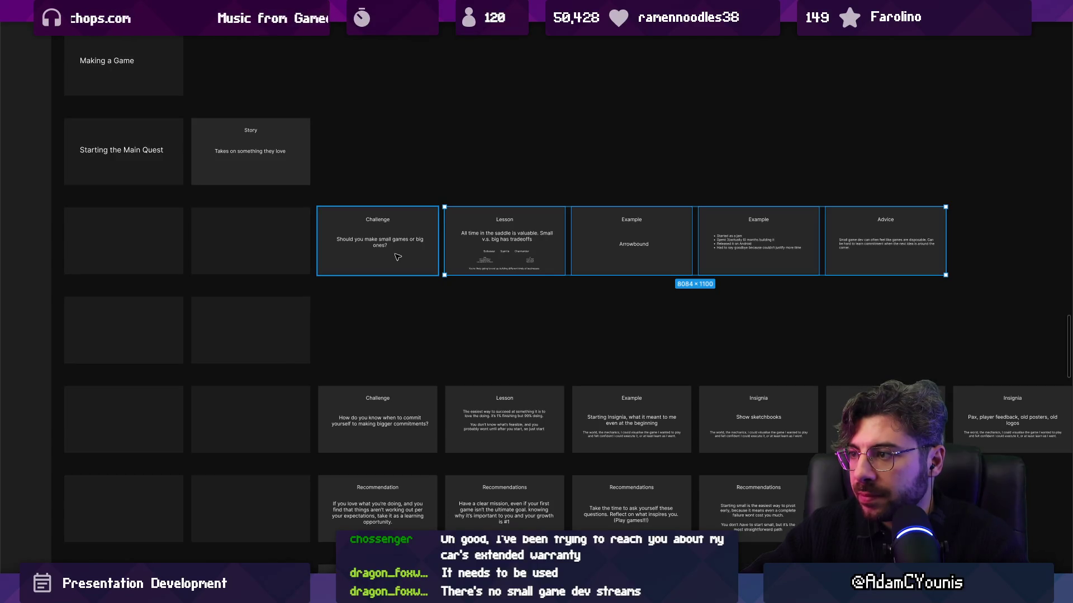
left_click(297, 315)
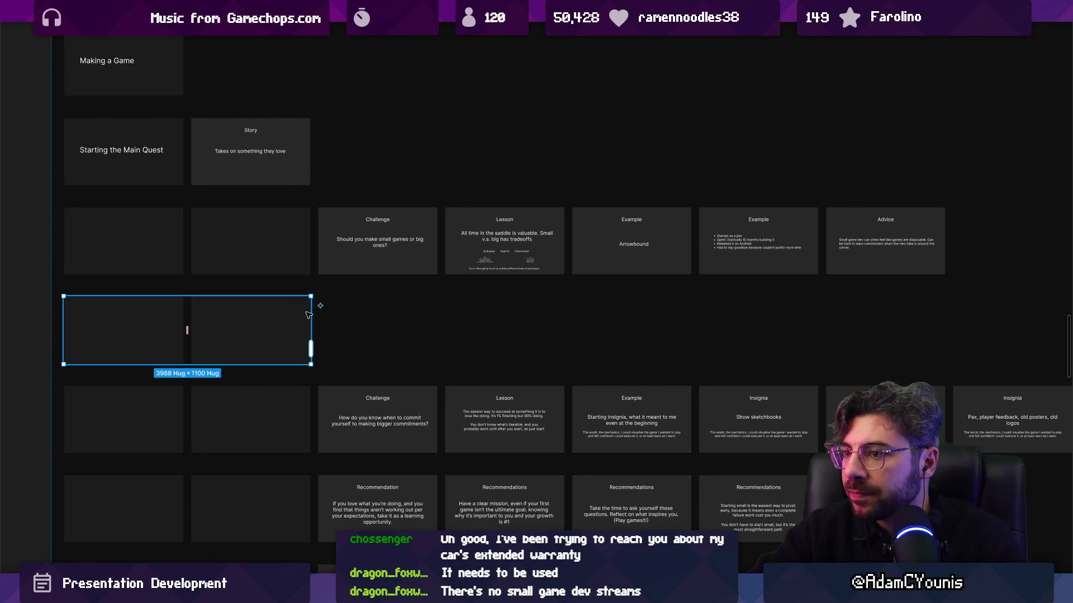
Step: Alt-drag copies of the Arrowbound Example, bulleted Example and Advice slides into the empty row
left_click(629, 240)
left_click(758, 241, "shift")
left_click(885, 240, "shift")
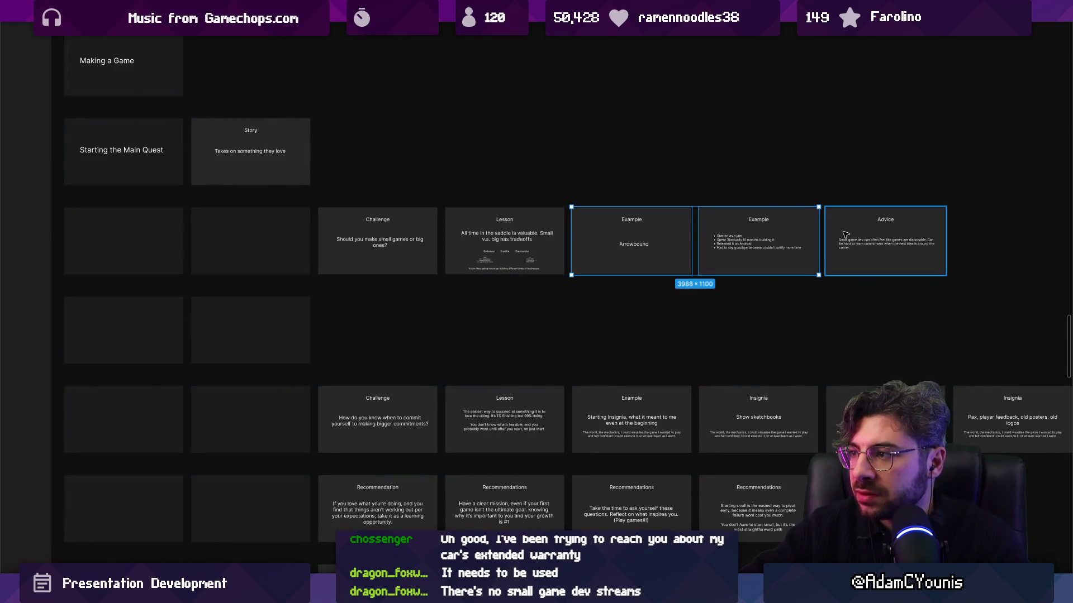
mouse_move(623, 239)
left_mouse_down()
mouse_move(424, 331)
mouse_move(307, 330)
mouse_move(330, 333)
left_mouse_up()
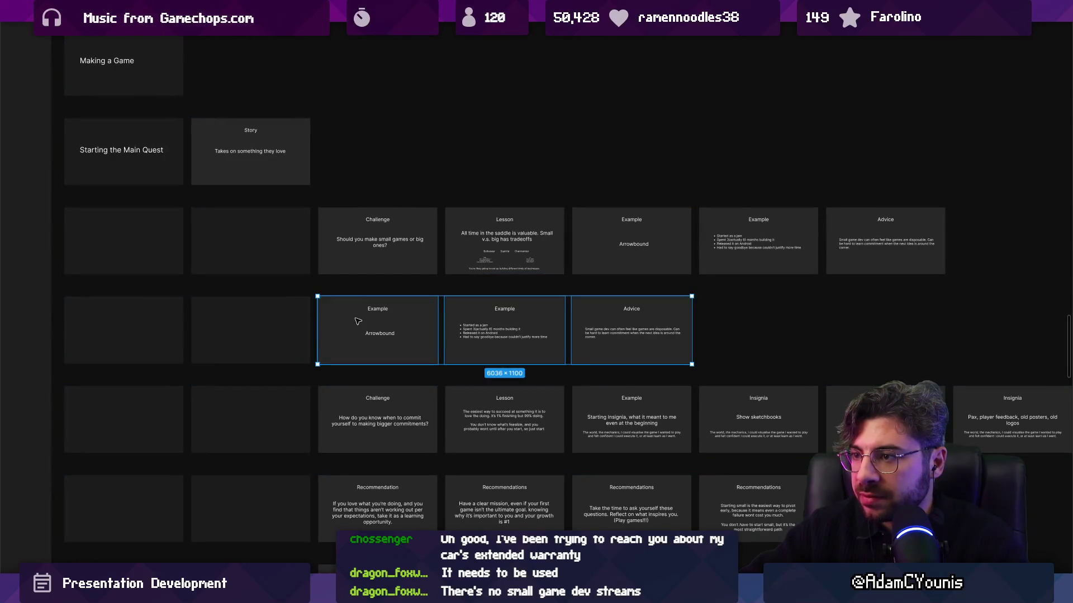
scroll(372, 333, "up", 2)
scroll(403, 333, "right", 2)
scroll(391, 321, "down", 1)
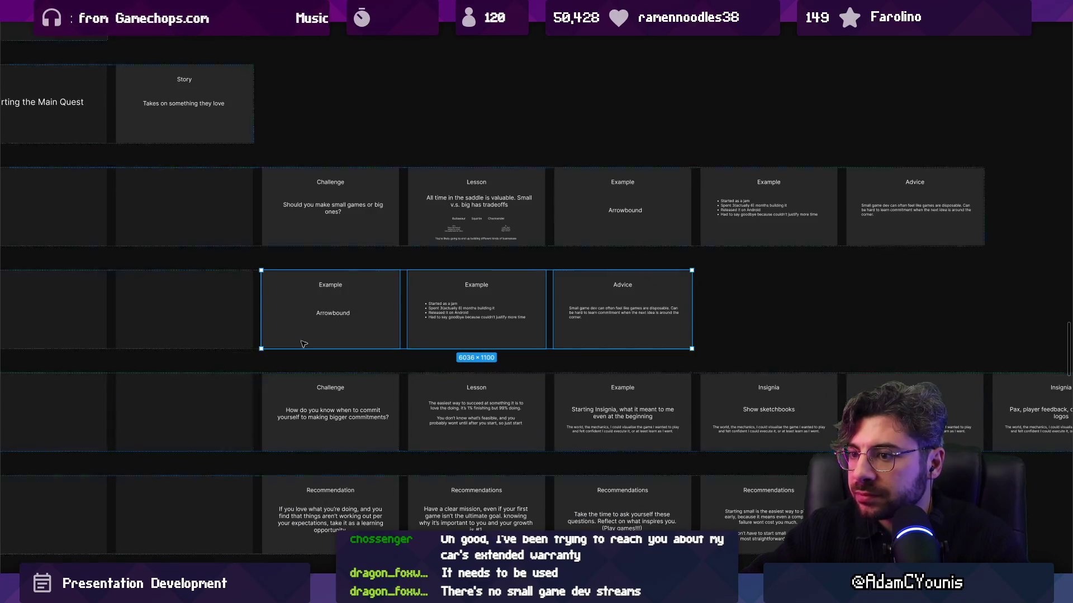
scroll(321, 251, "up", 2)
left_click(283, 320)
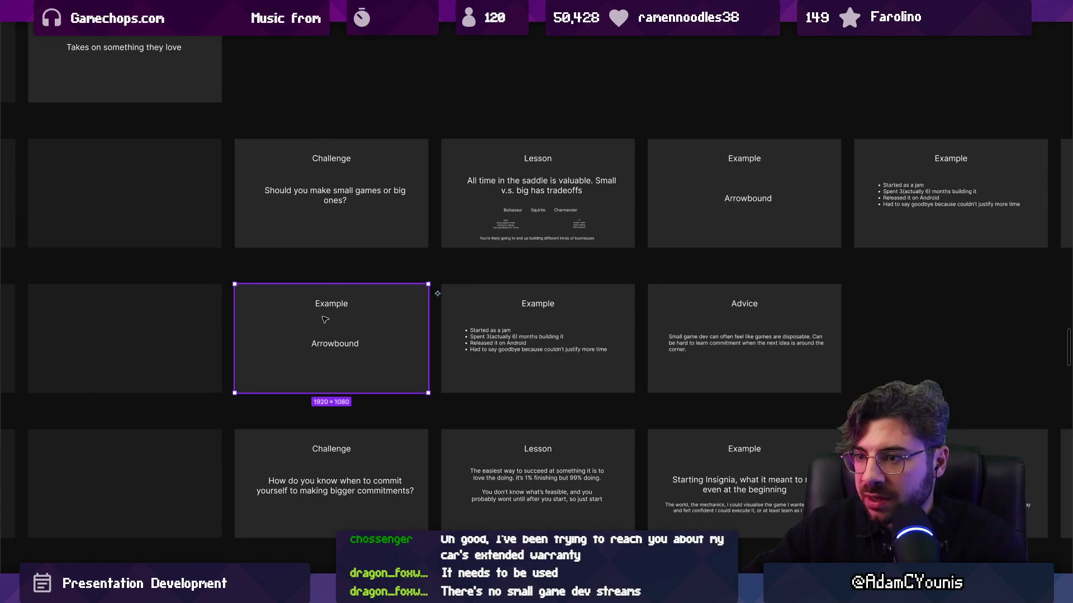
Step: Duplicate the Arrowbound slide, retitle the copy Challenge and set its body to 'Small Games'
key("shift+Return")
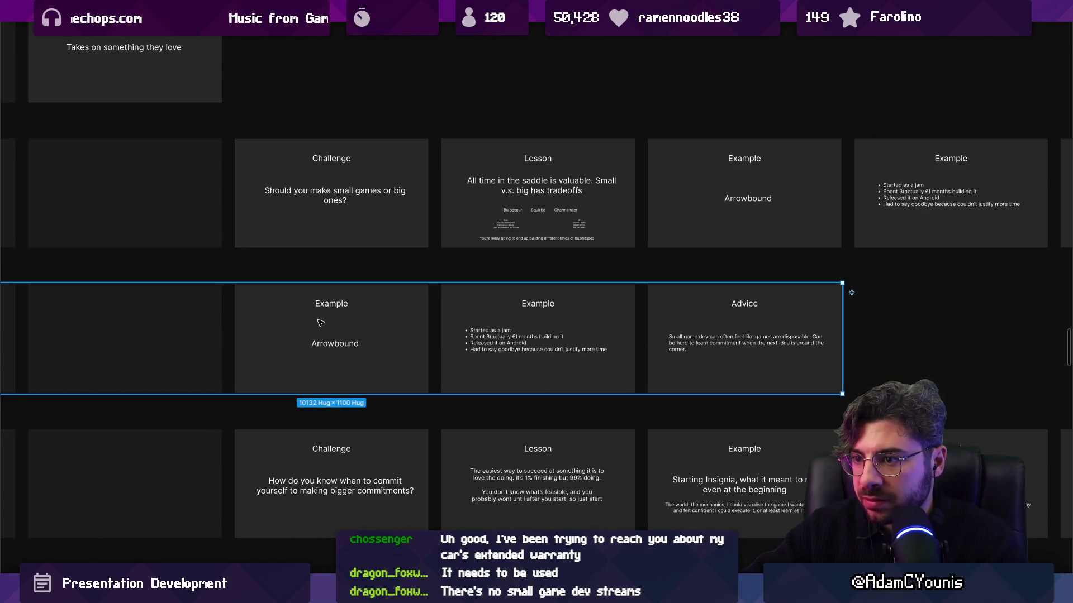
key("ctrl+d")
double_click(333, 305)
double_click(334, 343)
type("S")
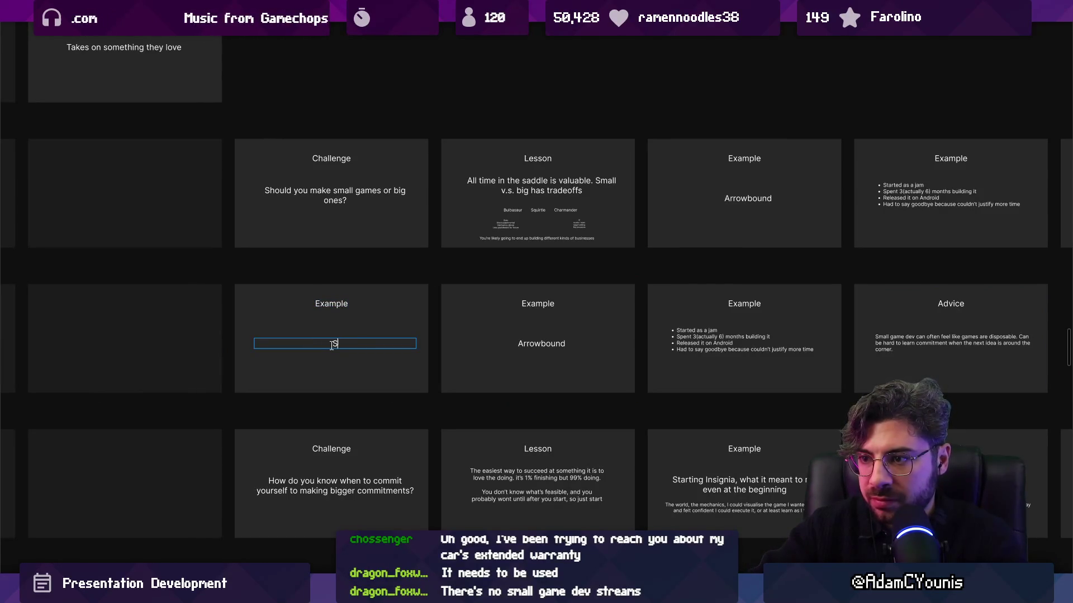
type("mall game")
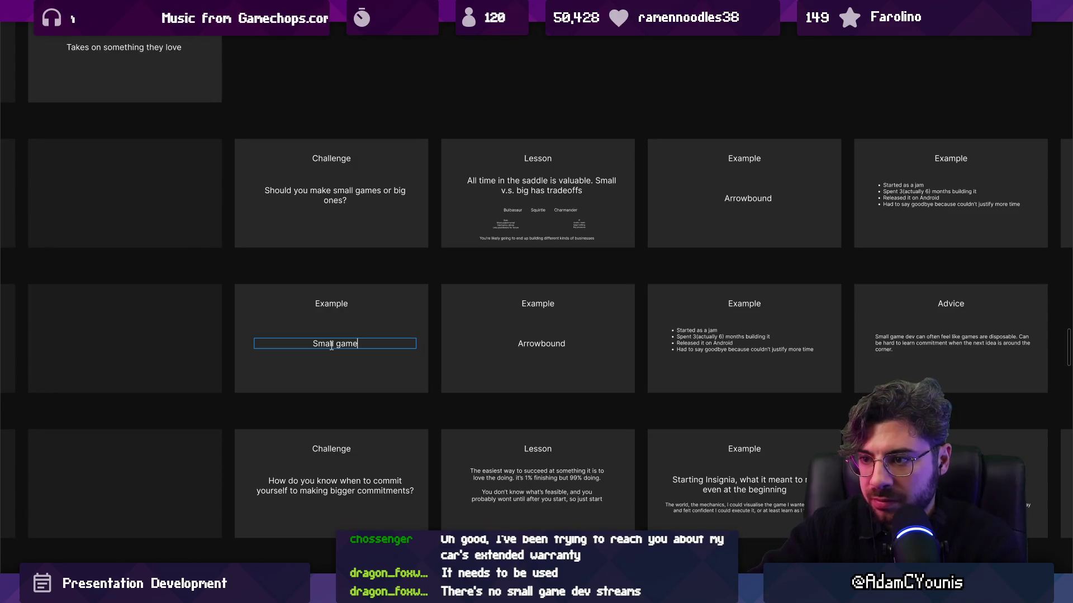
type("sS")
key("BackSpace")
key("ctrl+a")
type("Small ")
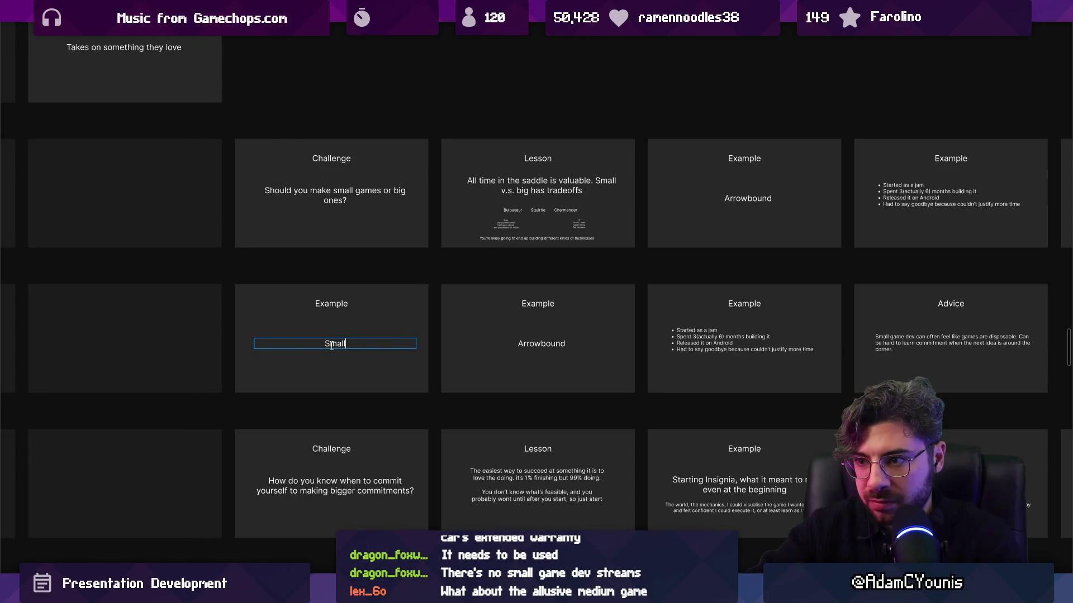
type("Games")
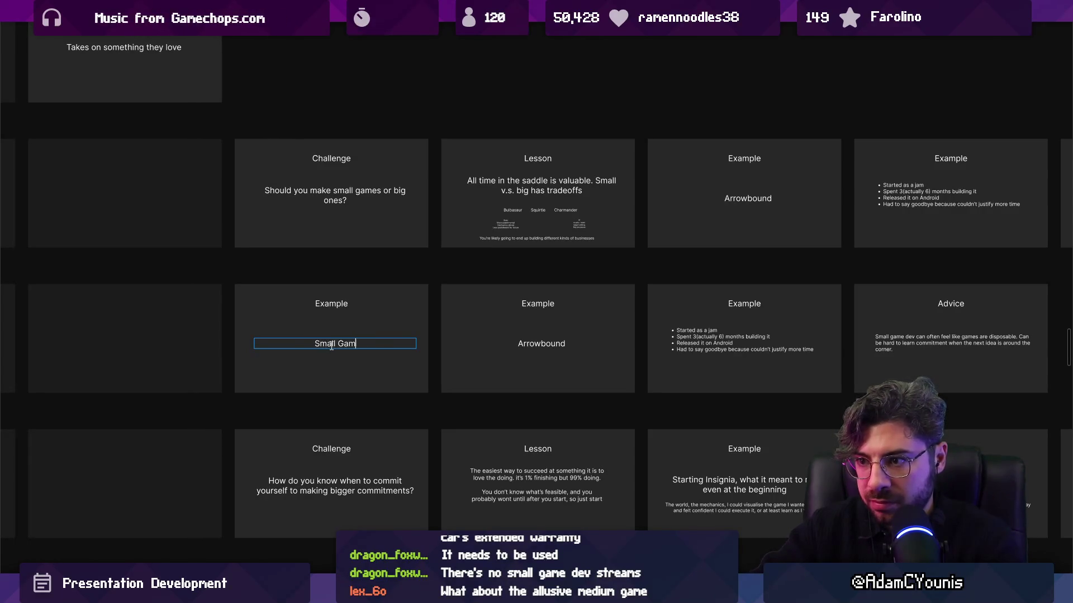
left_click(433, 318)
scroll(442, 314, "down", 2)
double_click(364, 304)
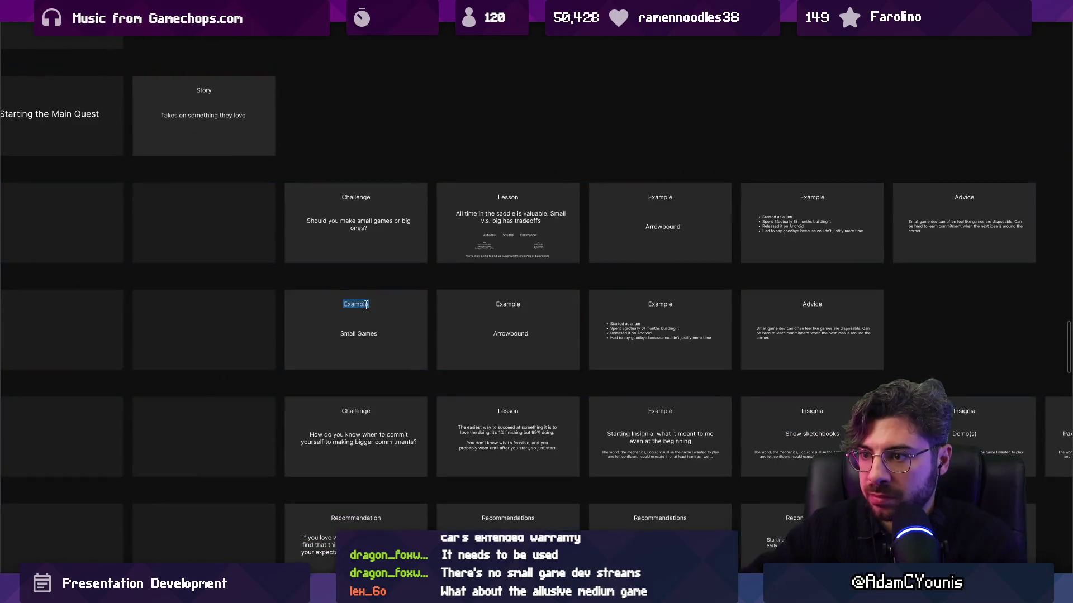
type("Chalenge")
Step: Replace the commitment question slide's text with 'Big Games'
scroll(319, 326, "down", 2)
double_click(319, 326)
scroll(321, 332, "up", 2)
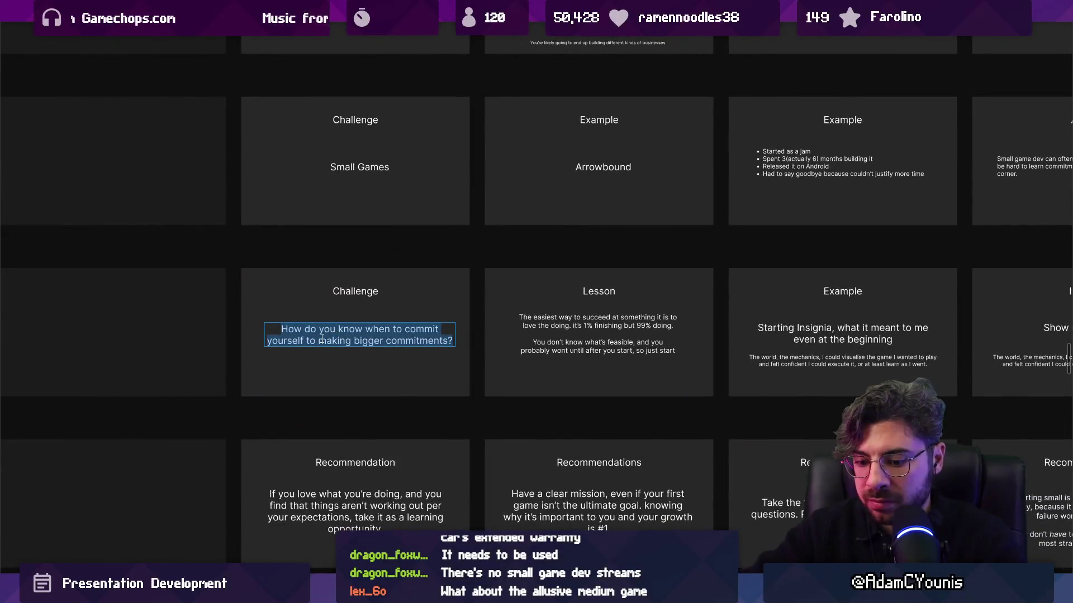
type("Big Games")
key("Escape")
scroll(323, 339, "up", 2)
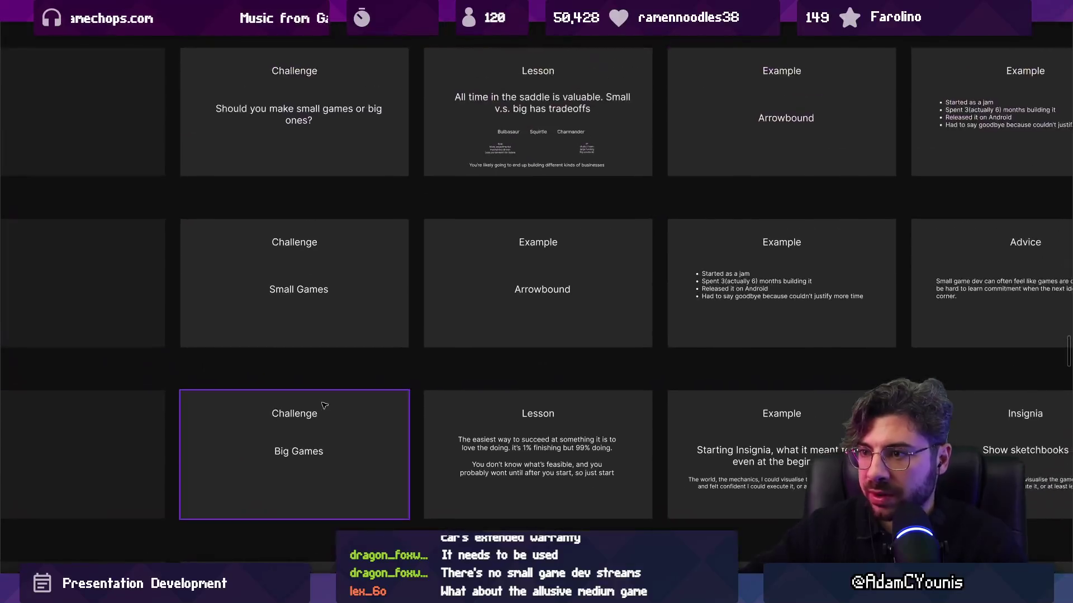
scroll(329, 391, "down", 2)
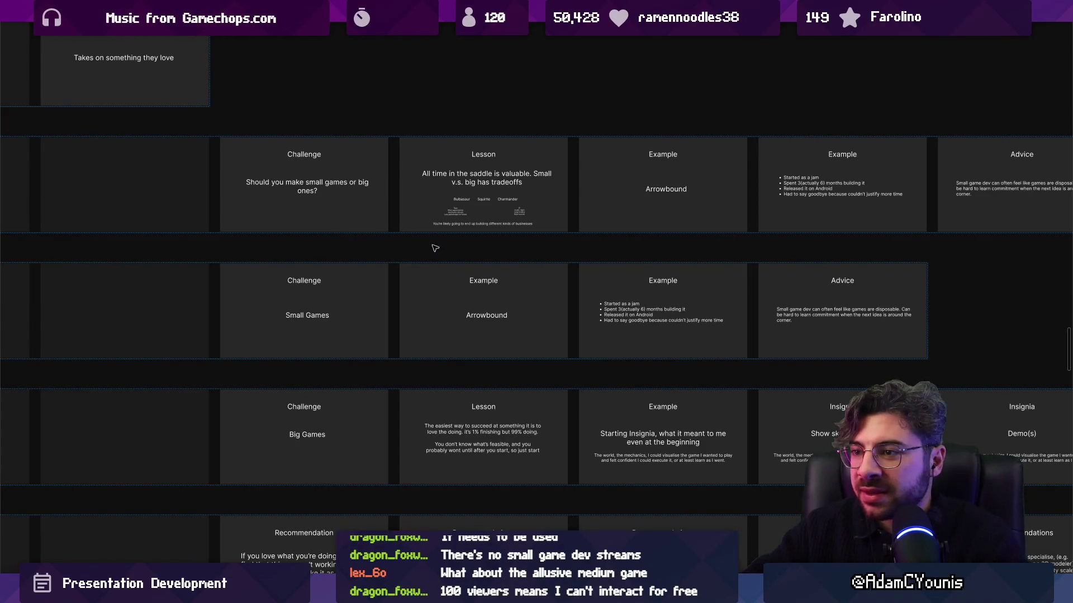
scroll(352, 279, "up", 1, "ctrl")
left_click(312, 282)
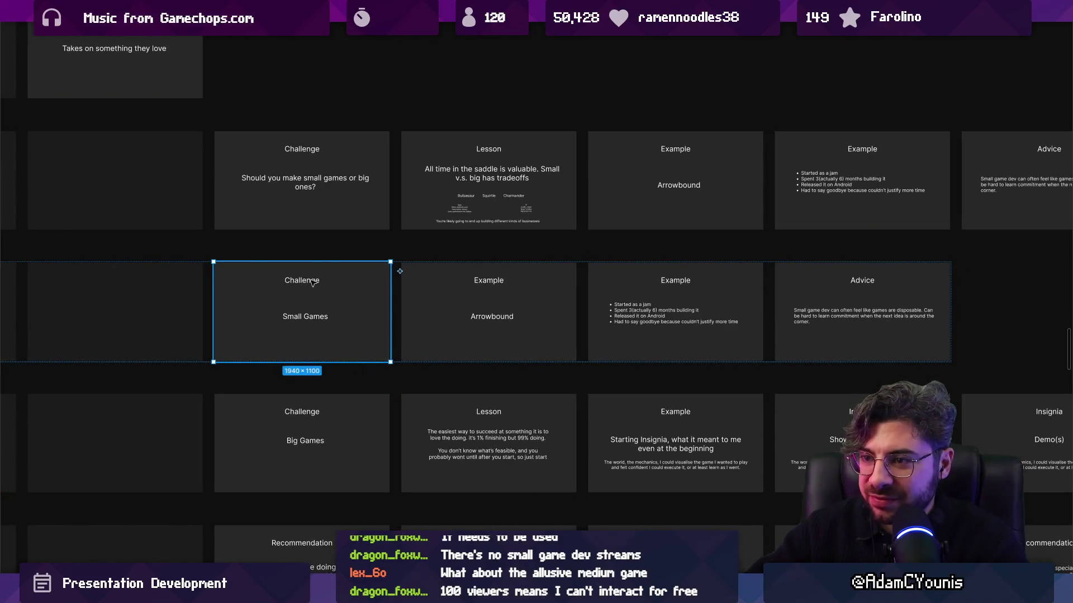
Step: Check the Small Games text, then hide the UI panels with Ctrl+\ and zoom out over the rows
key("ctrl+backslash")
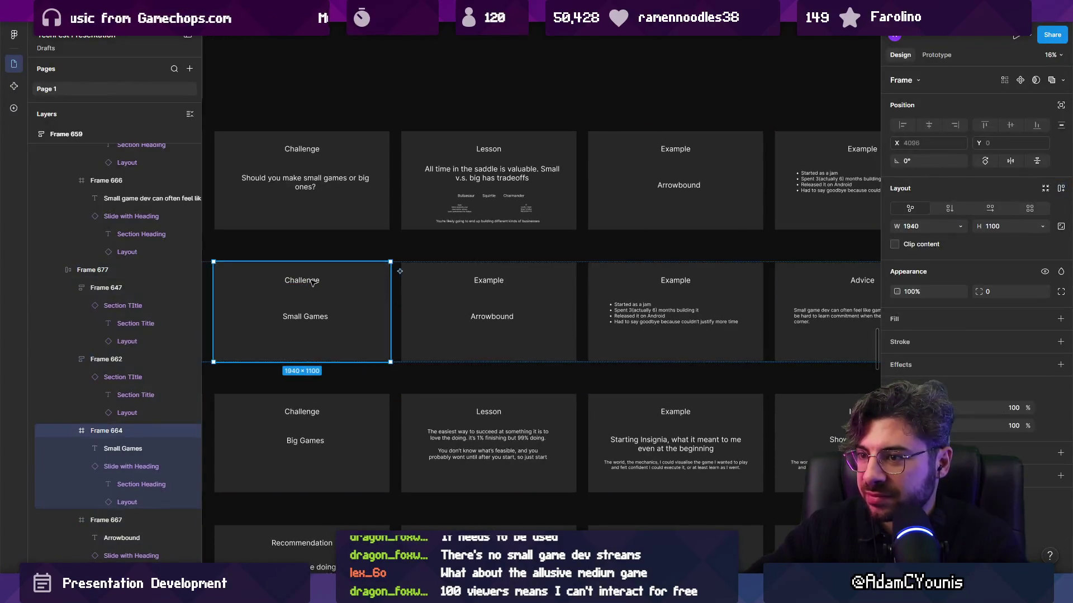
double_click(312, 283)
left_click(305, 317)
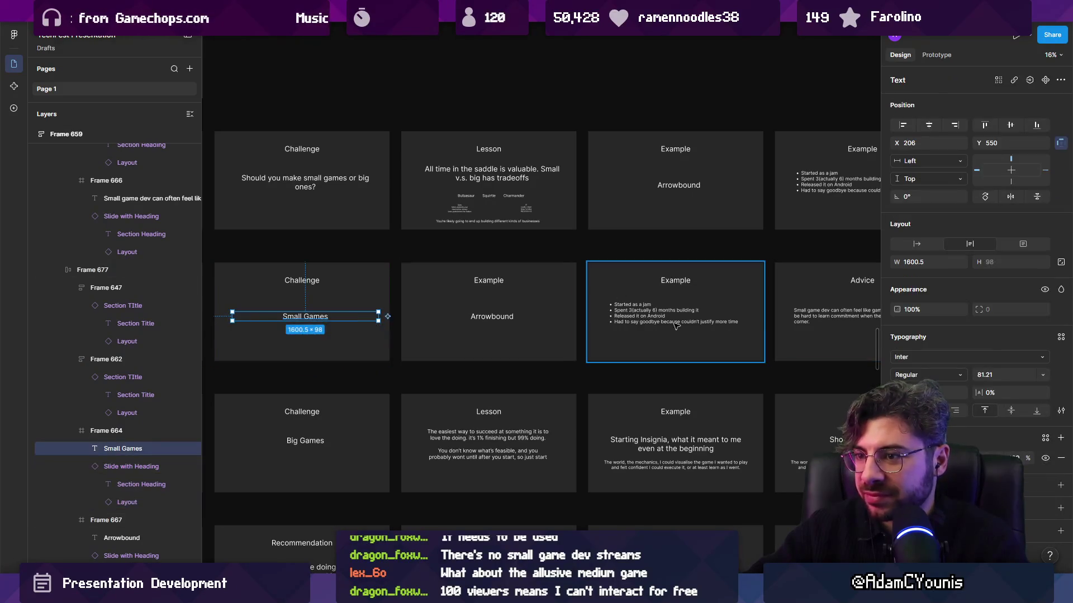
double_click(307, 318)
key("Left")
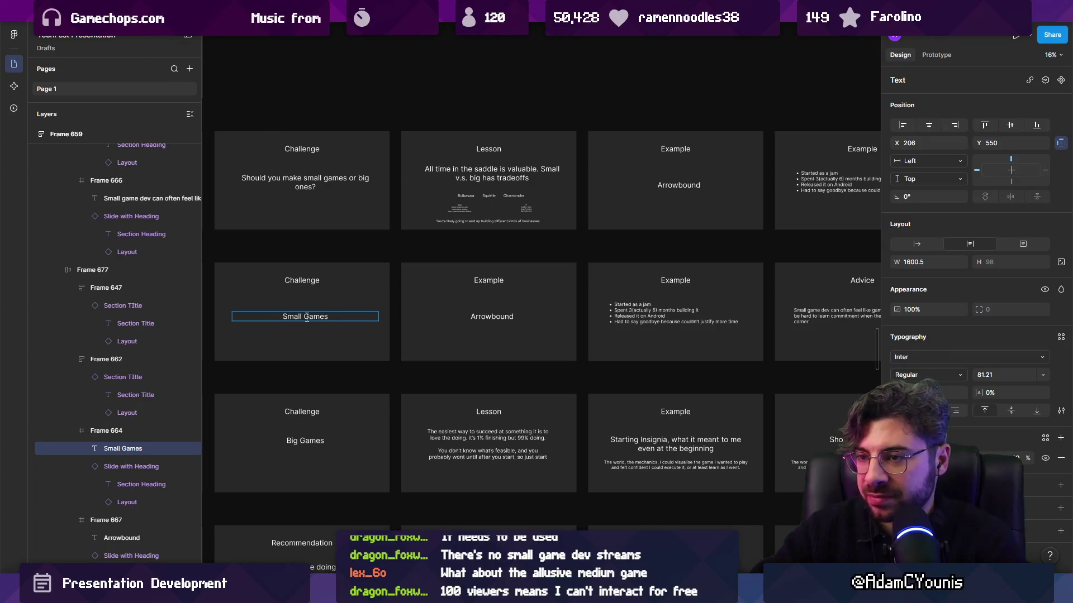
key("Escape")
key("Tab")
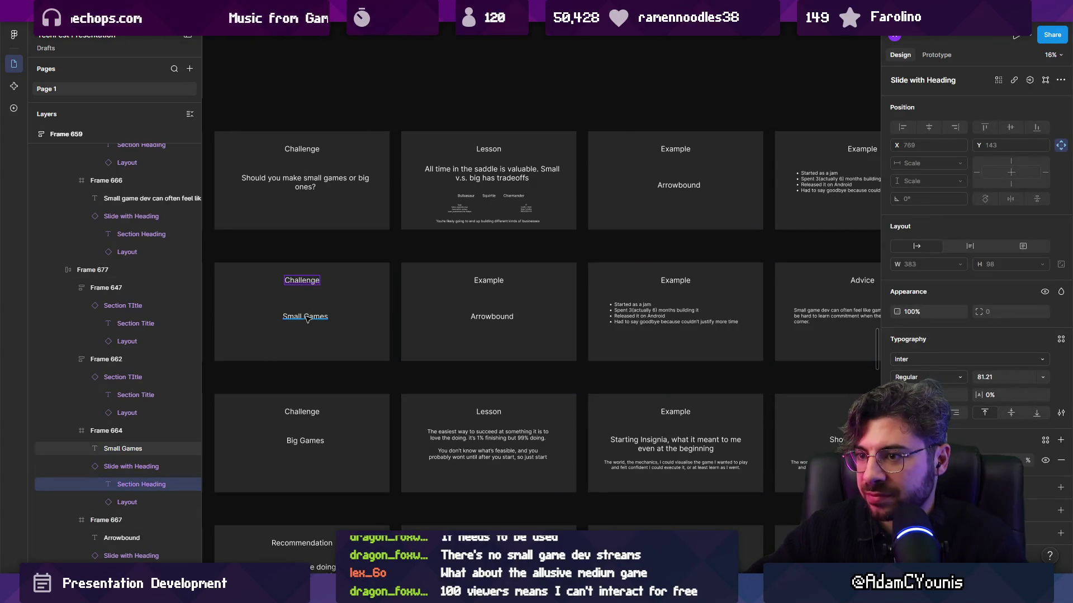
left_click(307, 317)
key("Escape")
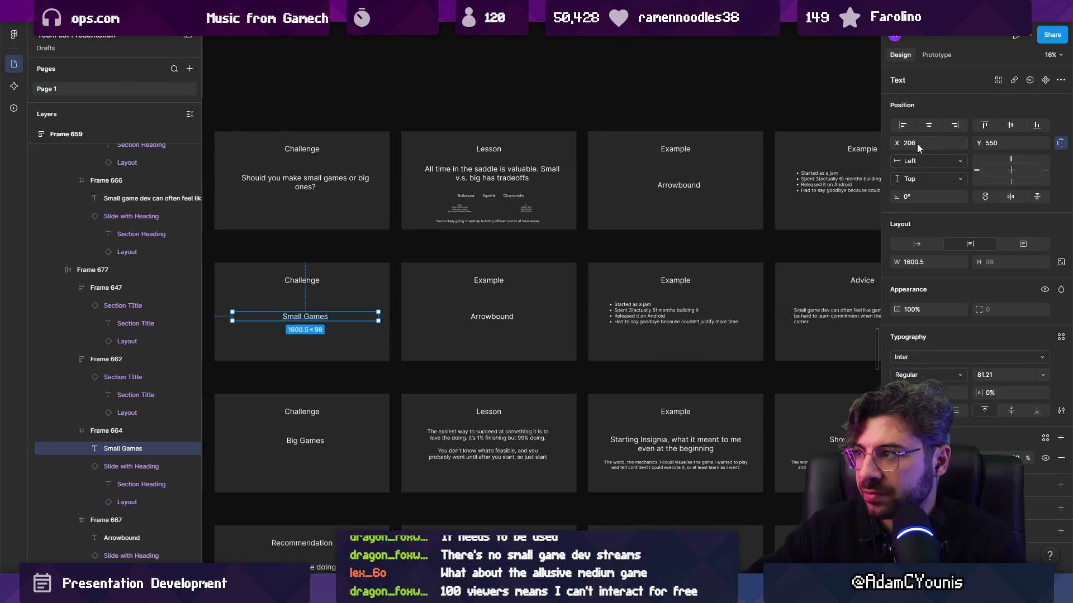
left_click(459, 293)
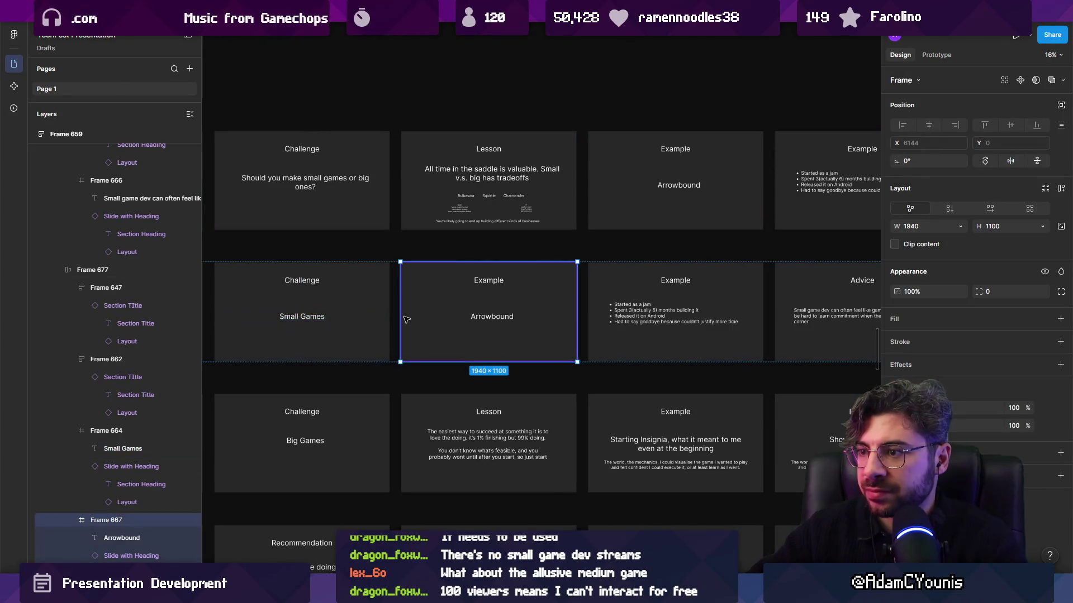
key("ctrl+backslash")
scroll(380, 317, "down", 3, "ctrl")
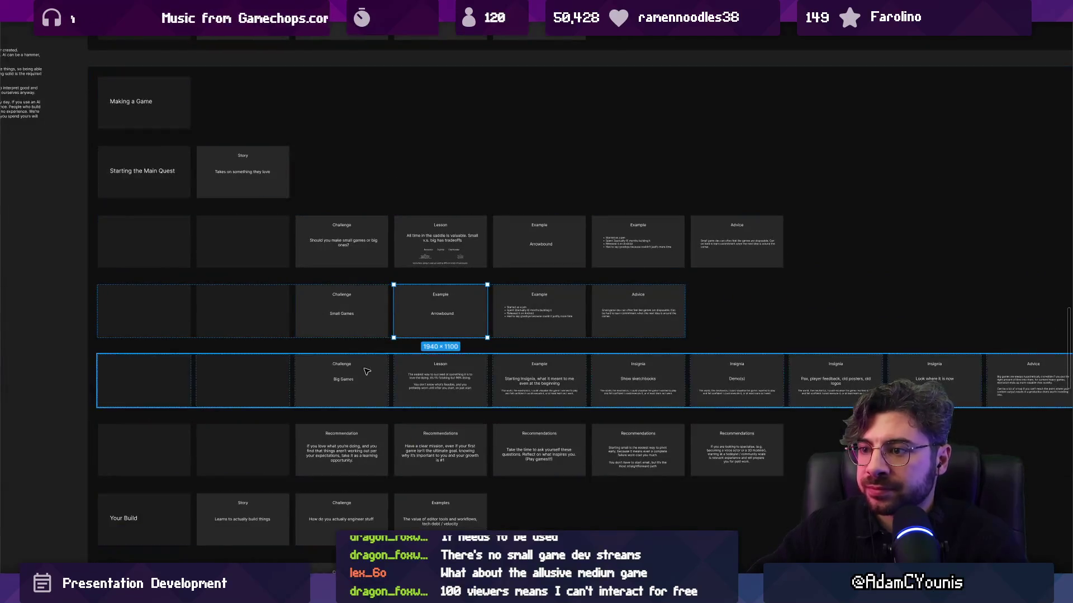
scroll(352, 385, "up", 4, "ctrl")
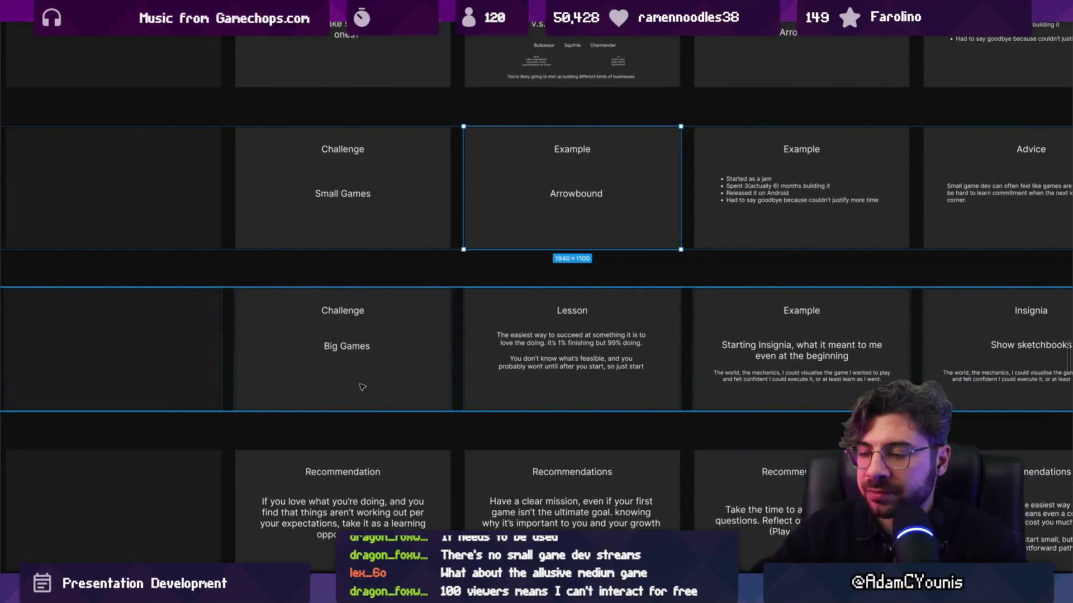
scroll(363, 387, "down", 2)
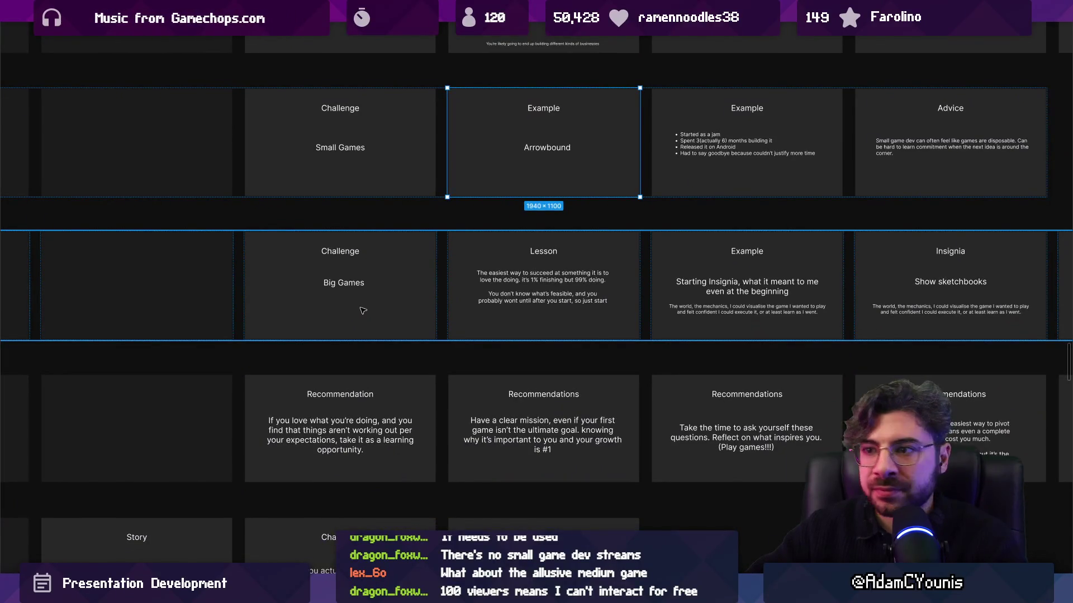
left_click(352, 288)
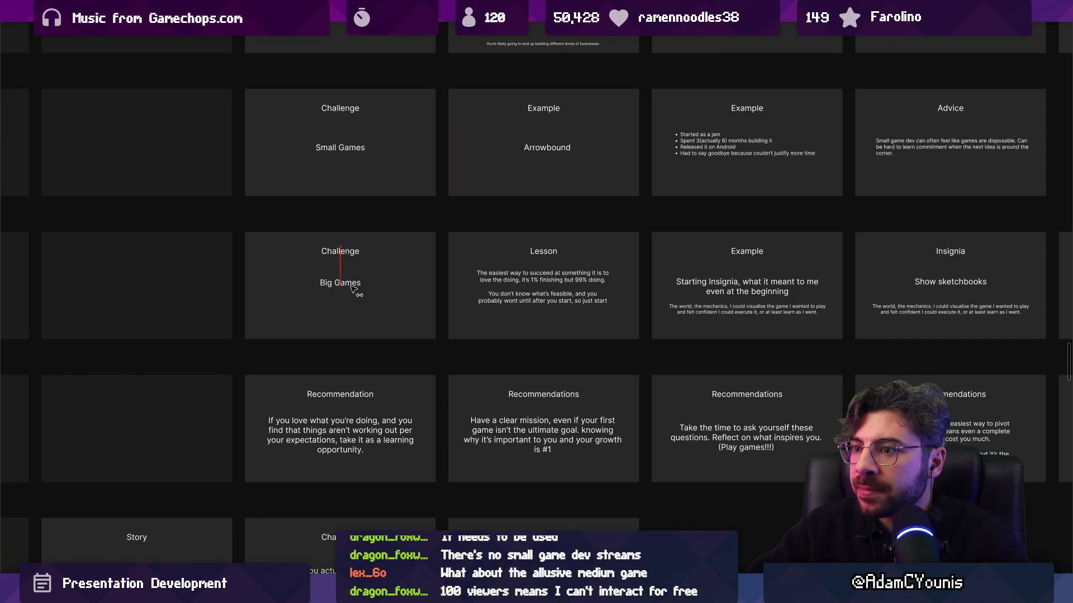
left_click(353, 287)
scroll(366, 288, "down", 3, "ctrl")
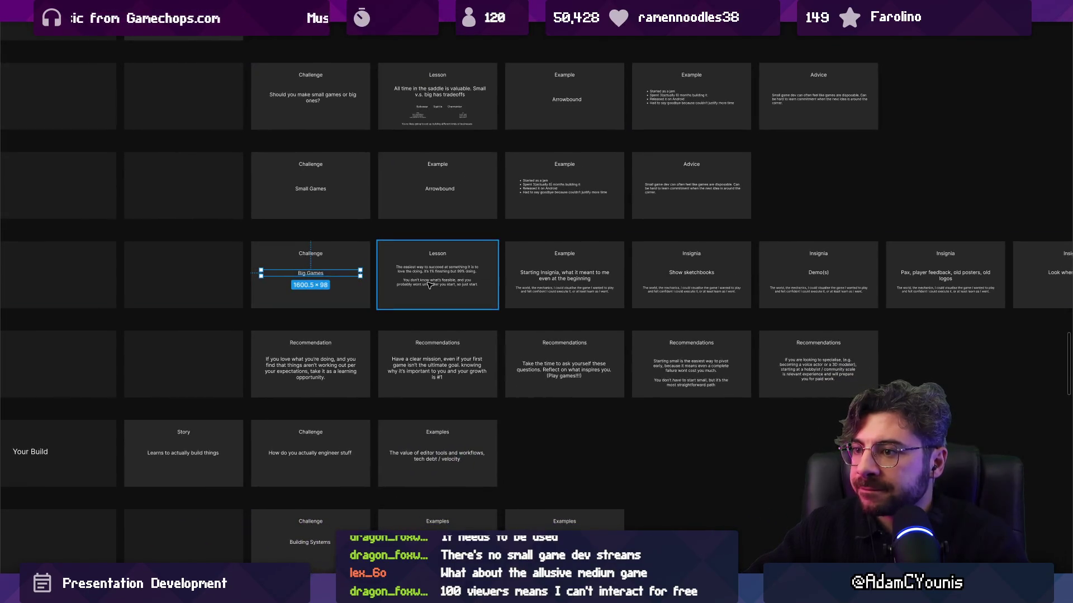
scroll(432, 286, "up", 5, "ctrl")
scroll(357, 257, "down", 5, "ctrl")
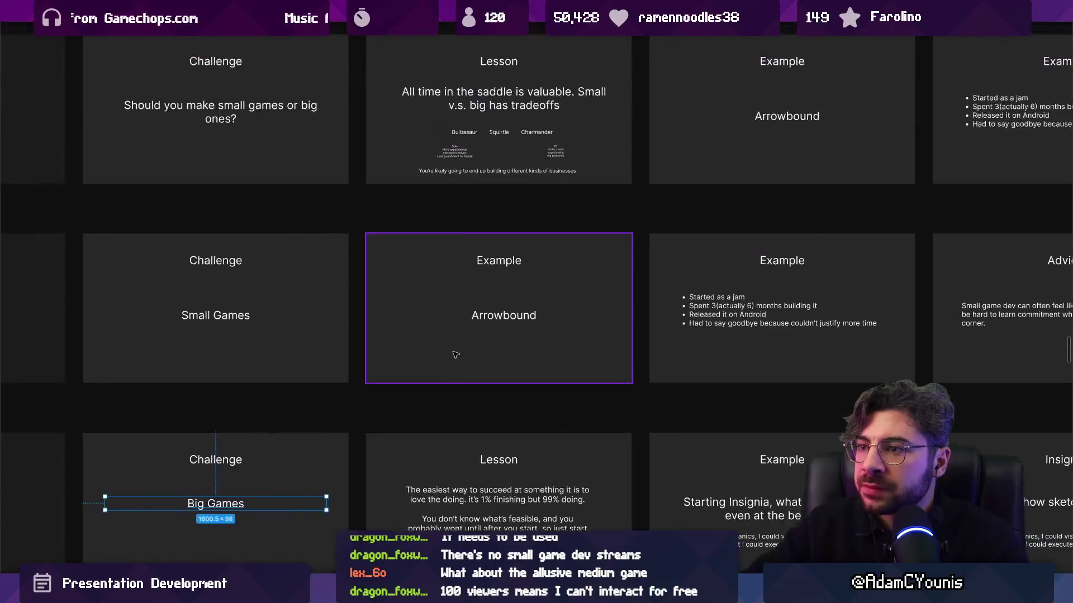
scroll(365, 293, "up", 1, "ctrl")
scroll(364, 292, "up", 4, "ctrl")
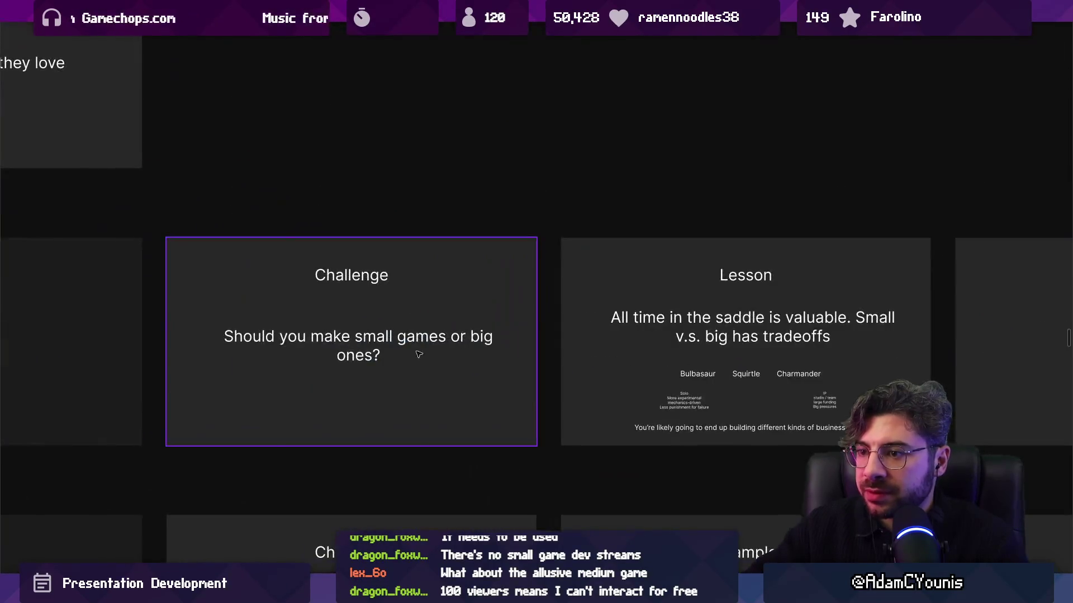
scroll(447, 340, "right", 5)
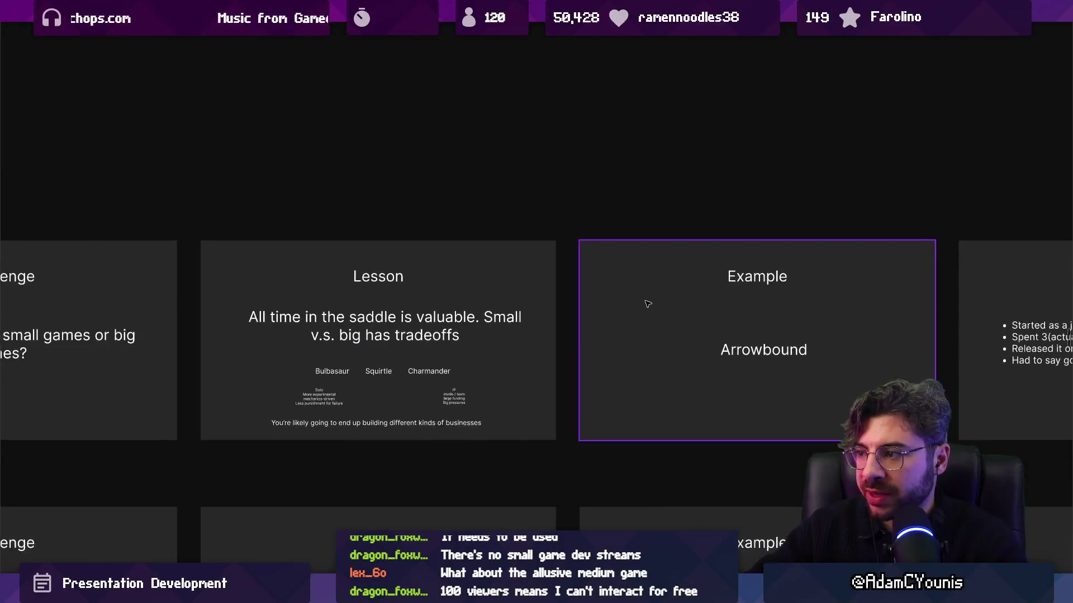
scroll(646, 304, "right", 5)
scroll(340, 304, "down", 5, "ctrl")
scroll(552, 311, "down", 2, "ctrl")
left_click(469, 321)
left_click(594, 313, "shift")
left_click(703, 309, "shift")
key("Delete")
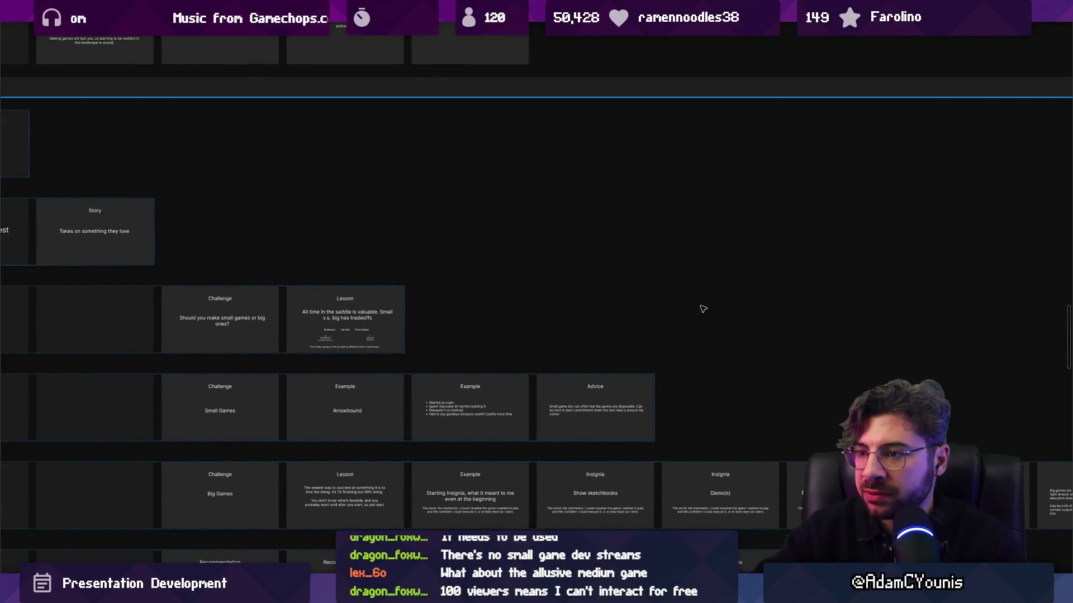
scroll(479, 240, "up", 5, "ctrl")
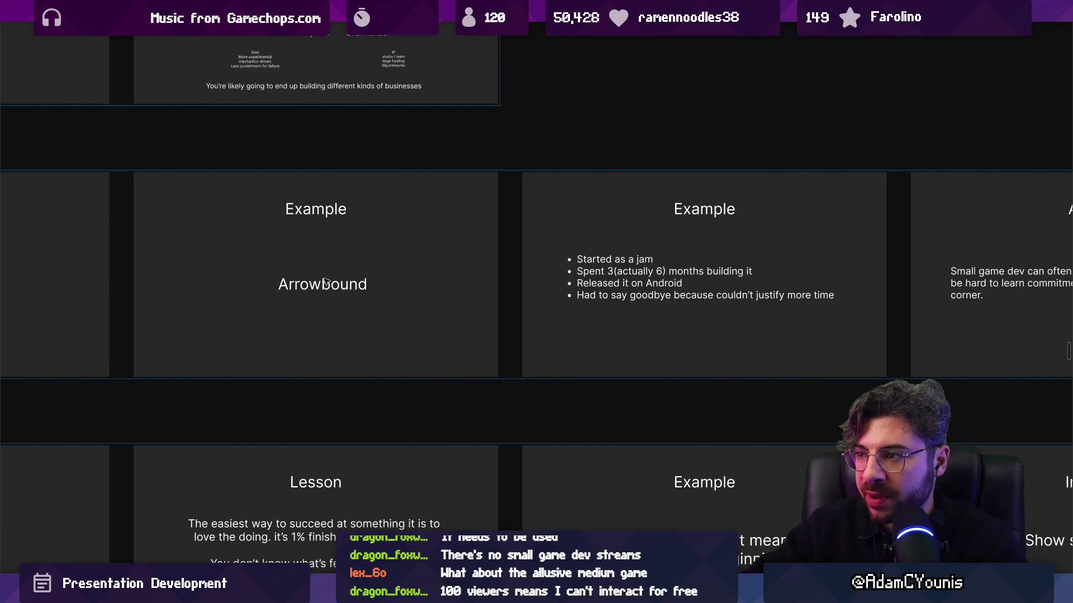
scroll(319, 284, "right", 5)
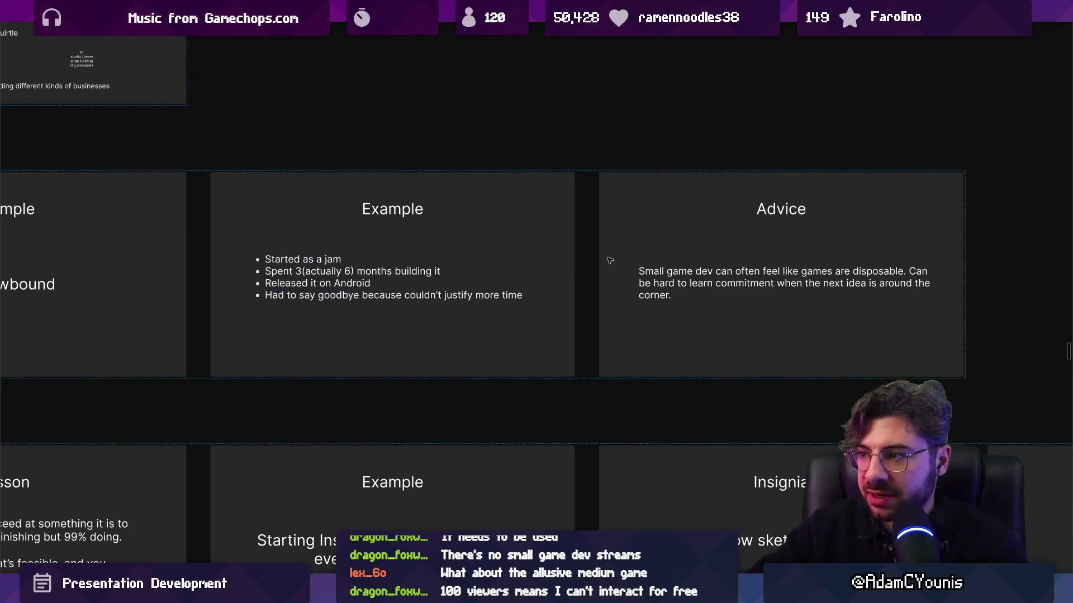
left_click_drag(448, 233, 448, 238)
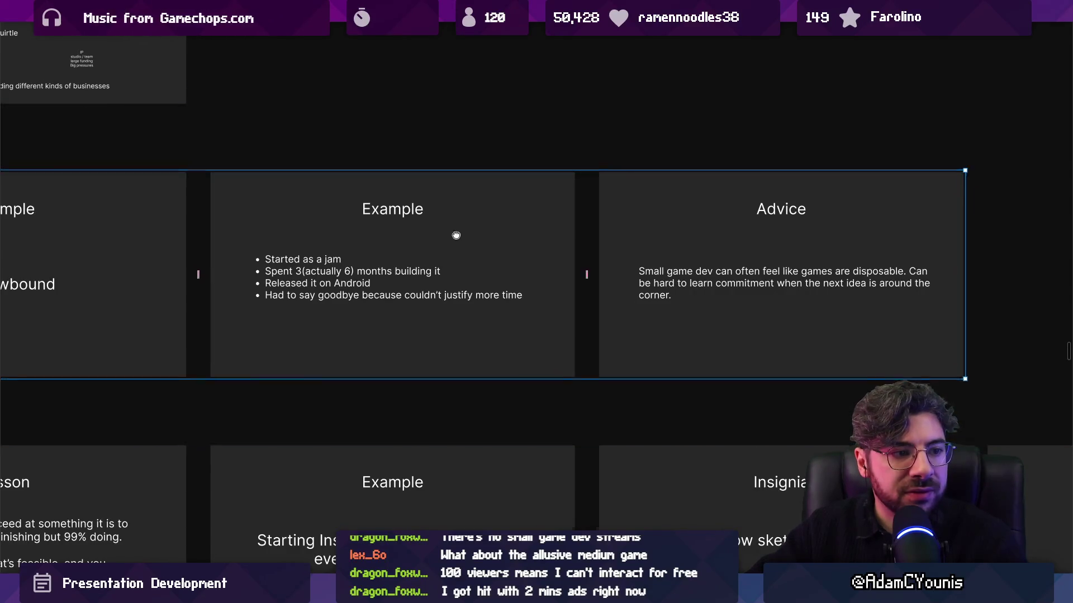
scroll(449, 238, "right", 3)
left_click(386, 266)
Step: Duplicate the bullet-list Example slide and retitle the copy 'Arrowbound'
key("ctrl+d")
double_click(513, 306)
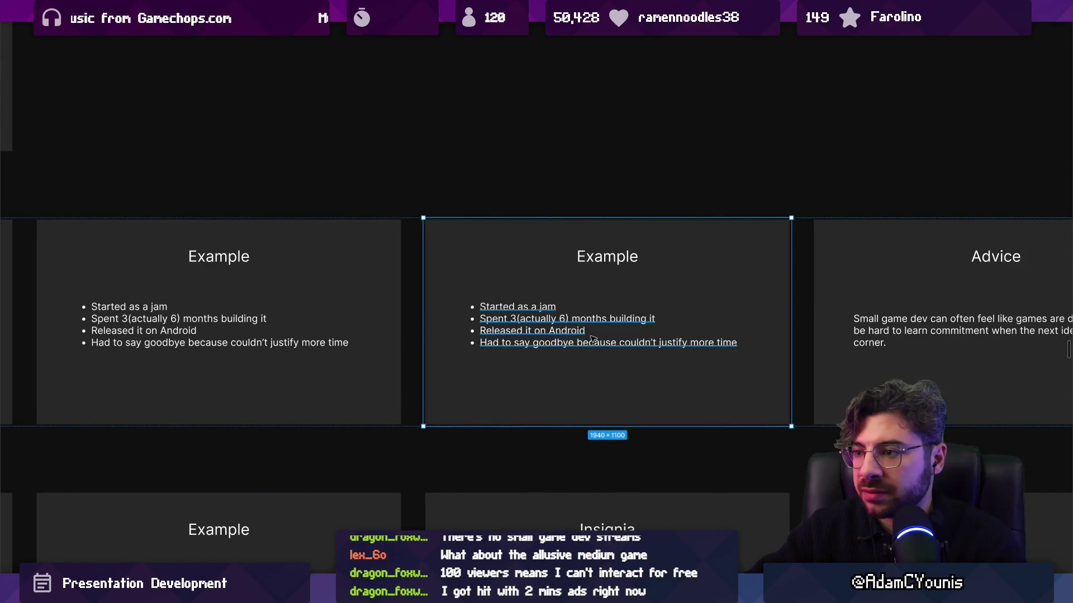
type("small")
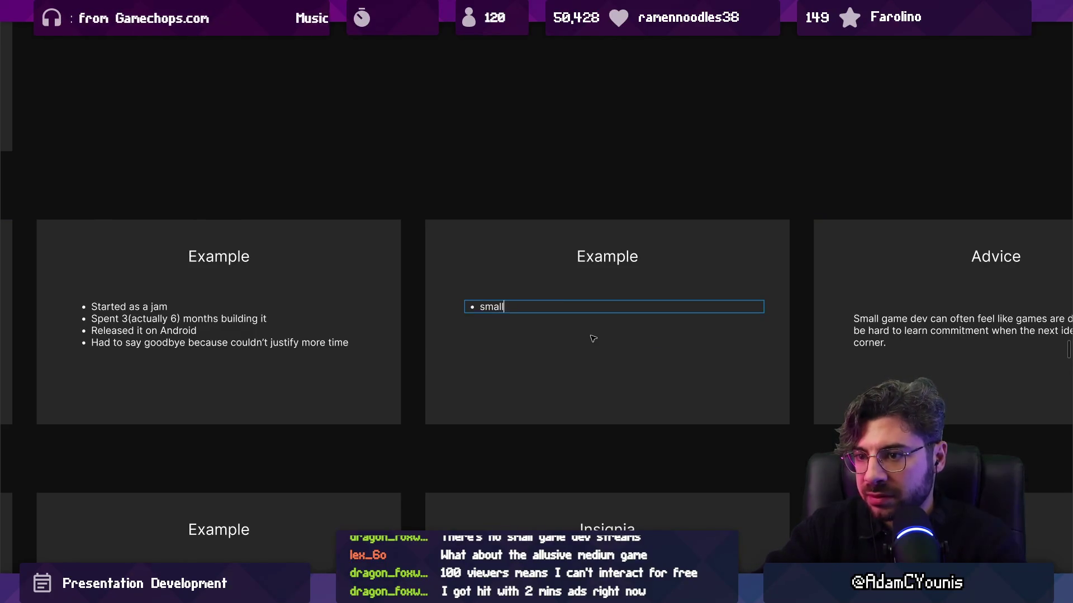
type("s")
key("Escape")
double_click(607, 255)
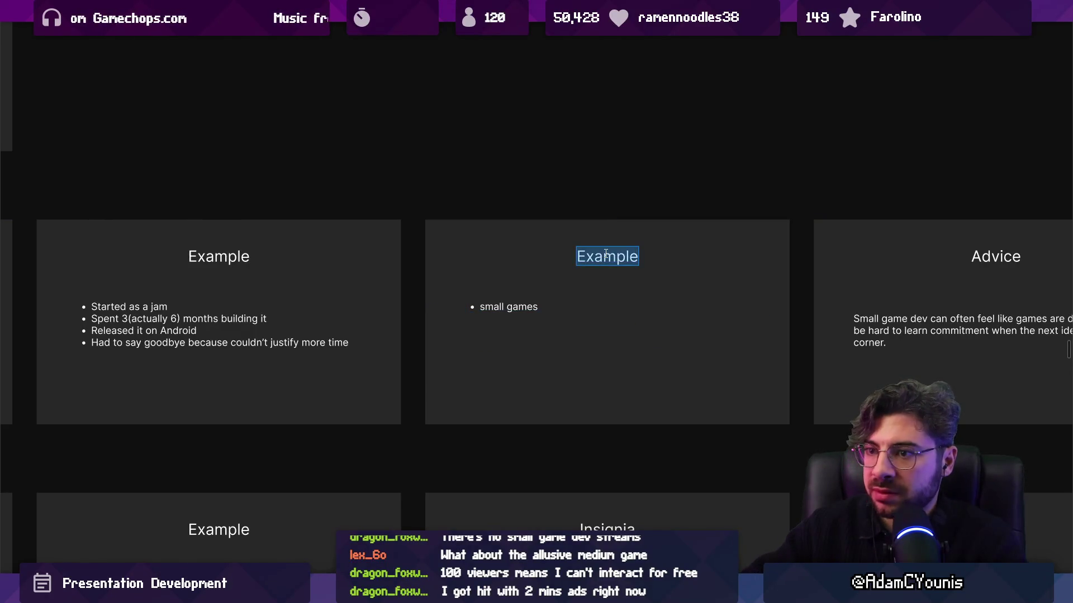
type("Arrowbound")
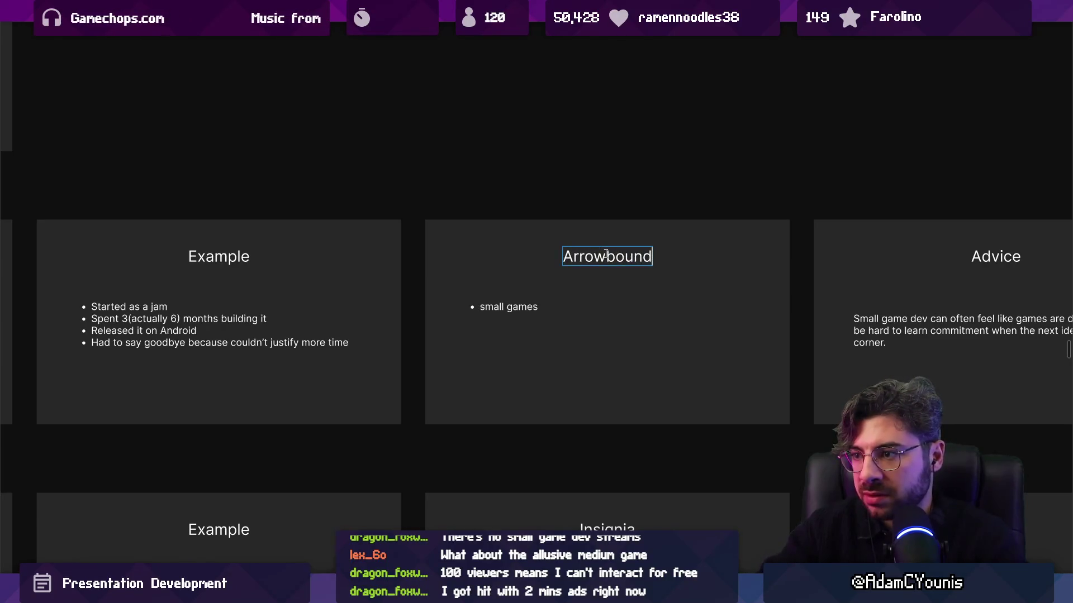
Step: Replace the copy's bullets with a single 'Started as a Jam' bullet
double_click(513, 309)
key("BackSpace")
type("Slide about Arro")
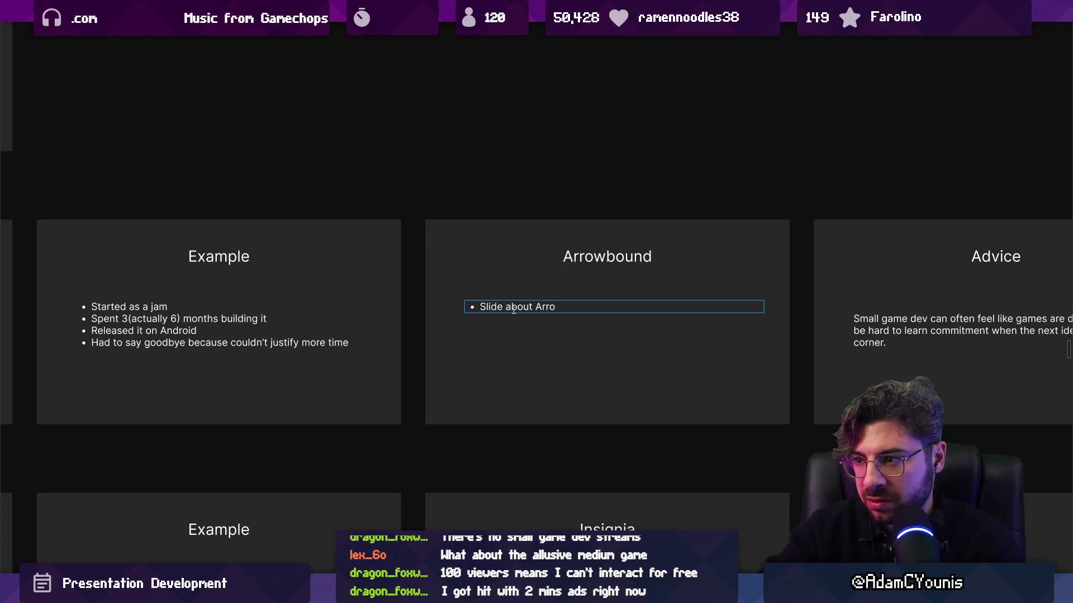
triple_click(514, 308)
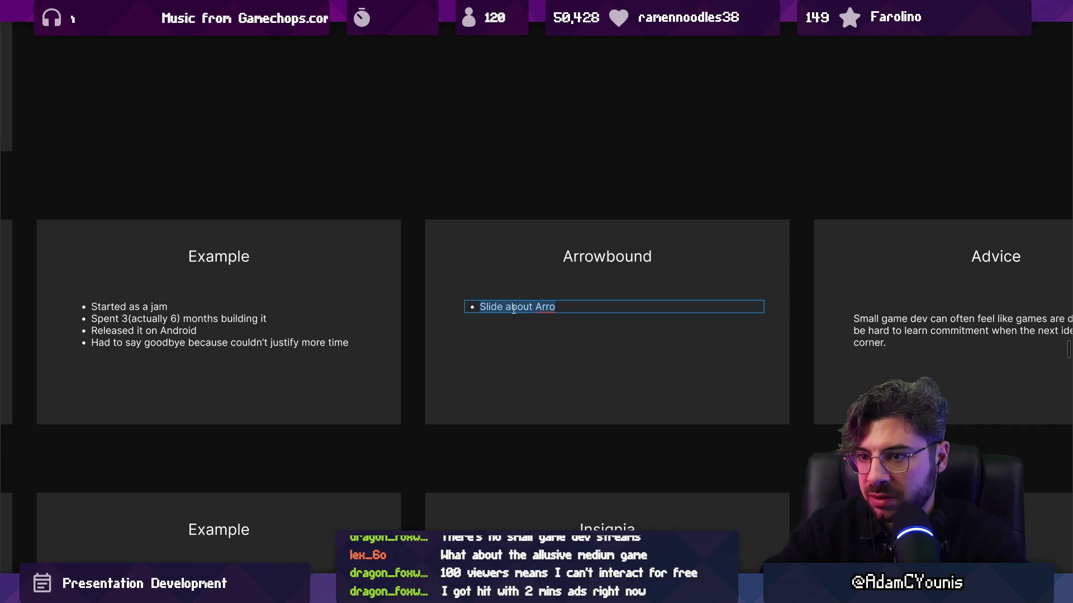
key("Right")
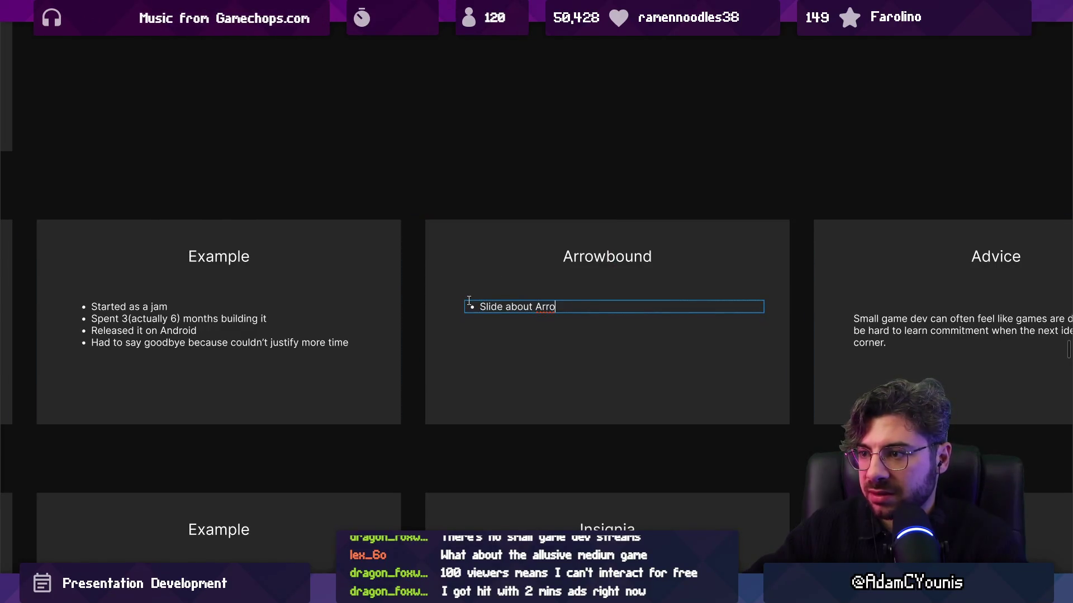
triple_click(515, 306)
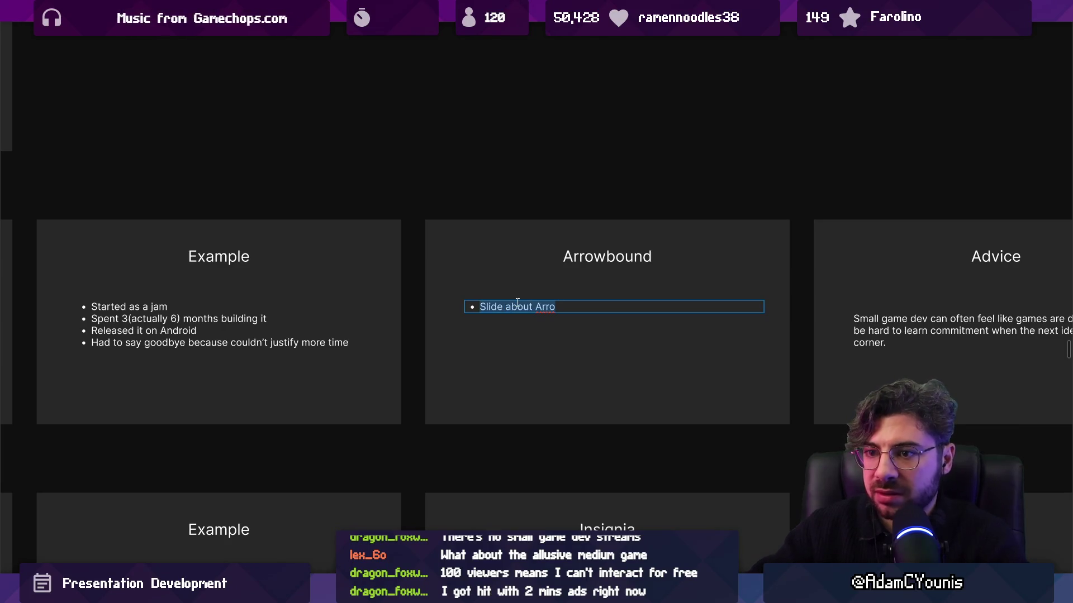
type("Started as a")
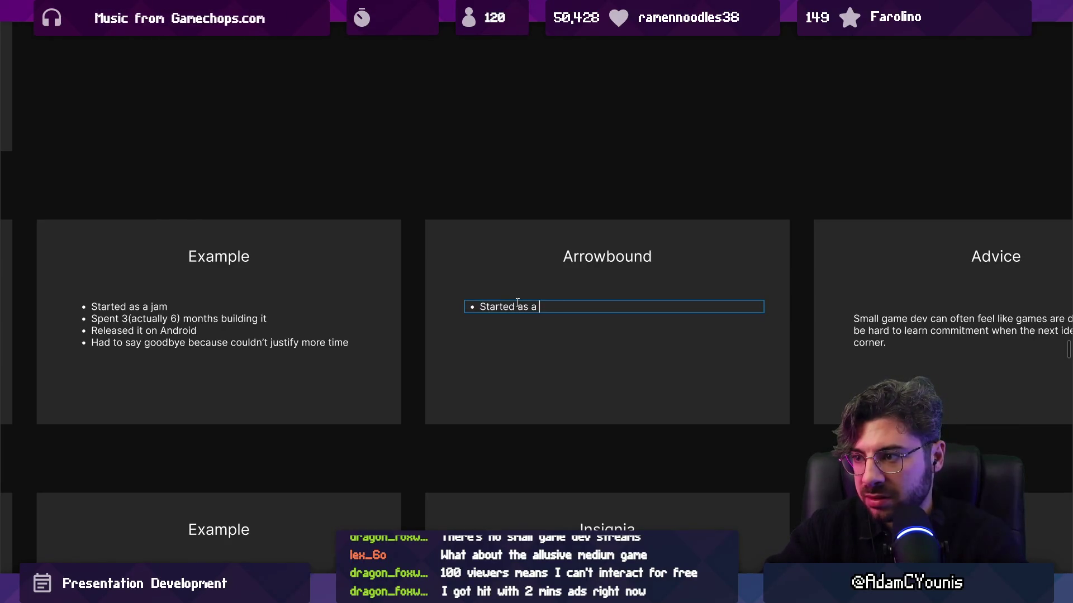
key("Escape")
left_click(313, 299)
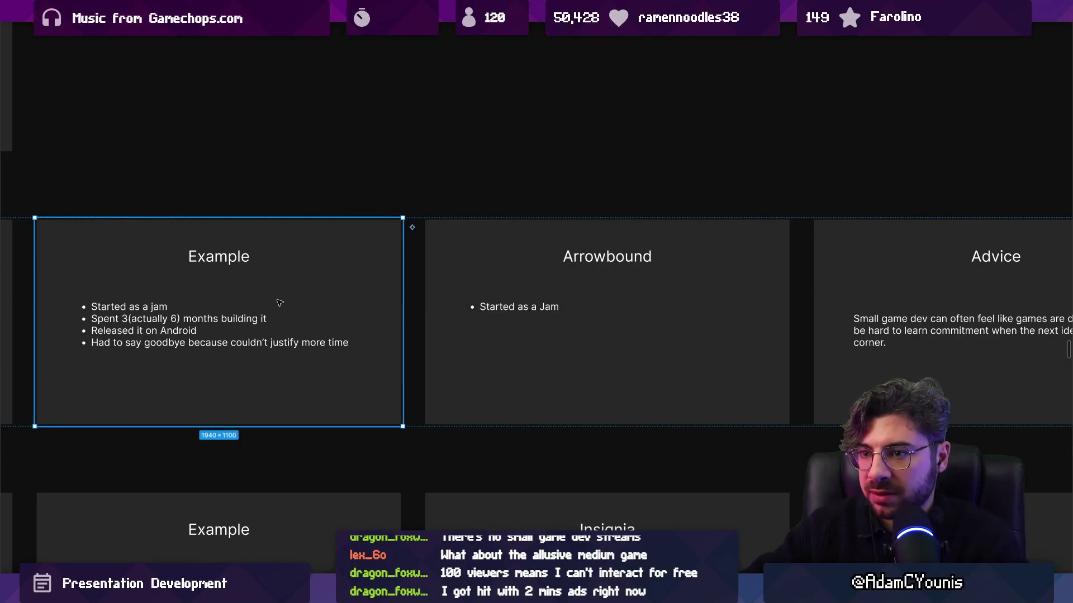
Step: Paste the four Example bullets over the Arrowbound slide's single bullet
left_click(170, 317)
double_click(170, 318)
key("ctrl+c")
left_click(524, 308)
key("ctrl+a")
key("ctrl+v")
scroll(490, 307, "down", 2)
key("Escape")
key("Escape")
scroll(490, 306, "up", 2)
double_click(492, 323)
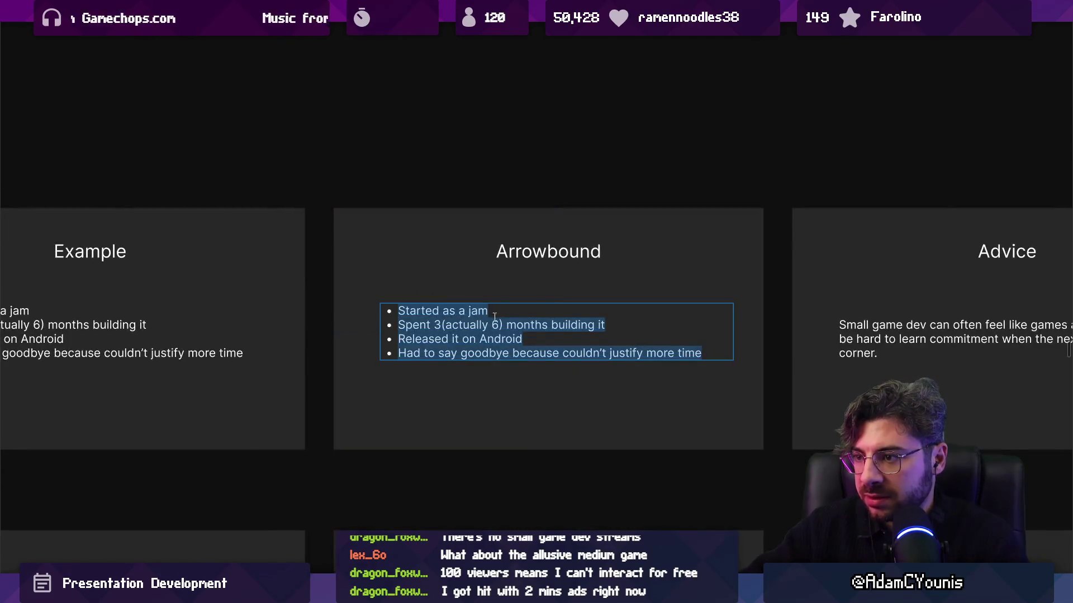
key("Escape")
key("Escape")
Step: Duplicate the Arrowbound slide and reduce the Example slide to one 'Arrowbound' bullet
left_click(454, 278)
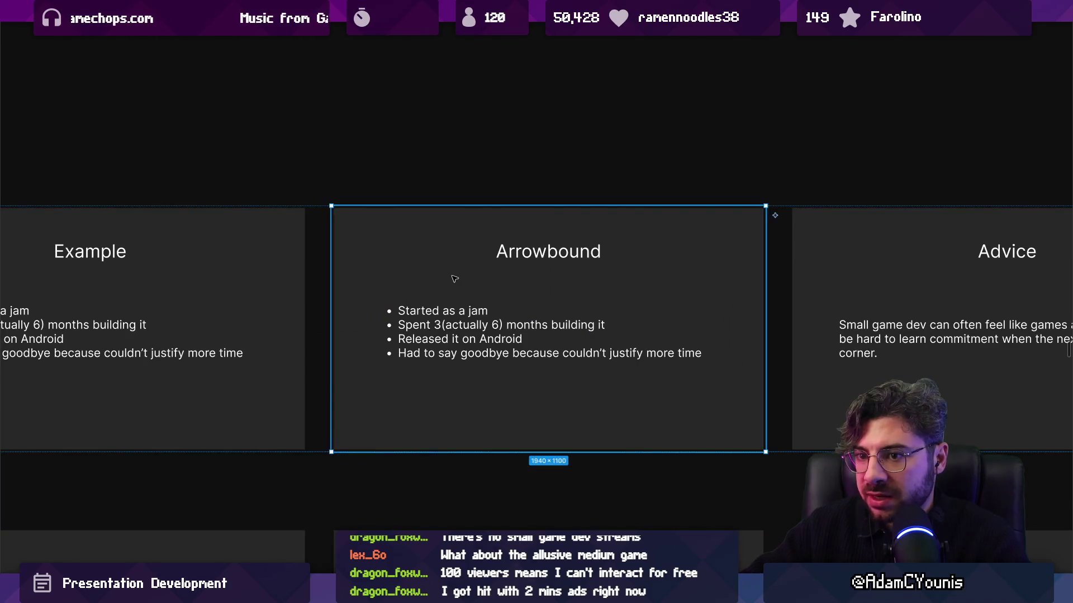
scroll(454, 278, "down", 2)
key("ctrl+d")
left_click(287, 281)
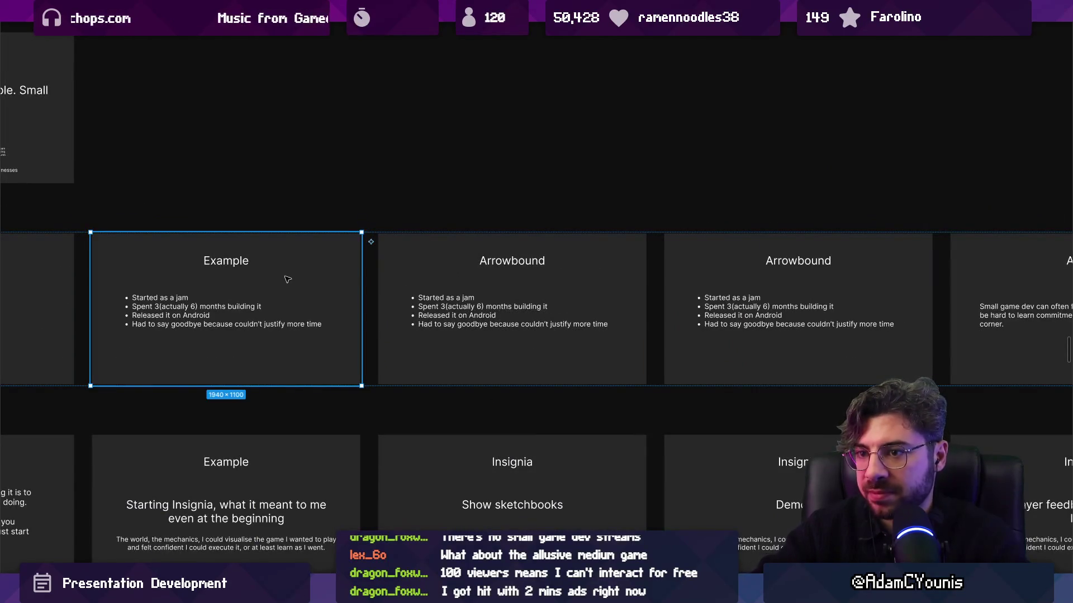
key("Delete")
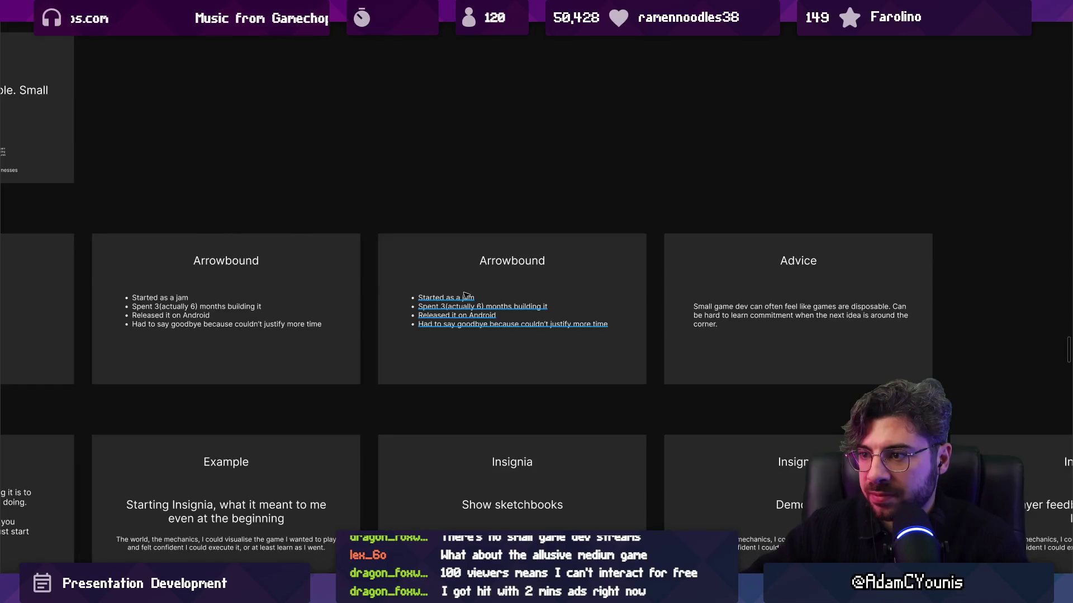
key("ctrl+z")
double_click(389, 318)
type("Arro")
key("Escape")
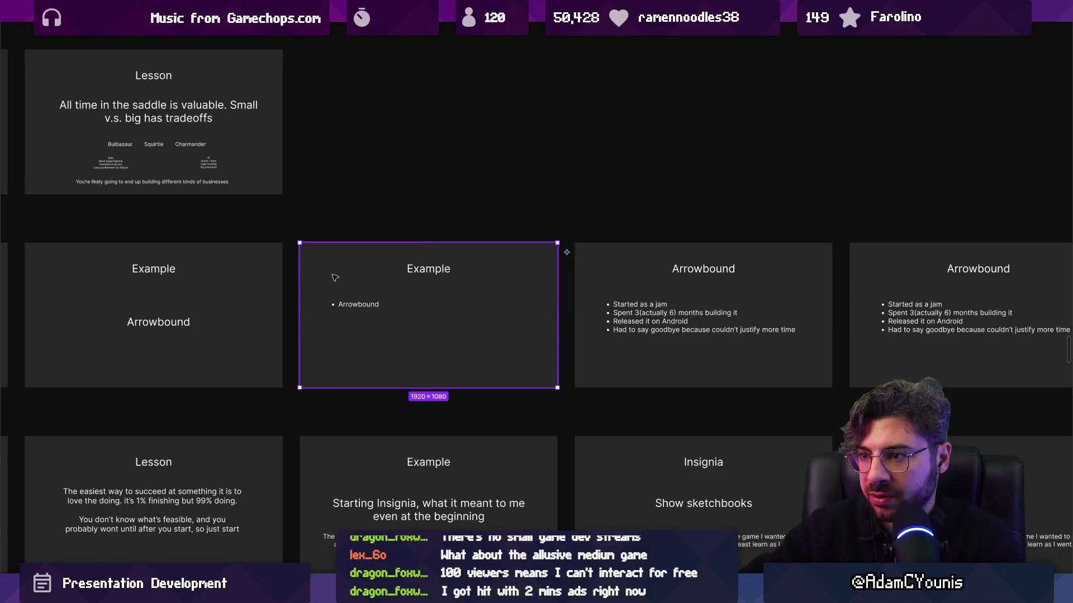
Step: Remove the extra Example slide and trim the first Arrowbound slide to the jam start plus Remember Apollo
key("Delete")
scroll(352, 281, "up", 2)
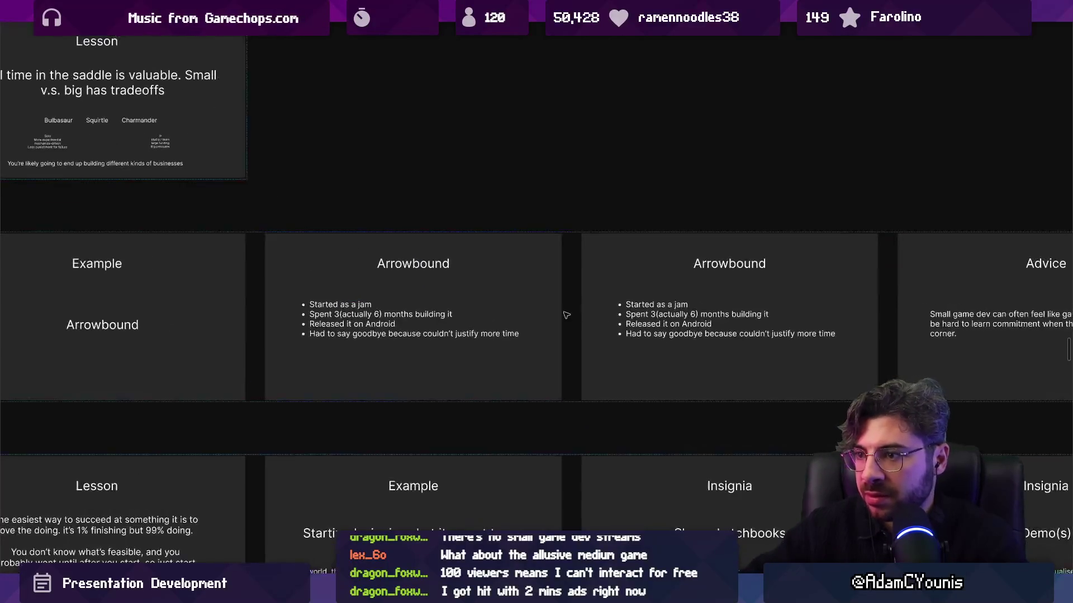
double_click(324, 306)
left_click(324, 305)
key("shift+Down")
key("shift+Down")
key("shift+Down")
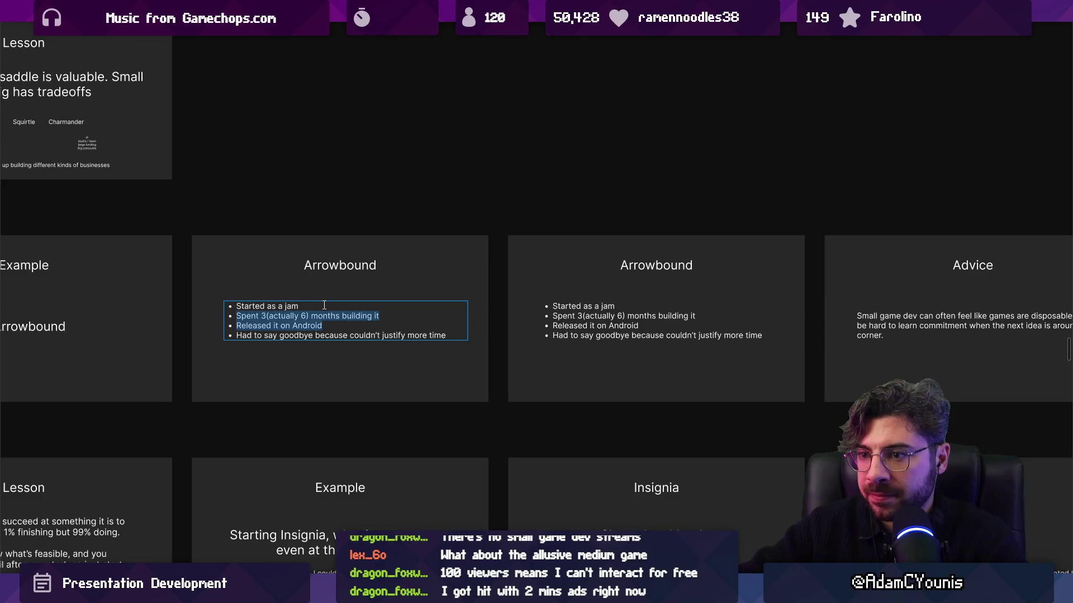
key("BackSpace")
key("BackSpace")
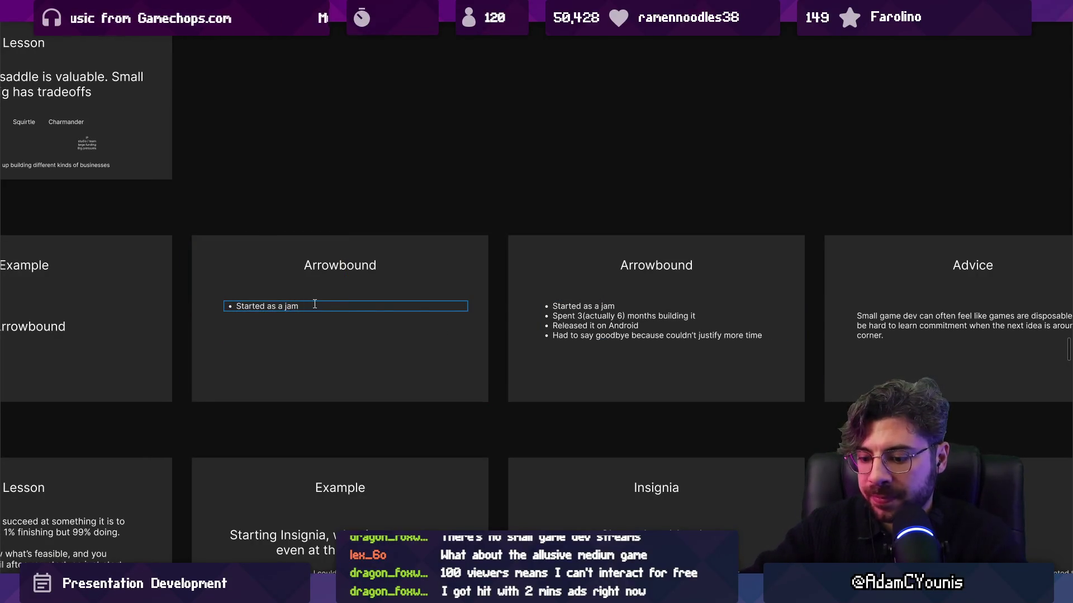
type(":Remember A")
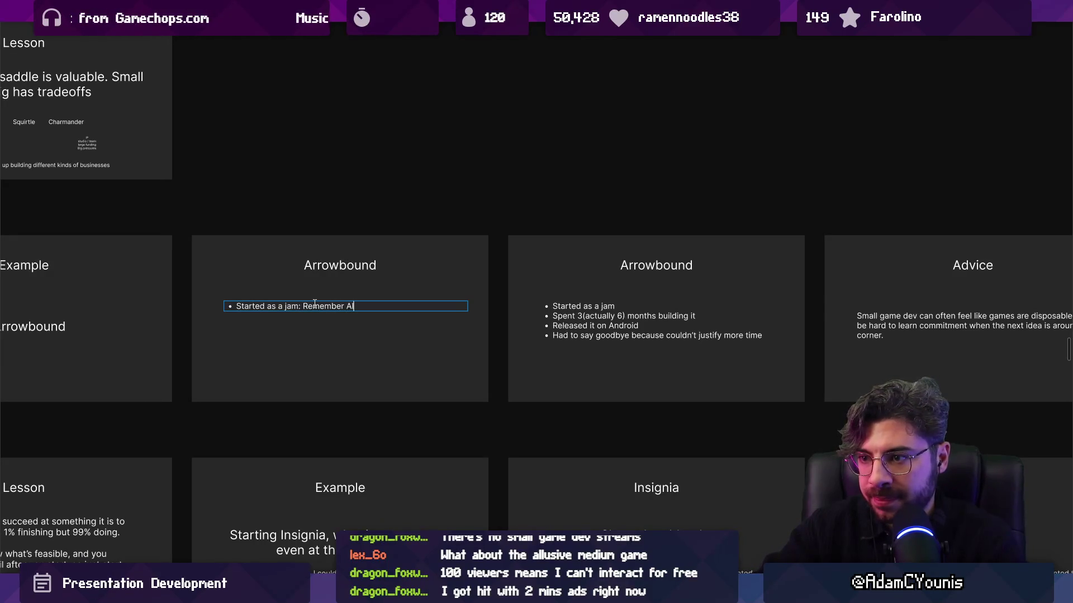
type("lo")
key("Escape")
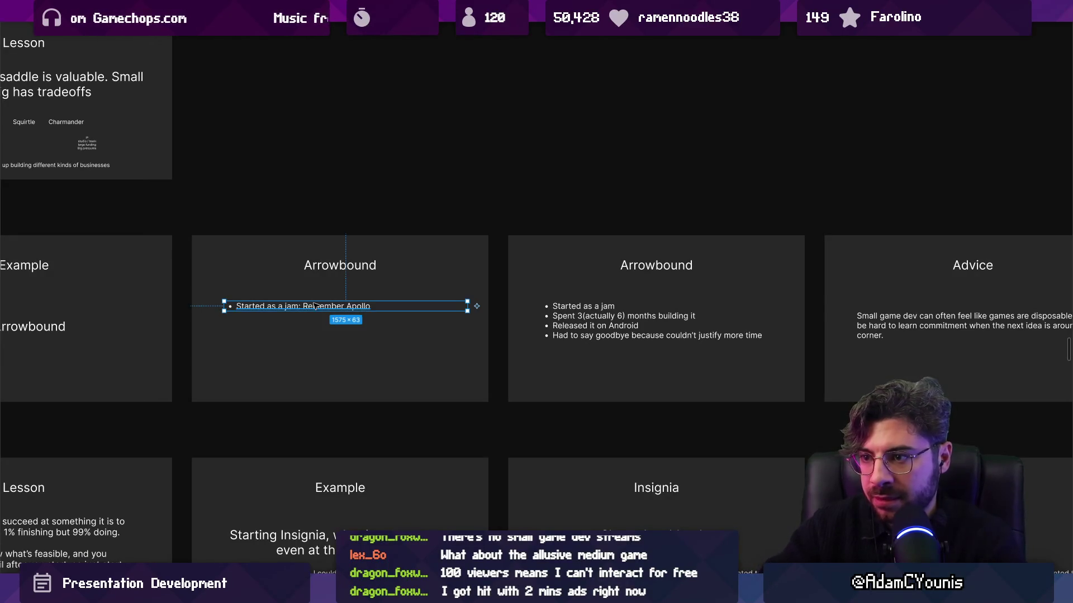
Step: Cut the second Arrowbound slide down to the build time and Android release bullets
left_click(656, 380)
key("shift+2")
left_click(474, 307)
double_click(503, 294)
triple_click(503, 293)
key("BackSpace")
key("BackSpace")
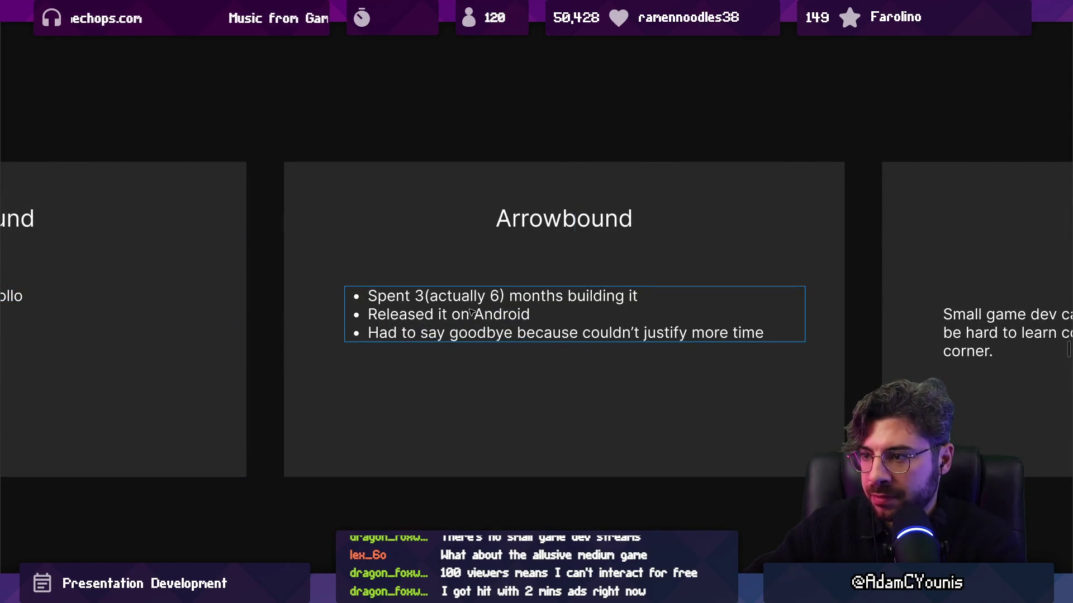
left_click_drag(369, 314, 826, 385)
left_click(617, 323)
triple_click(617, 333)
key("BackSpace")
key("BackSpace")
key("Escape")
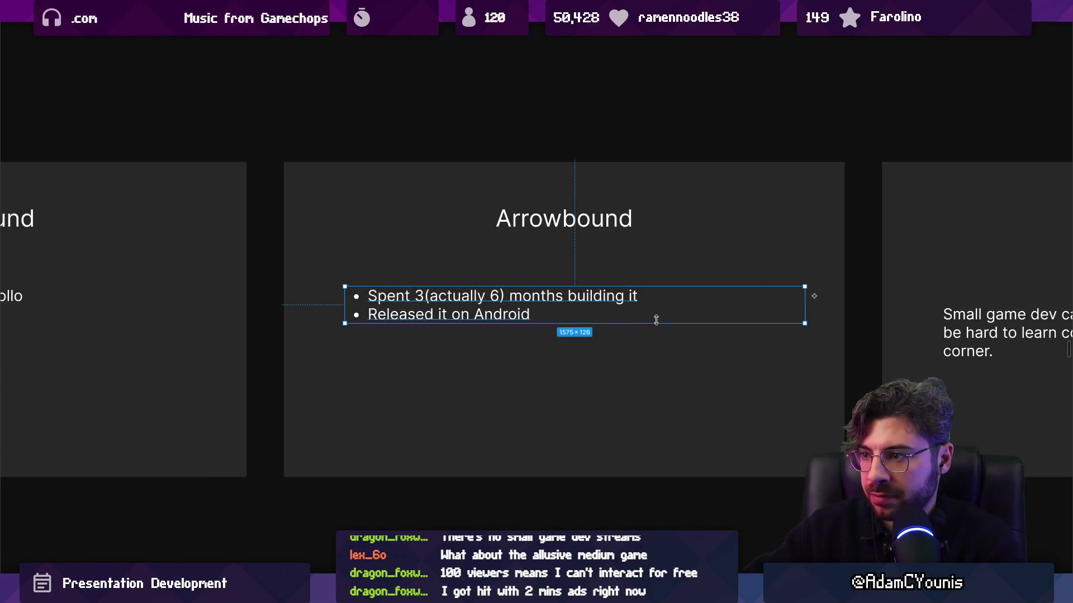
Step: Duplicate that slide and make the copy hold only the 'Had to say goodbye' bullet
scroll(657, 322, "down", 3)
scroll(657, 322, "right", 3)
left_click(455, 311)
key("ctrl+d")
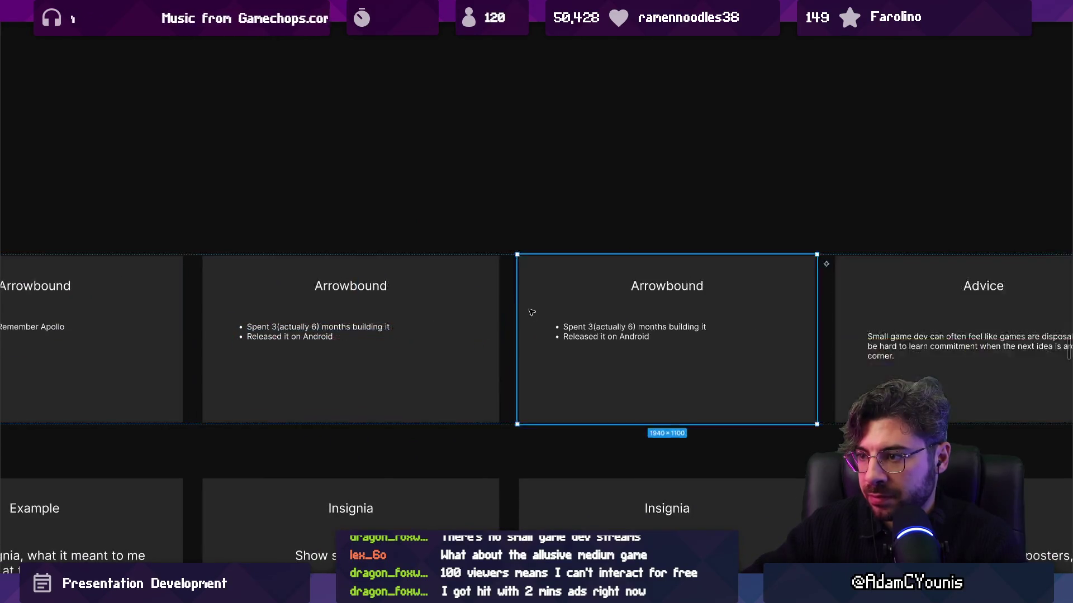
scroll(533, 312, "right", 2)
triple_click(517, 327)
key("ctrl+v")
key("shift+Down")
key("BackSpace")
key("Escape")
scroll(575, 309, "down", 6)
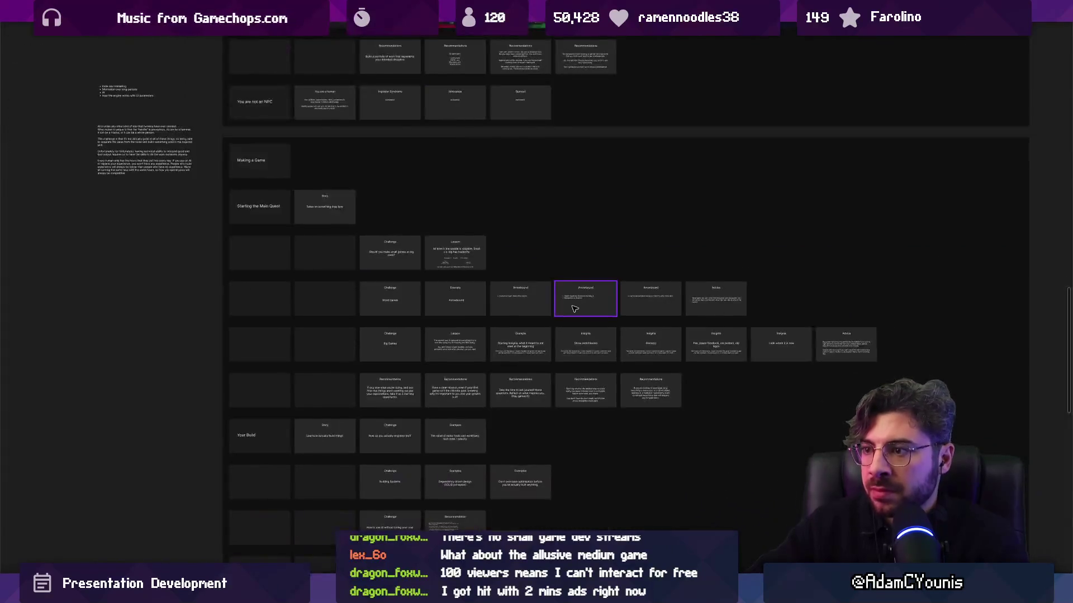
scroll(575, 309, "down", 3)
scroll(391, 335, "up", 10)
left_click(373, 327)
Step: Drag the Advice slide to sit right after the Small Games Challenge slide
key("Escape")
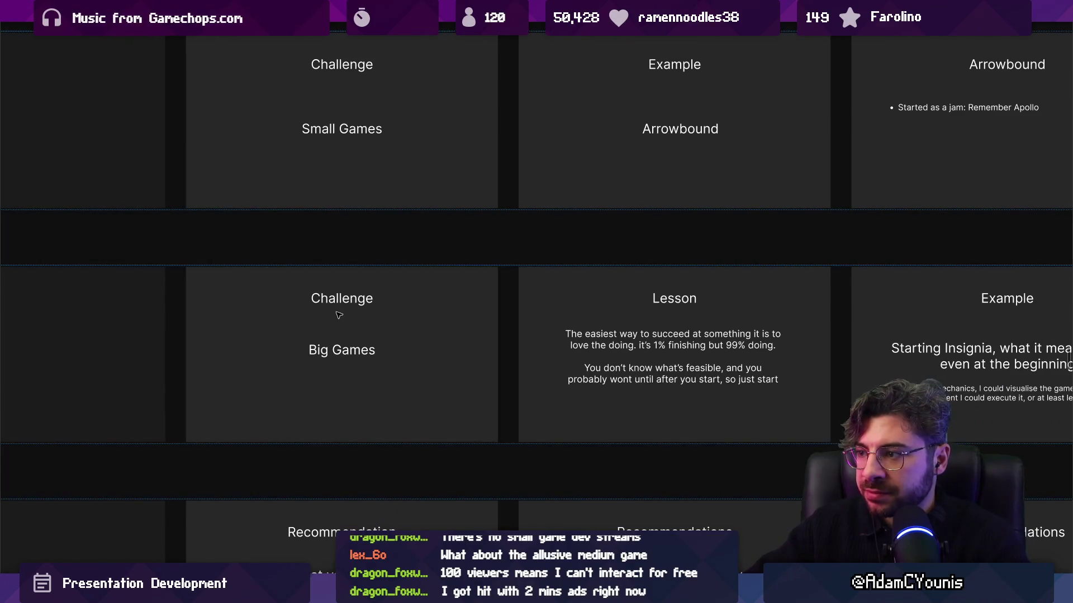
scroll(474, 428, "right", 5)
scroll(474, 428, "up", 3)
scroll(402, 364, "down", 5)
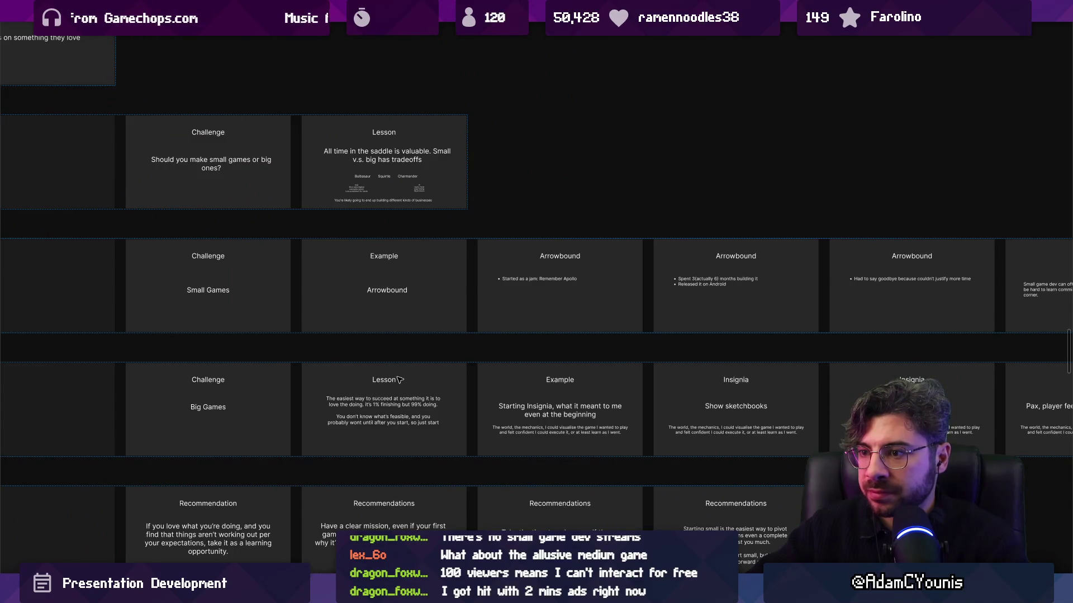
scroll(223, 291, "right", 2)
left_click(934, 276)
mouse_move(934, 276)
left_mouse_down()
mouse_move(209, 280)
mouse_move(220, 279)
left_mouse_up()
Step: Retitle the moved Advice slide 'Lesson'
key("shift+2")
scroll(297, 295, "up", 1)
double_click(286, 225)
type("Lesson")
double_click(292, 290)
key("ctrl+a")
scroll(217, 254, "down", 3)
key("Escape")
key("Escape")
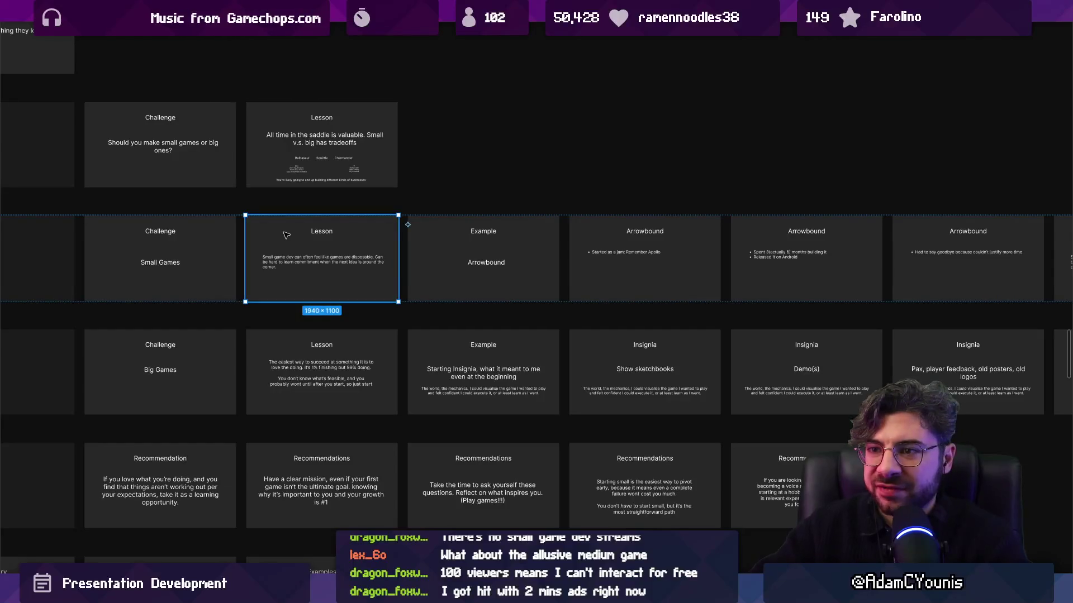
scroll(268, 307, "up", 3)
scroll(269, 307, "left", 4)
left_click(274, 358, "shift")
Step: Replace the Lesson body with a first draft beginning 'Small games are for', reworking its wording
scroll(398, 349, "up", 5)
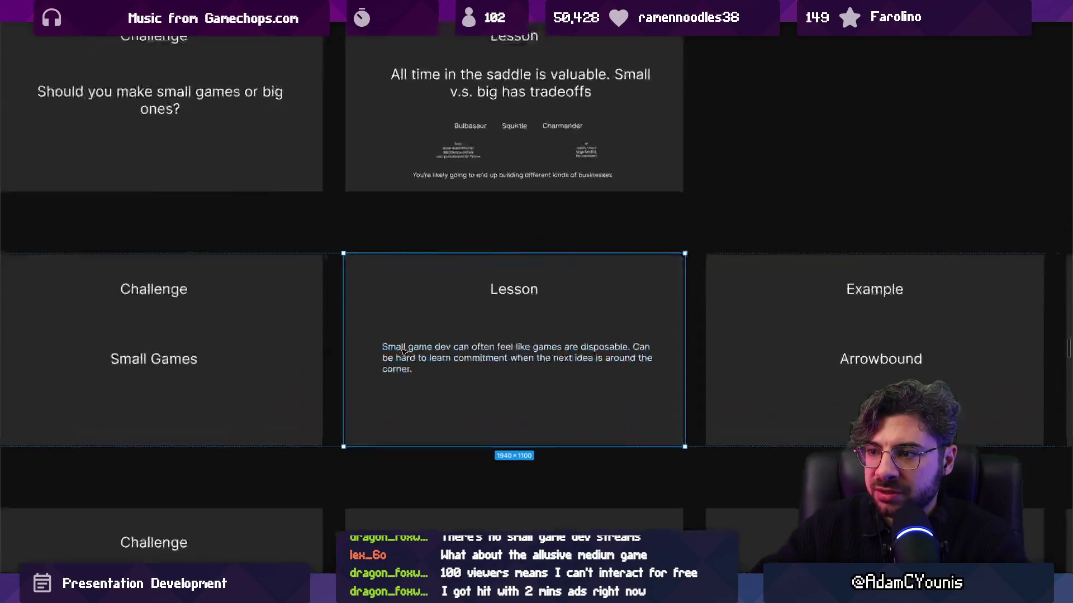
double_click(455, 353)
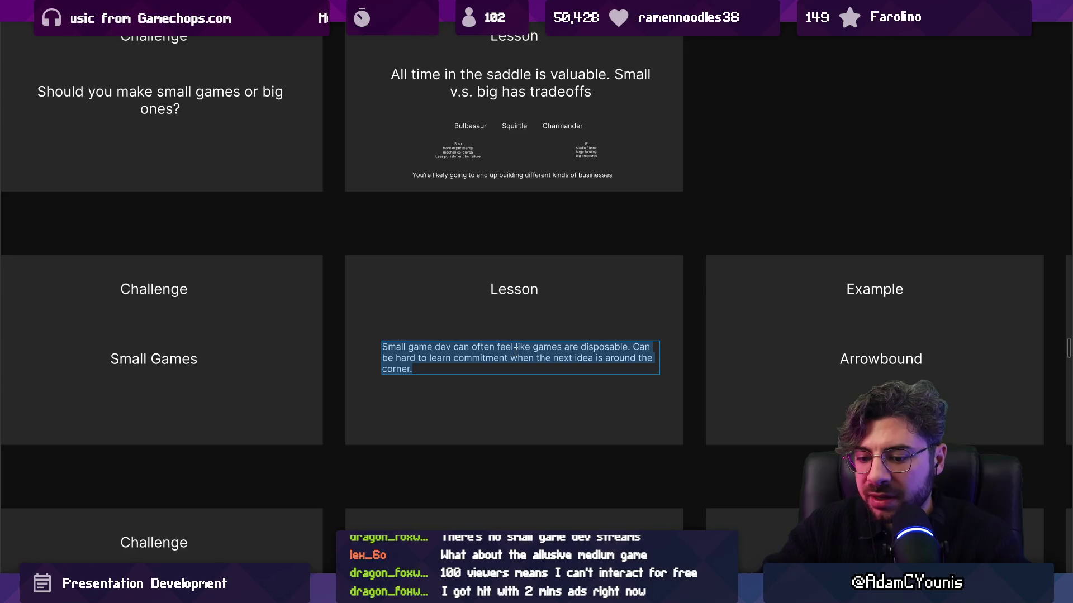
type("Small ")
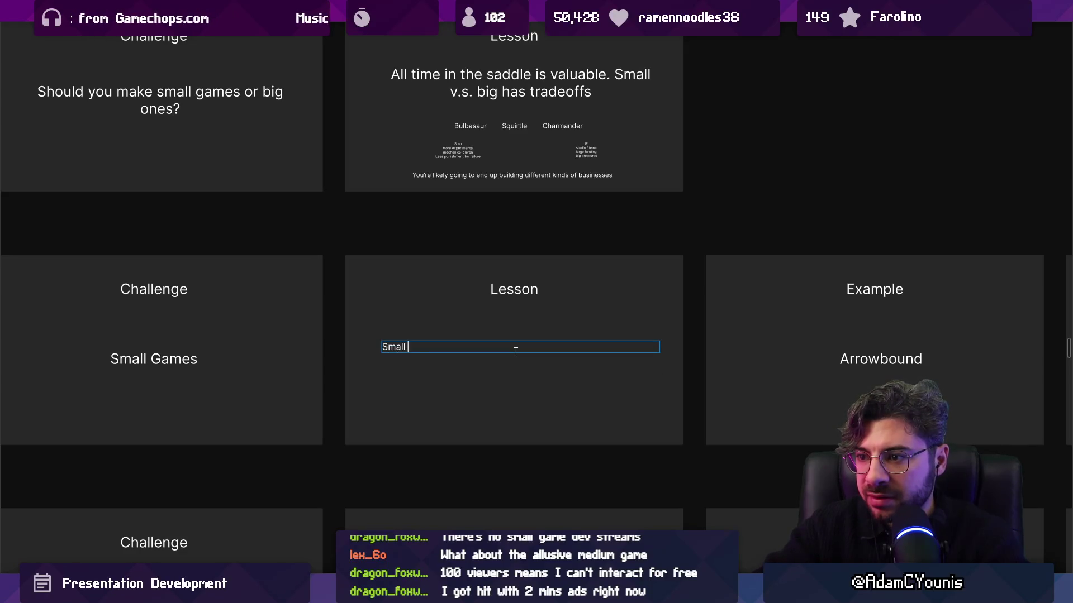
type("games are for")
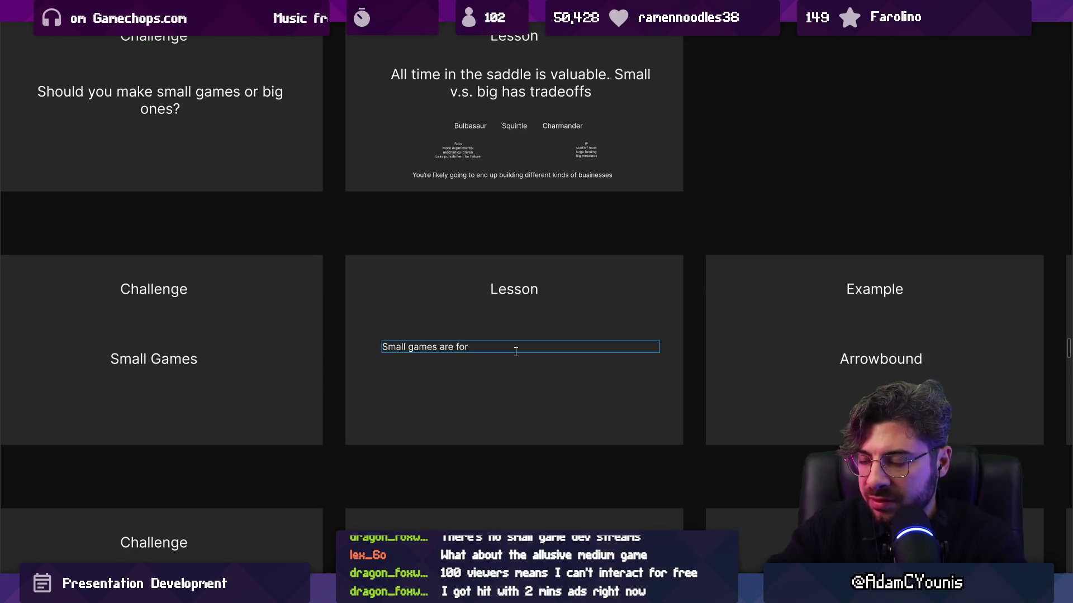
key("ctrl+shift+Left")
key("BackSpace")
type("lower commitment, but")
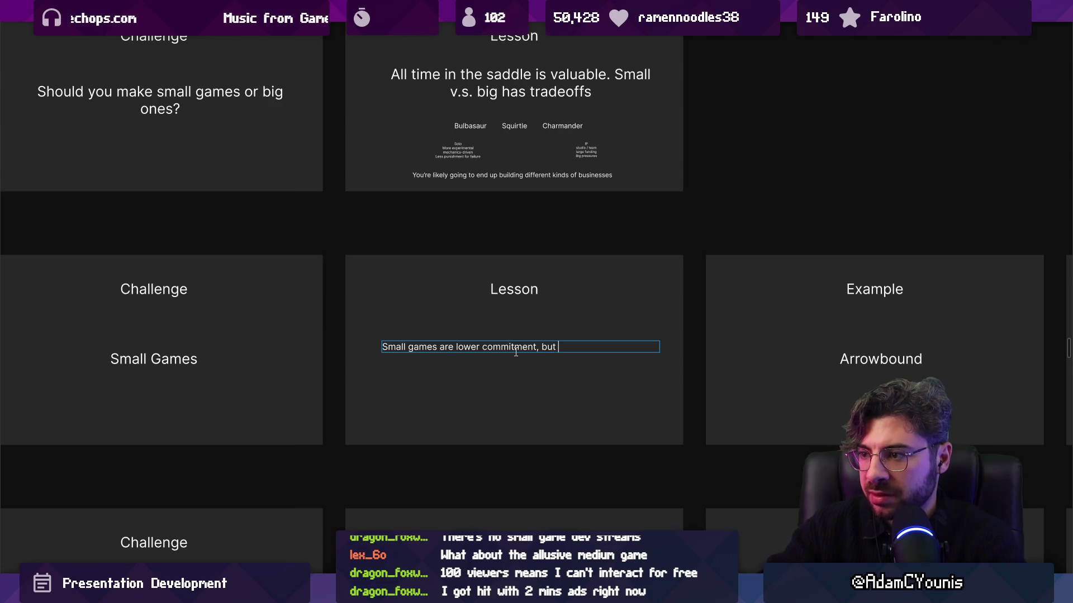
type("also may ")
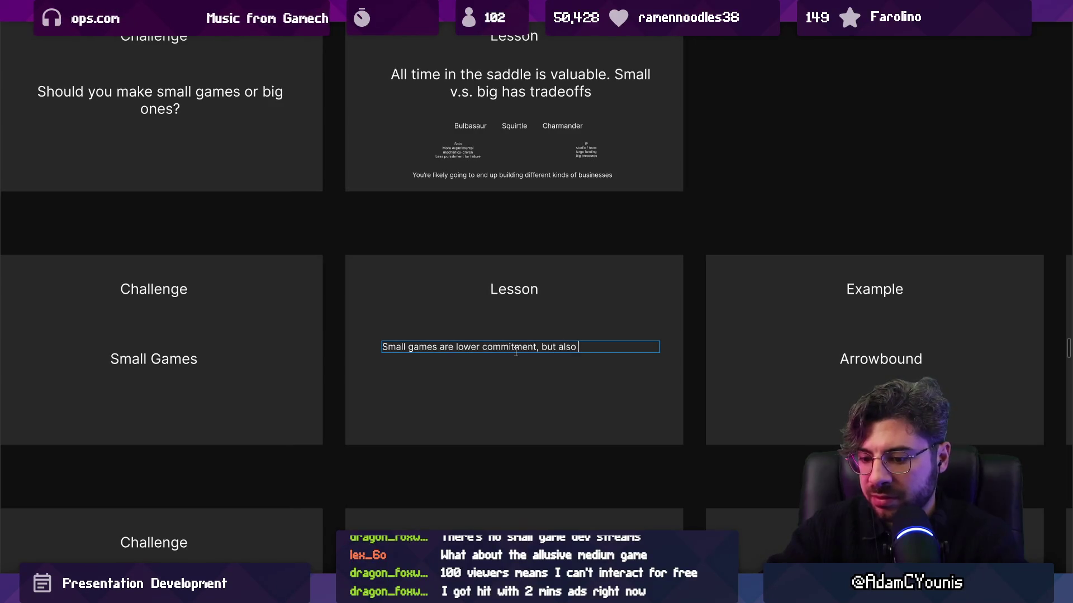
type("not lead to ")
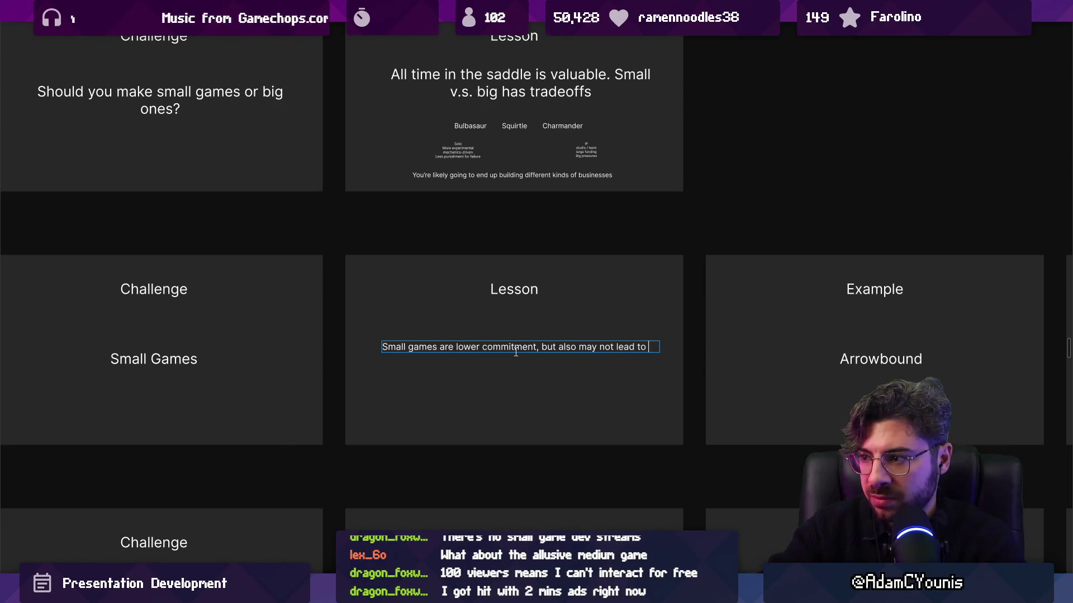
type("a scenario")
key("ctrl+shift+Left")
key("ctrl+shift+Left")
key("ctrl+shift+Left")
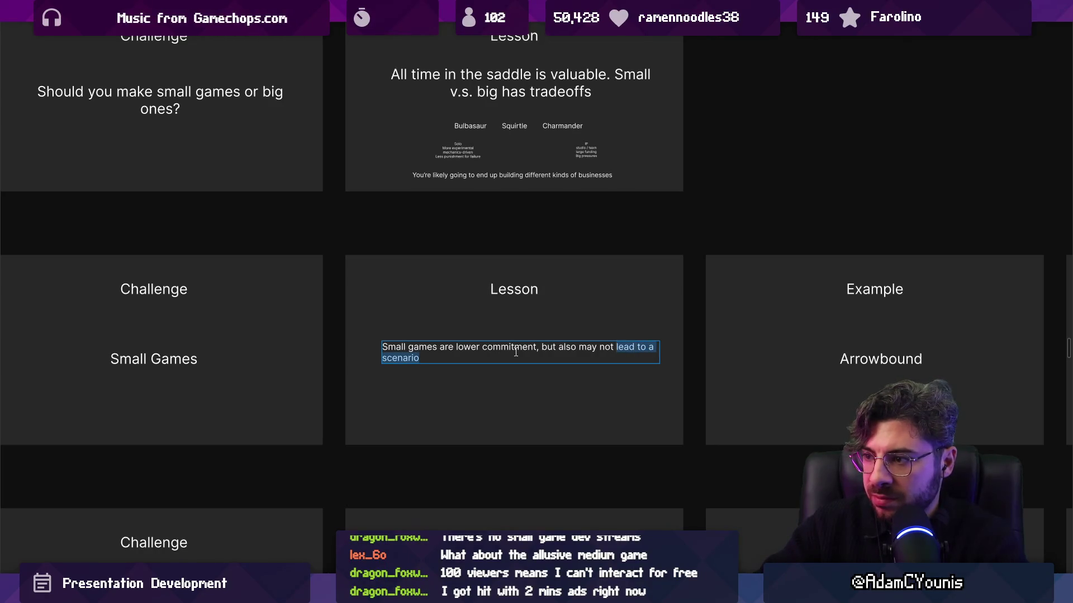
type("not ")
type("you be")
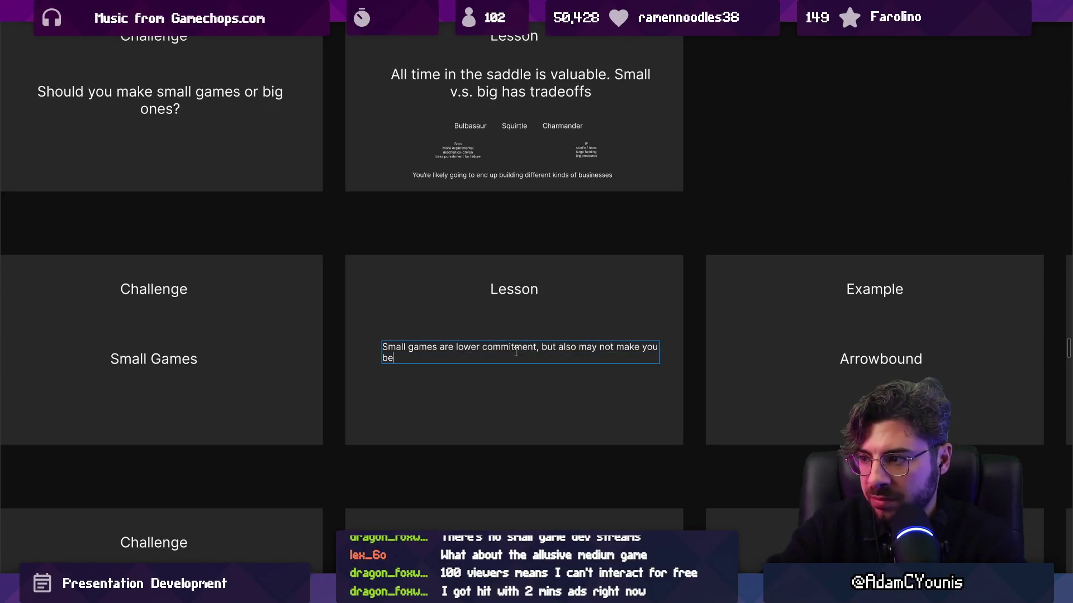
type("mmitt")
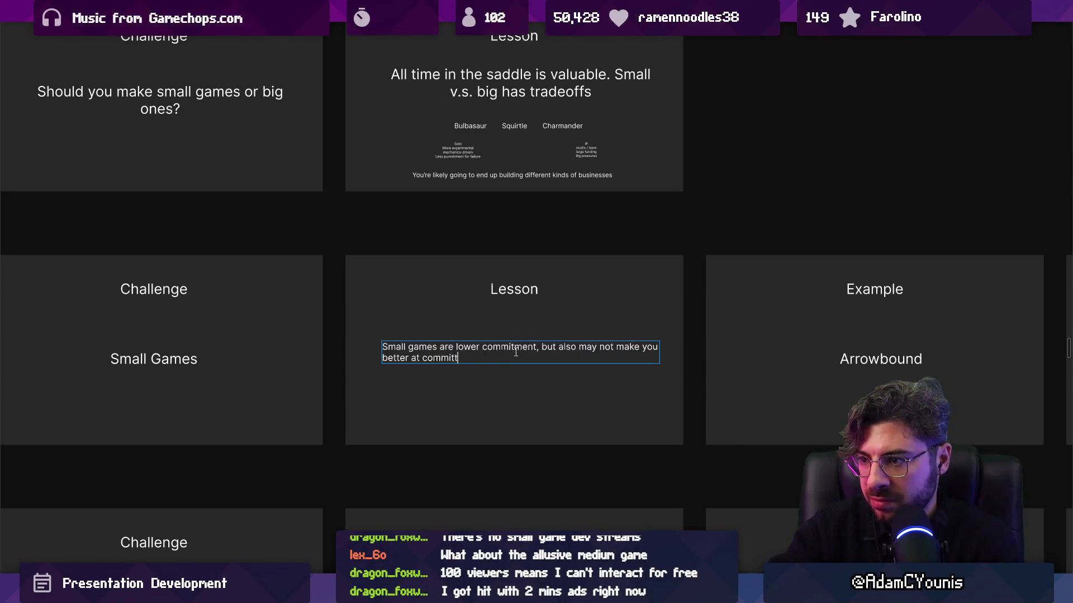
type("ing")
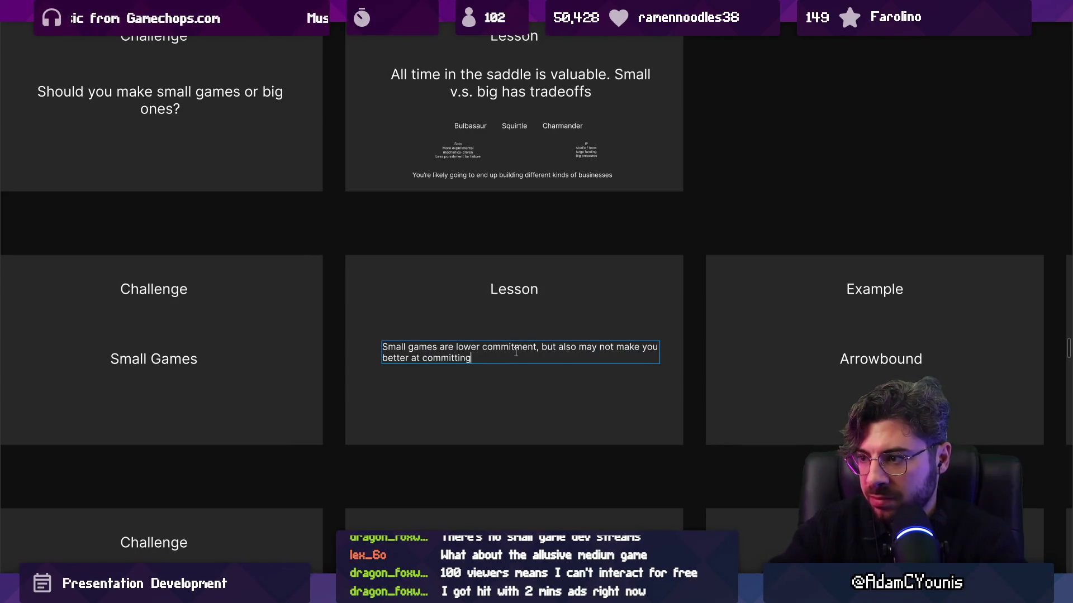
Step: Reword the sentence's ending to 'can be a bit of a vortex' and reselect the text box
scroll(516, 353, "up", 3)
scroll(508, 294, "down", 1)
key("ctrl+shift+Left")
key("ctrl+shift+Left")
key("ctrl+shift+Left")
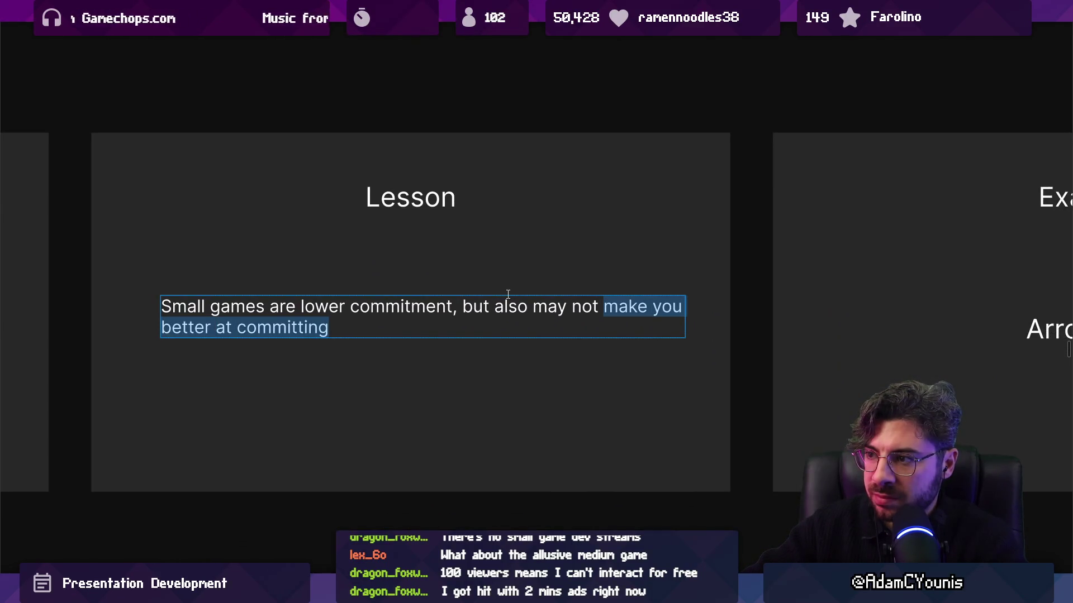
key("ctrl+shift+Right")
key("ctrl+shift+Right")
key("ctrl+shift+Right")
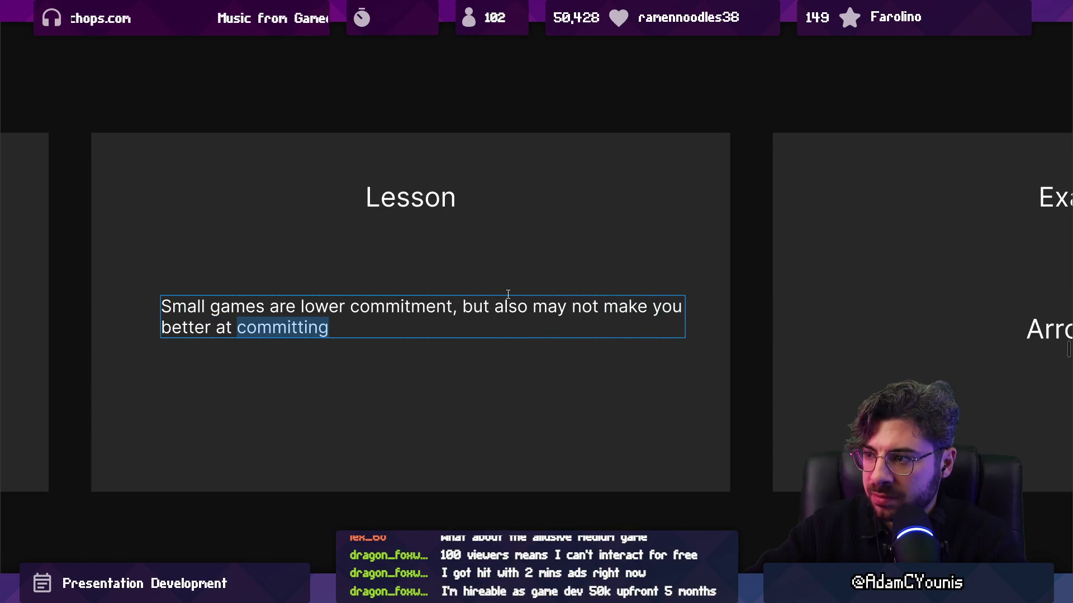
key("ctrl+shift+Left")
key("ctrl+shift+Left")
key("ctrl+shift+Left")
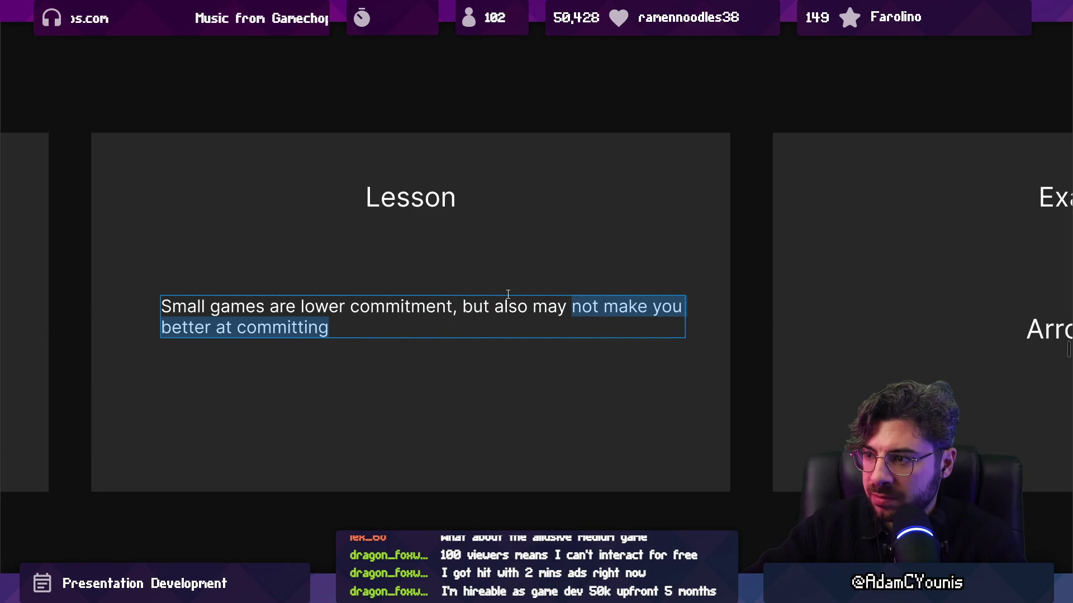
type("can be a ")
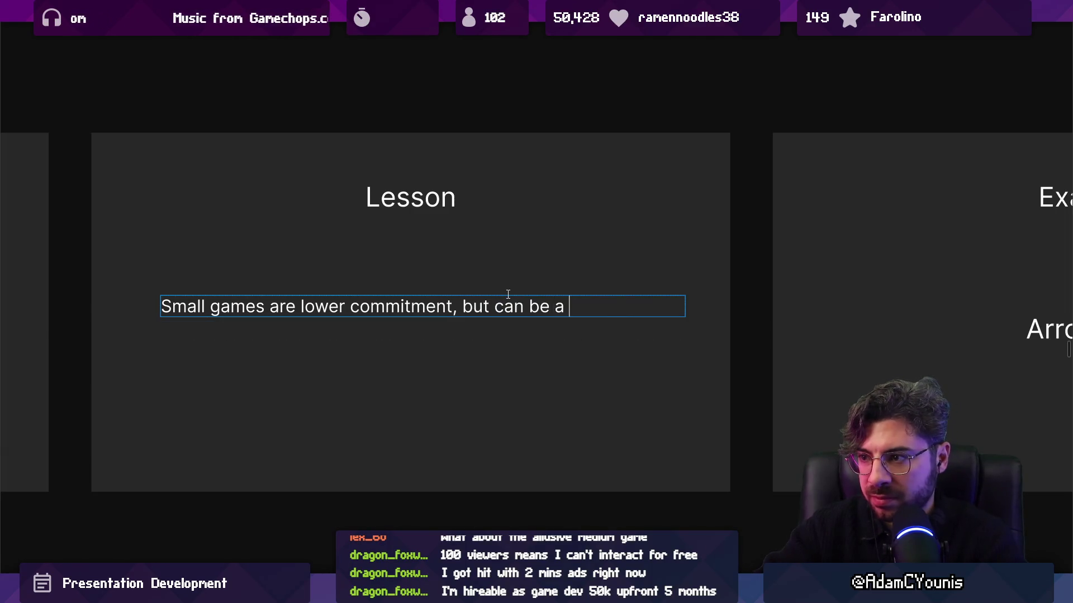
type("bit of a vortex")
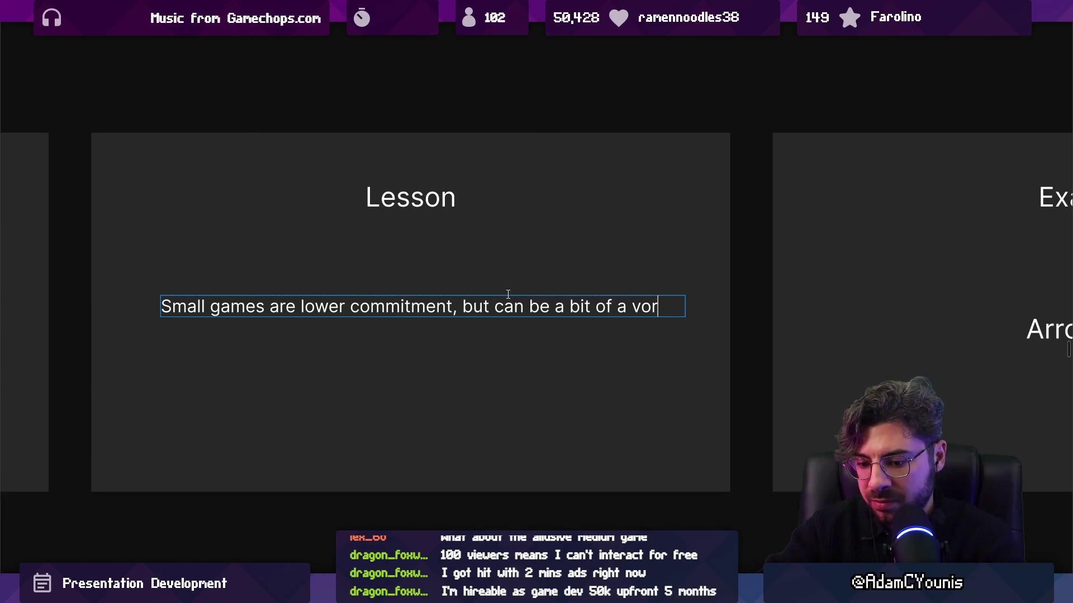
key("Escape")
key("Escape")
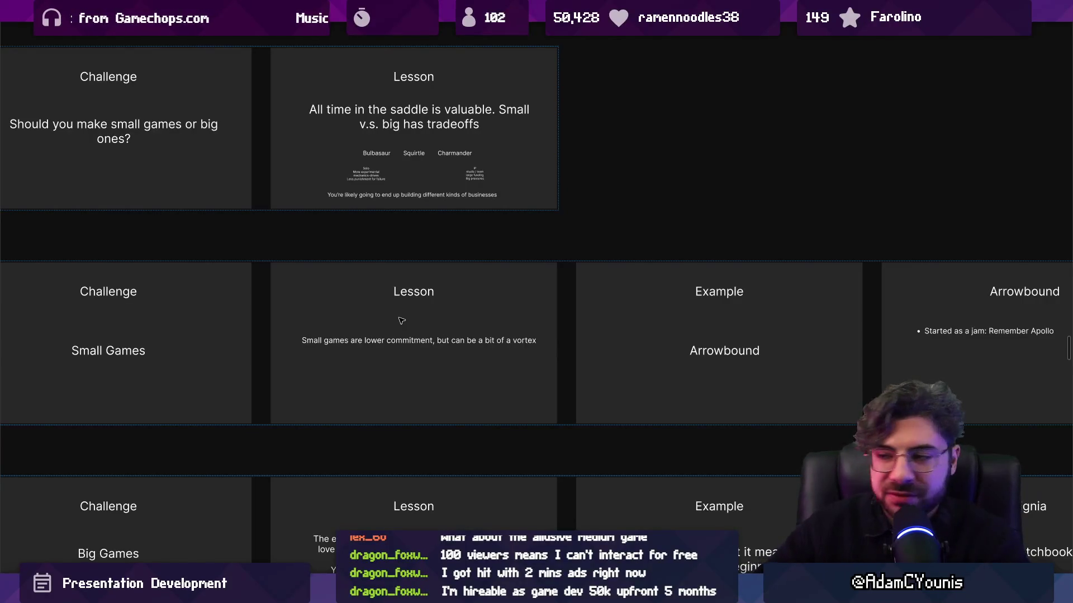
left_click(411, 341)
left_click_drag(411, 344, 414, 347)
scroll(414, 348, "down", 3)
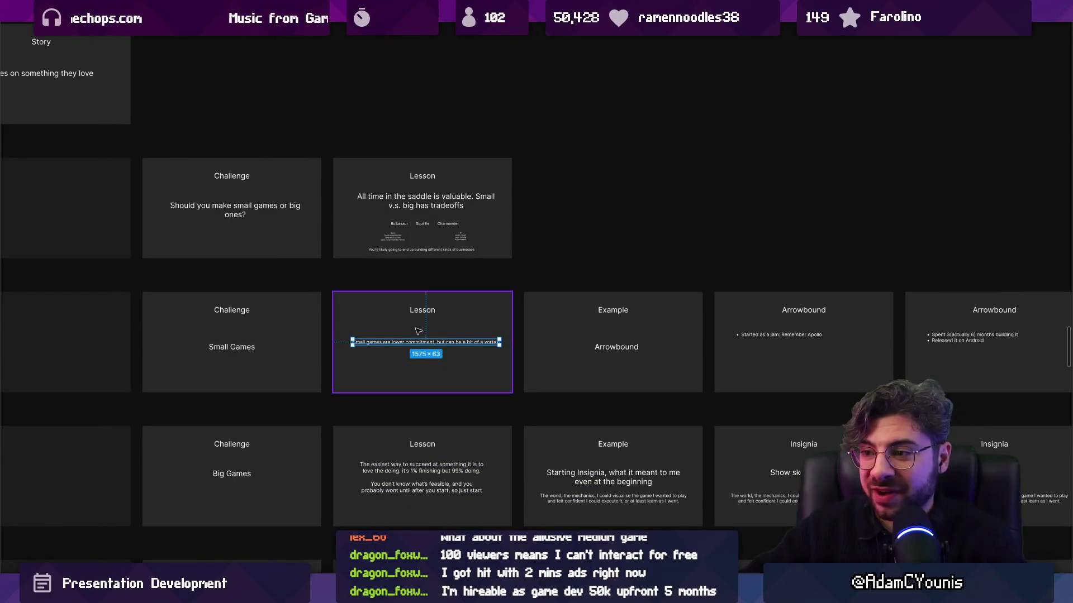
scroll(418, 331, "up", 3)
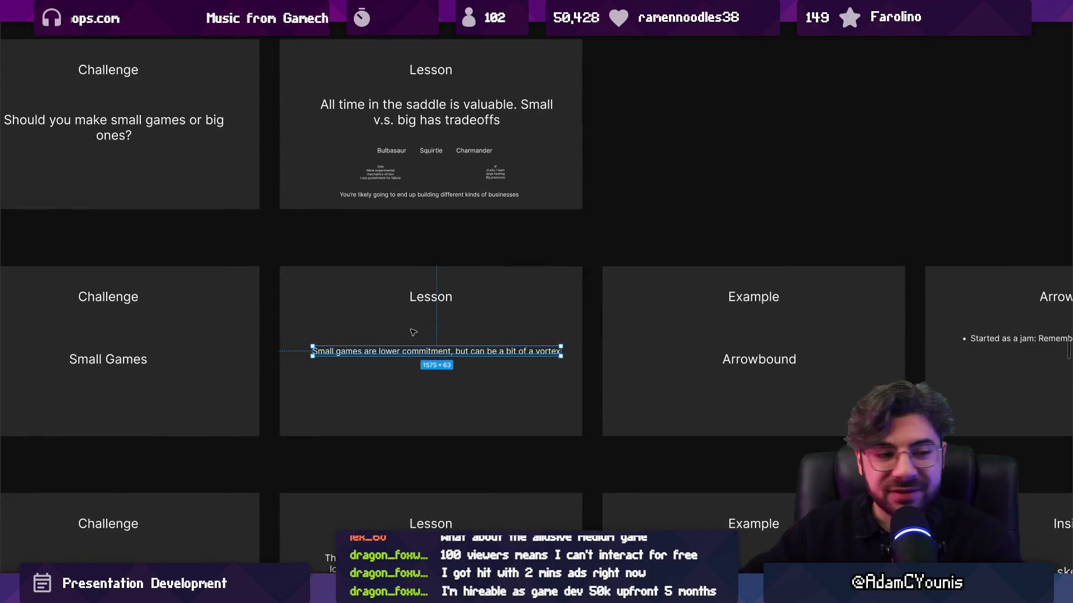
scroll(514, 340, "down", 3)
scroll(514, 339, "up", 3)
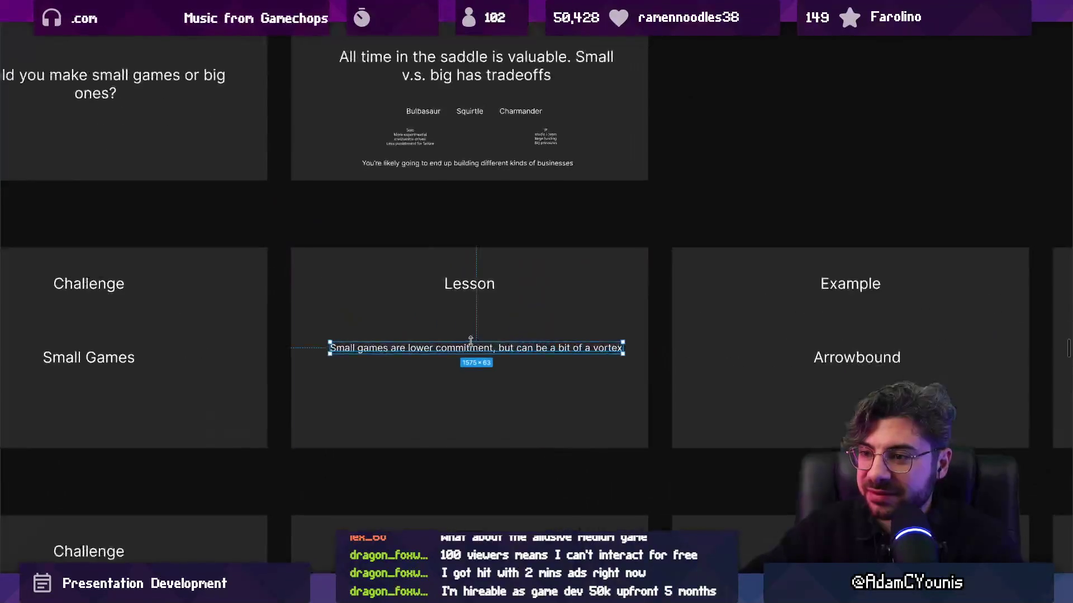
scroll(467, 321, "up", 1)
key("Escape")
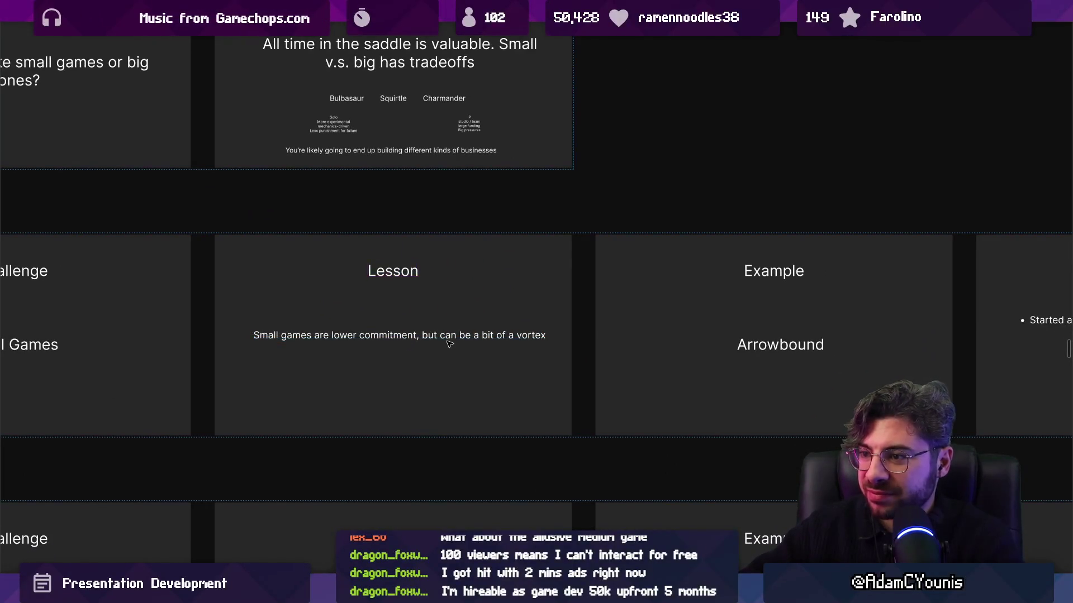
scroll(449, 342, "down", 2)
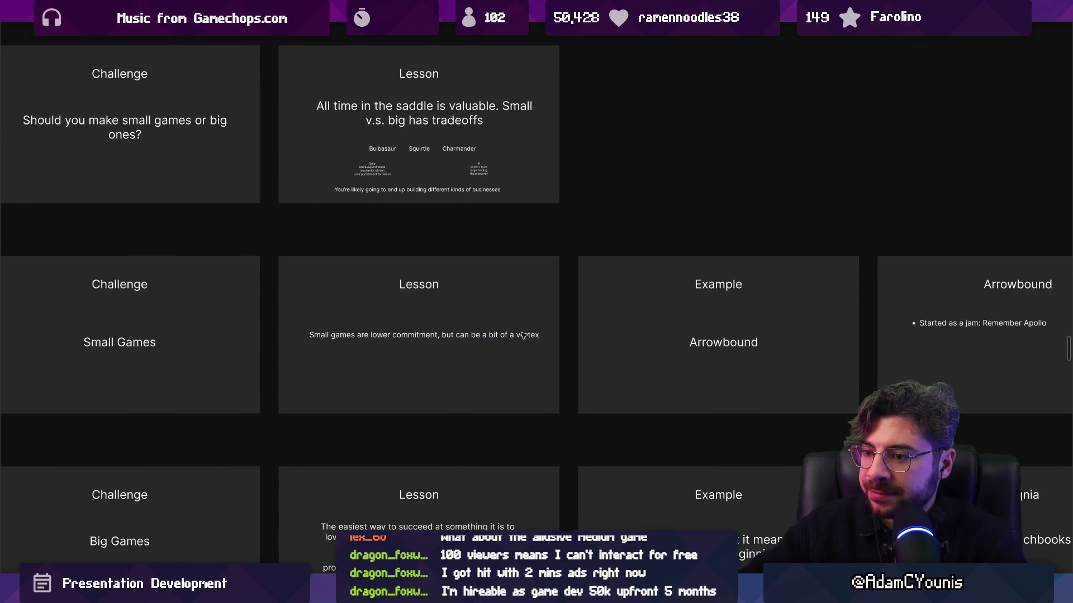
scroll(523, 335, "down", 1)
scroll(441, 331, "down", 1)
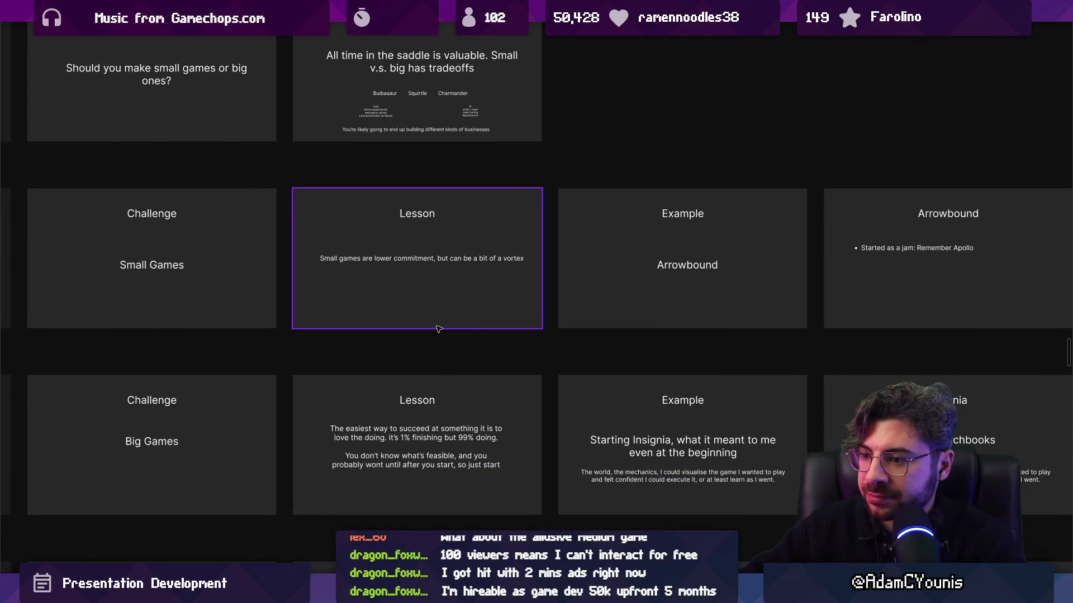
scroll(429, 252, "up", 3)
left_click(440, 264)
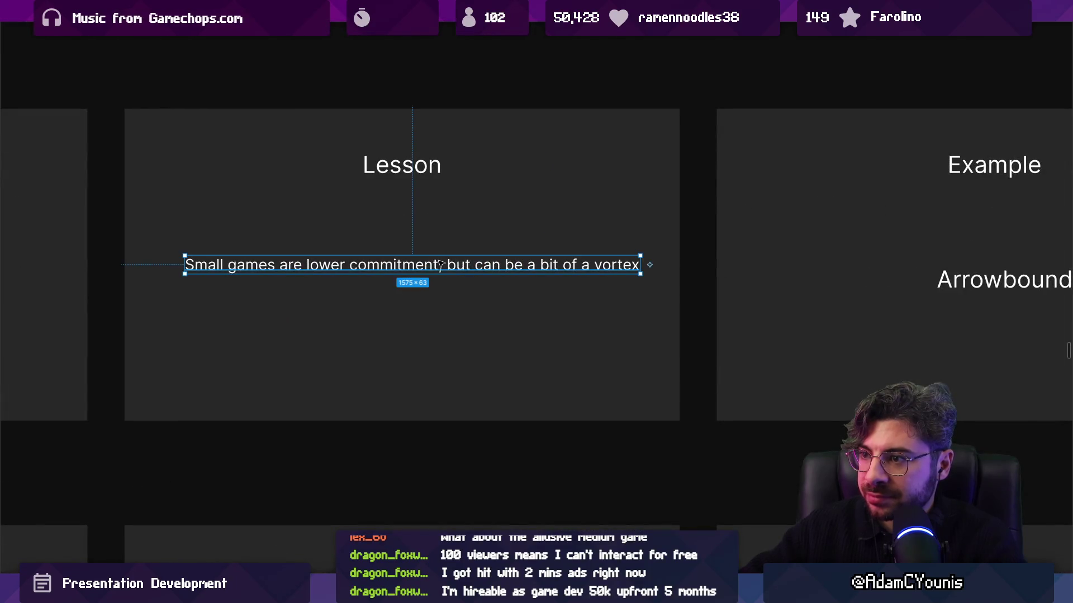
scroll(442, 257, "down", 5)
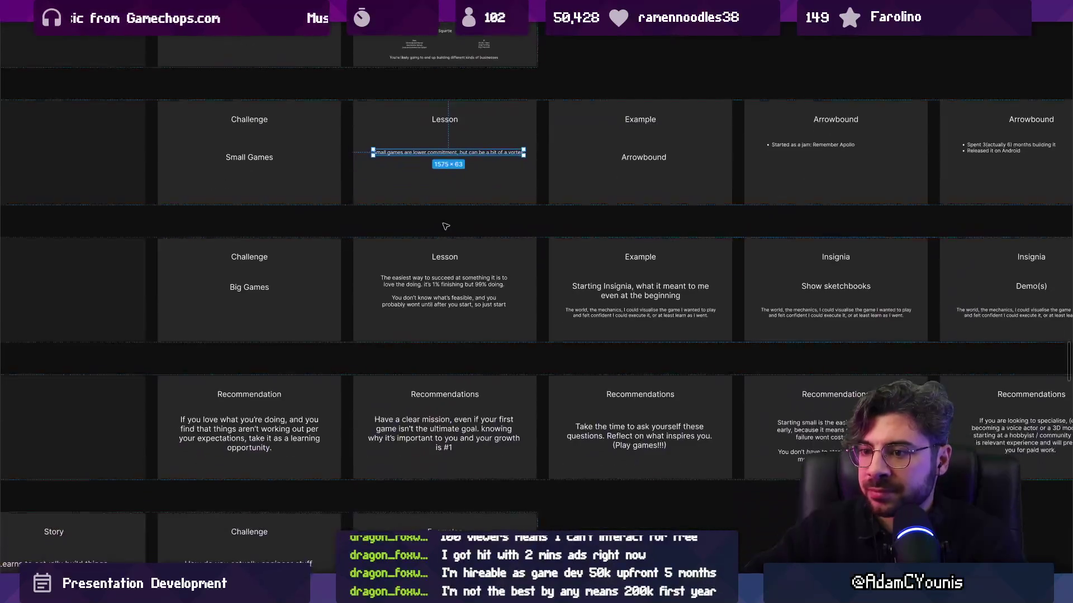
scroll(447, 226, "up", 5)
scroll(328, 307, "up", 3)
scroll(412, 304, "left", 3)
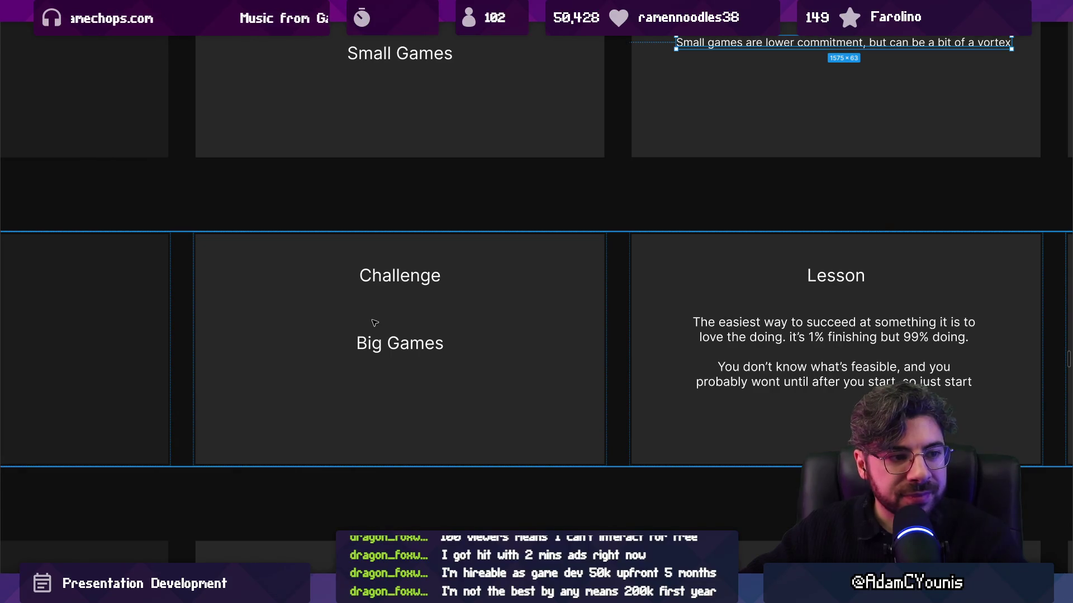
left_click(361, 306)
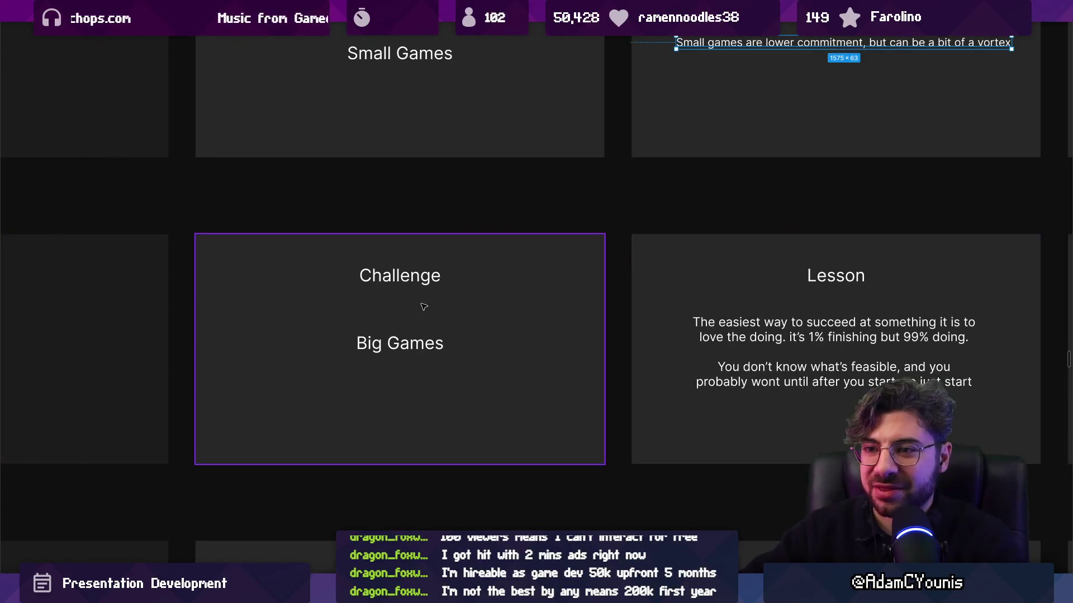
Step: Pan along the Big Games row and select the Pax Insignia slide
scroll(421, 305, "down", 3)
scroll(472, 294, "down", 2)
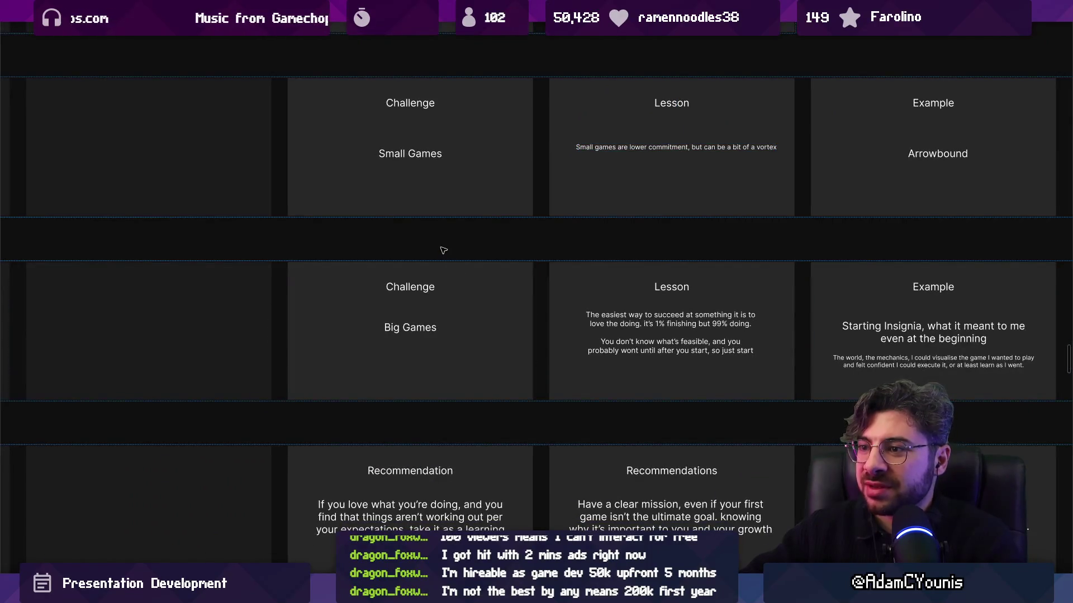
scroll(455, 291, "down", 2)
left_click(462, 293)
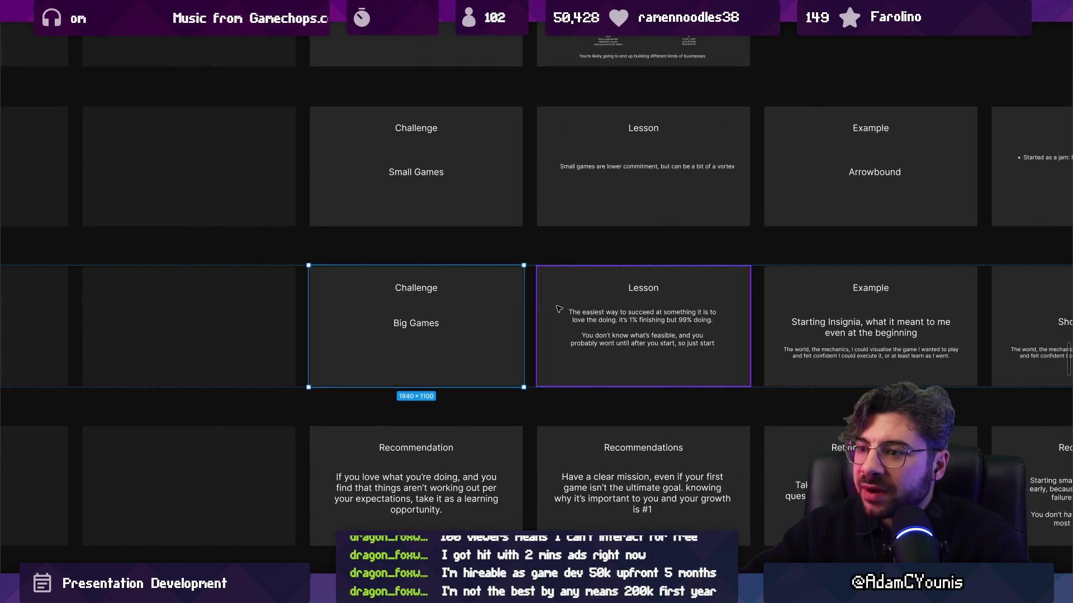
scroll(556, 307, "down", 3)
scroll(376, 318, "up", 6)
scroll(352, 316, "right", 5)
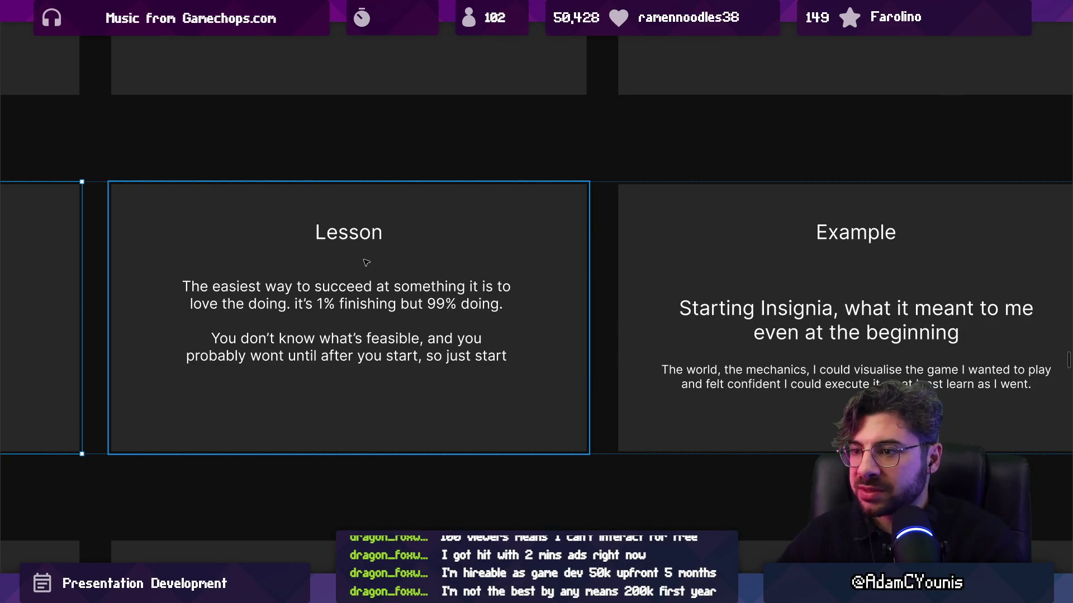
scroll(381, 282, "right", 5)
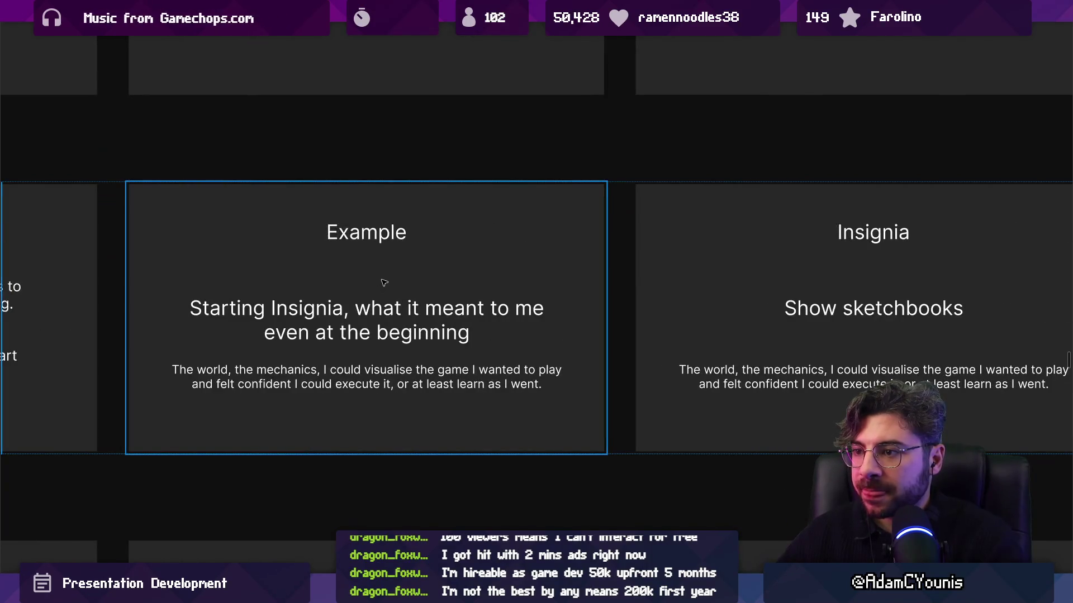
scroll(384, 283, "right", 10)
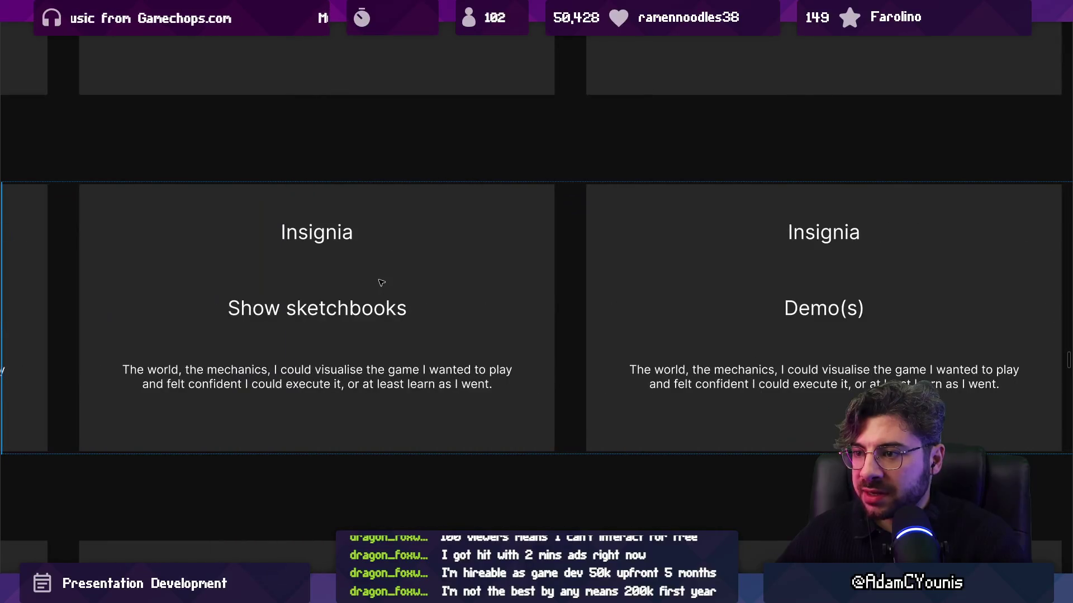
scroll(379, 283, "right", 3)
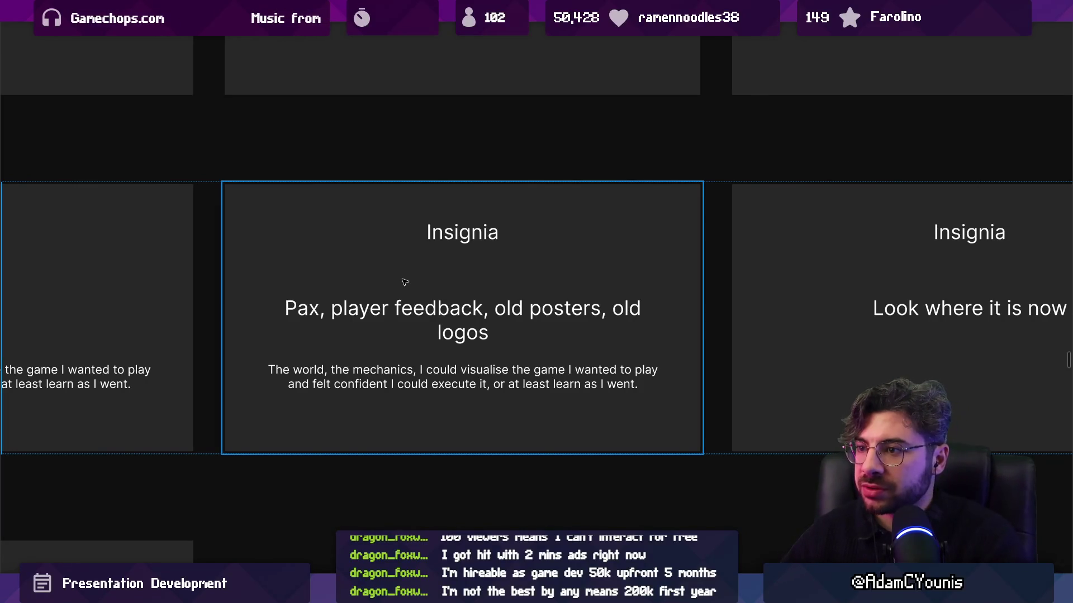
scroll(404, 280, "right", 3)
scroll(402, 276, "down", 2)
left_click(357, 269)
Step: Move the Pax Insignia slide far to the right of its row
scroll(391, 279, "left", 2)
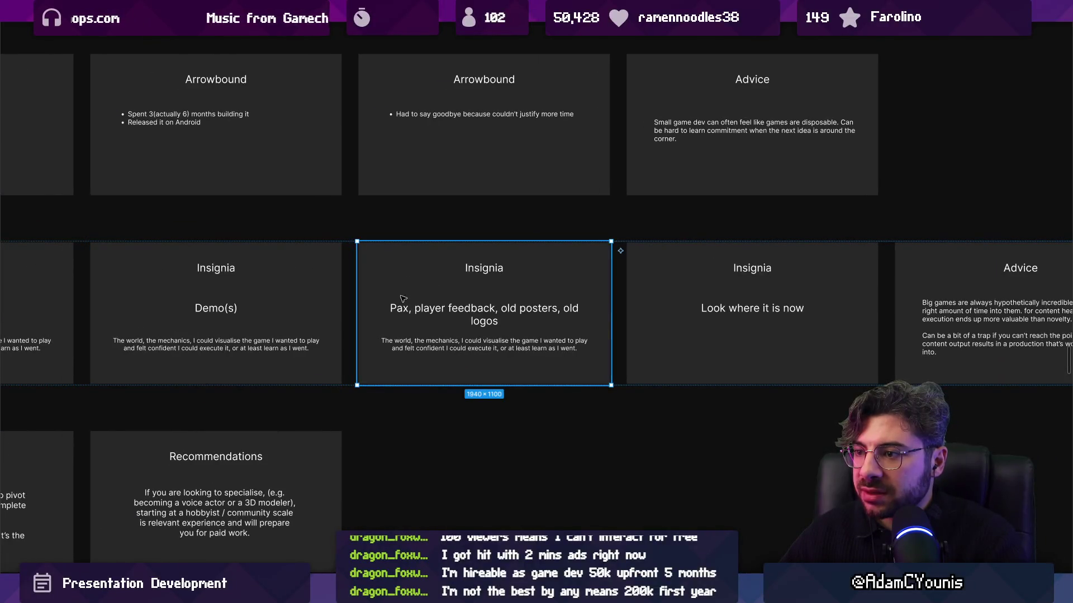
scroll(551, 283, "down", 2)
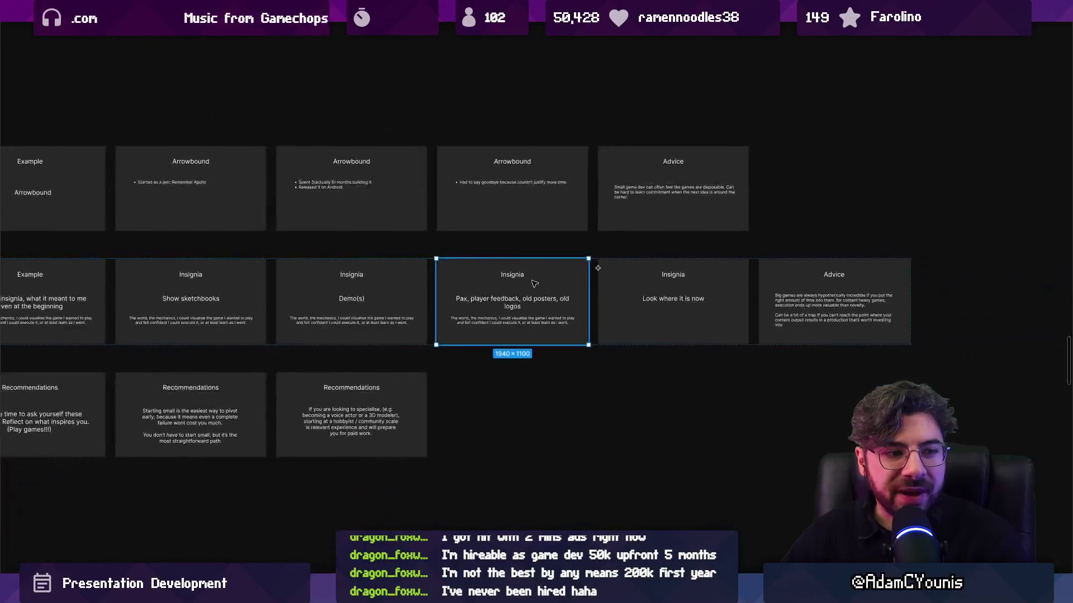
scroll(584, 280, "left", 4)
scroll(619, 299, "left", 3)
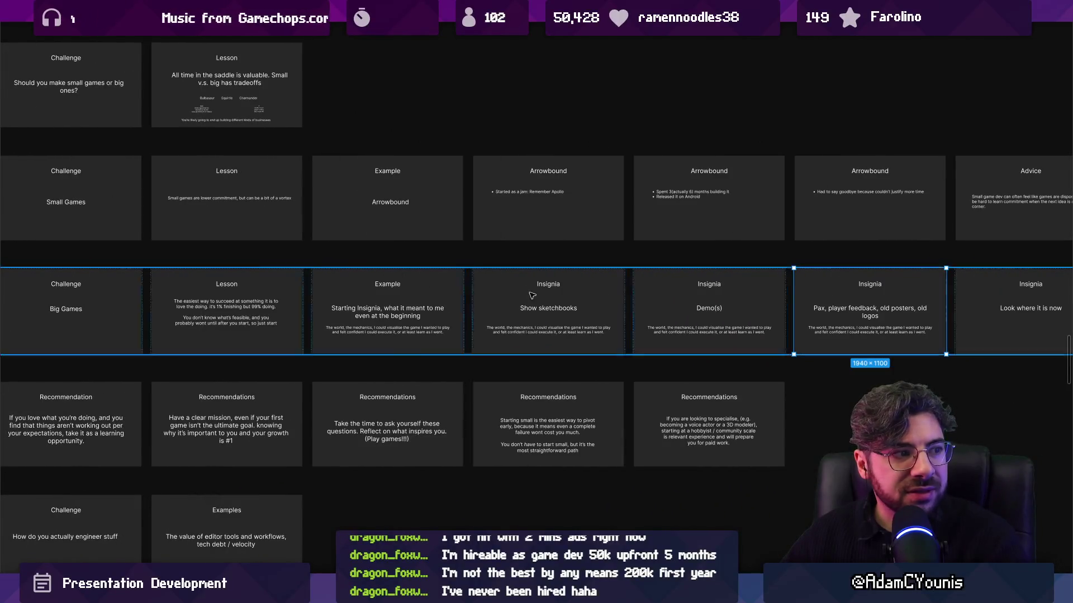
scroll(779, 272, "right", 5)
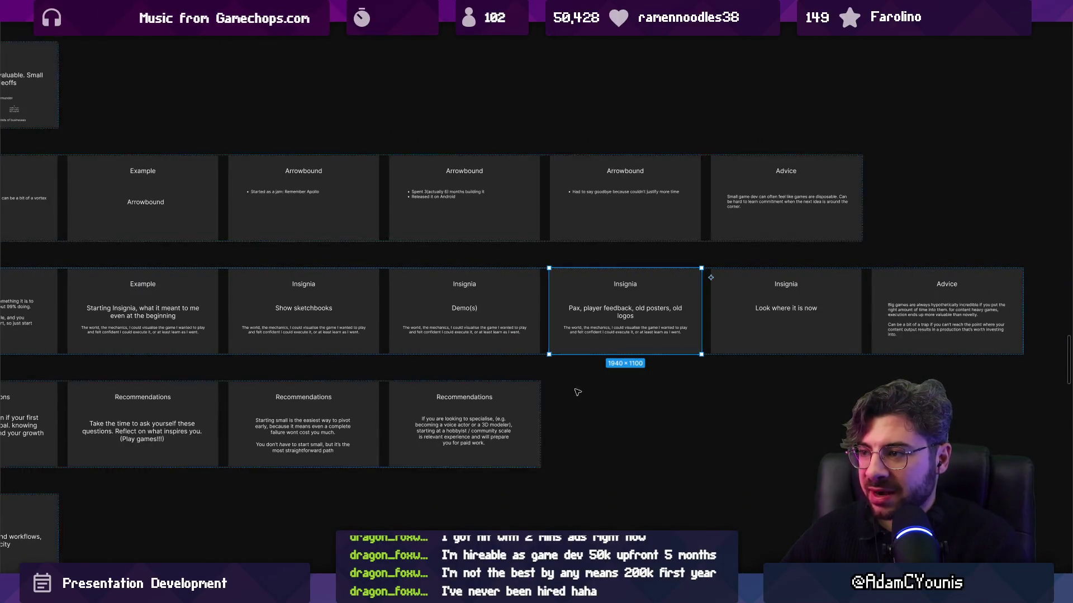
scroll(505, 326, "down", 4)
scroll(504, 326, "up", 4)
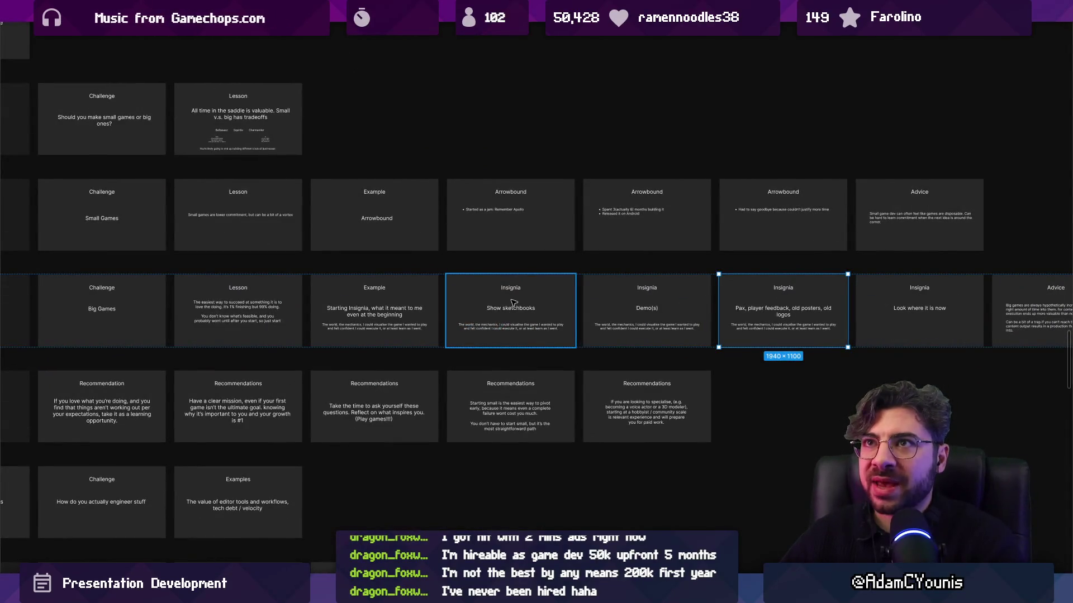
scroll(707, 313, "up", 3)
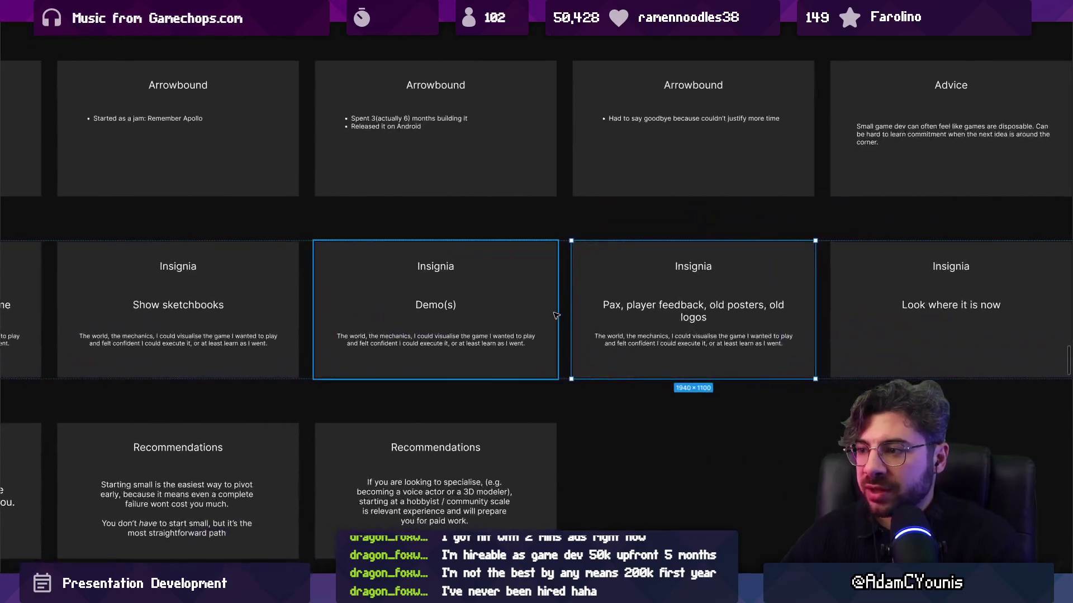
scroll(514, 304, "right", 2)
scroll(468, 299, "up", 2)
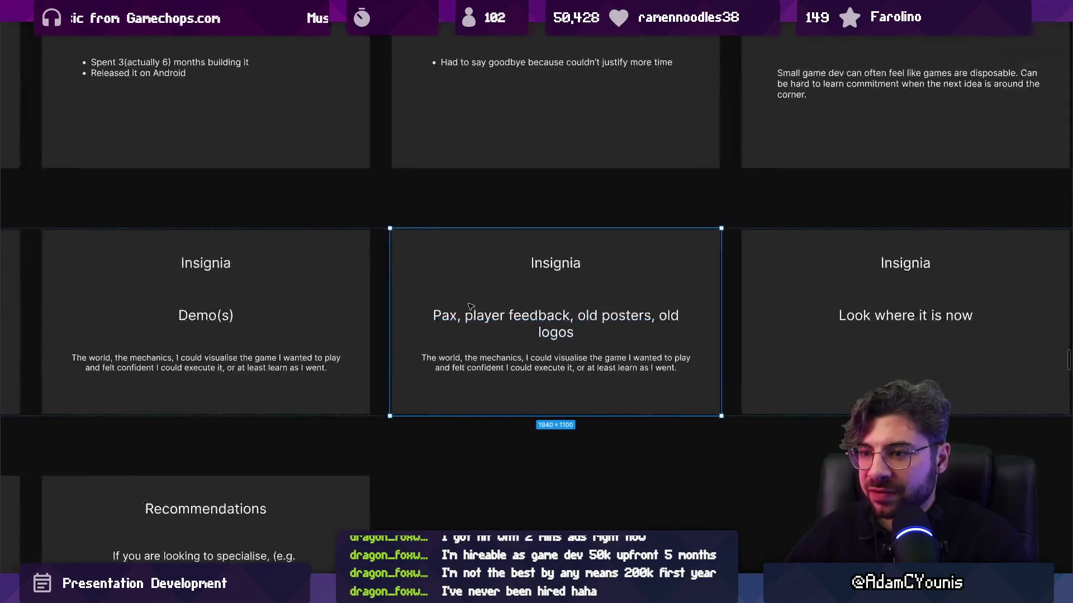
scroll(391, 296, "right", 4)
scroll(311, 287, "down", 5)
mouse_move(311, 287)
left_mouse_down()
mouse_move(643, 346)
mouse_move(868, 294)
left_mouse_up()
Step: Select the Insignia Demo(s) slide and zoom to it
scroll(286, 297, "up", 5)
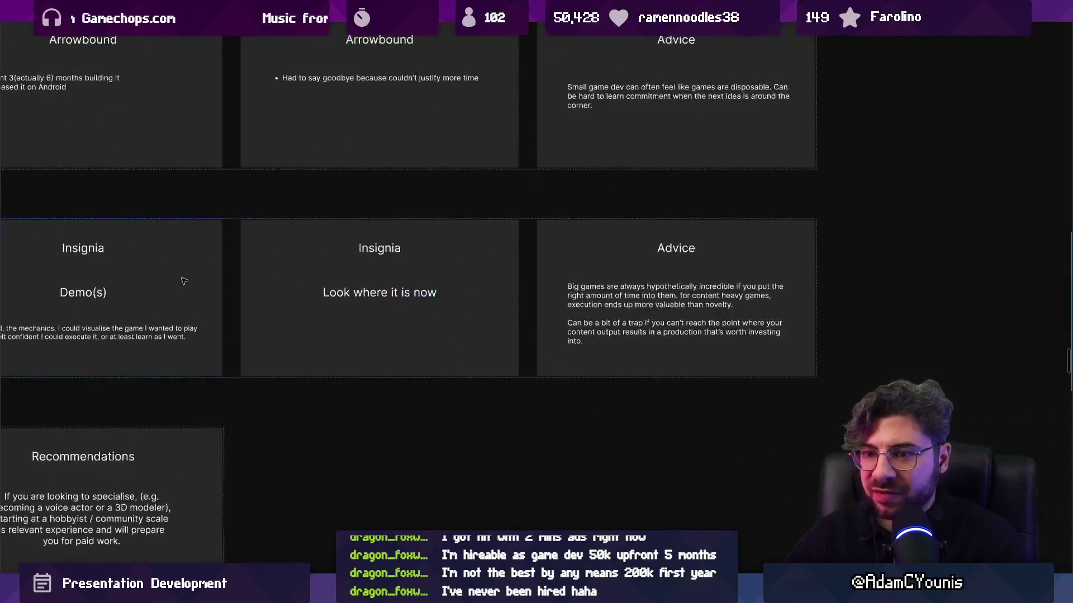
left_click(171, 276)
scroll(176, 276, "left", 2)
key("shift+2")
Step: Retype the Demo(s) heading as 'Reworks,' and delete the body paragraph below it
double_click(508, 301)
type("Reworkis")
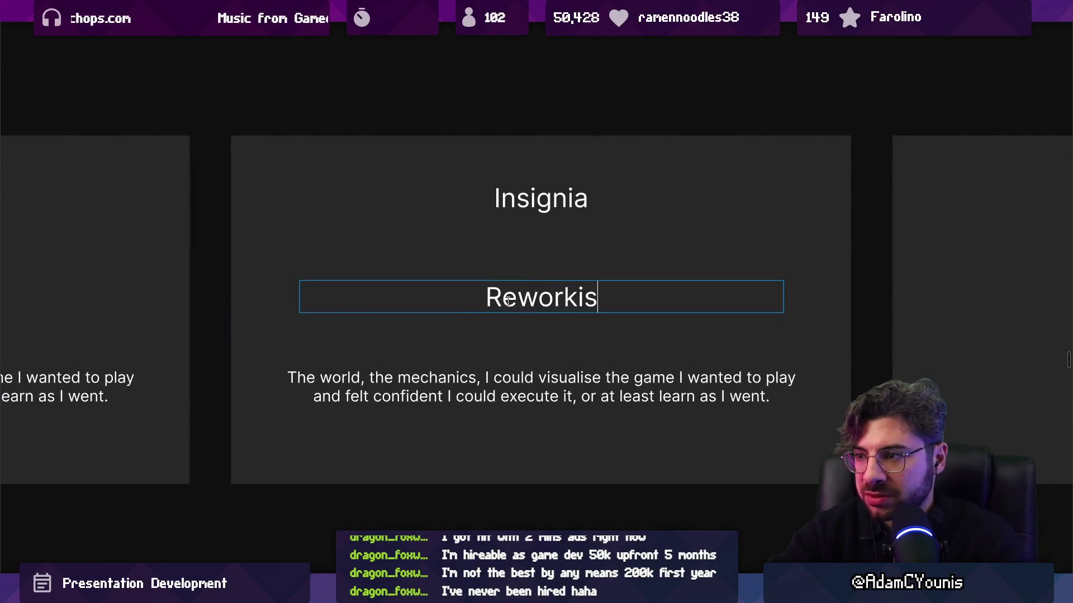
key("BackSpace")
key("BackSpace")
type("s,m")
key("BackSpace")
left_click(505, 380)
left_click(506, 380)
key("Delete")
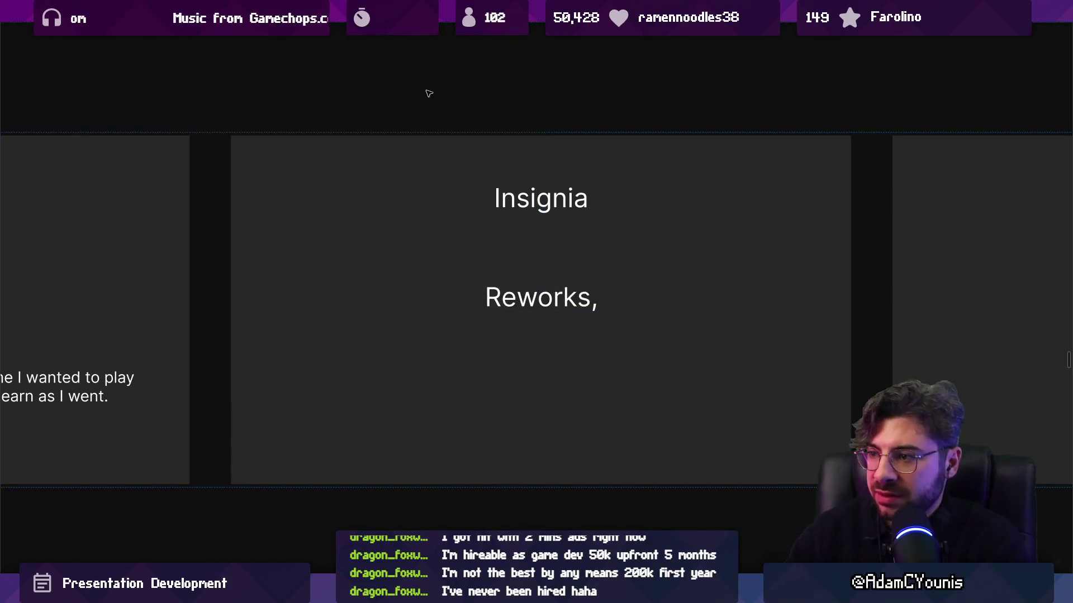
Step: Extend the heading with 'fighting with the value prop / production realities / workflows / opportunities'
double_click(573, 308)
key("End")
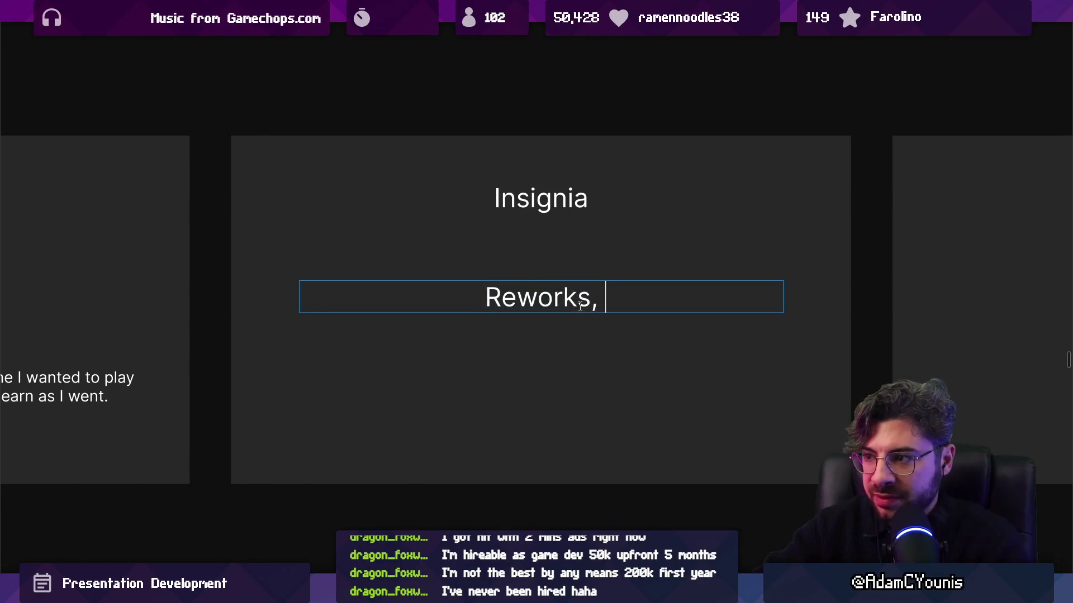
type("fighting with the value prop")
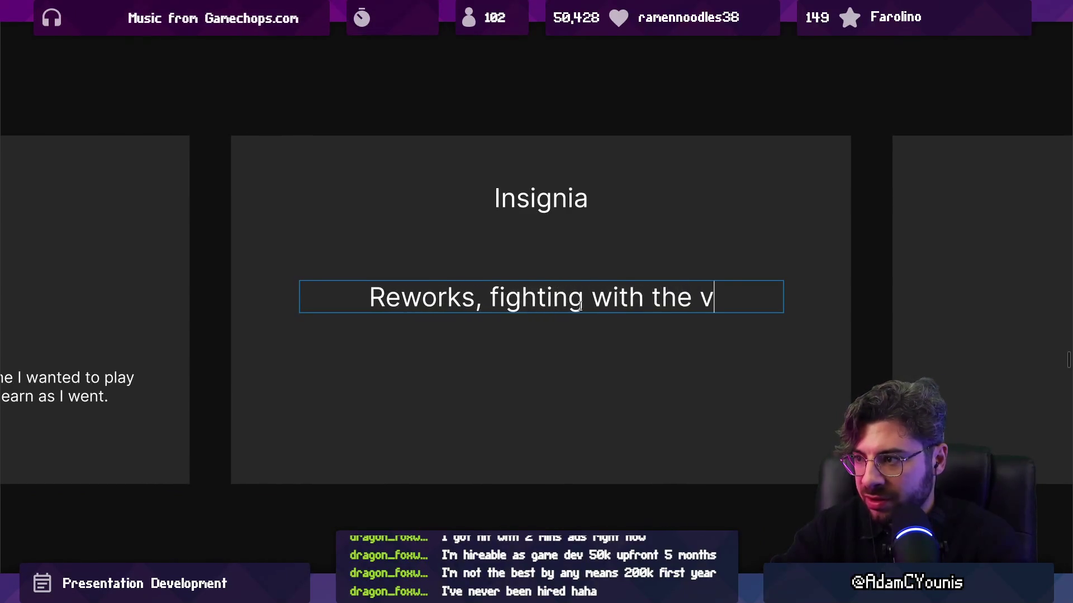
type(" / produciton")
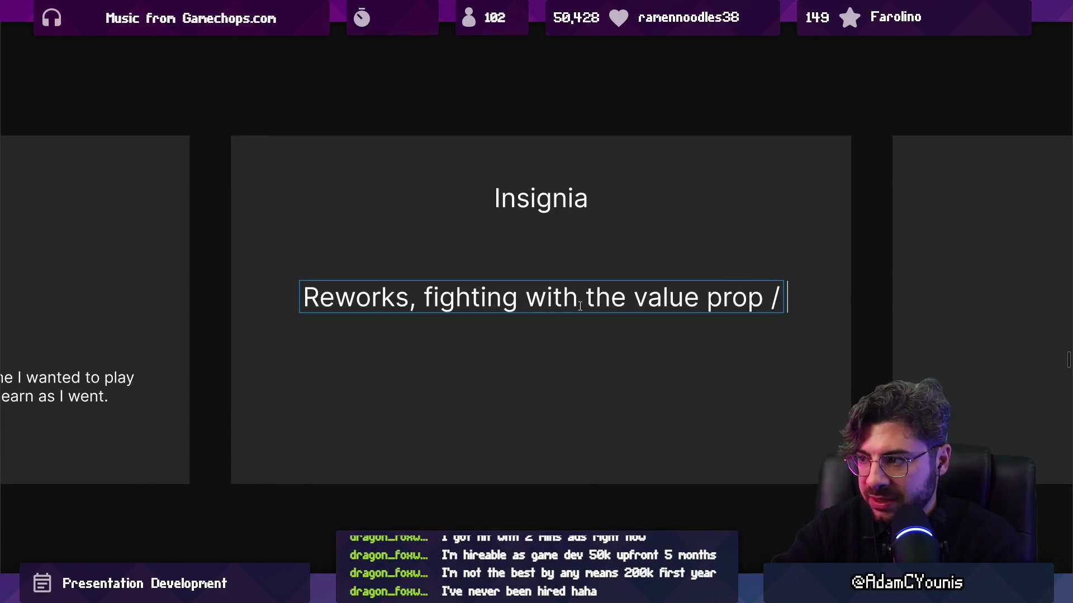
key("BackSpace")
key("BackSpace")
key("BackSpace")
type("tion realities / workflows")
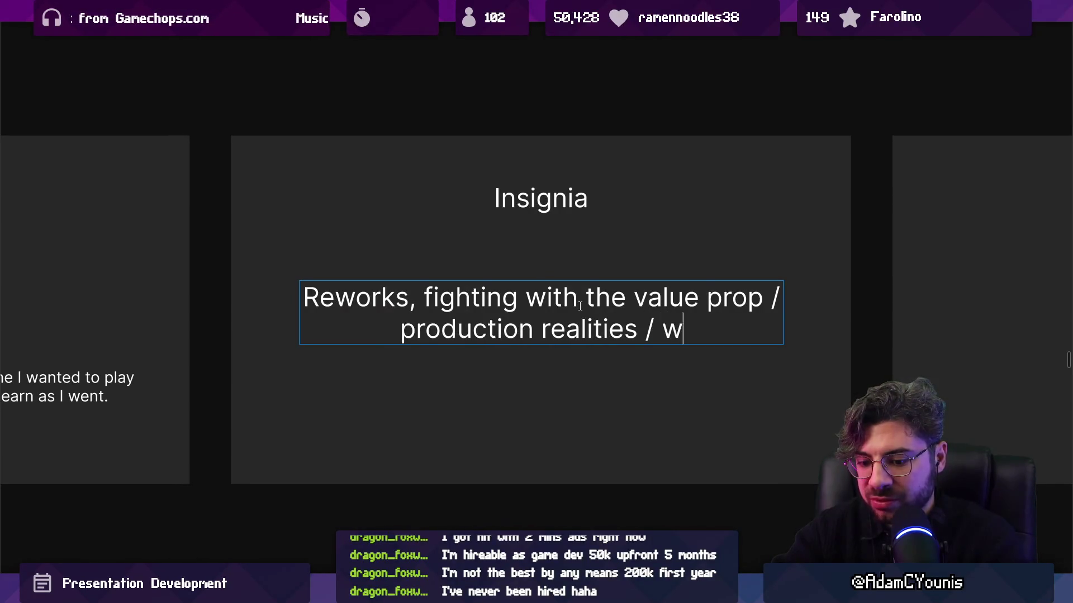
type(" / ")
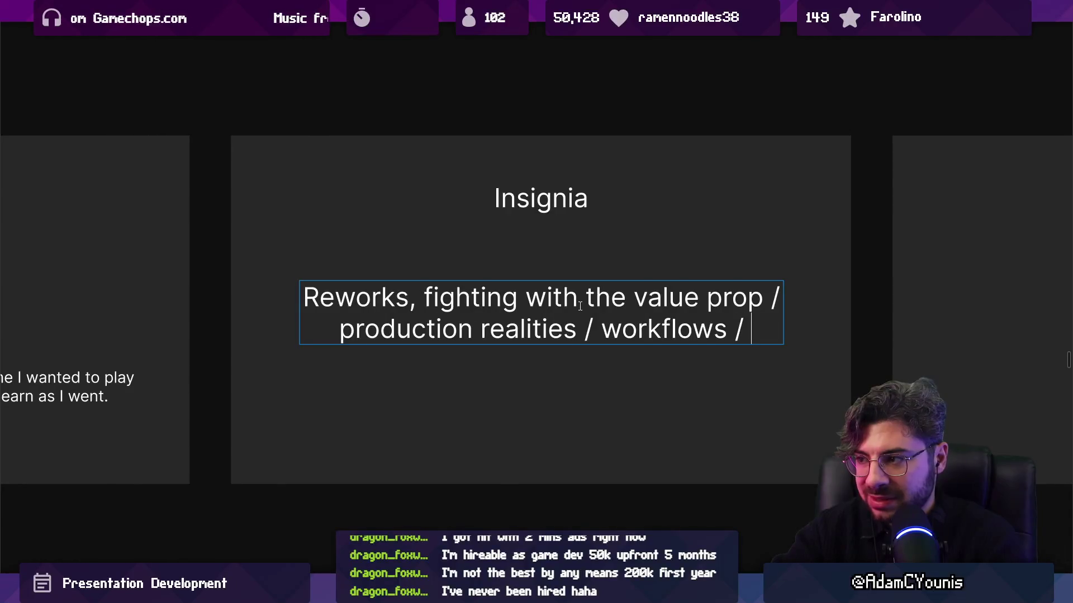
type("opportunities")
key("BackSpace")
key("BackSpace")
type("ies")
key("Escape")
key("Escape")
Step: Put 'Reworks' on its own line without the comma and rename it 'Game Dev Hell'
double_click(463, 295)
left_click(423, 296)
key("shift+Home")
key("Right")
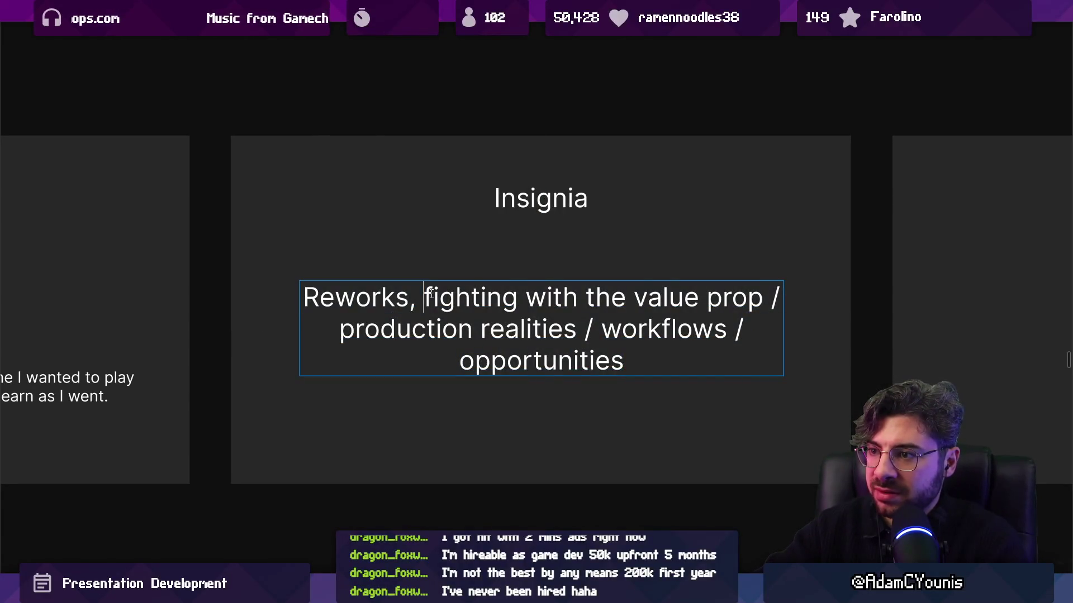
key("Return")
key("Return")
key("shift+Up")
key("Right")
key("Right")
key("Right")
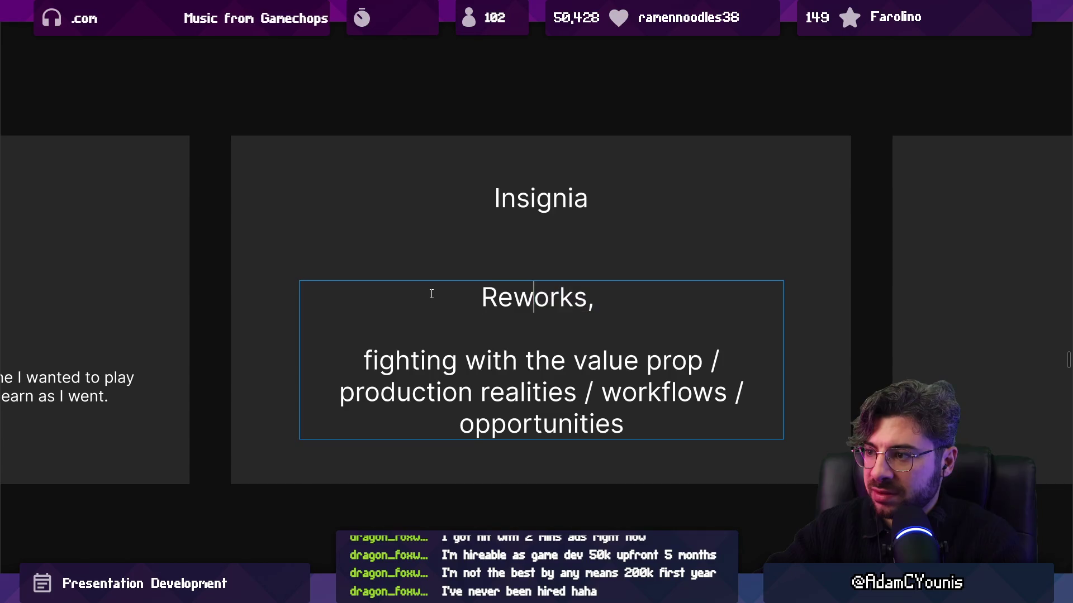
key("BackSpace")
key("BackSpace")
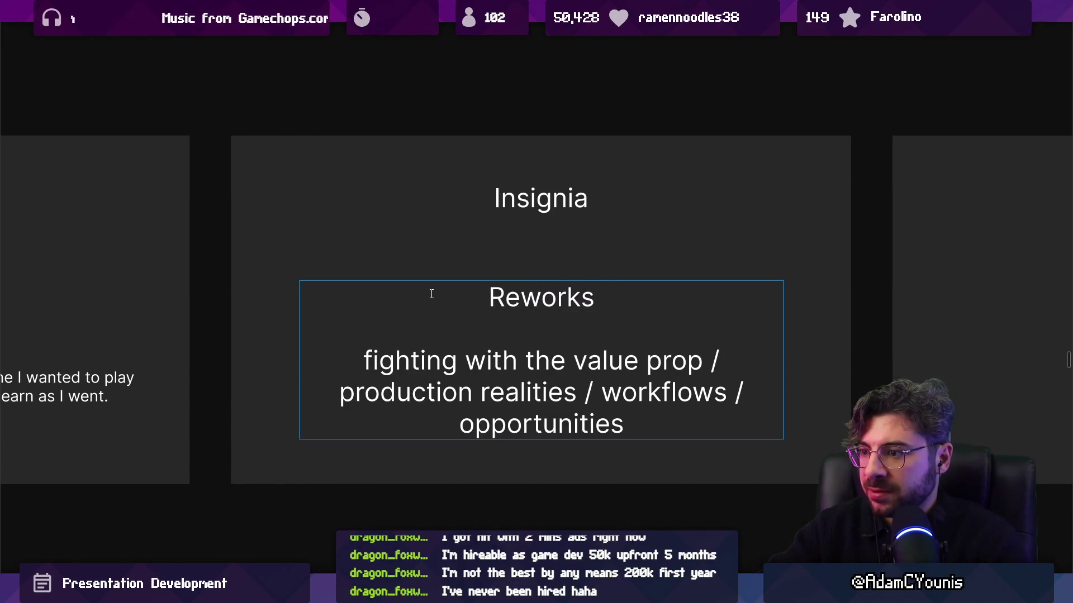
key("shift+Home")
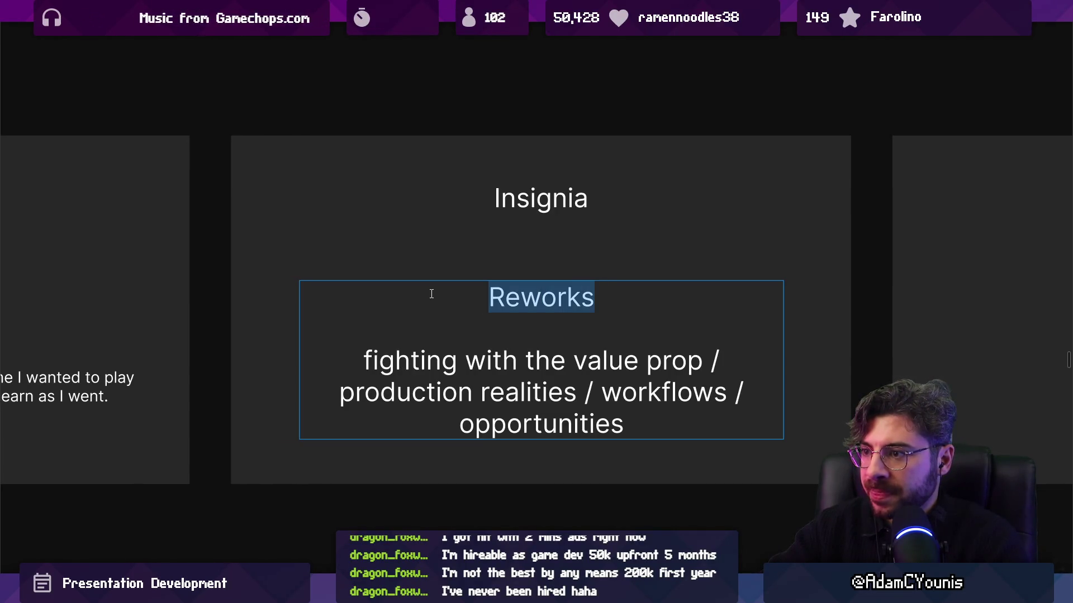
type("Game Dev Hell")
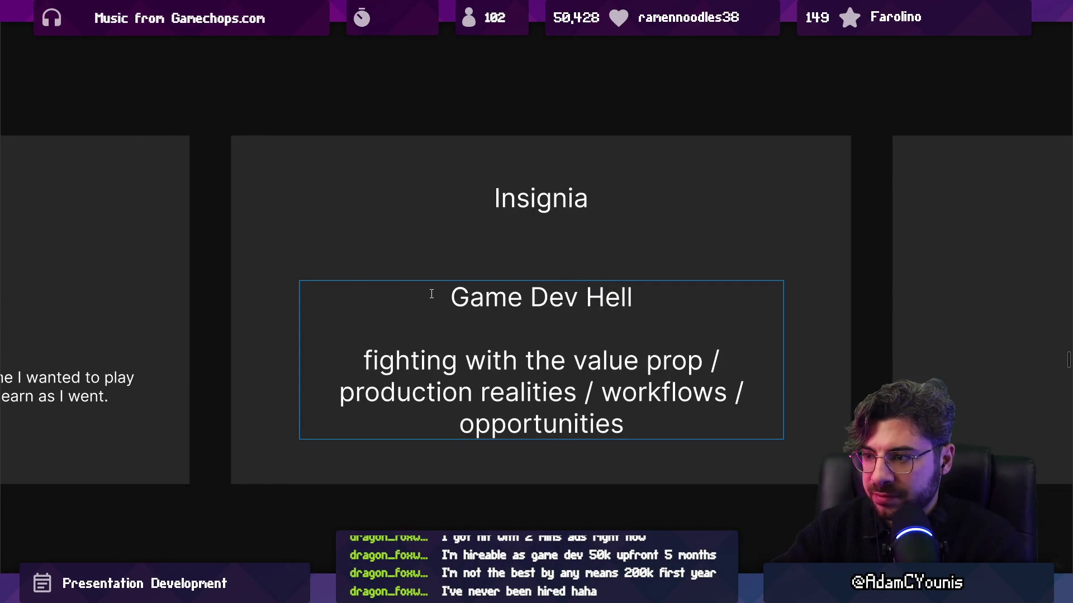
key("Escape")
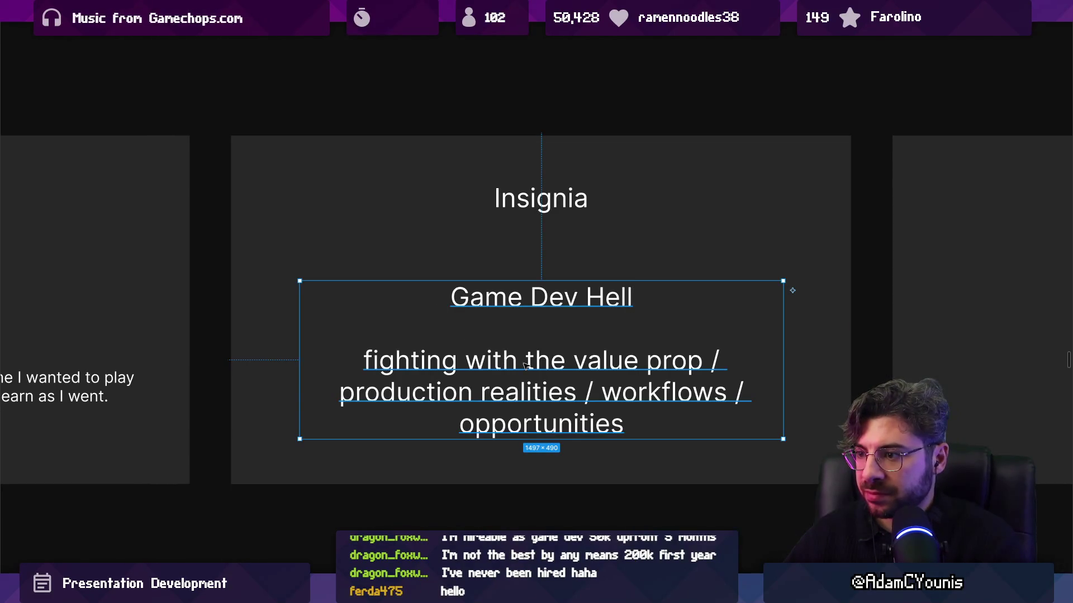
Step: Zoom out of the slide and bring up Windows search
scroll(536, 376, "down", 3)
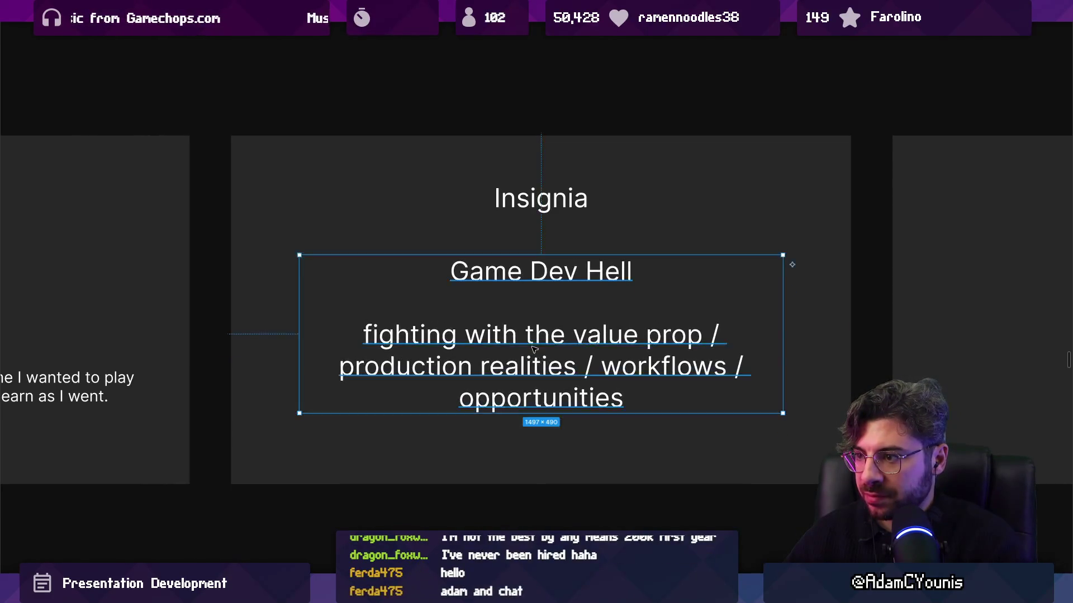
scroll(527, 330, "down", 2)
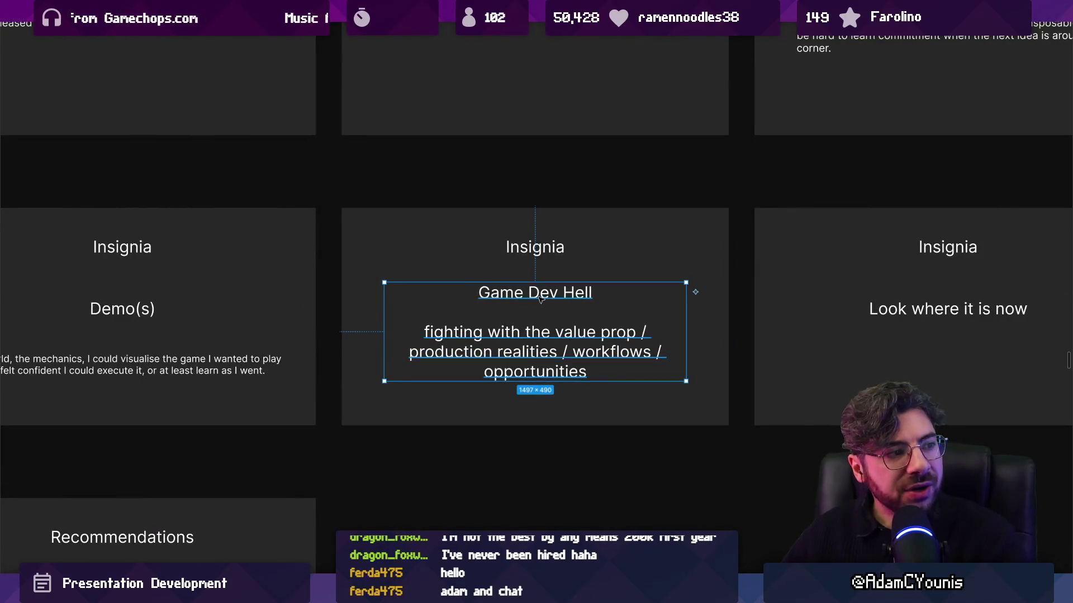
key("super")
Step: Launch Chrome and search the web for 'adamcyounis game dev hell'
type("chrome")
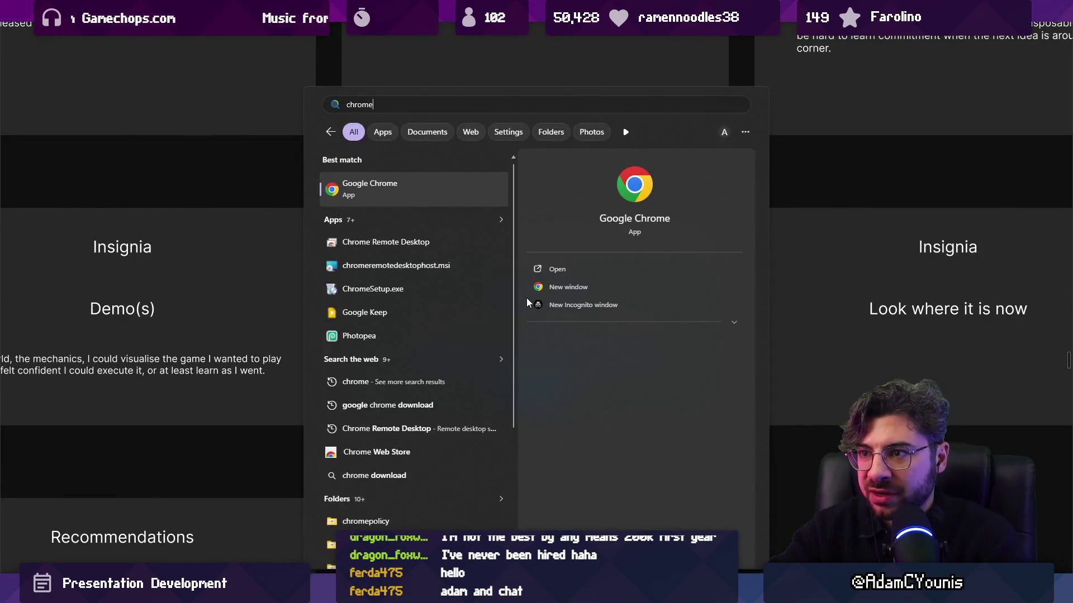
key("Return")
type("adamcyouni")
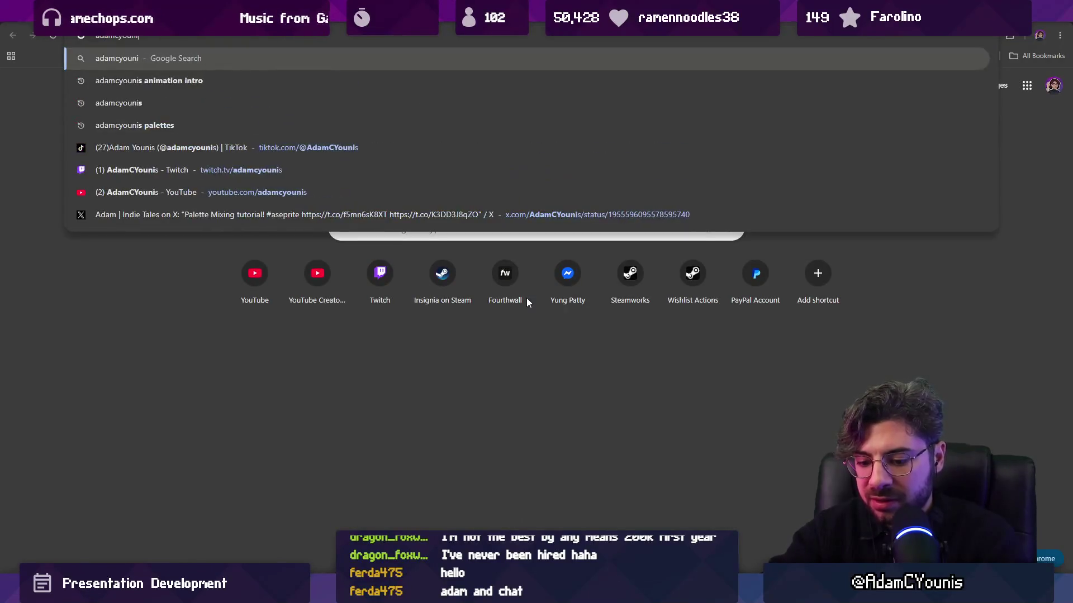
type("s game dev hell")
key("Return")
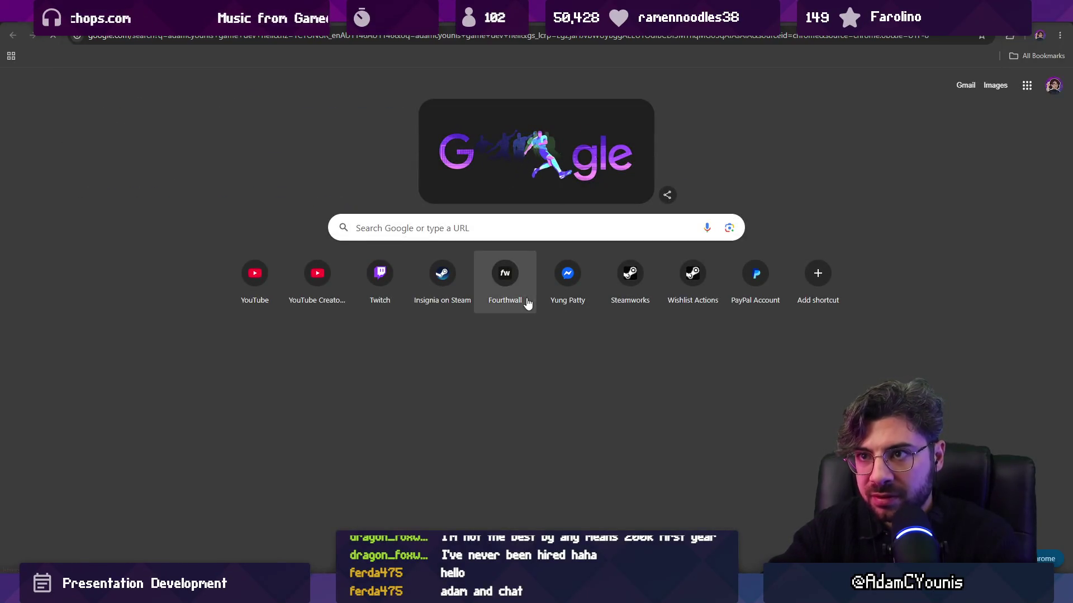
Step: Open the video on YouTube and play it from the Disorientation chapter
left_click(189, 220)
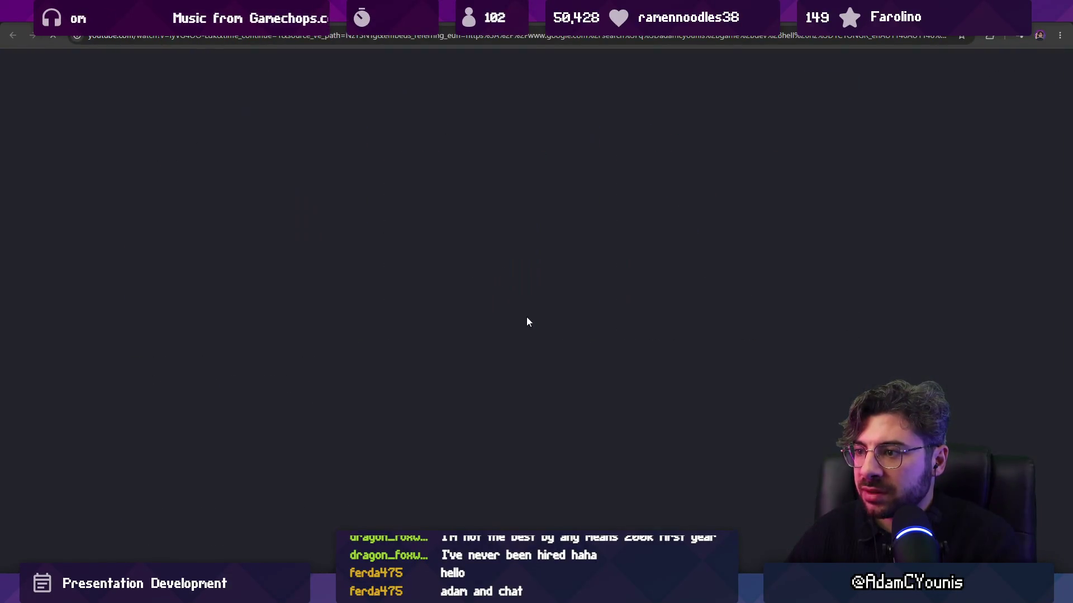
left_click(404, 215)
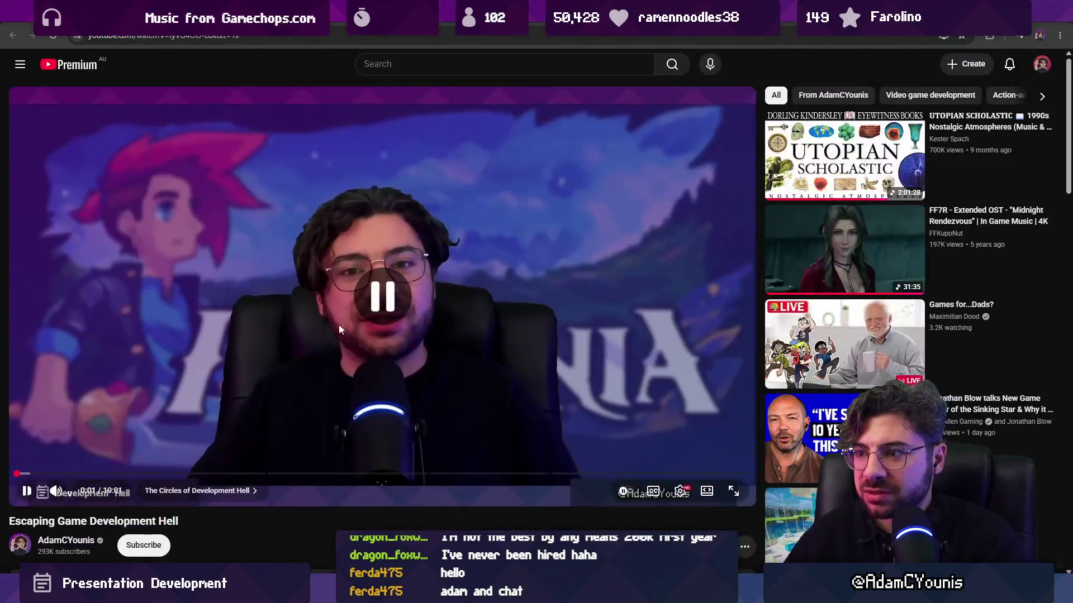
scroll(339, 324, "down", 4)
left_click(209, 272)
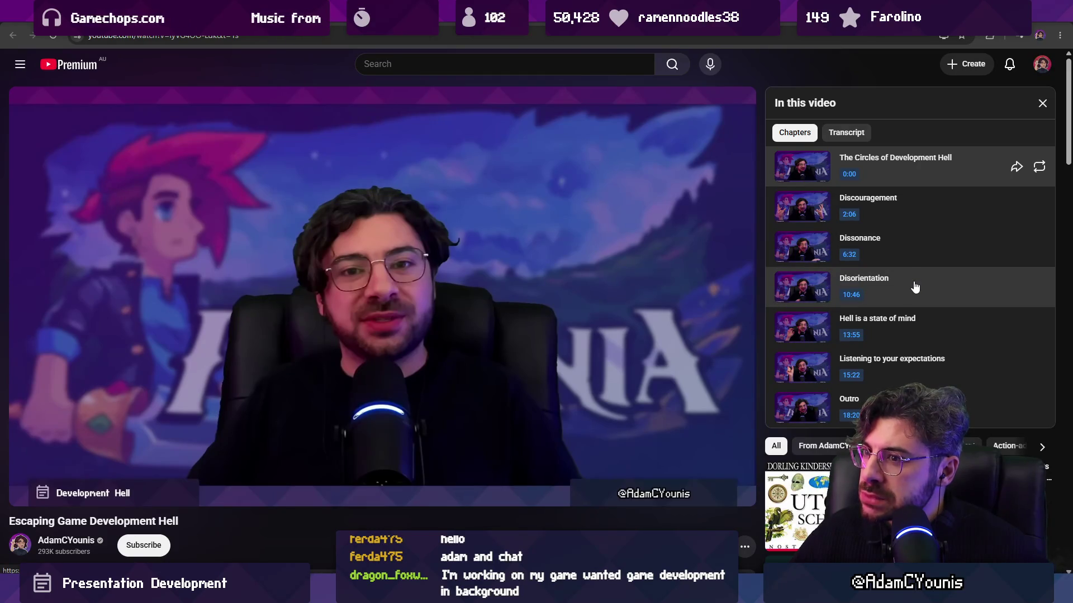
left_click(916, 287)
left_click(475, 333)
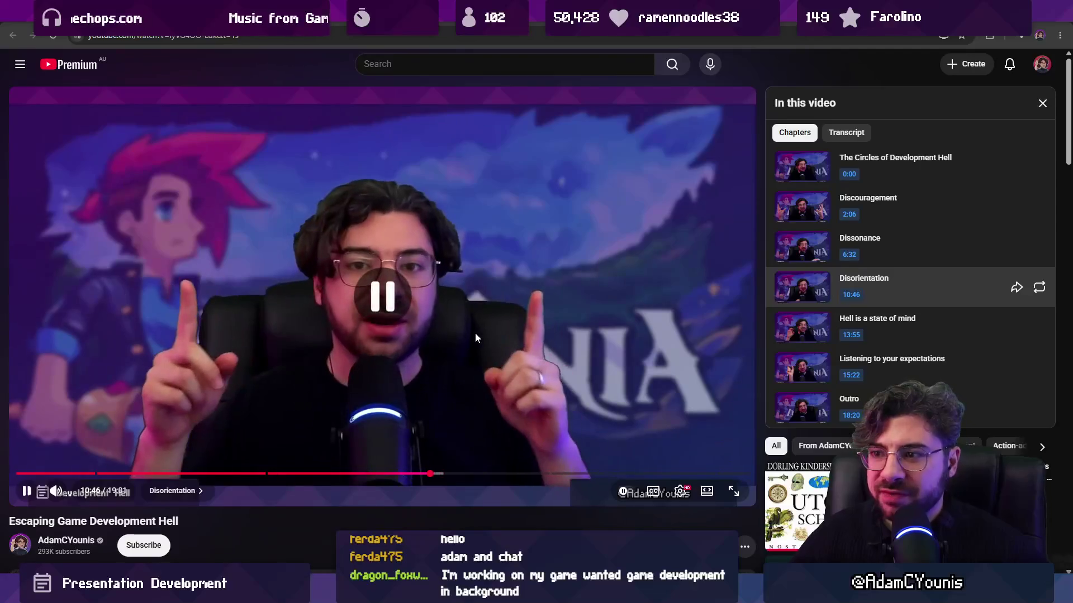
left_click(474, 327)
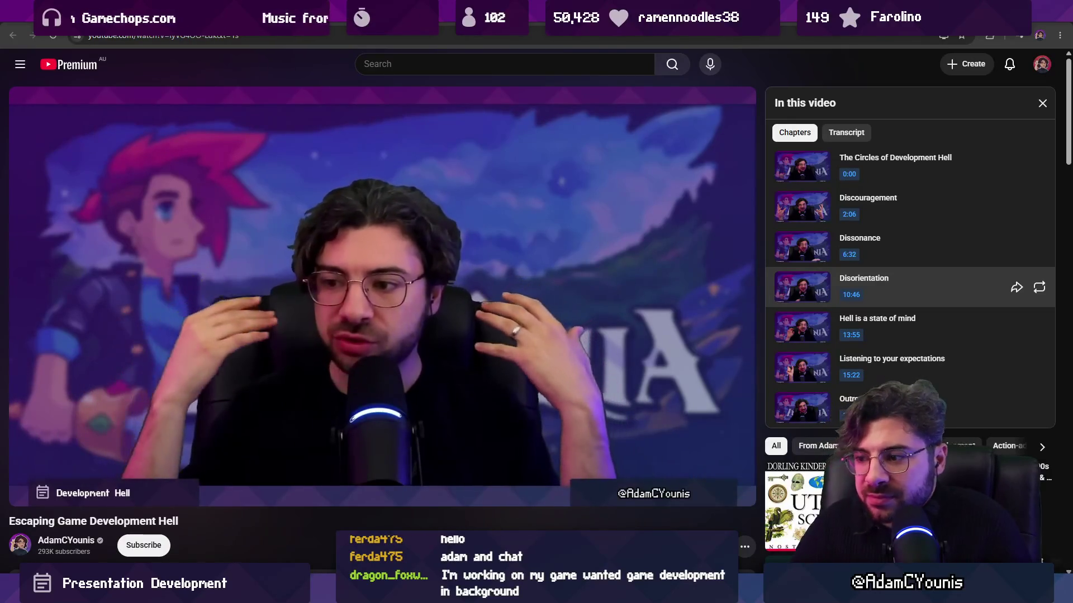
key("alt+Tab")
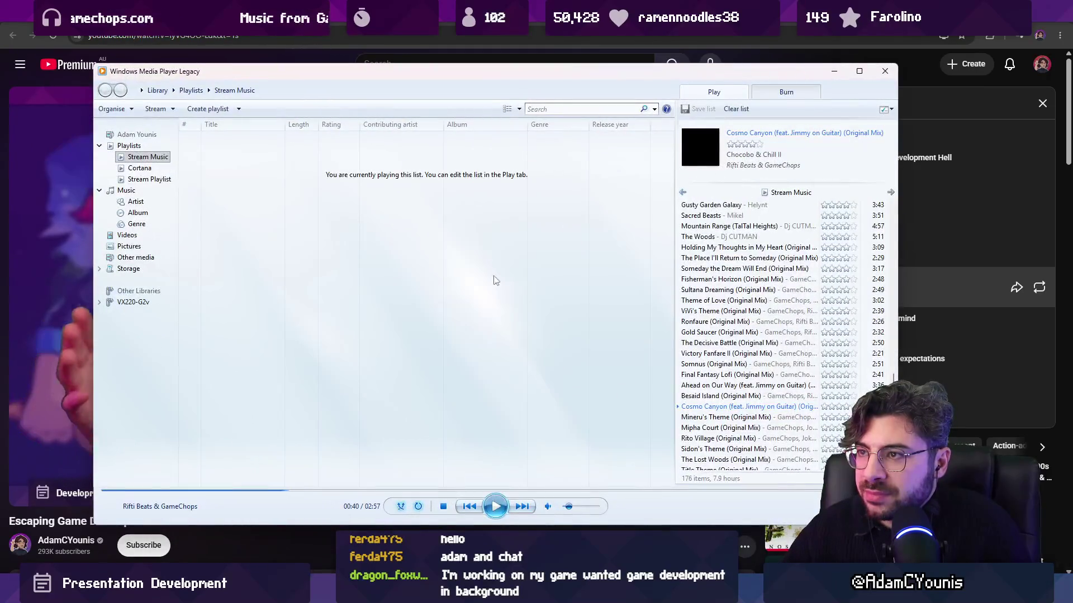
Step: Send Windows Media Player behind YouTube, then pause the video
key("alt+Tab")
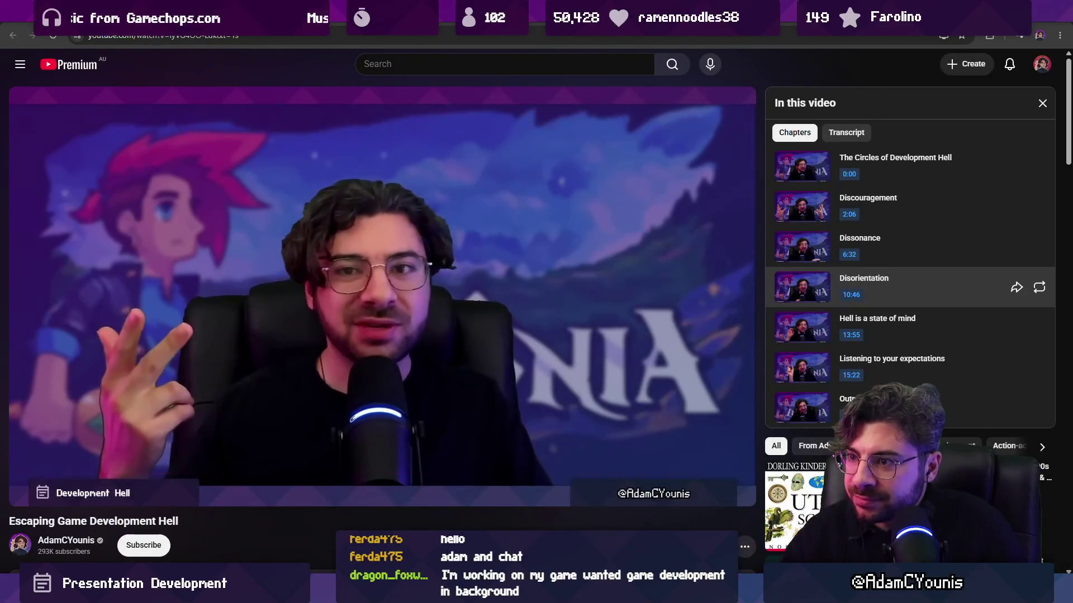
left_click(334, 116)
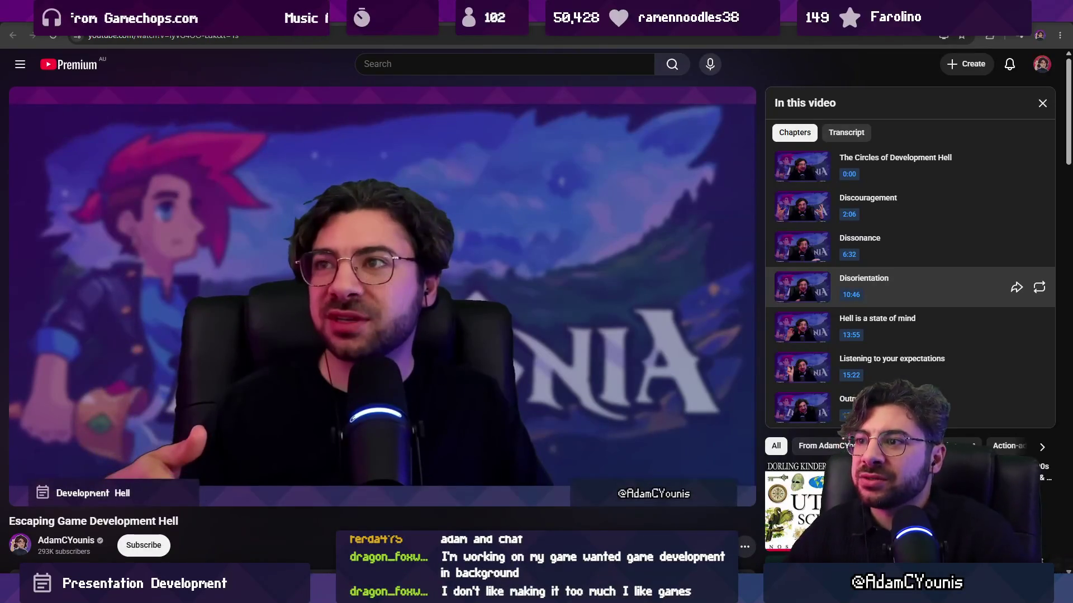
Step: Switch past Media Player back to the Figma slide deck
key("alt+Tab")
key("alt+Tab")
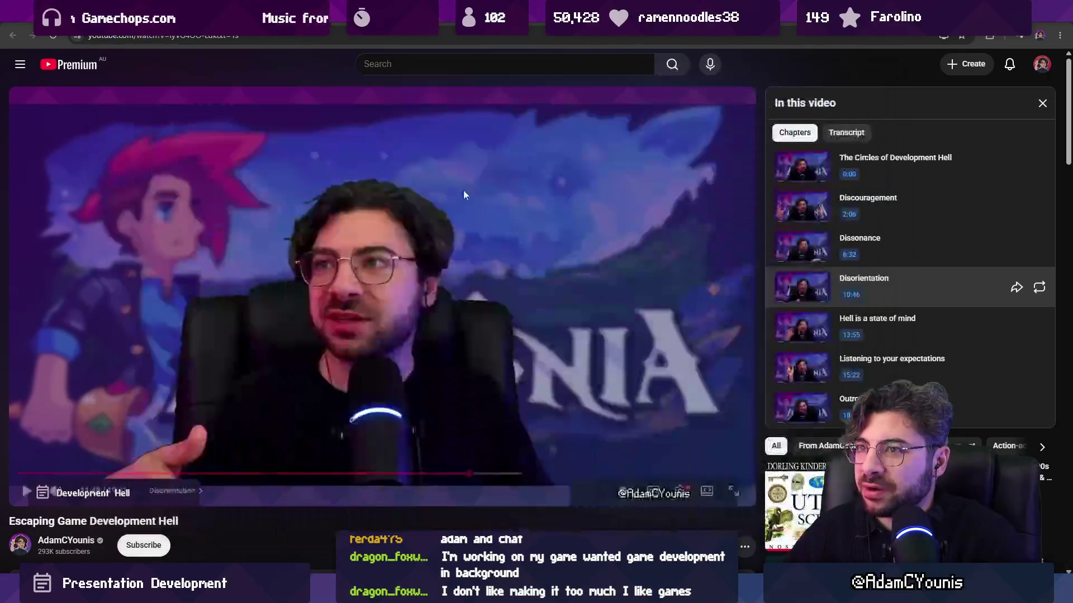
key("alt+Left")
key("alt+Tab")
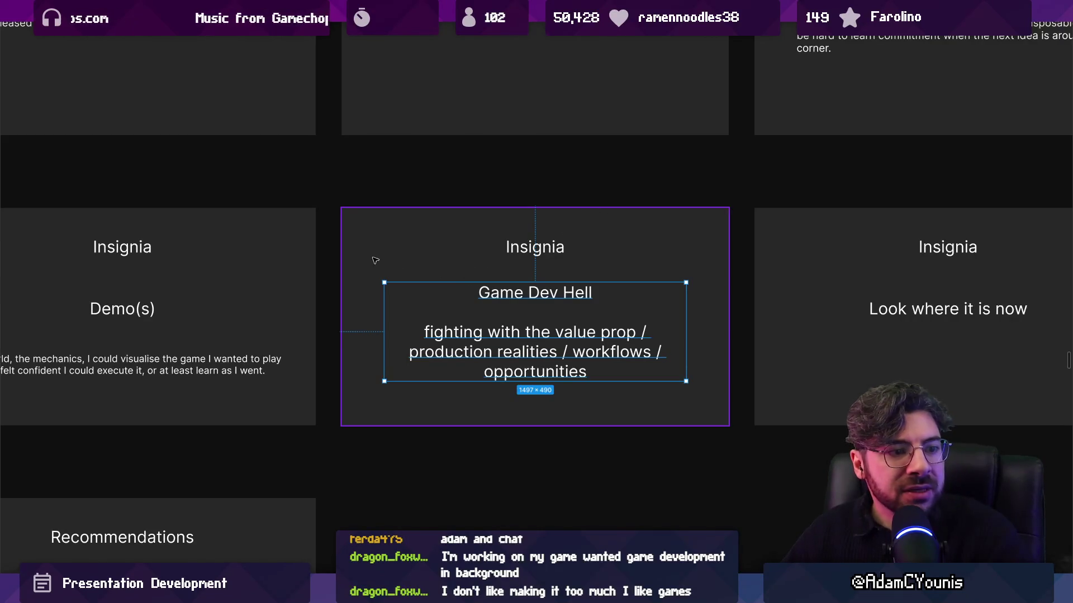
Step: Change the 'Game Dev Hell' heading to 'Opportunity Hell & Reworks'
scroll(379, 261, "down", 2)
scroll(363, 263, "right", 3)
scroll(396, 335, "up", 2)
double_click(399, 296)
double_click(403, 296)
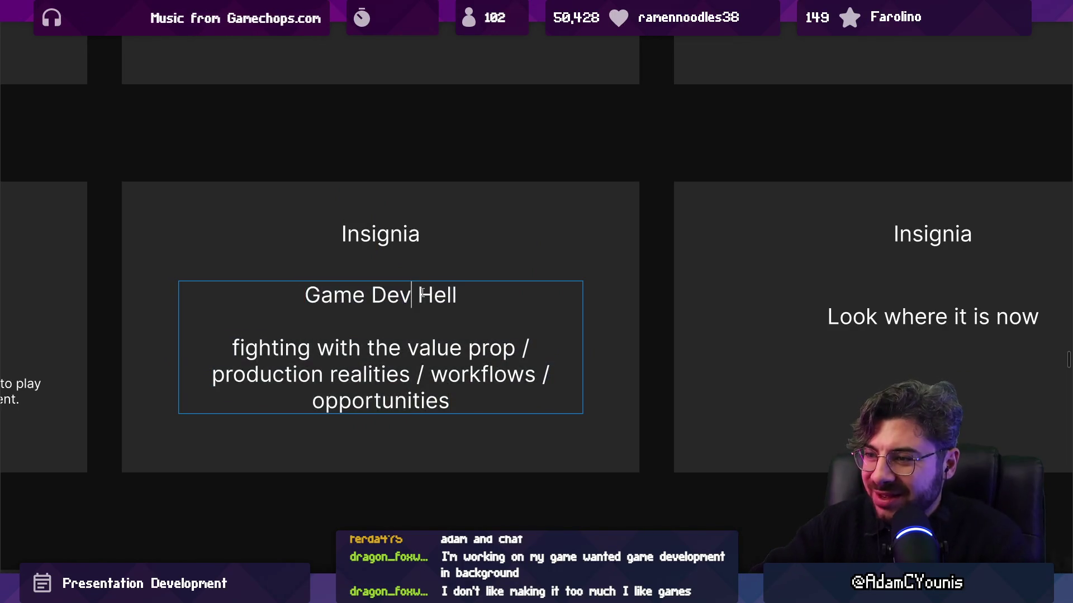
key("shift+Home")
type("Opportunity")
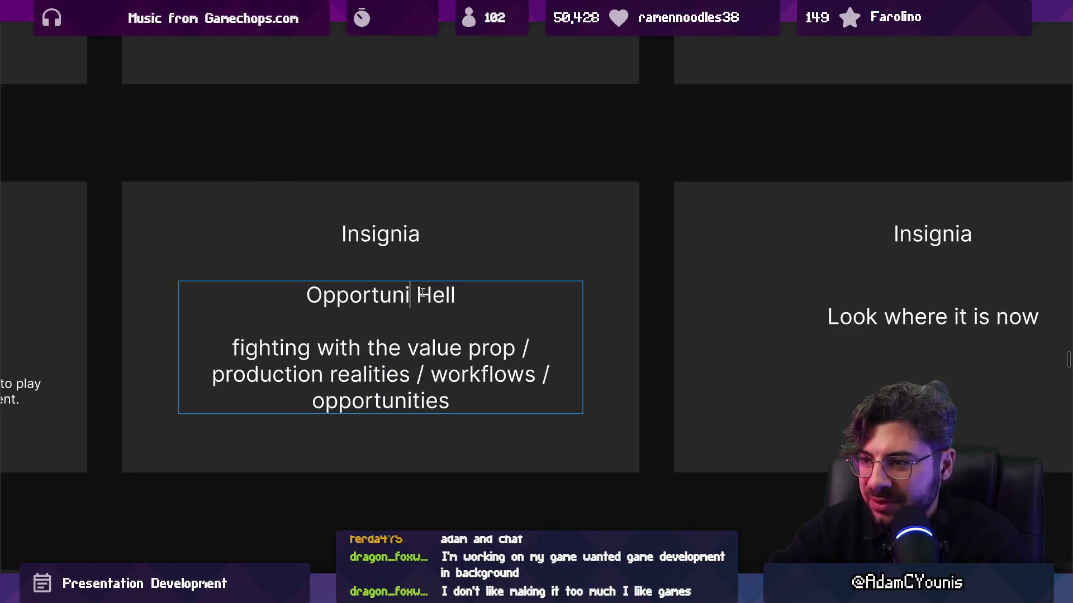
type(" Hell & Rework")
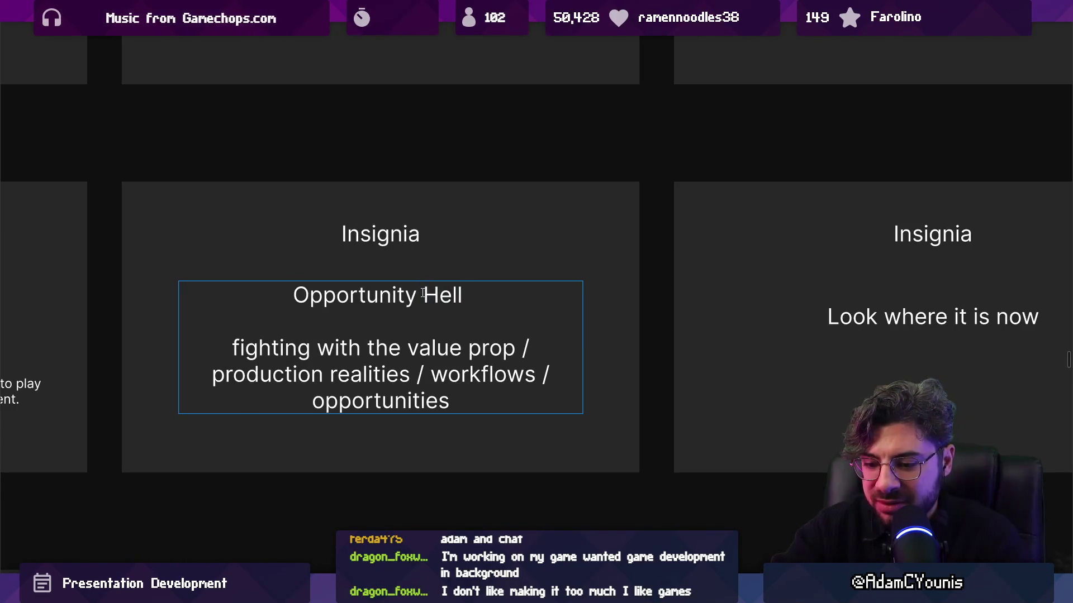
type("s")
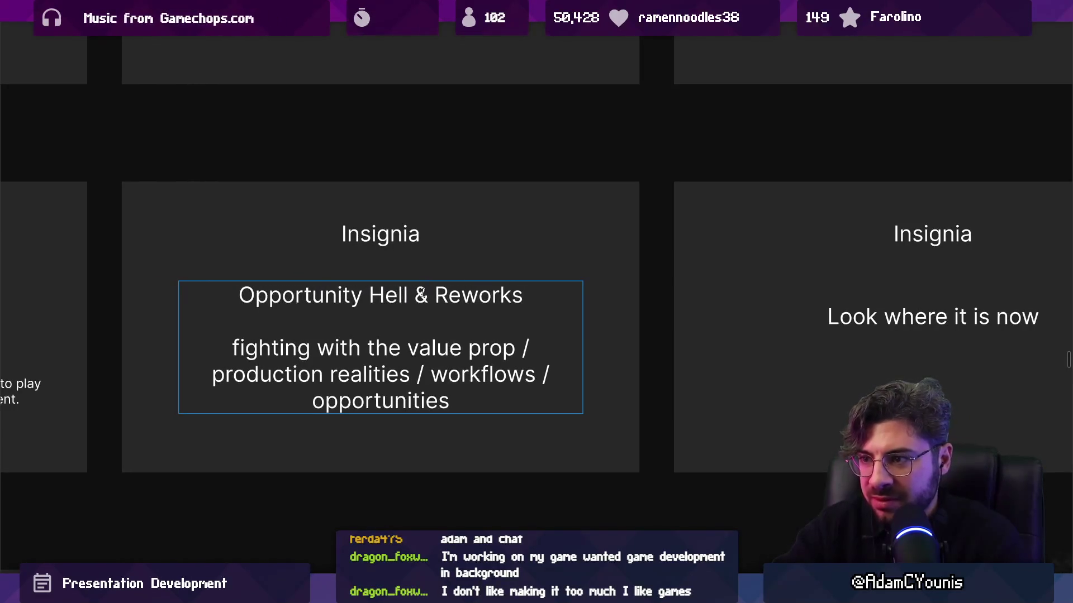
left_click_drag(536, 297, 210, 246)
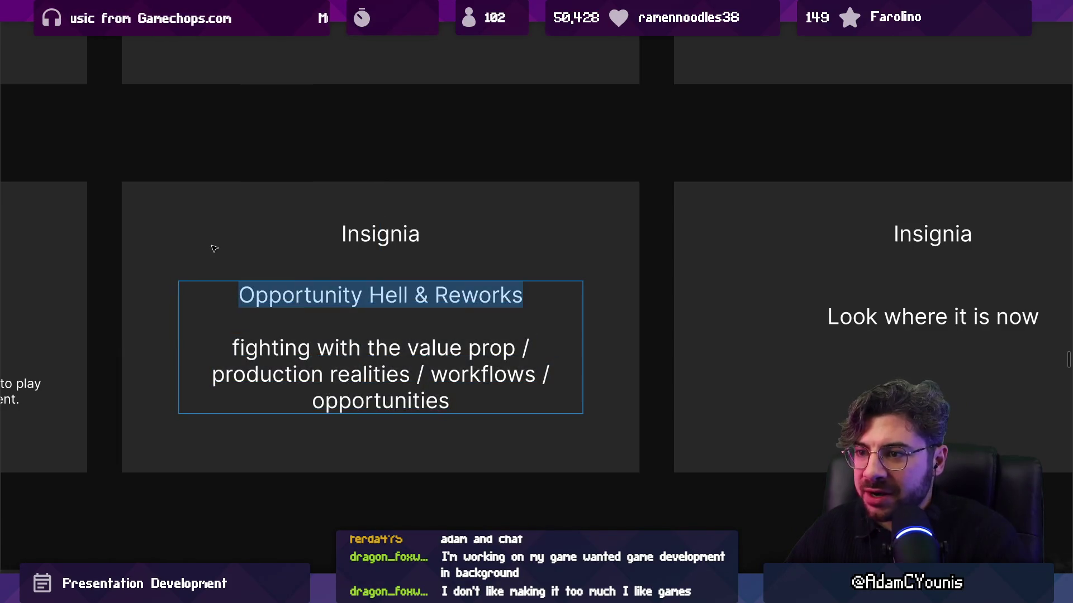
scroll(416, 275, "down", 3)
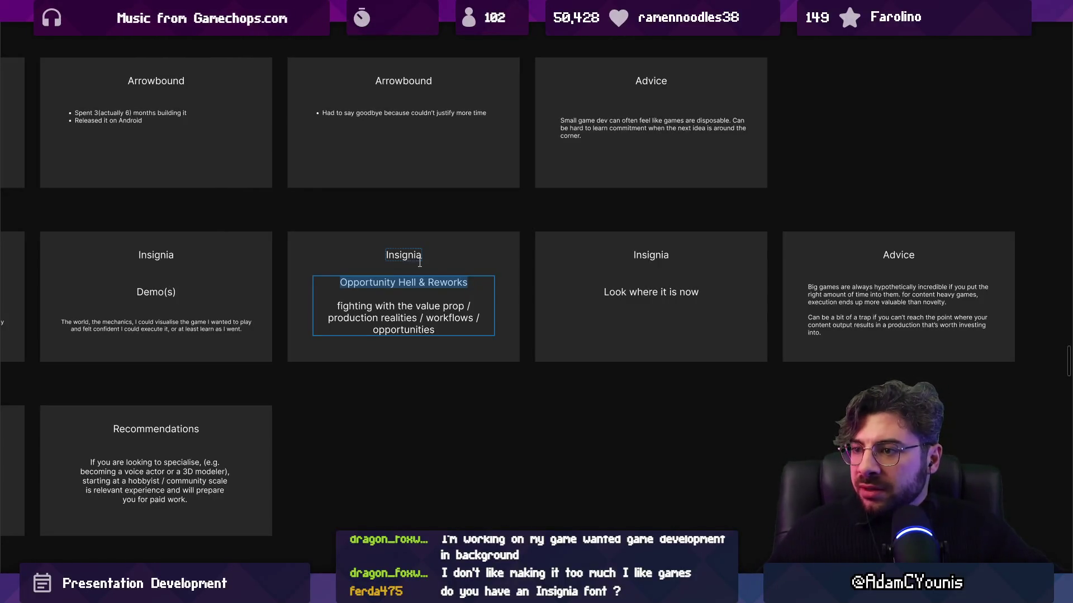
left_click(457, 255)
Step: Replace that heading with a 'Curse of improvement' line above the body text
scroll(428, 268, "up", 3, "ctrl")
double_click(450, 286)
double_click(413, 286)
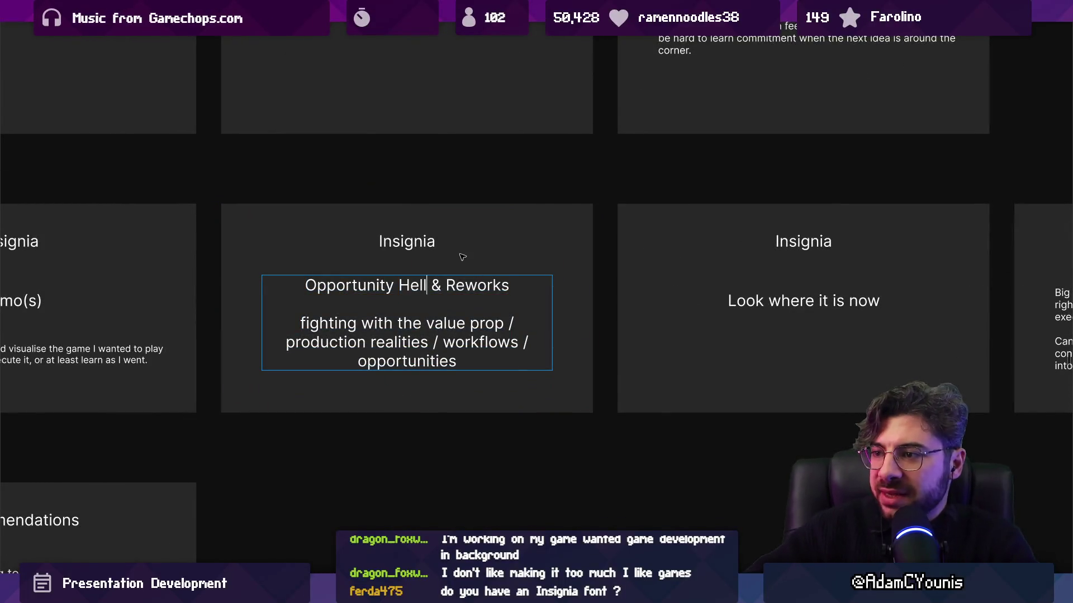
key("shift+Home")
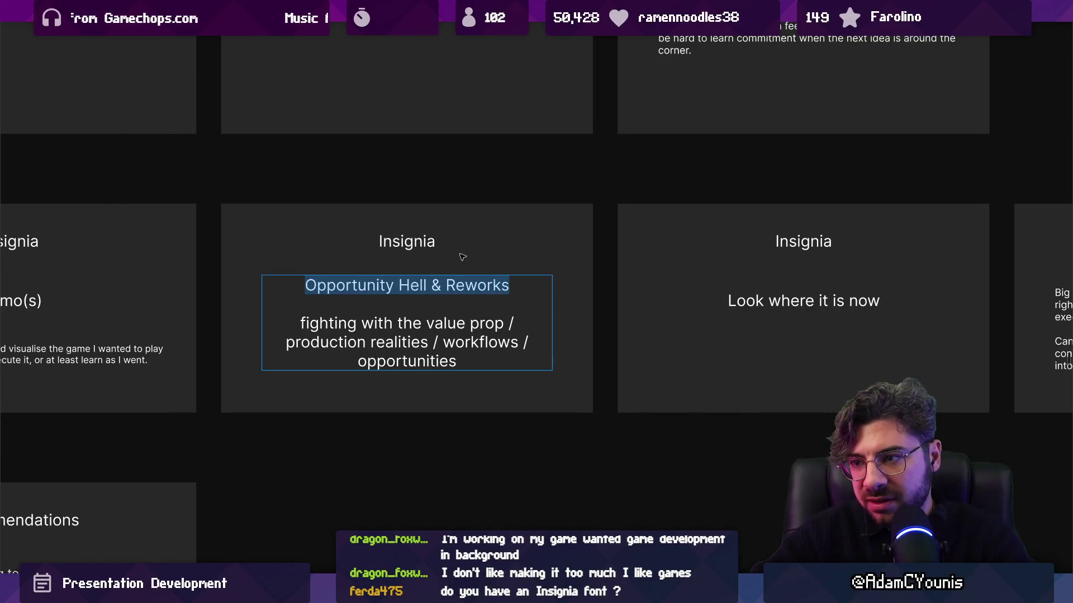
key("BackSpace")
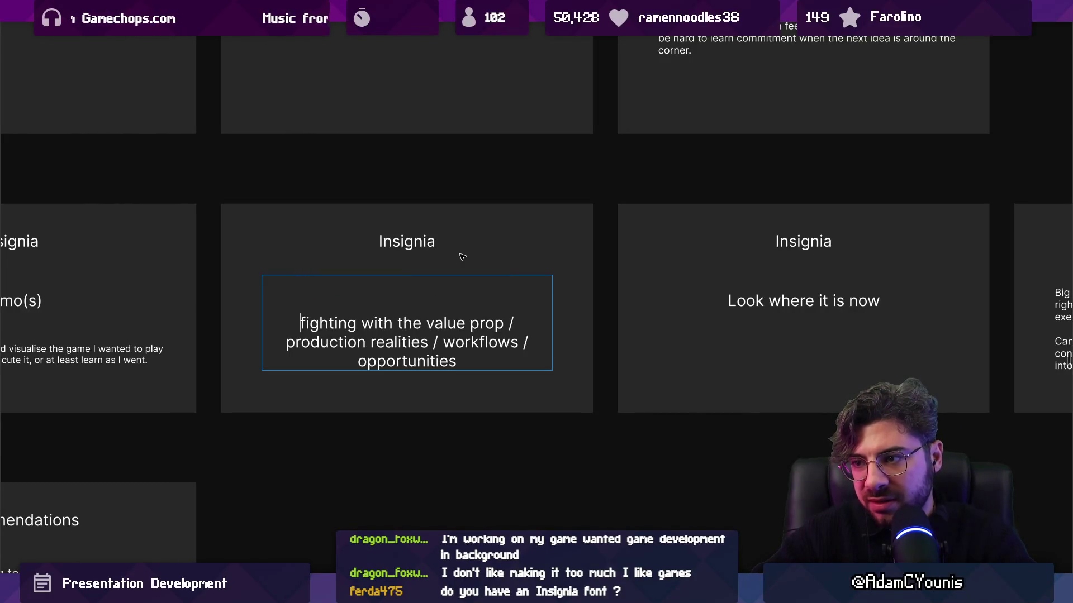
key("BackSpace")
key("BackSpace")
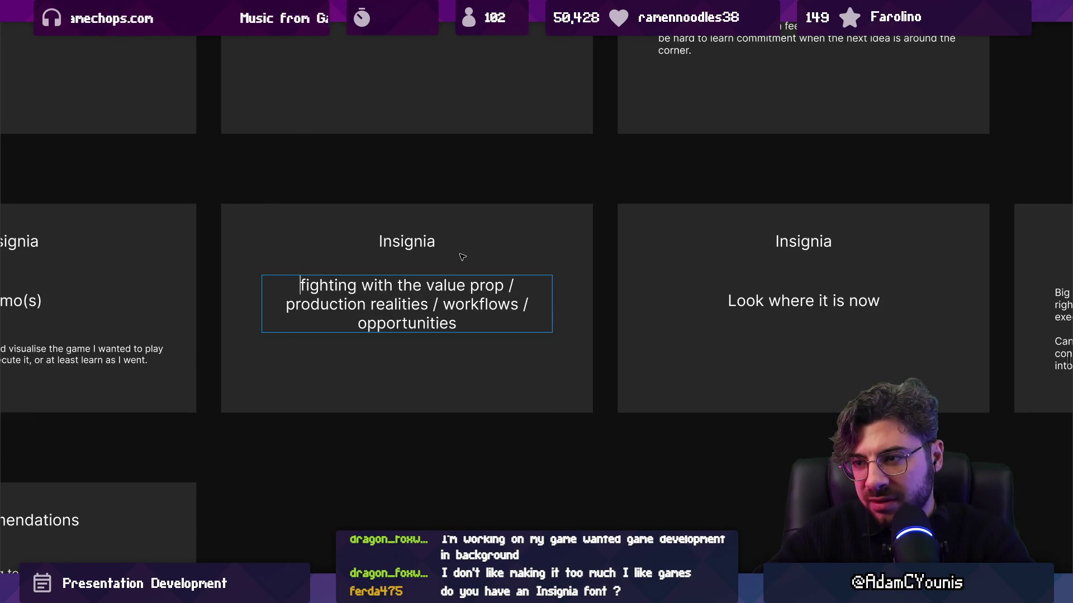
key("Up")
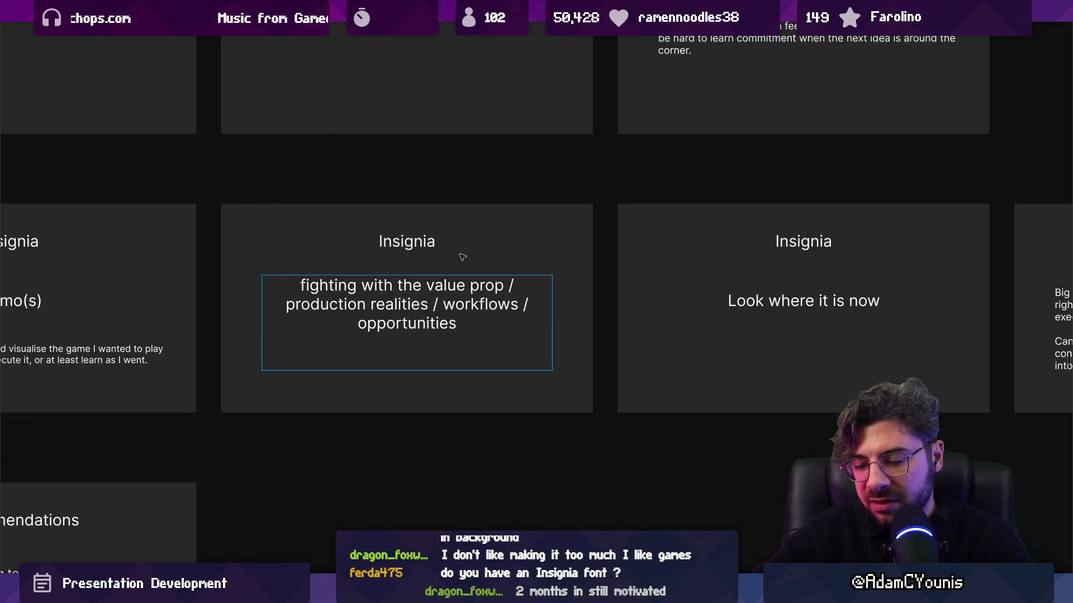
key("Home")
key("Return")
key("Return")
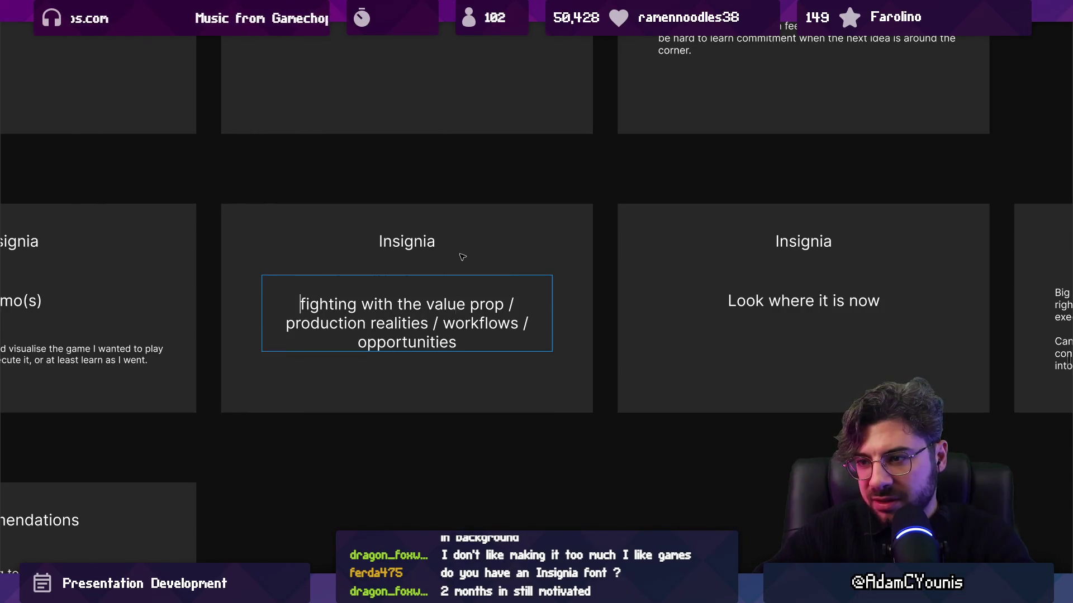
key("Up")
key("Up")
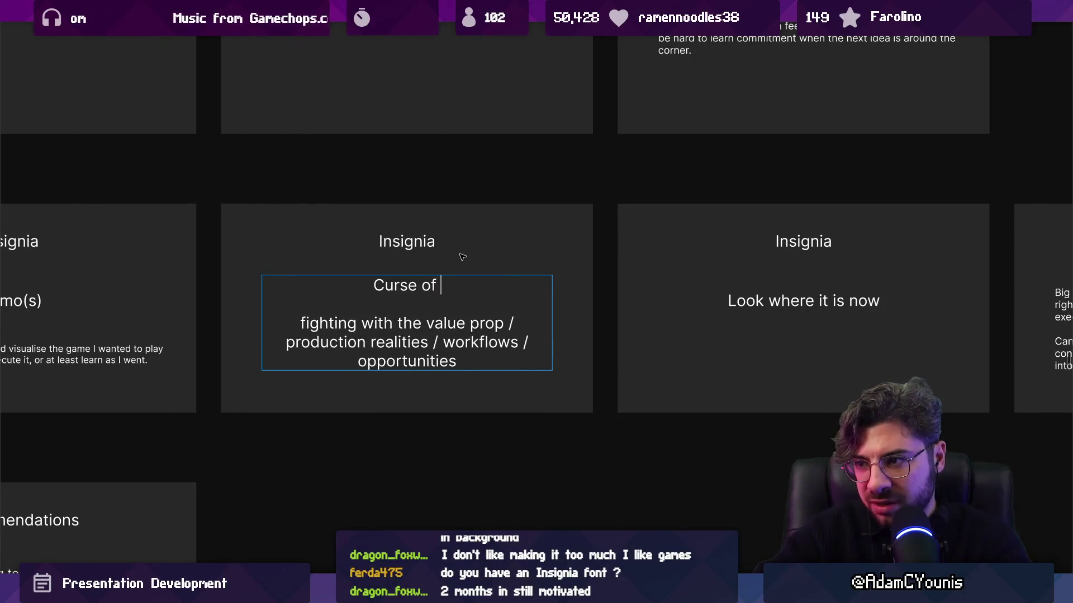
type("improvement")
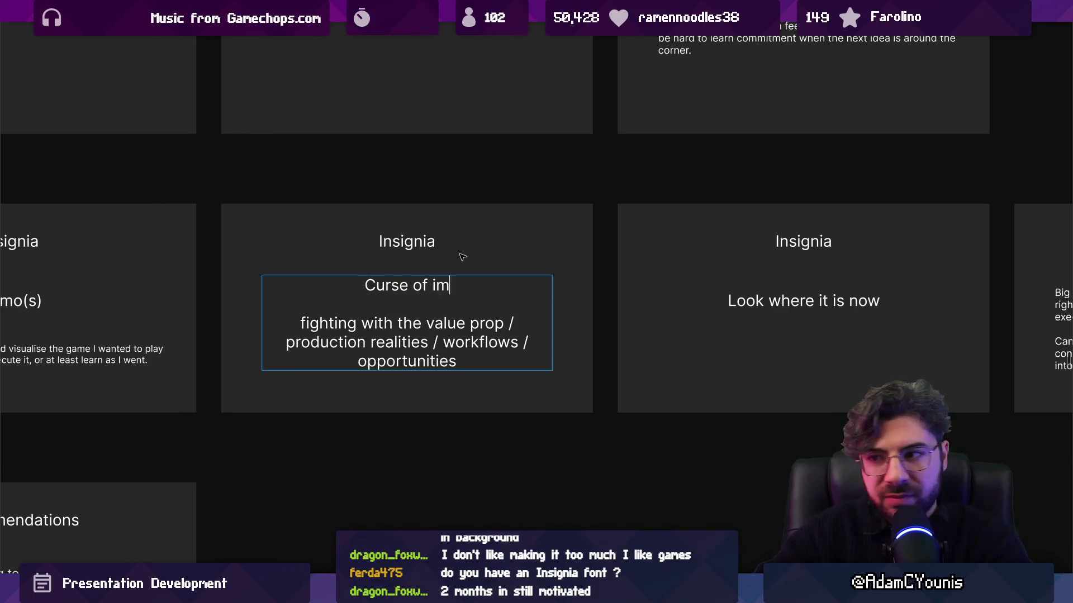
left_click(462, 256)
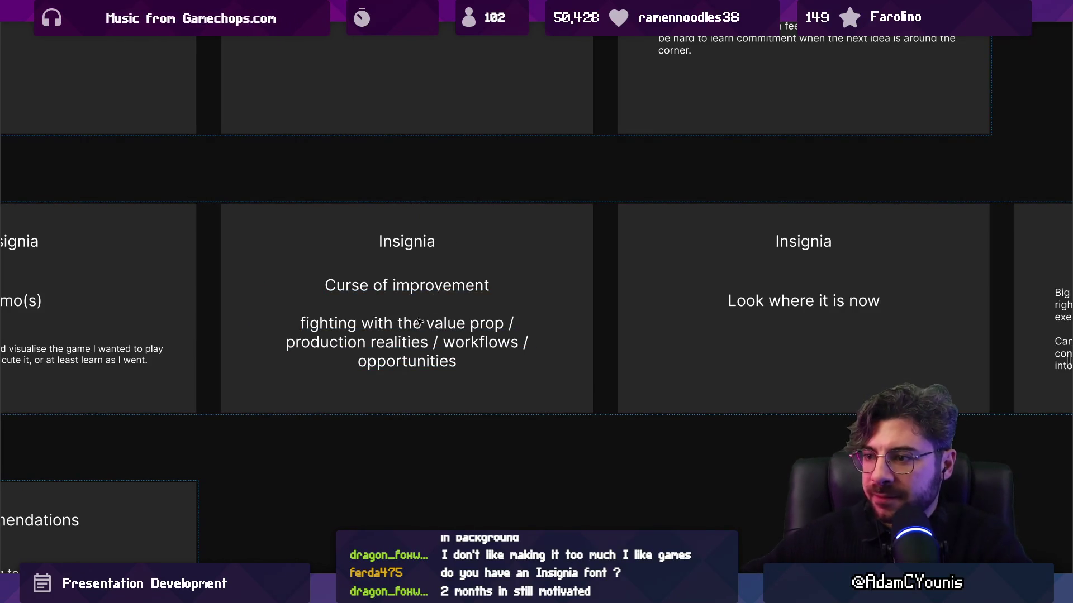
Step: Zoom out and launch the drawing app by searching 'leonardo'
scroll(547, 307, "down", 5)
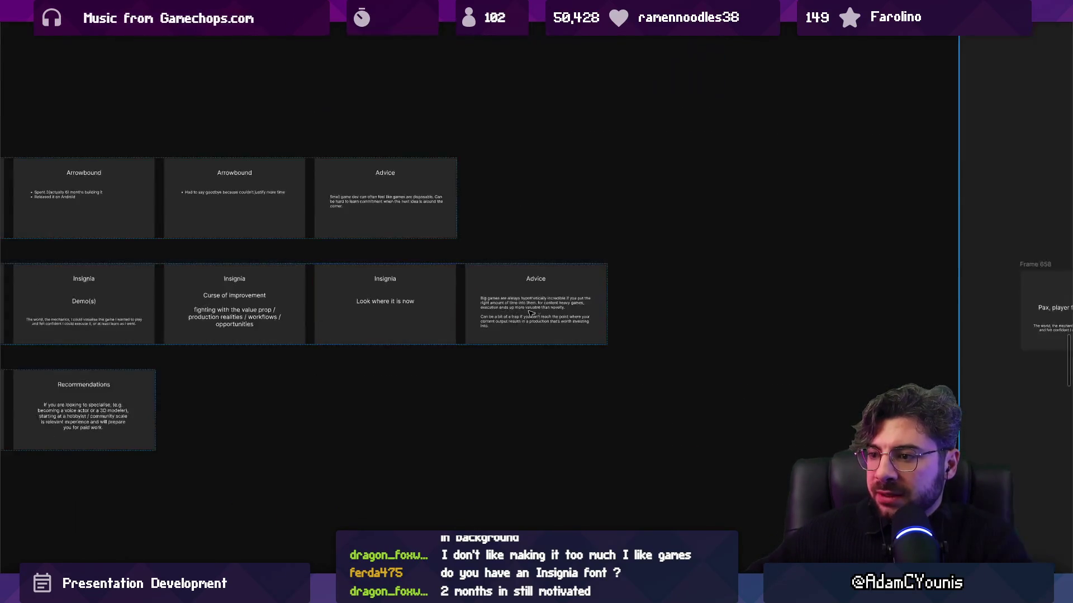
scroll(547, 306, "right", 5)
scroll(469, 341, "left", 1)
scroll(574, 323, "down", 2)
key("super")
type("leonardo")
key("Return")
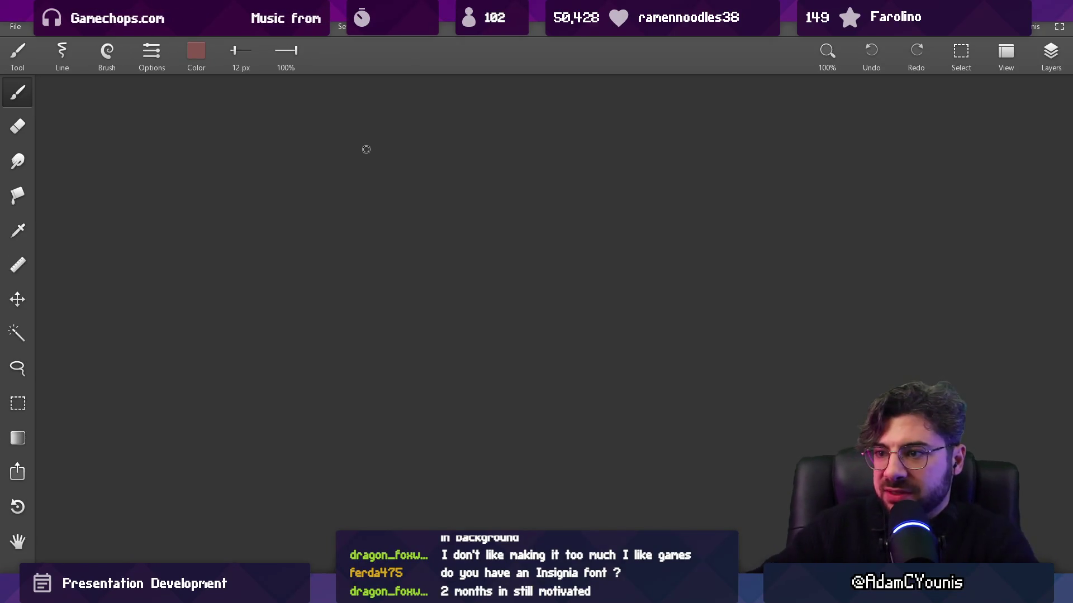
Step: Set the brush colour to white (RGB 255, 255, 255) and make the brush thinner
left_click(196, 53)
left_click_drag(206, 127, 271, 127)
left_click_drag(170, 160, 271, 160)
left_click_drag(170, 194, 282, 202)
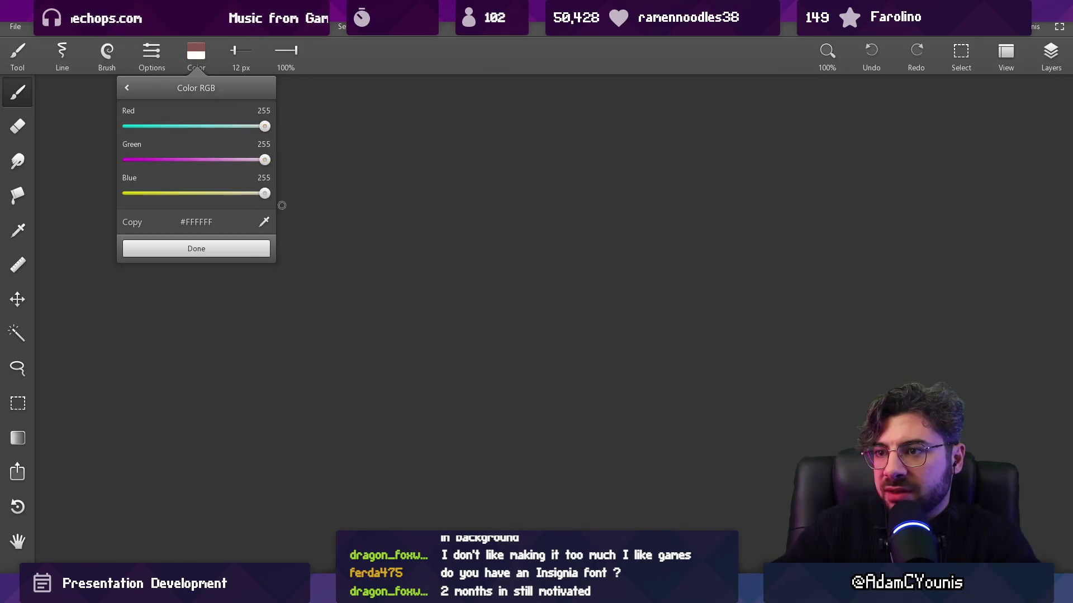
left_click(276, 236)
key("bracketleft")
key("bracketleft")
Step: Draw a rising curved arrow, a vertical line crossing it, and a horizontal baseline
left_click_drag(250, 401, 841, 149)
left_click_drag(771, 201, 742, 197)
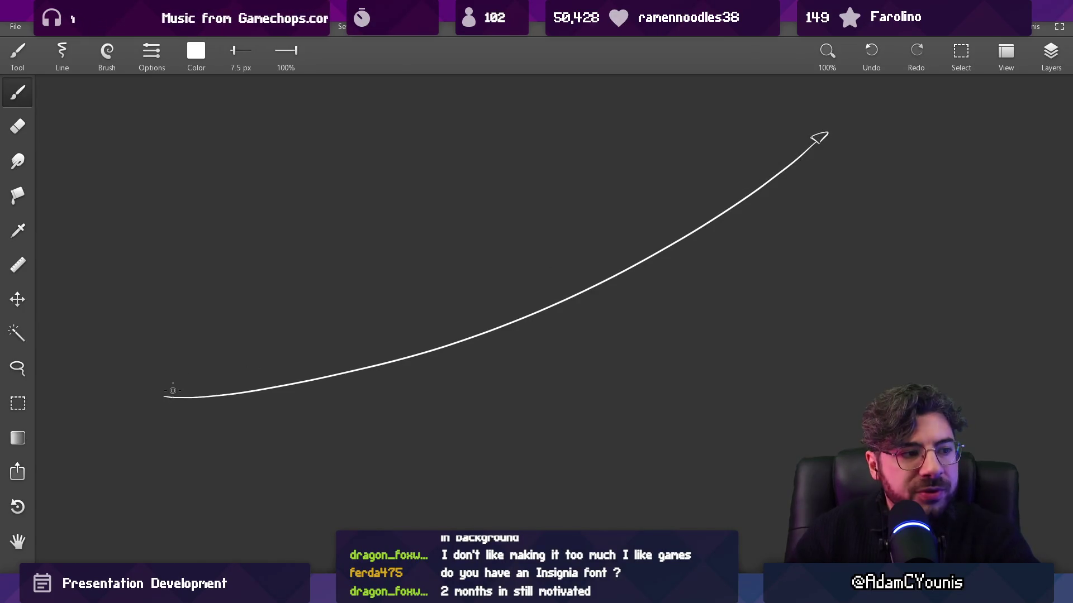
left_click_drag(173, 401, 171, 347)
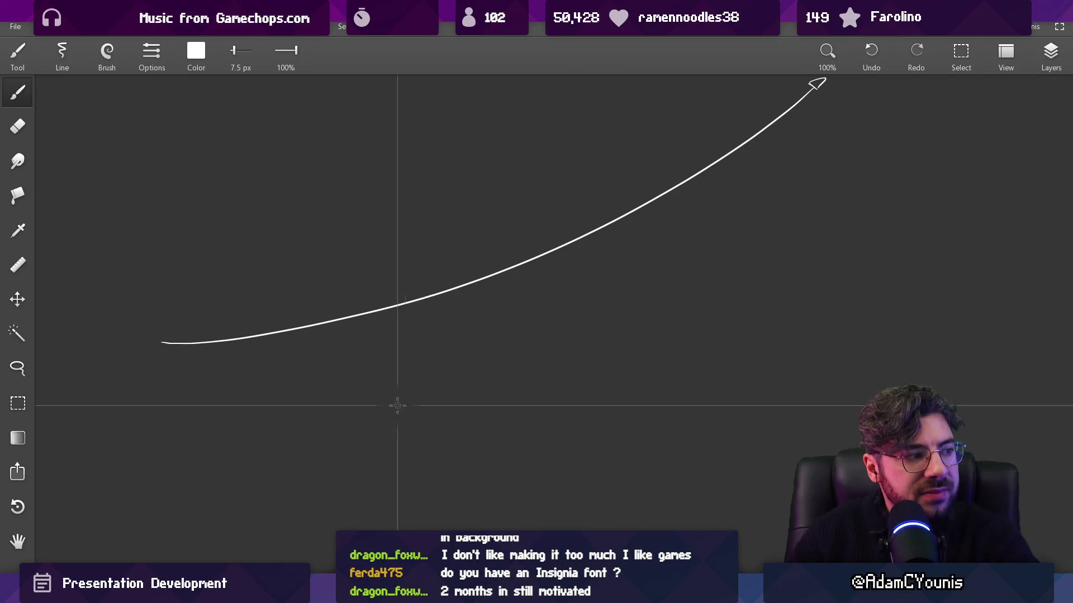
left_click_drag(408, 390, 412, 357)
left_click_drag(163, 406, 668, 405)
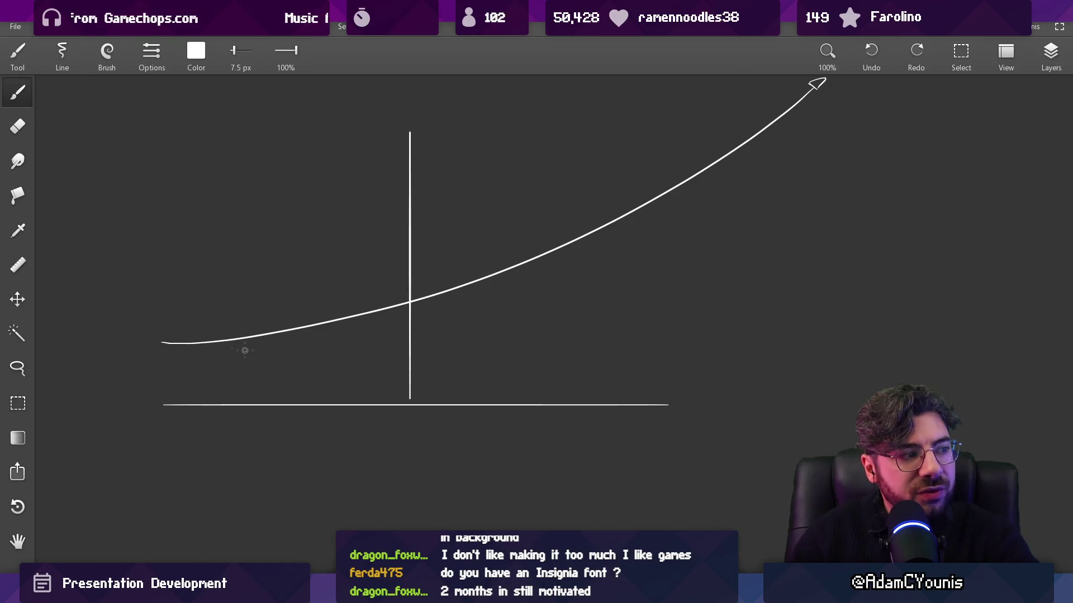
scroll(275, 350, "left", 2)
scroll(276, 350, "up", 1)
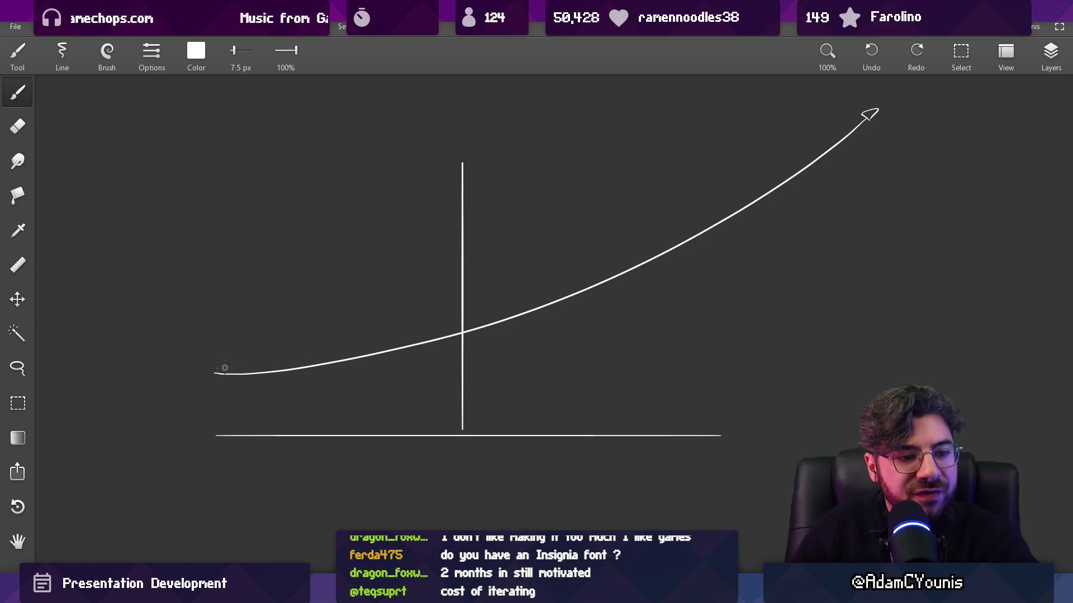
Step: Draw a second, straighter line across the curve, redoing the first attempt
scroll(234, 356, "up", 1)
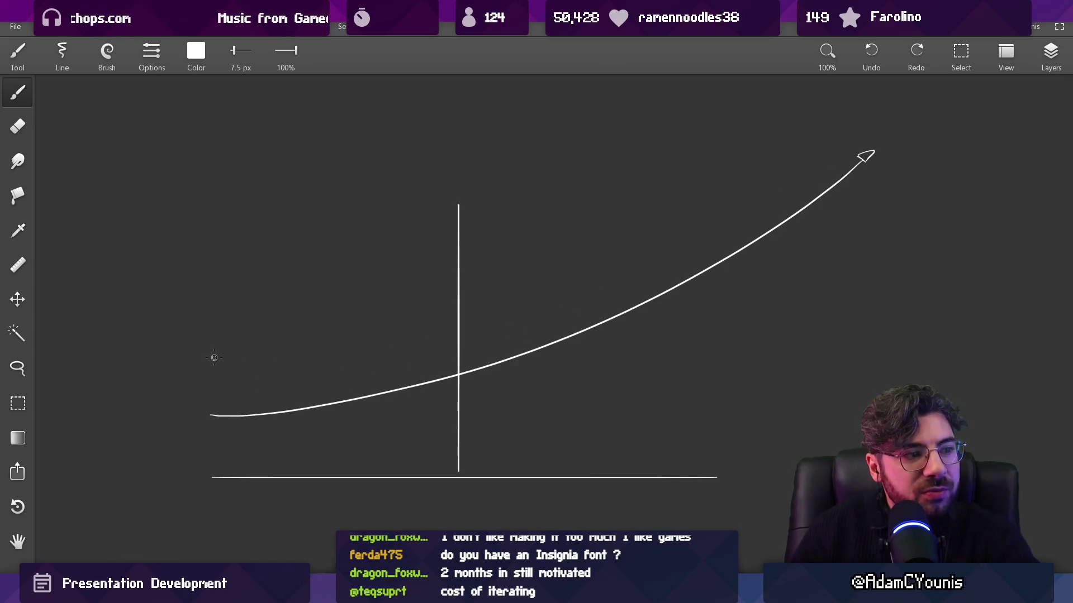
left_click_drag(214, 358, 798, 212)
key("ctrl+z")
left_click_drag(226, 343, 964, 228)
scroll(413, 347, "up", 4)
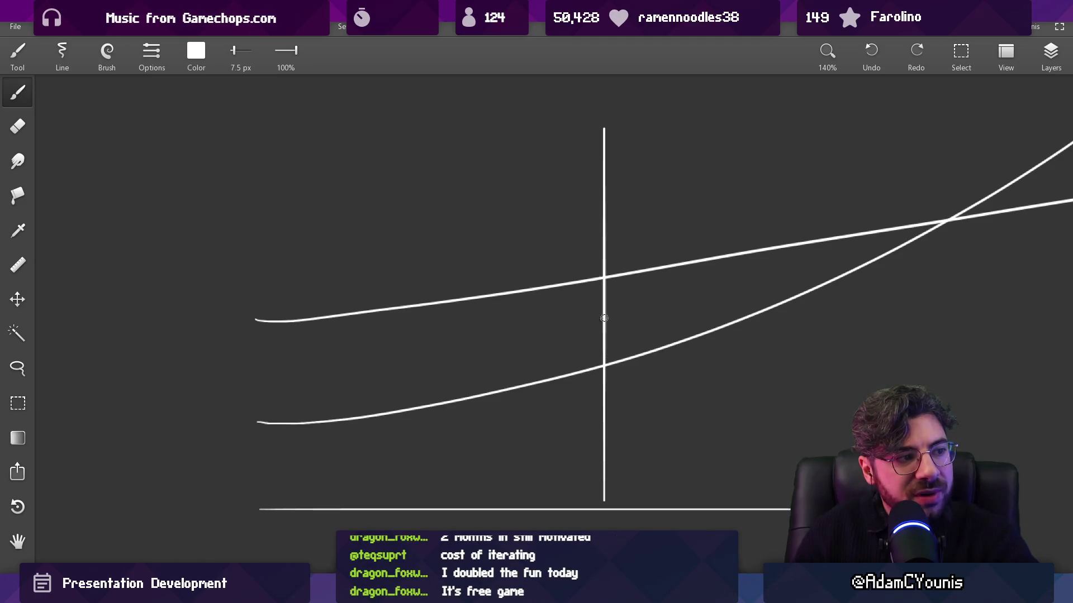
key("ctrl+z")
Step: Handwrite the Marketable and Investment labels, then erase Marketable again
scroll(601, 279, "up", 3)
scroll(598, 286, "left", 5)
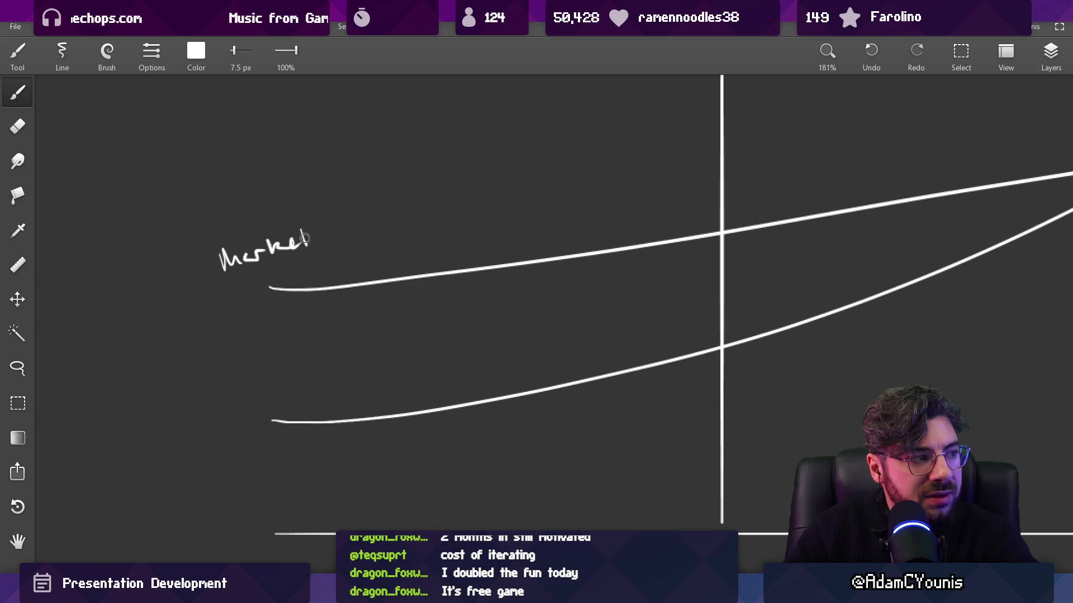
left_click_drag(372, 220, 392, 220)
left_click_drag(389, 317, 420, 239)
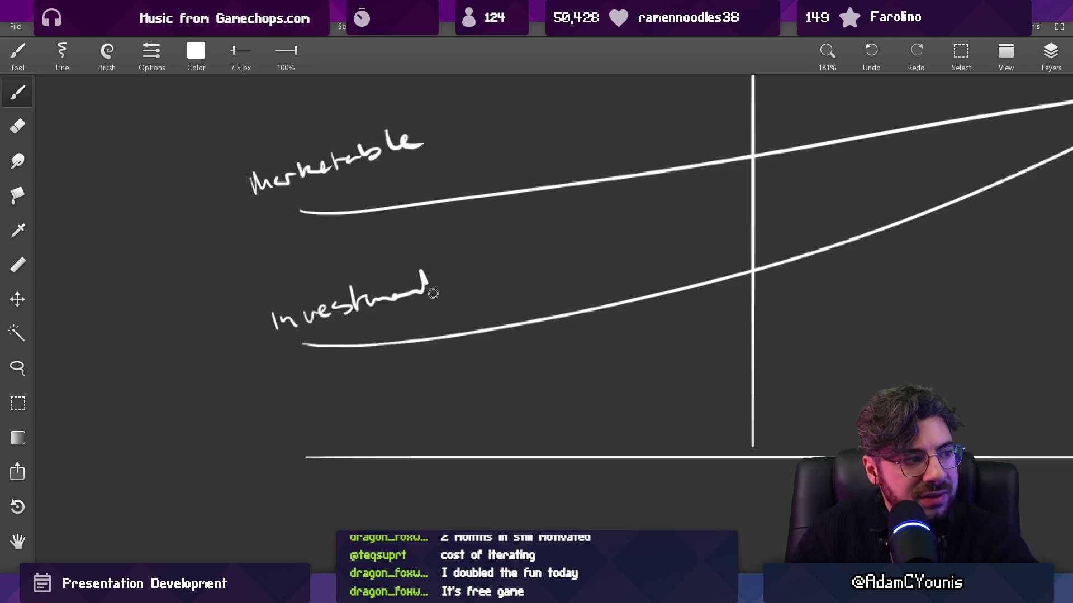
left_click_drag(420, 295, 450, 272)
scroll(481, 354, "down", 5)
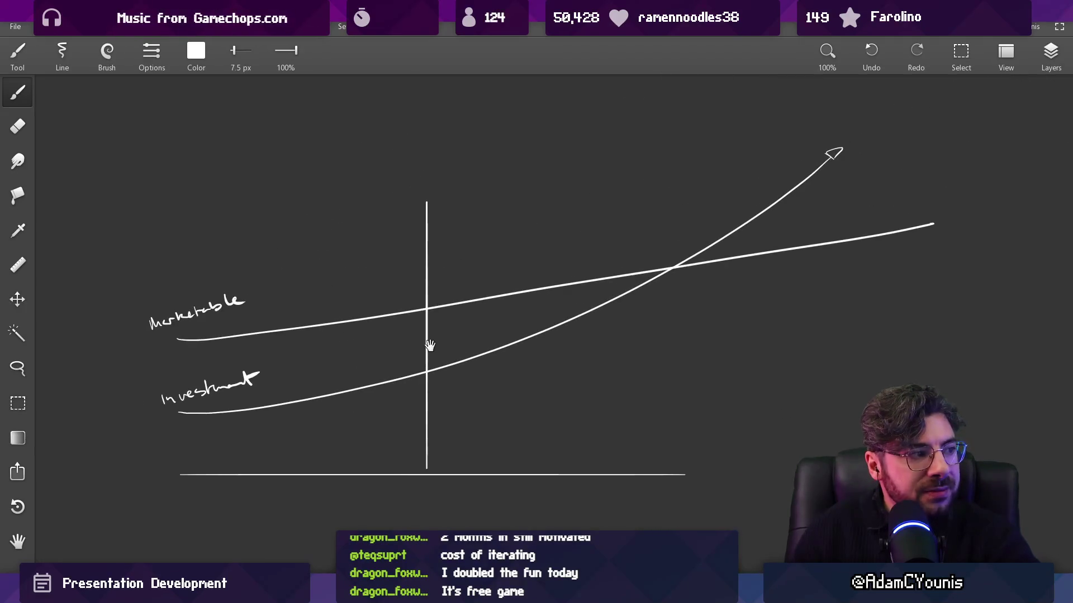
scroll(429, 345, "up", 5)
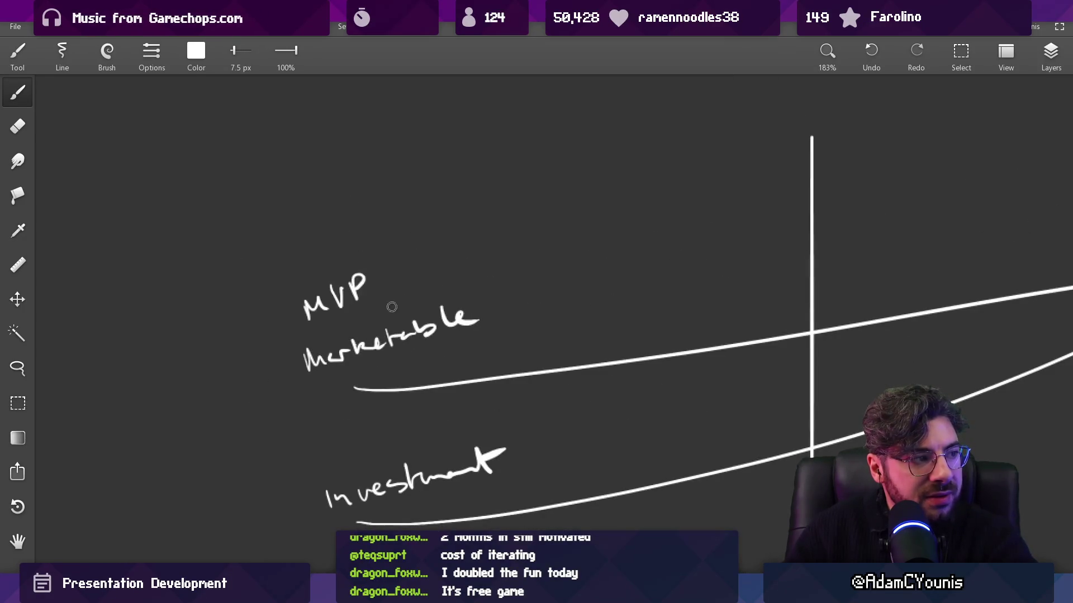
key("e")
left_click_drag(283, 367, 384, 336)
Step: Delete the MVP text and write Viability as the upper line's label
key("l")
mouse_move(321, 335)
left_mouse_down()
mouse_move(364, 347)
mouse_move(369, 313)
mouse_move(321, 342)
mouse_move(346, 318)
mouse_move(340, 325)
left_mouse_up()
key("Delete")
key("b")
key("ctrl+z")
mouse_move(348, 335)
left_mouse_down()
mouse_move(354, 344)
mouse_move(391, 323)
mouse_move(400, 304)
mouse_move(450, 344)
left_mouse_up()
Step: Mark the crossing point of the two lines with a thin tick
key("ctrl+0")
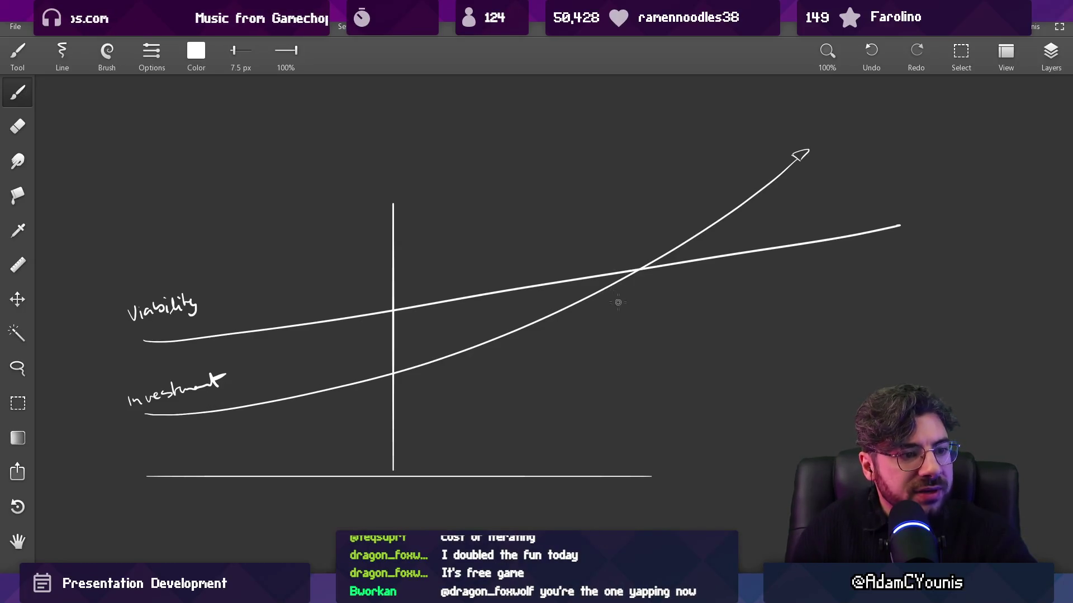
key("ctrl+z")
left_click_drag(639, 256, 640, 280)
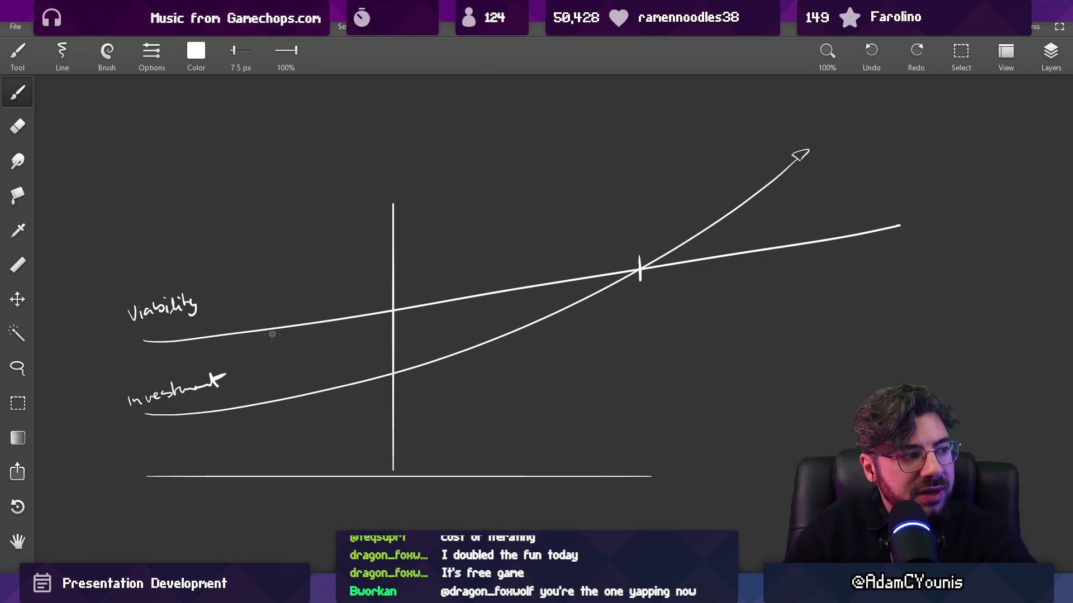
left_click_drag(179, 424, 711, 391)
key("ctrl+z")
left_click(714, 388)
key("ctrl+z")
Step: Erase gaps to dash the lower curve up to the crossing
key("e")
mouse_move(412, 366)
left_mouse_down()
mouse_move(517, 335)
mouse_move(615, 282)
left_mouse_up()
key("b")
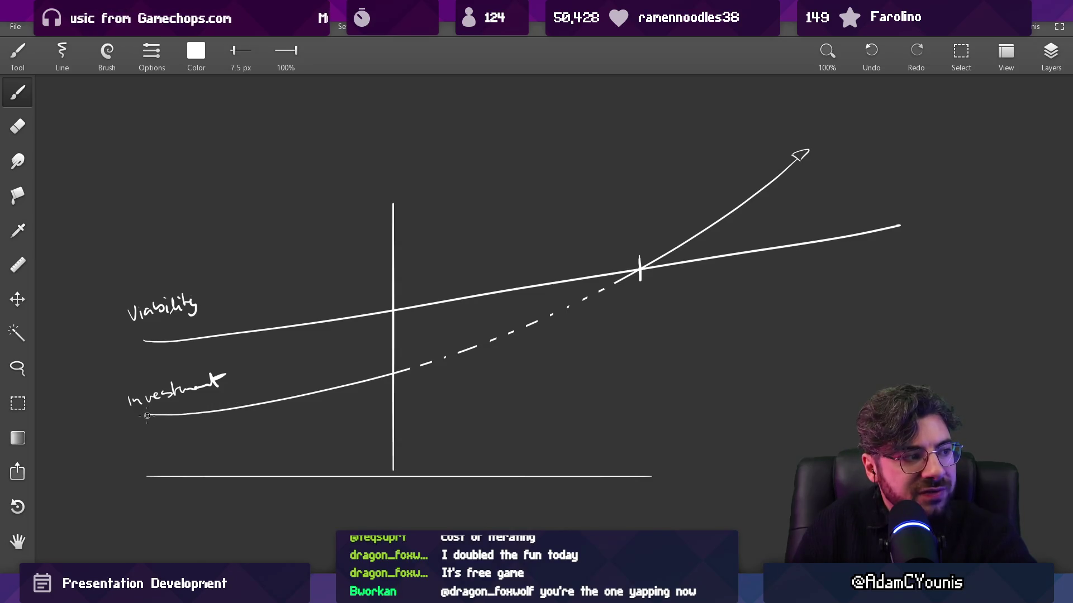
mouse_move(151, 414)
left_mouse_down()
mouse_move(643, 376)
mouse_move(923, 295)
left_mouse_up()
key("ctrl+z")
Step: Replace the lower curve's Investment label with 'Production quality'
key("e")
mouse_move(128, 400)
left_mouse_down()
mouse_move(240, 369)
mouse_move(201, 379)
left_mouse_up()
key("b")
scroll(173, 391, "up", 2)
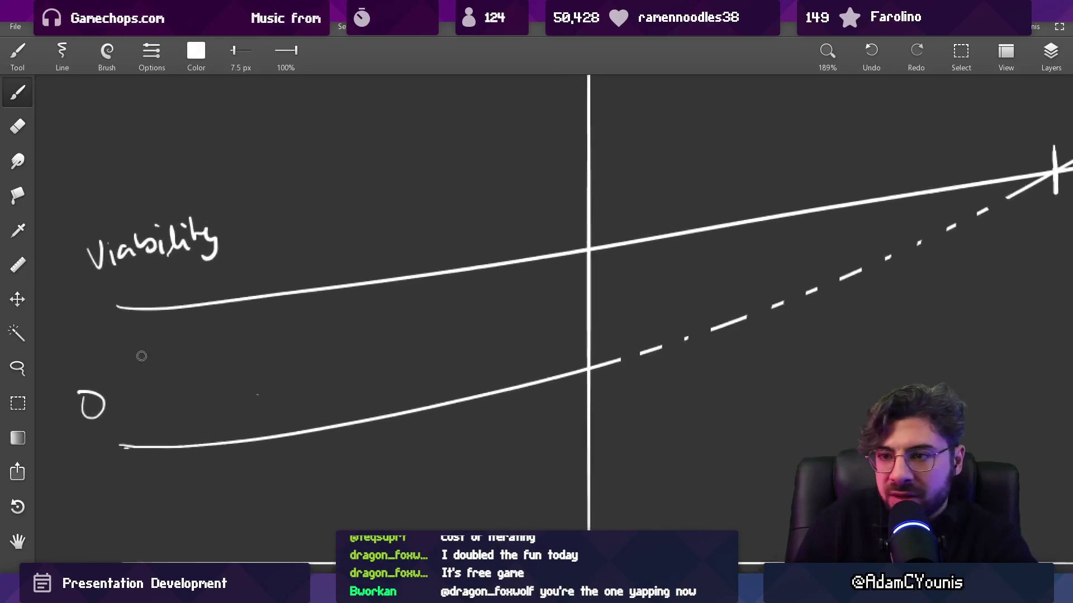
key("ctrl+z")
key("ctrl+z")
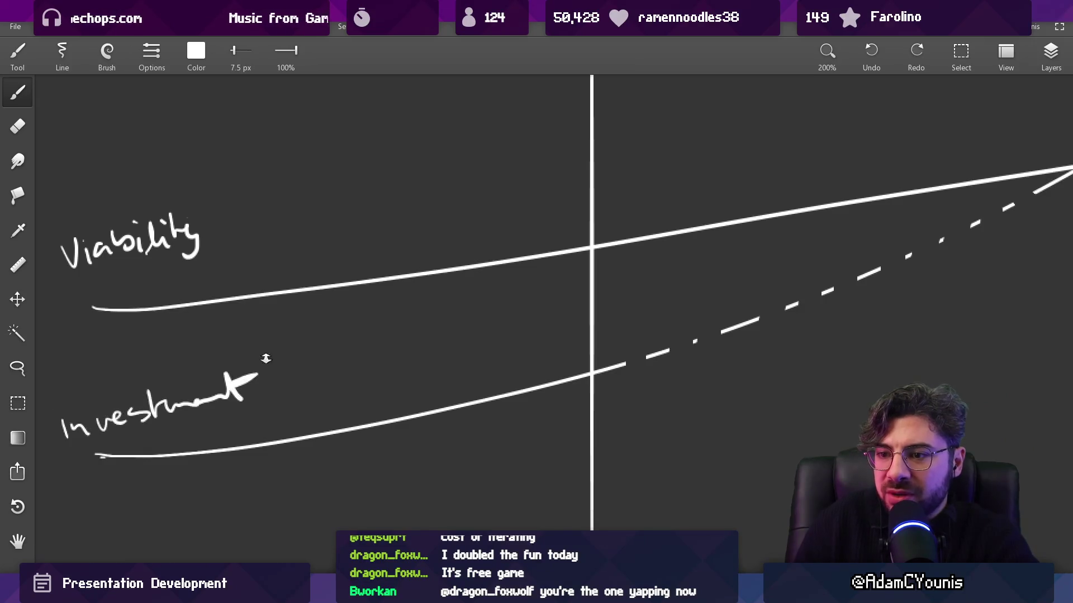
scroll(408, 371, "down", 2)
mouse_move(407, 371)
left_mouse_down()
mouse_move(402, 347)
mouse_move(577, 356)
left_mouse_up()
scroll(318, 362, "up", 2)
key("e")
mouse_move(262, 369)
left_mouse_down()
mouse_move(412, 342)
mouse_move(321, 360)
left_mouse_up()
key("b")
mouse_move(259, 348)
left_mouse_down()
mouse_move(279, 361)
mouse_move(391, 344)
left_mouse_up()
mouse_move(282, 386)
left_mouse_down()
mouse_move(299, 394)
mouse_move(342, 380)
mouse_move(382, 391)
left_mouse_up()
Step: Write 'Investment' beneath the horizontal axis
scroll(428, 364, "down", 3)
left_click_drag(606, 393, 320, 352)
left_click_drag(367, 435, 368, 451)
left_click_drag(374, 442, 571, 449)
scroll(472, 391, "down", 2)
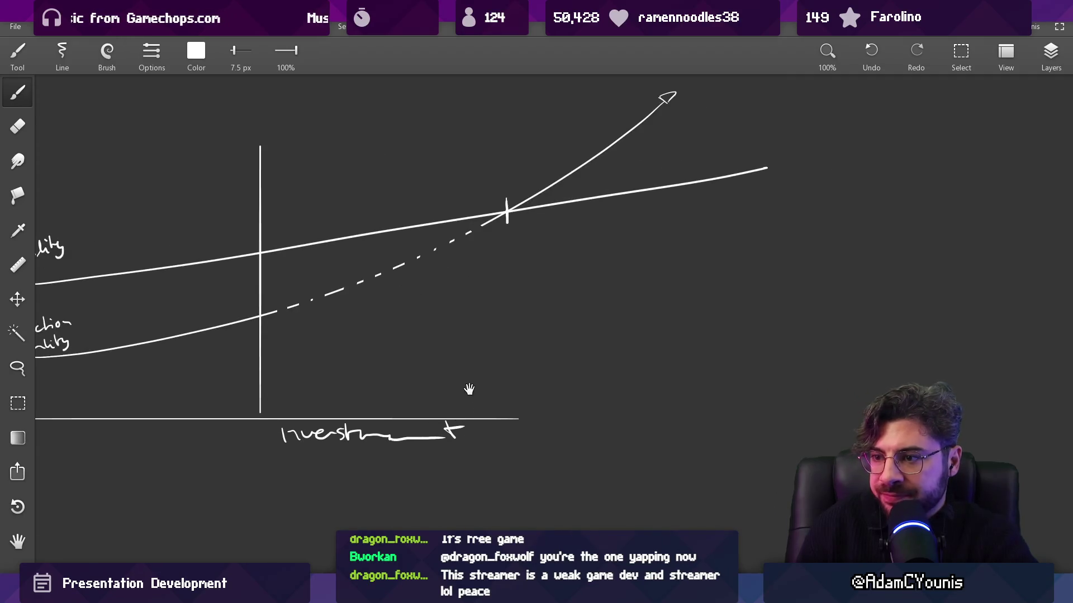
Step: Hatch the gap between the curves past the crossing, undoing an accidental eraser gap
scroll(480, 413, "down", 2)
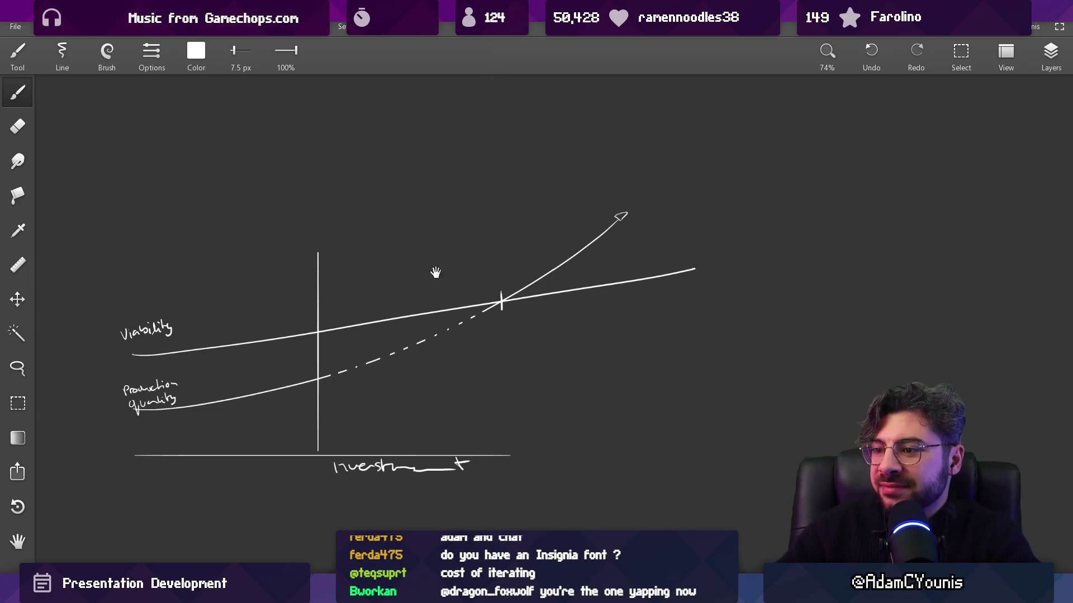
scroll(439, 257, "up", 3)
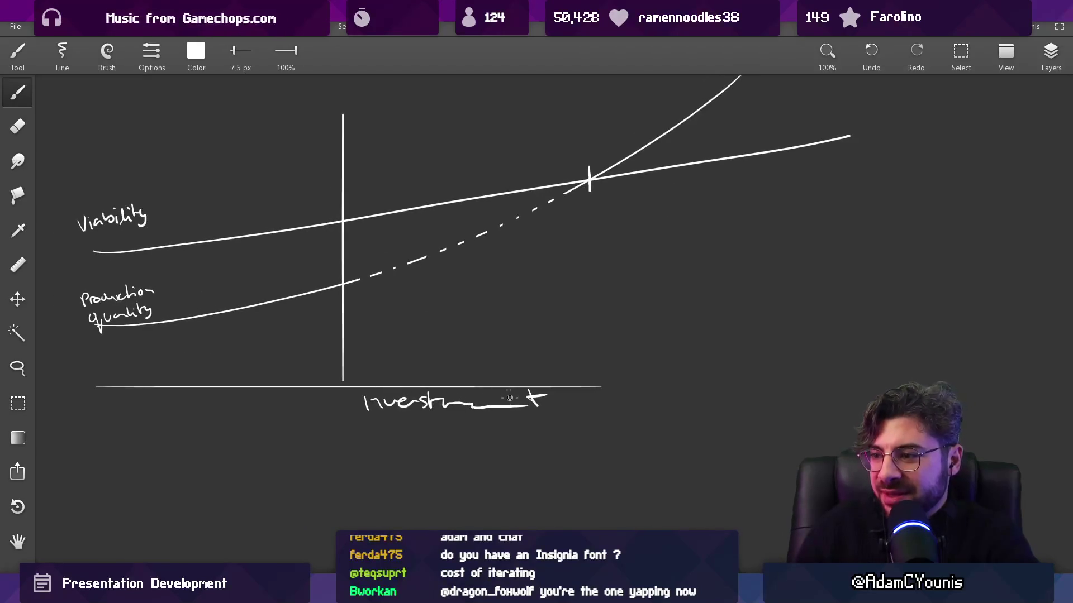
key("e")
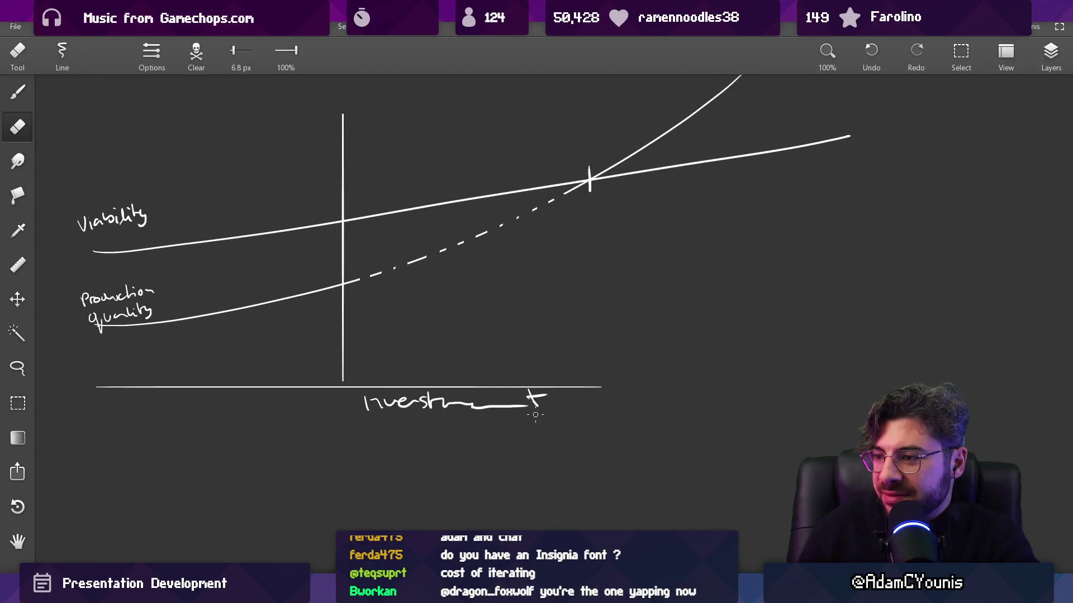
scroll(535, 415, "down", 1)
key("b")
left_click_drag(465, 287, 432, 301)
key("e")
key("bracketright")
key("ctrl+z")
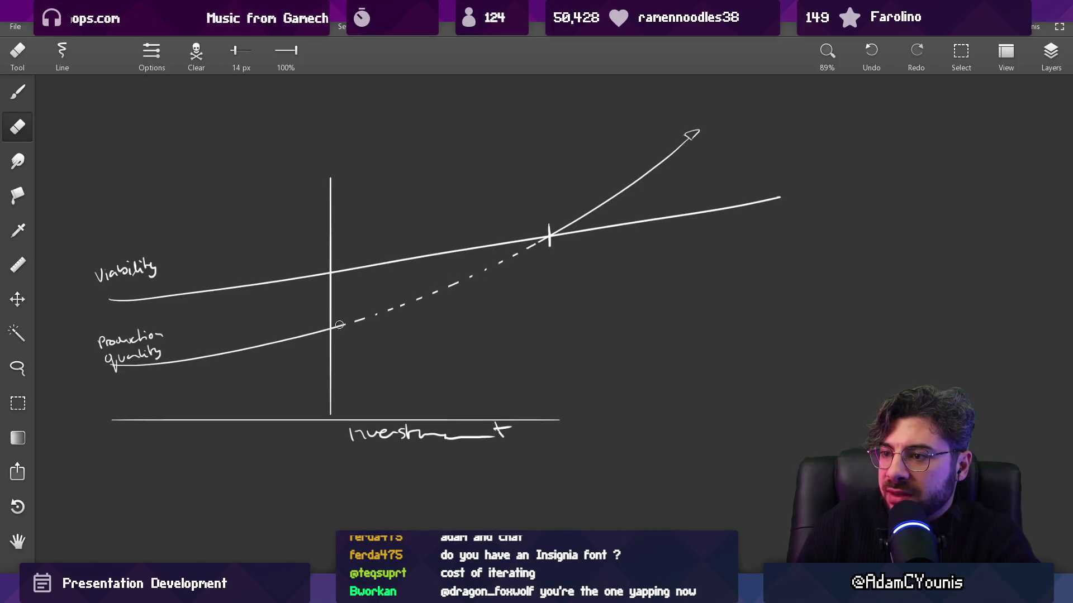
Step: Draw a thin, shallower third curve rising from the quality label
scroll(394, 334, "down", 2)
key("b")
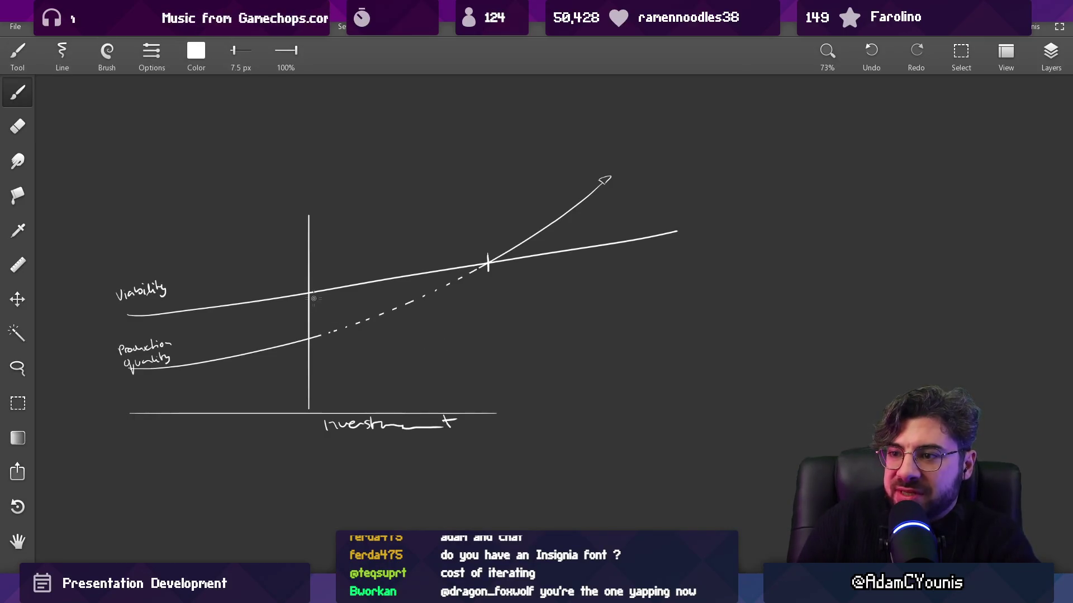
key("ctrl+z")
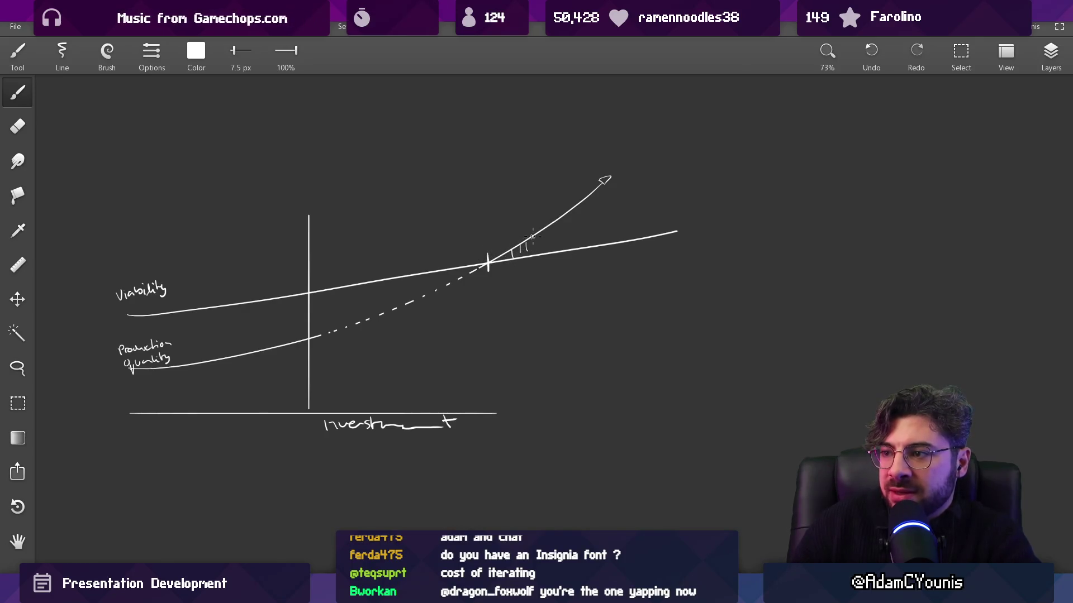
mouse_move(141, 370)
left_mouse_down()
mouse_move(352, 366)
mouse_move(826, 280)
left_mouse_up()
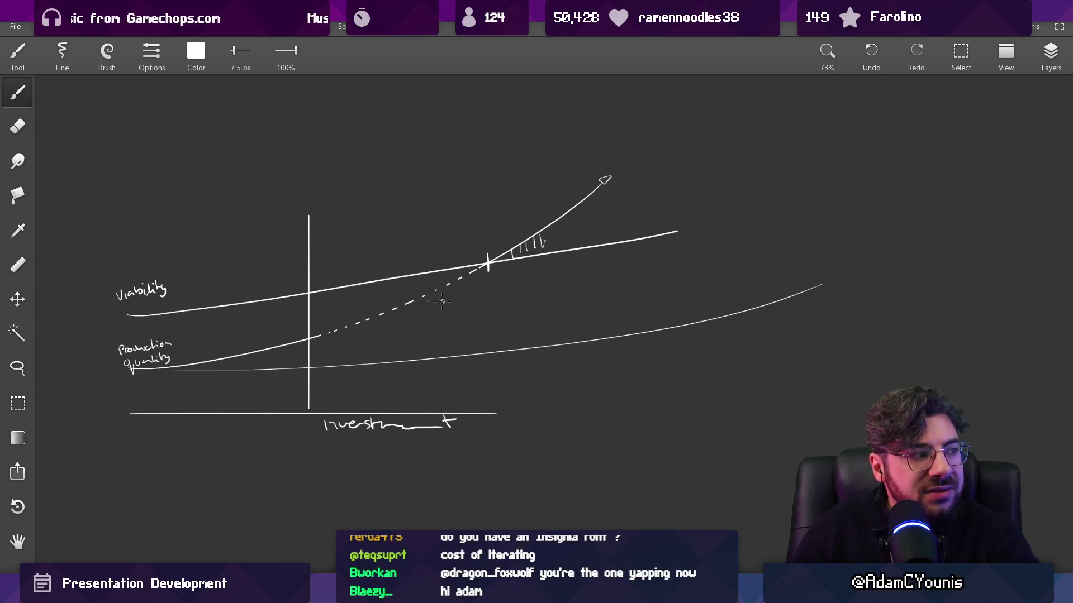
Step: Extend the Viability line up and to the right, erasing a small gap in it
left_click_drag(663, 236, 933, 138)
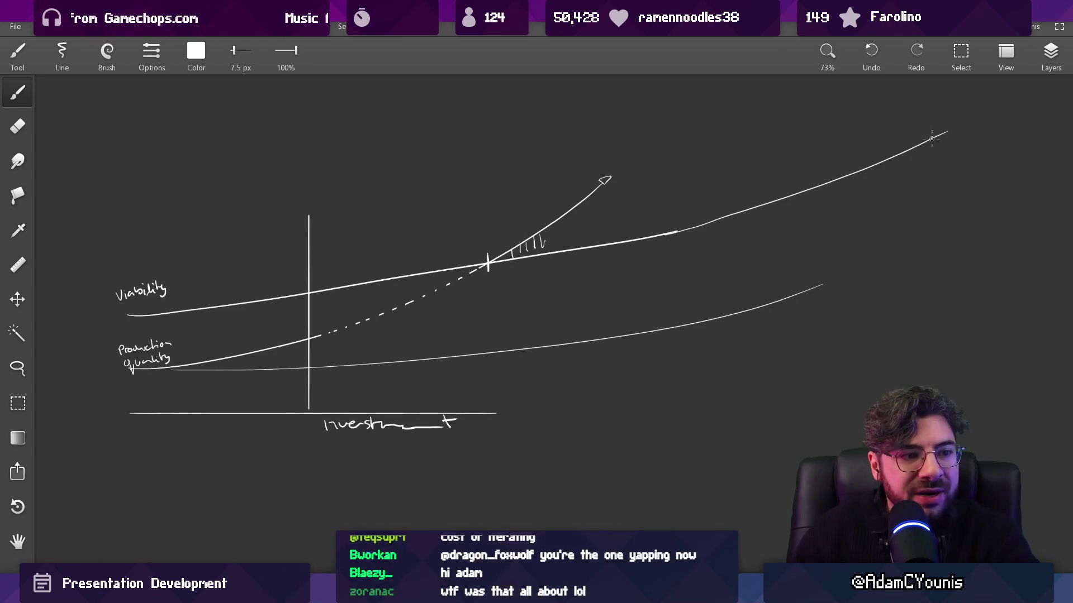
key("ctrl+z")
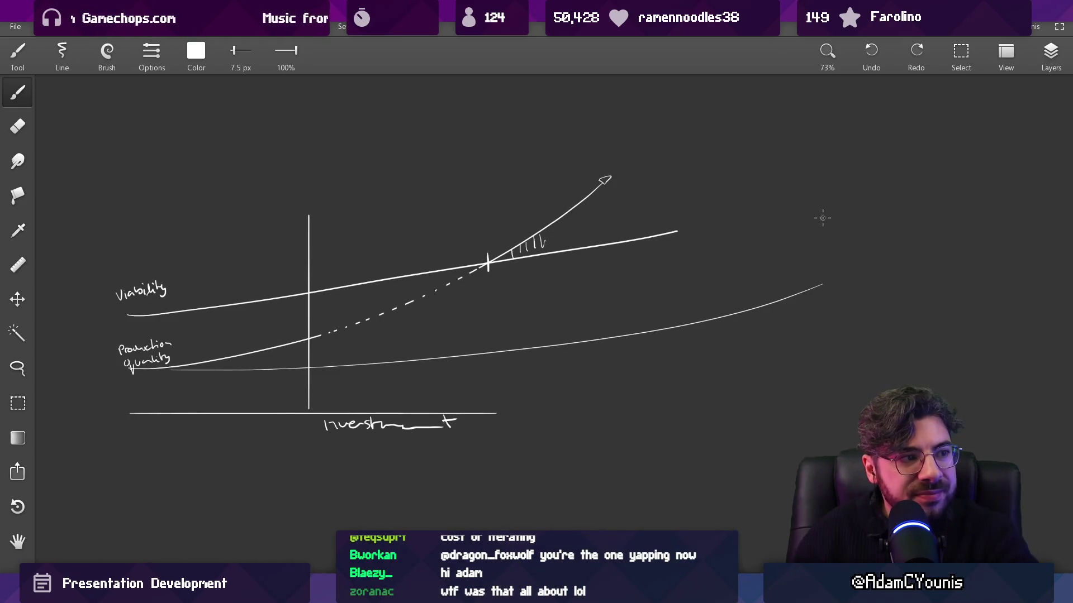
left_click_drag(739, 216, 941, 143)
key("ctrl+z")
left_click_drag(675, 232, 944, 140)
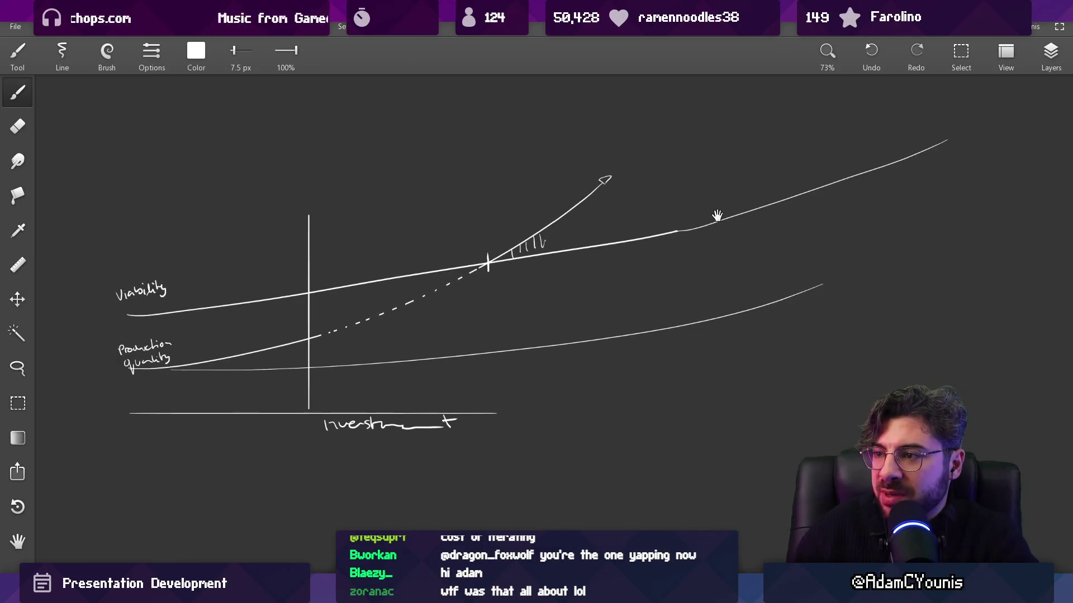
left_click_drag(714, 216, 682, 230)
key("e")
left_click(644, 246)
key("b")
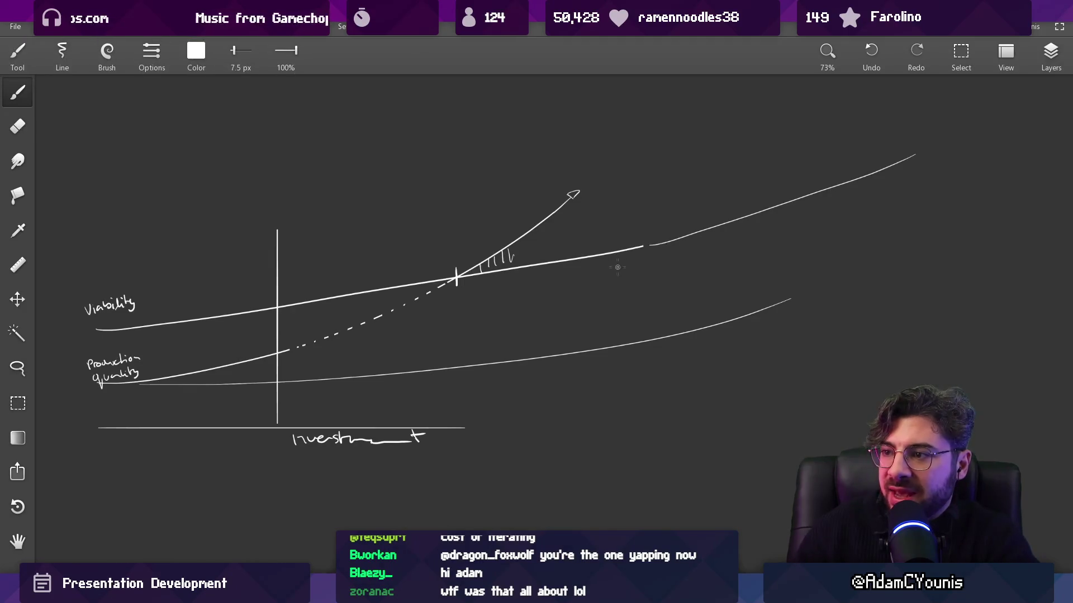
Step: Try a circle and a vertical mark on the extended Viability line, undoing the mark
left_click_drag(762, 197, 768, 205)
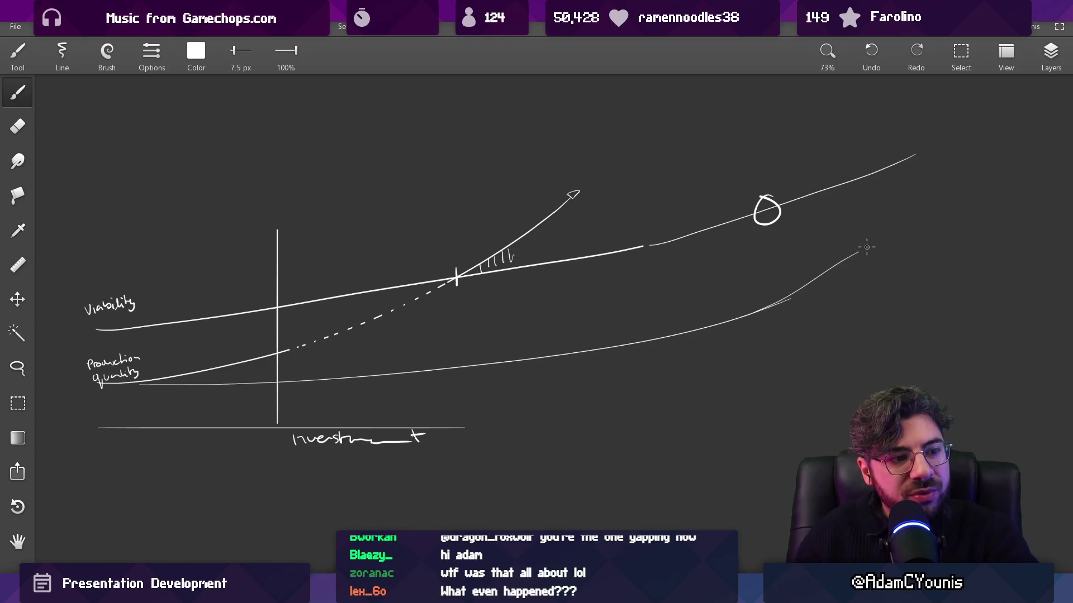
scroll(775, 302, "down", 2)
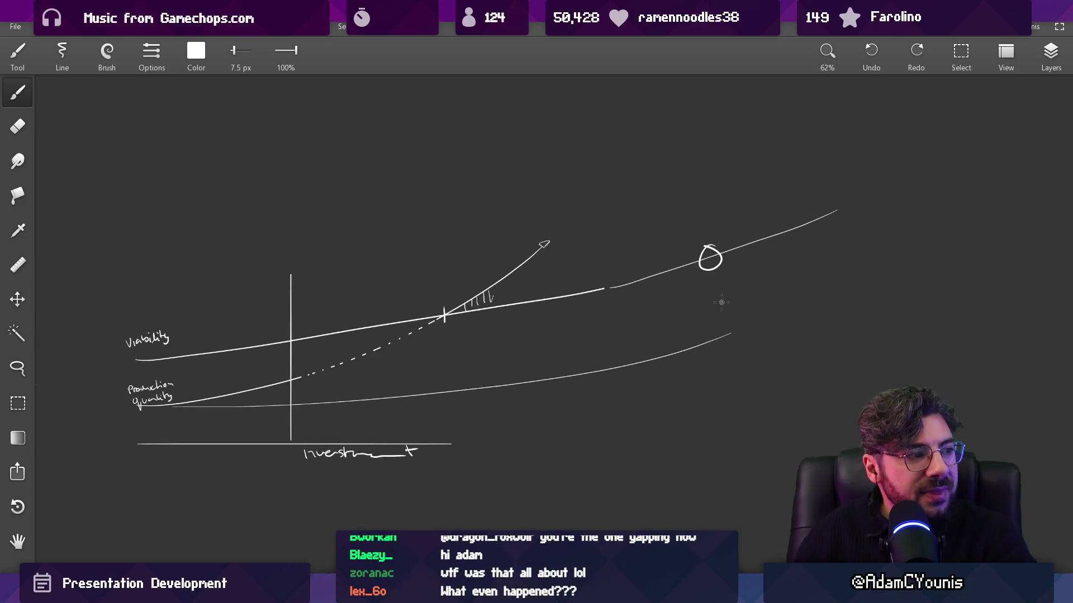
left_click_drag(736, 263, 735, 324)
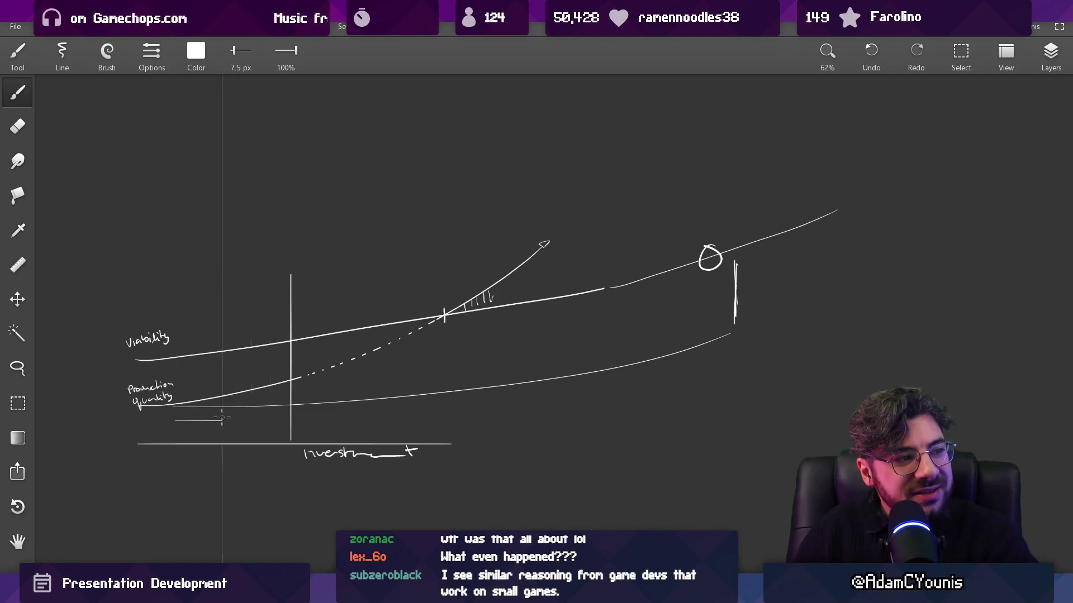
left_click_drag(550, 438, 571, 371)
key("ctrl+z")
Step: Try hatching under the lower curve, then undo the hatching and the circle
left_click_drag(217, 342, 203, 372)
left_click_drag(255, 334, 228, 374)
left_click_drag(278, 329, 248, 378)
mouse_move(497, 326)
left_mouse_down()
mouse_move(712, 305)
mouse_move(794, 334)
left_mouse_up()
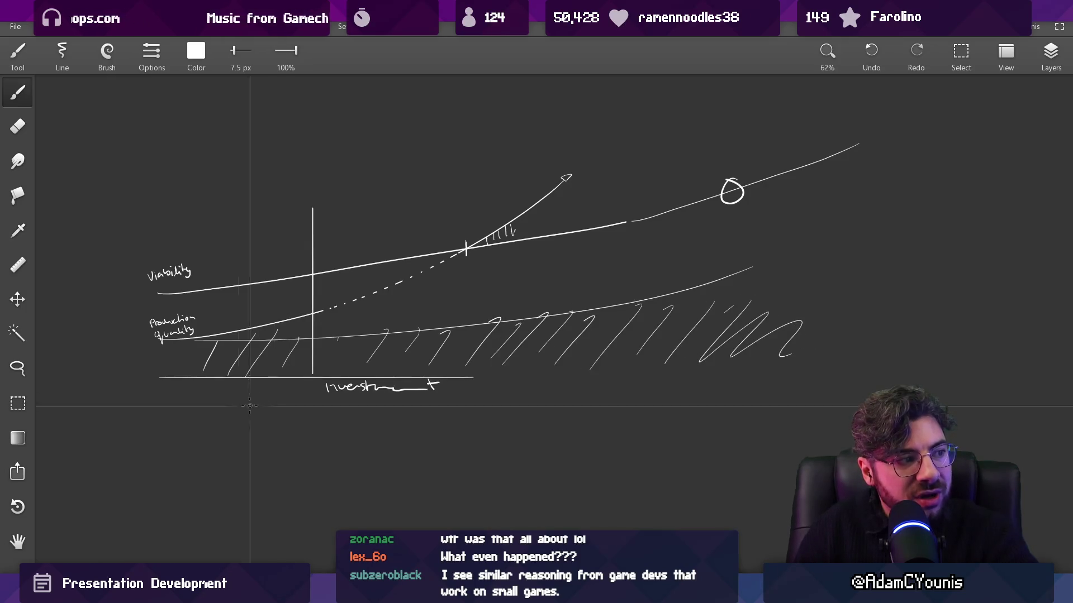
key("ctrl+z")
key("ctrl+z")
key("ctrl+z")
key("ctrl+z")
key("ctrl+z")
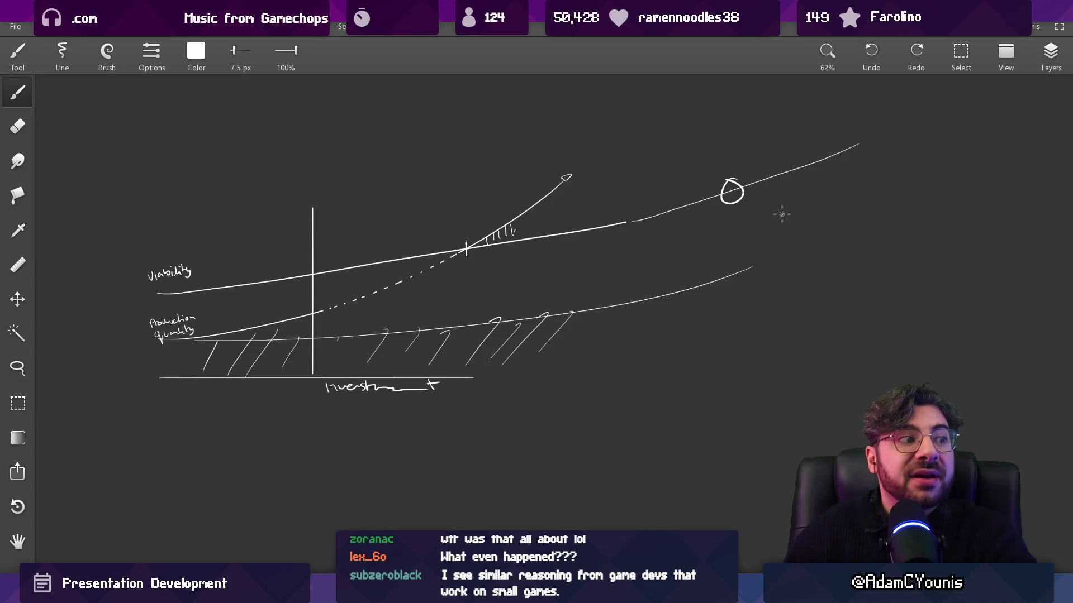
key("ctrl+z")
key("ctrl+z")
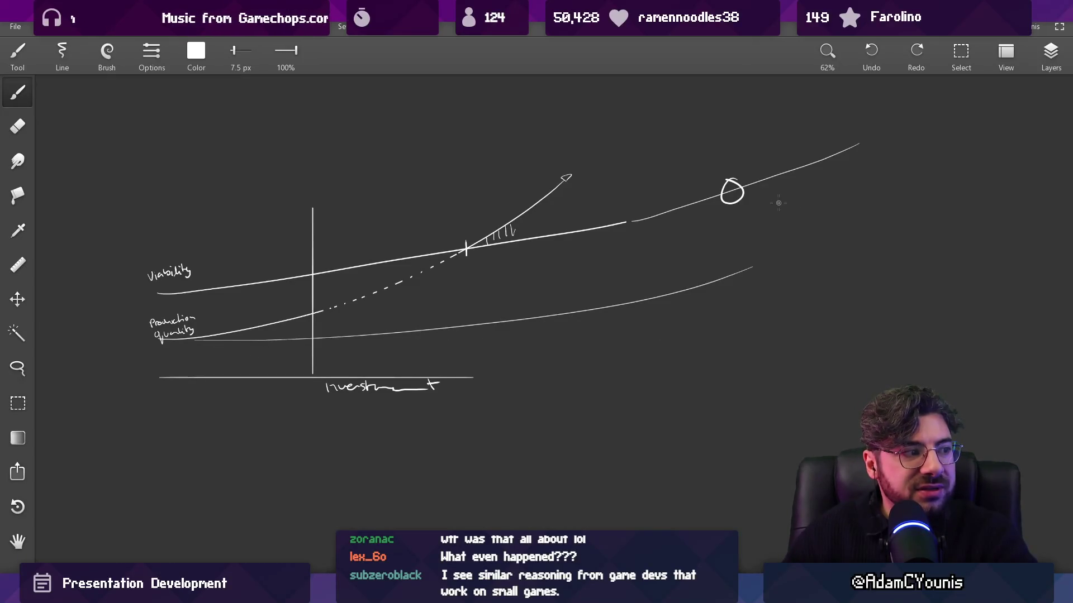
key("ctrl+z")
mouse_move(725, 239)
left_mouse_down()
mouse_move(687, 333)
mouse_move(870, 80)
mouse_move(834, 166)
mouse_move(837, 286)
mouse_move(863, 291)
left_mouse_up()
scroll(779, 226, "down", 3)
key("ctrl+z")
key("ctrl+z")
key("ctrl+z")
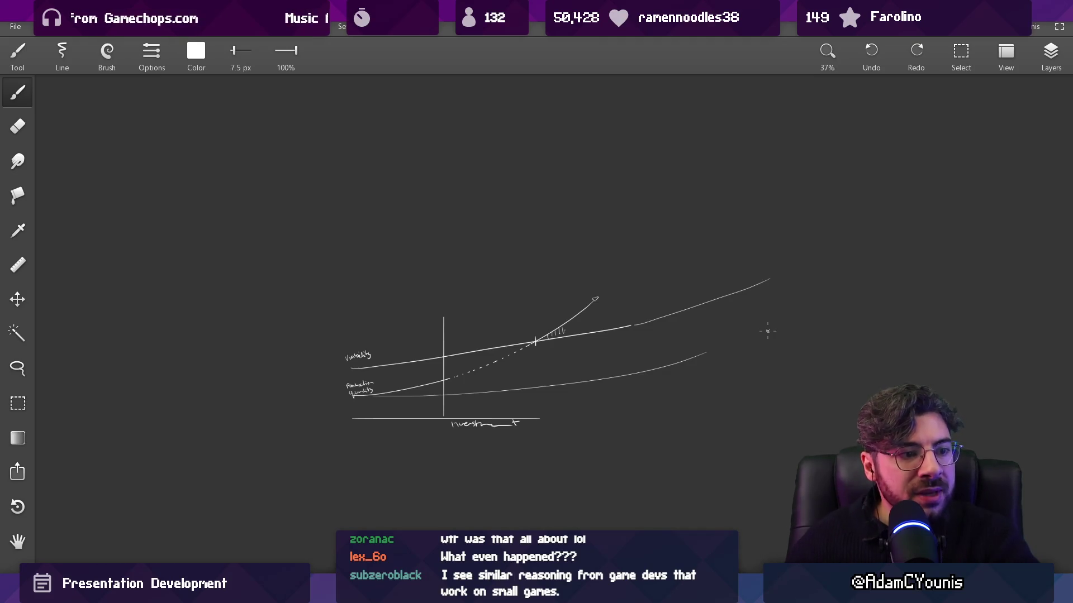
Step: Try a large ellipse and vertical lines through the graph, undoing each
scroll(510, 287, "up", 5)
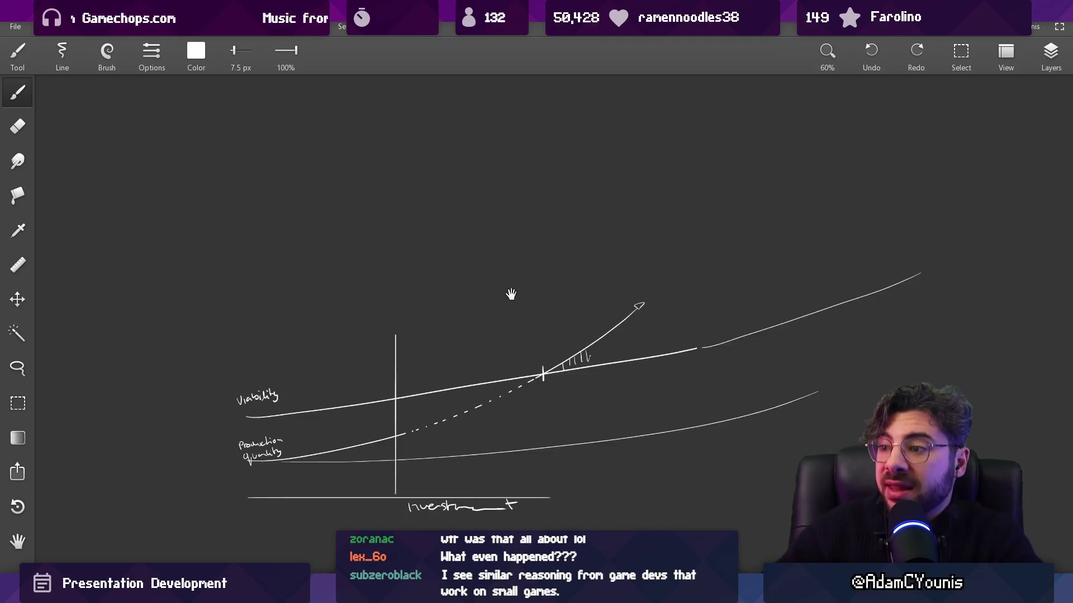
mouse_move(444, 183)
left_mouse_down()
mouse_move(287, 449)
mouse_move(340, 163)
left_mouse_up()
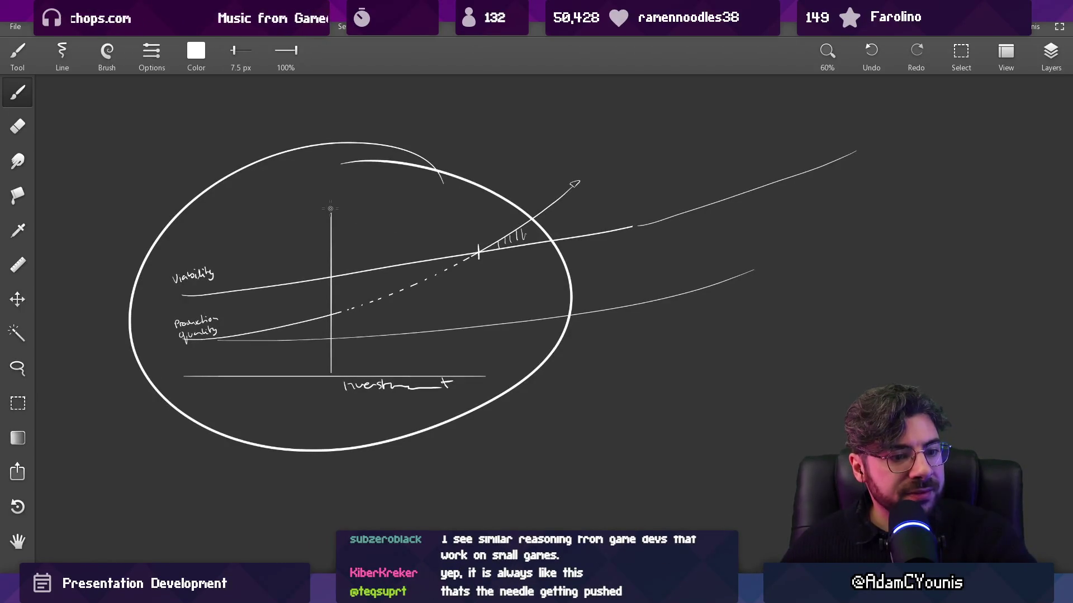
key("ctrl+z")
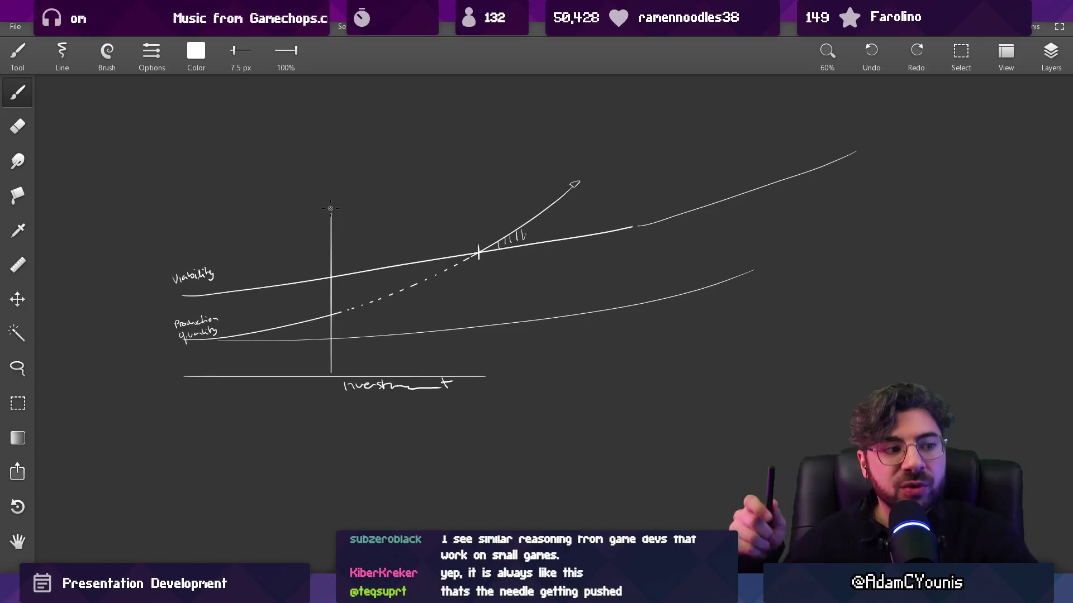
scroll(323, 311, "up", 3)
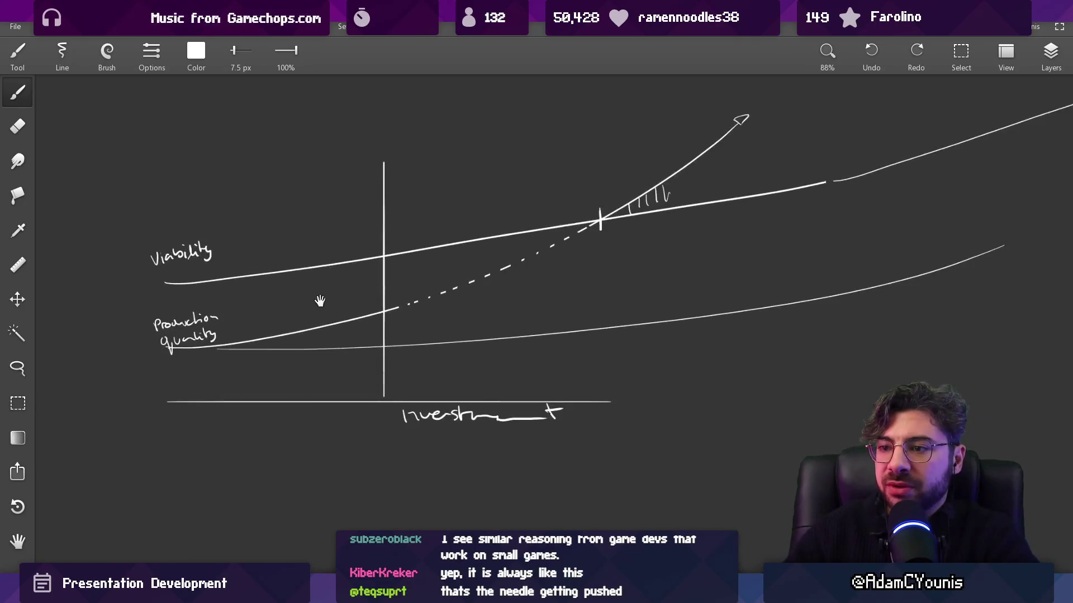
left_click_drag(545, 150, 545, 453)
left_click_drag(527, 289, 418, 289)
key("ctrl+z")
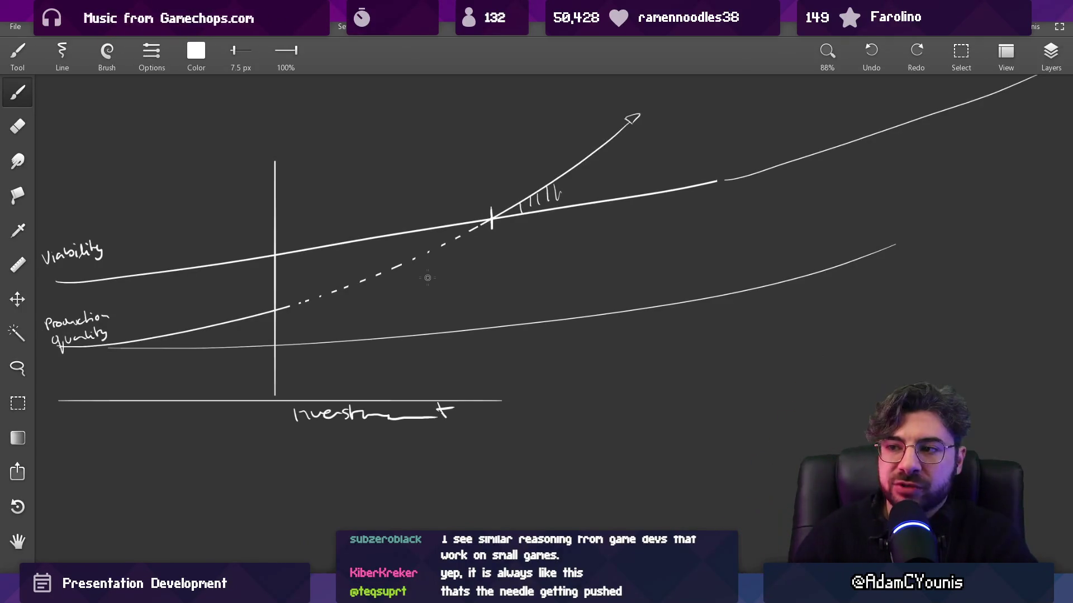
left_click_drag(434, 96, 434, 530)
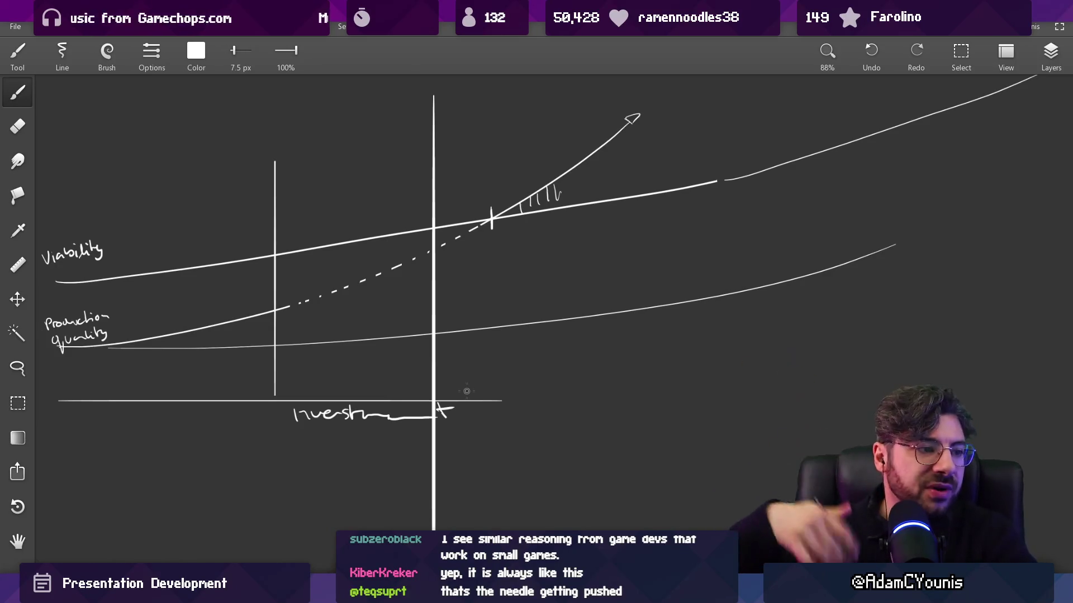
key("ctrl+z")
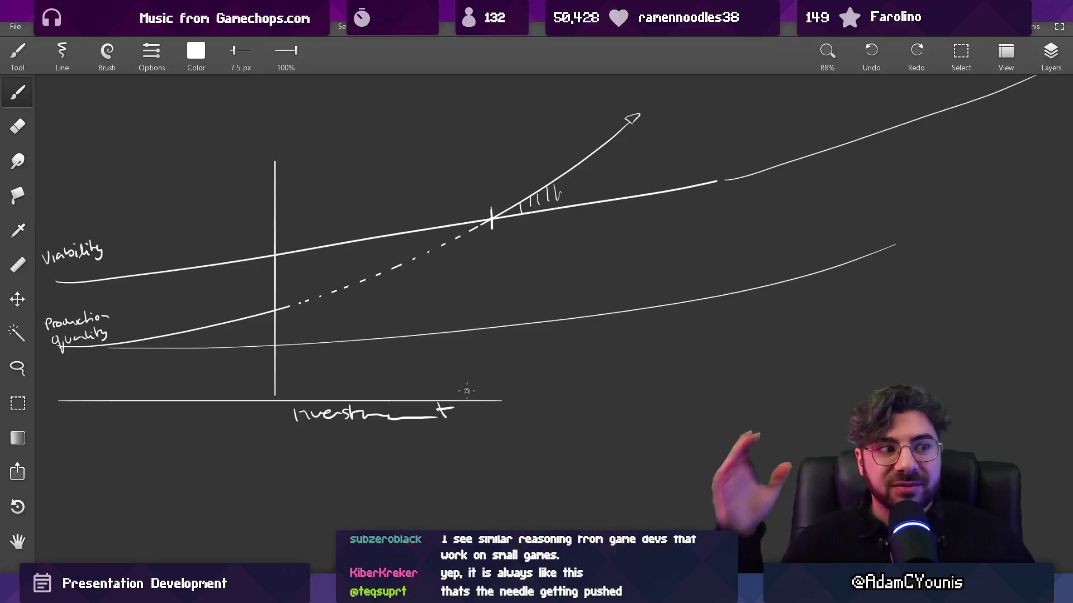
scroll(394, 277, "down", 3)
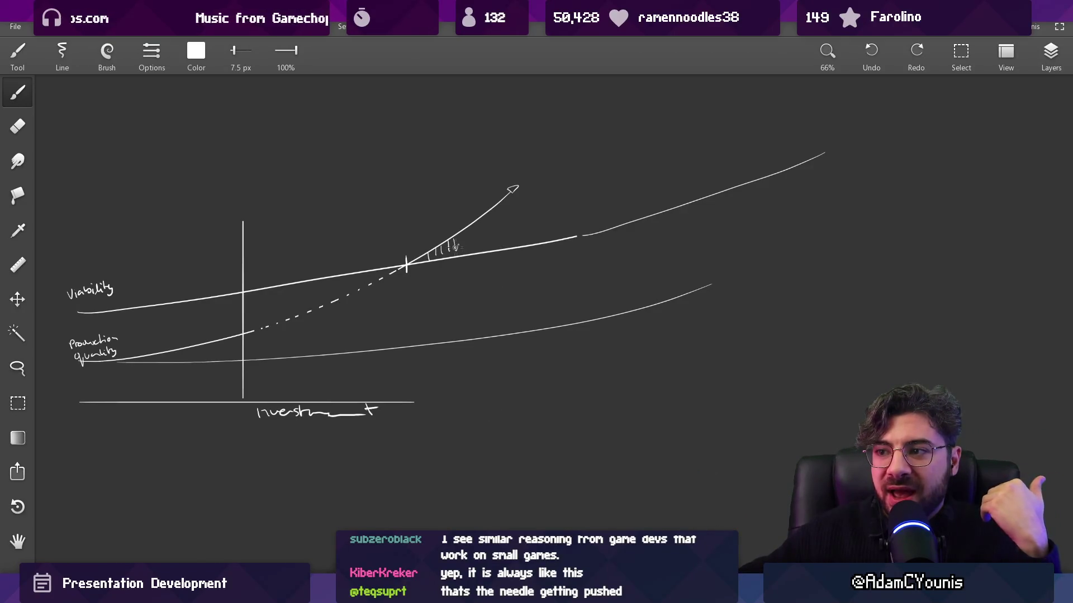
Step: Add one more hatch mark at the crossing, discarding a steeper trial curve
left_click_drag(456, 246, 458, 240)
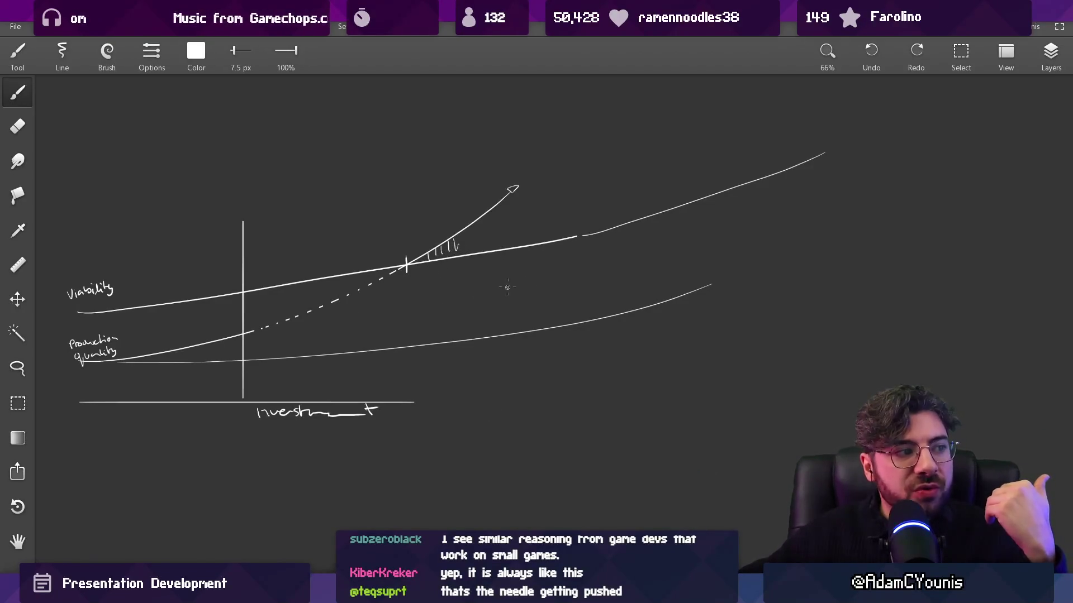
mouse_move(709, 281)
left_mouse_down()
mouse_move(806, 210)
mouse_move(857, 141)
left_mouse_up()
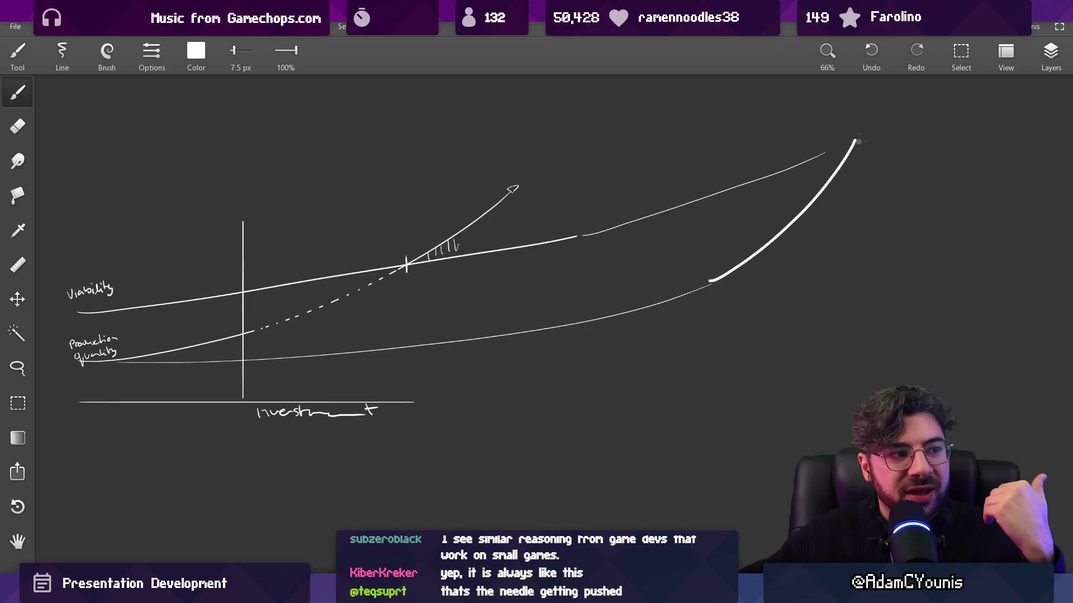
key("ctrl+z")
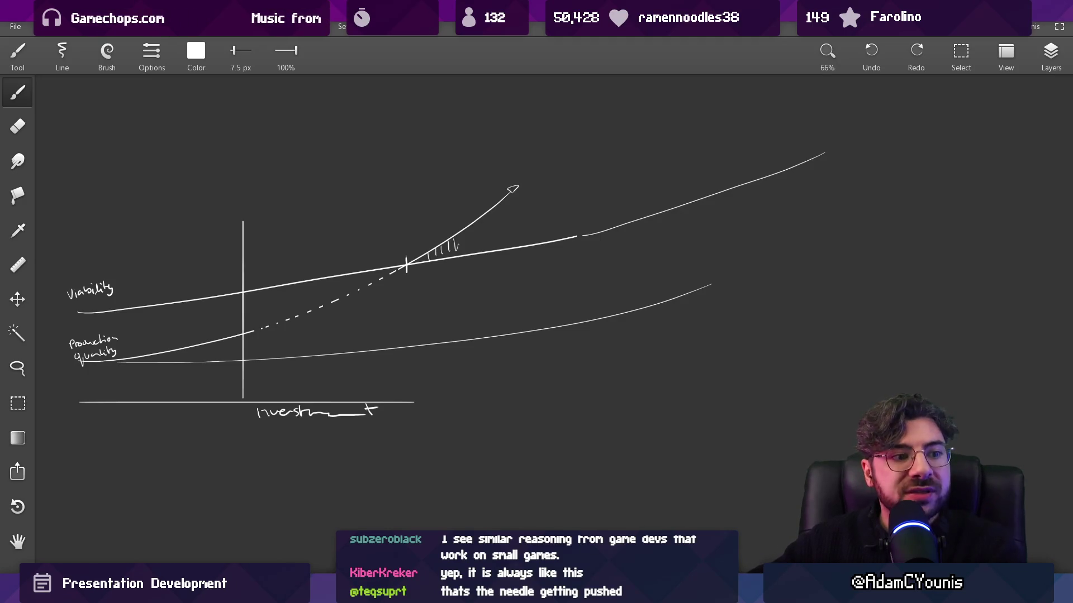
Step: Discard a trial diagonal stroke and return to the Figma slide deck
scroll(391, 244, "down", 2)
left_click_drag(334, 211, 393, 308)
key("ctrl+z")
scroll(338, 320, "up", 1)
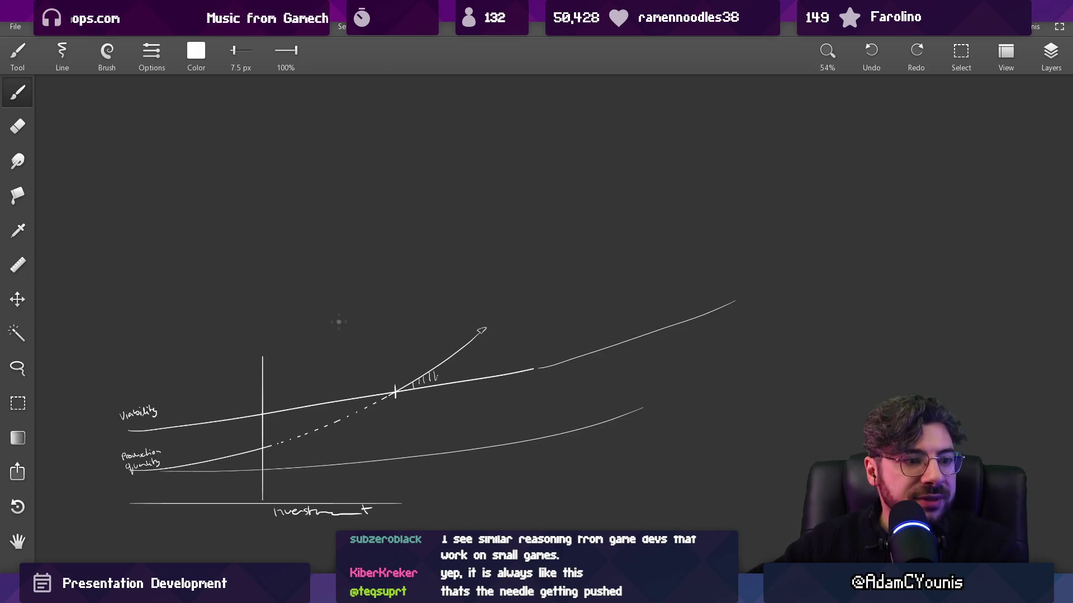
key("alt+Tab")
scroll(484, 268, "up", 10)
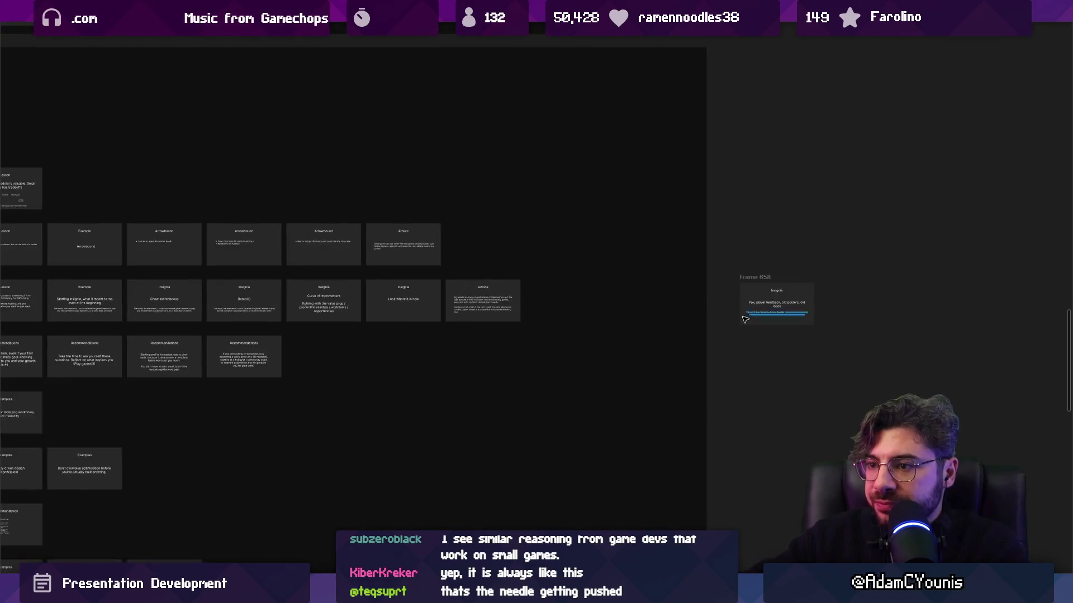
Step: In the Advice body text, insert 'going to be' right after the word 'always'
scroll(344, 284, "down", 5)
scroll(391, 280, "up", 5)
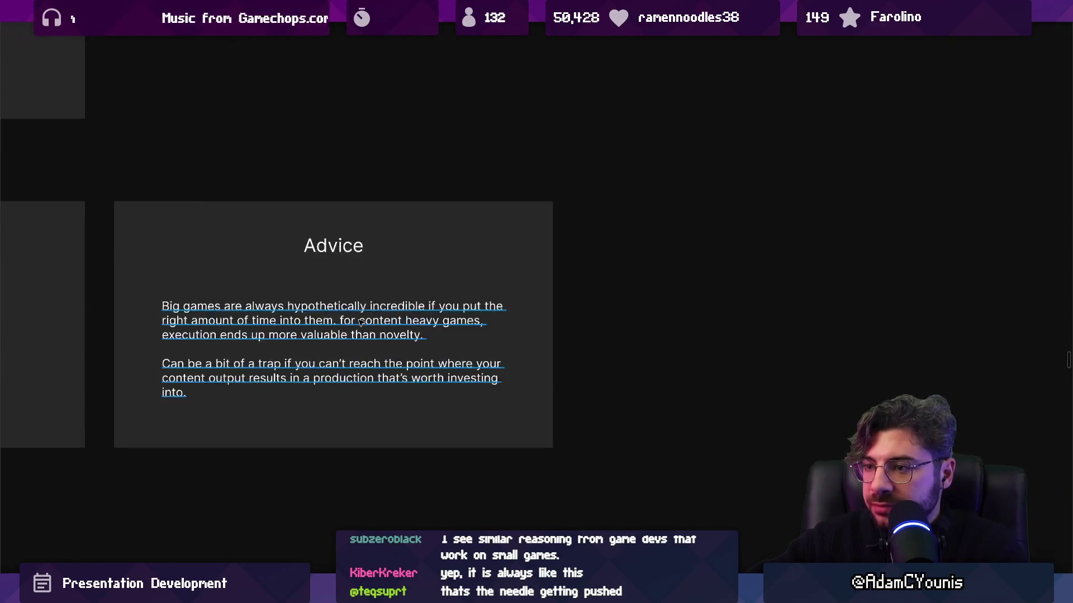
left_click(435, 270)
double_click(361, 303)
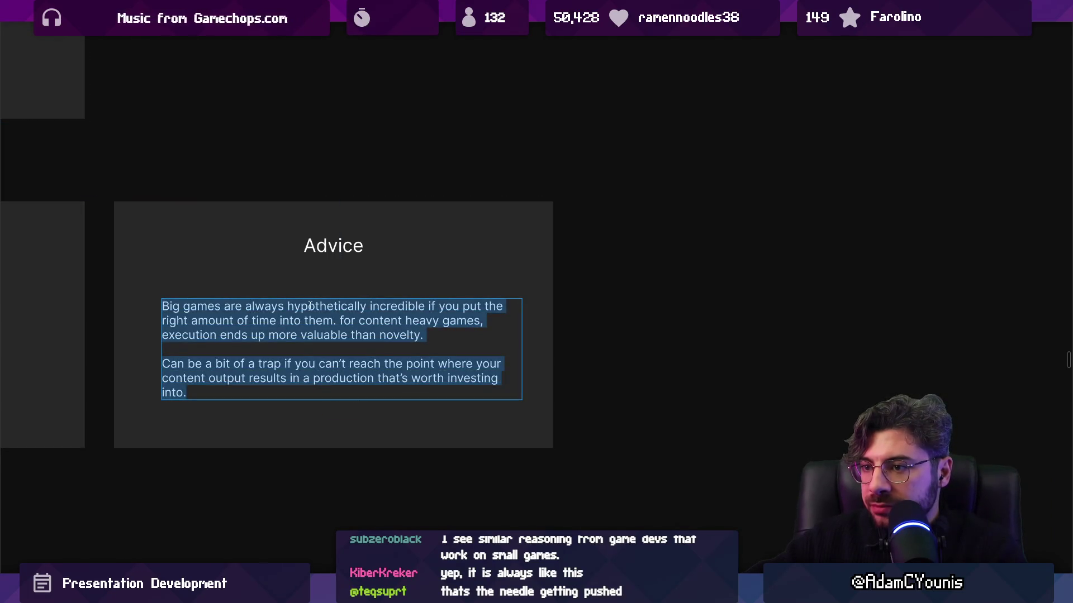
double_click(273, 306)
key("Right")
type("goig")
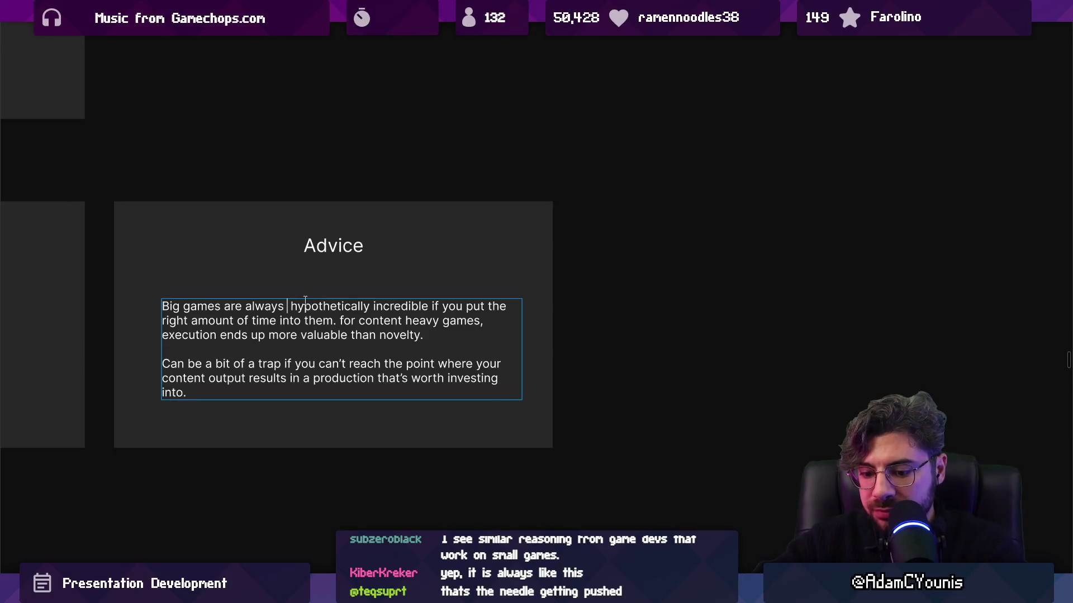
key("BackSpace")
key("BackSpace")
type("ng to be")
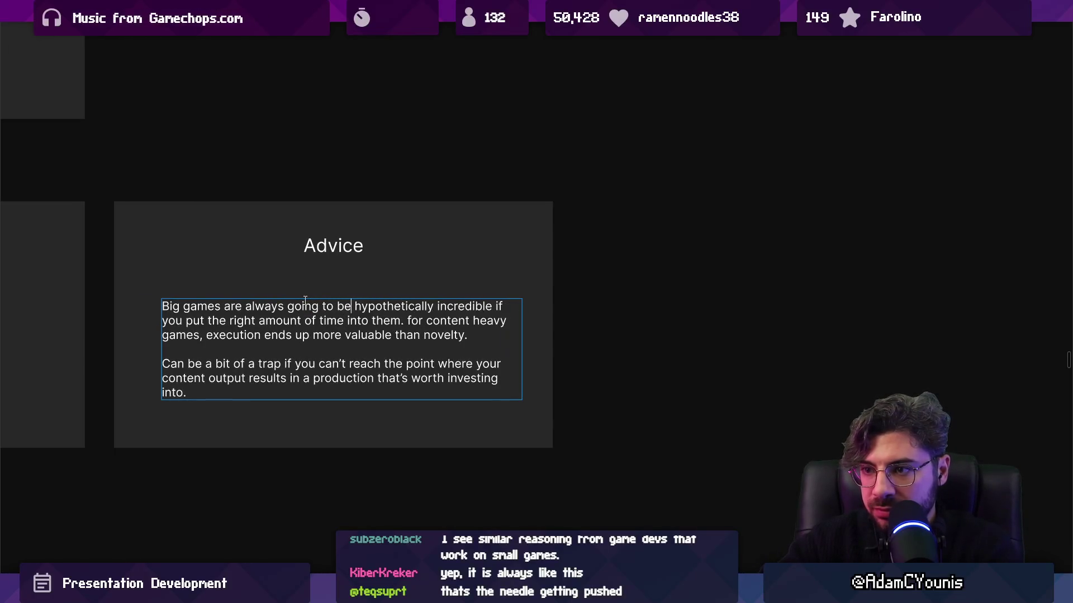
Step: Add 'in some future possible world,' after 'incredible'
key("ctrl+shift+Right")
key("Right")
key("ctrl+shift+Right")
key("Right")
type("in some fgu")
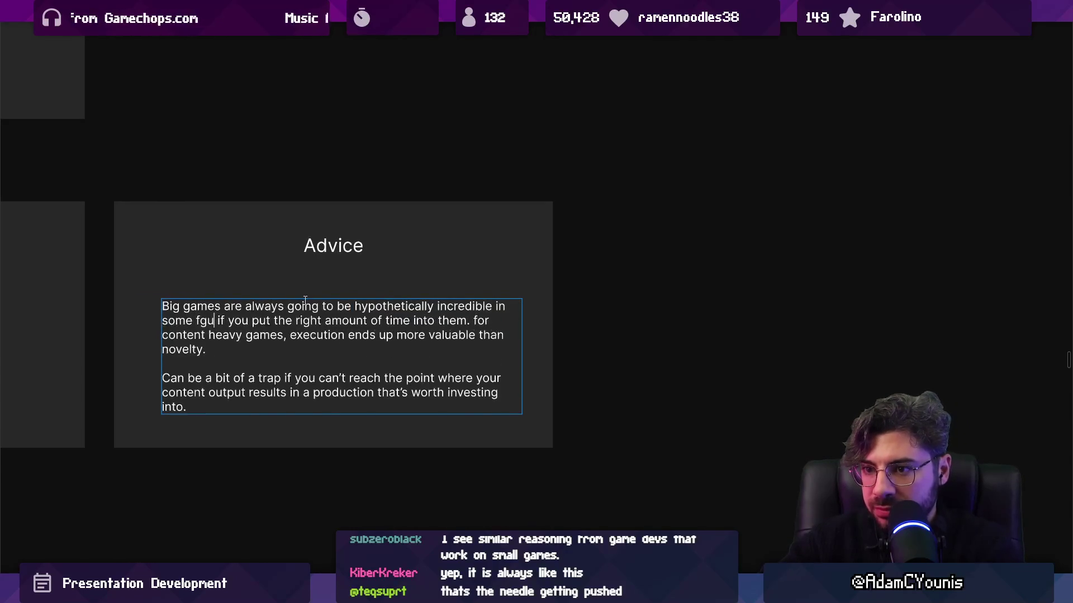
key("BackSpace")
key("BackSpace")
type("uture possi")
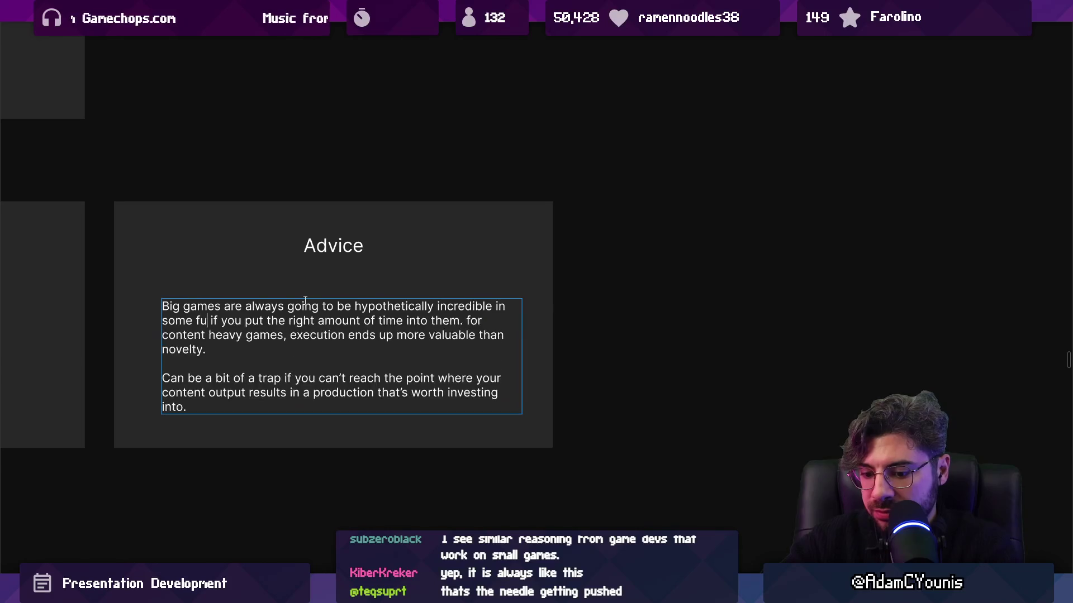
type("ble world,")
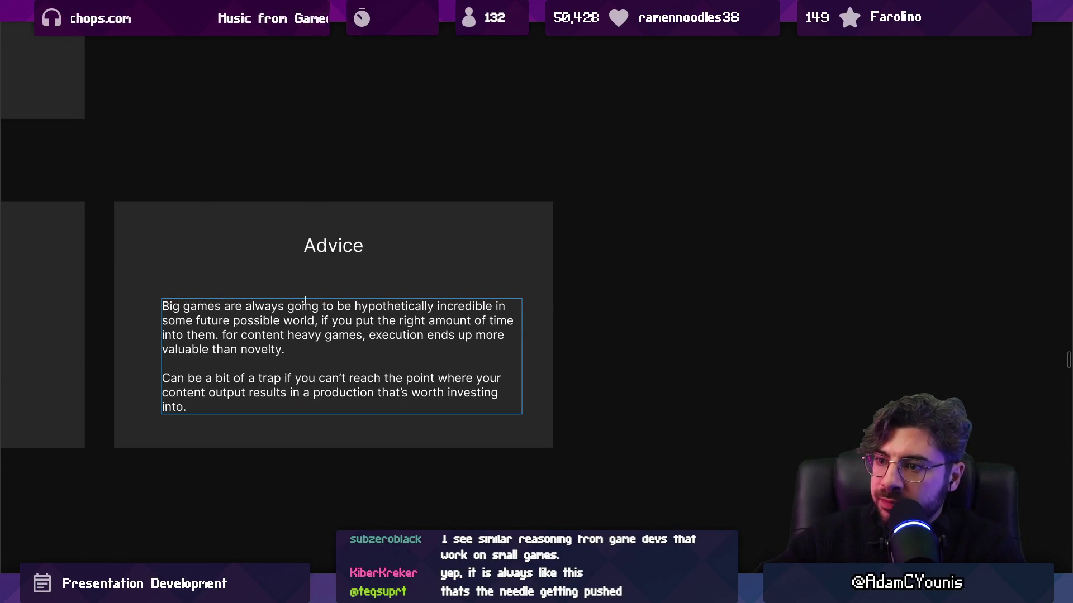
Step: Replace the words 'ends up' with 'is'
key("Left")
key("ctrl+shift+Left")
key("ctrl+shift+Left")
key("Right")
key("ctrl+shift+Left")
key("ctrl+shift+Left")
key("ctrl+shift+Left")
key("ctrl+shift+Left")
key("ctrl+shift+Left")
key("Left")
key("ctrl+Right")
key("ctrl+shift+Left")
key("ctrl+shift+Left")
type("is")
key("BackSpace")
Step: Move the 'for content heavy games, execution is more valuable than novelty' sentence to the top as its own paragraph
key("Down")
key("End")
key("shift+Up")
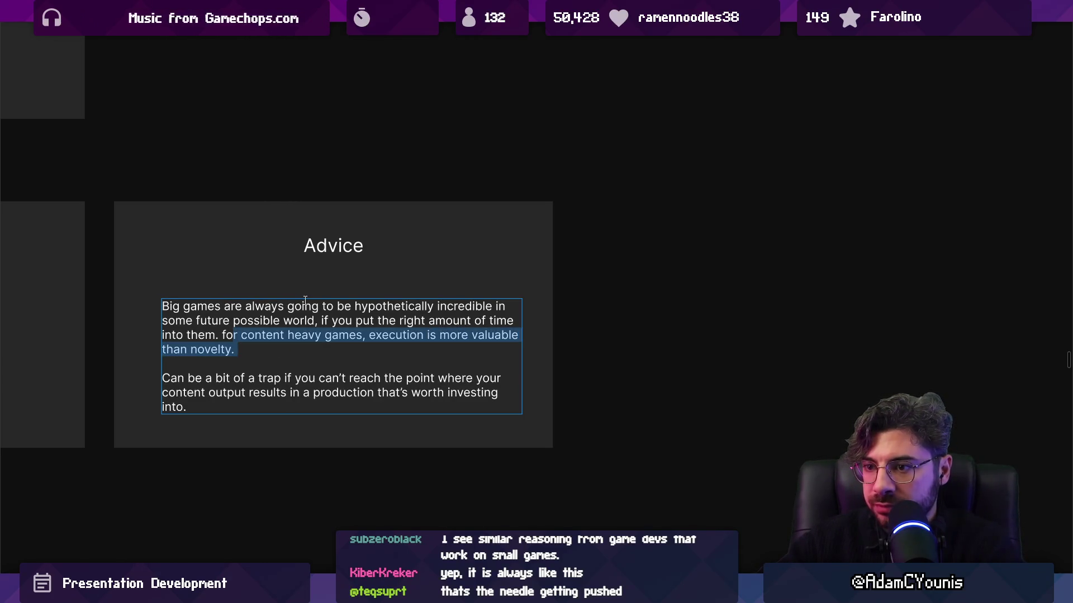
key("ctrl+x")
key("ctrl+Home")
key("ctrl+v")
key("Return")
key("BackSpace")
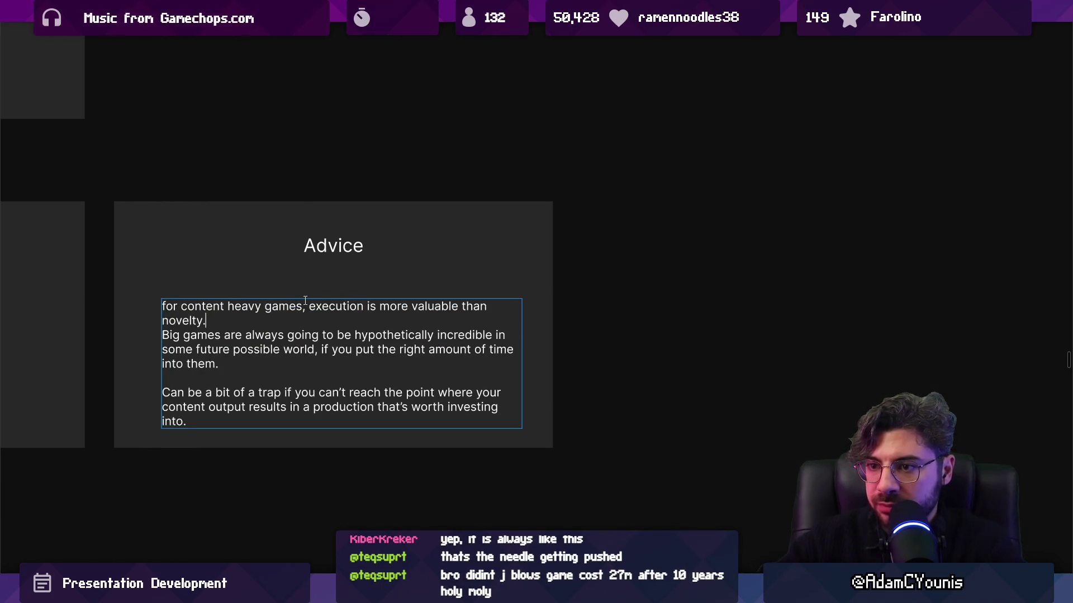
type(".")
key("Return")
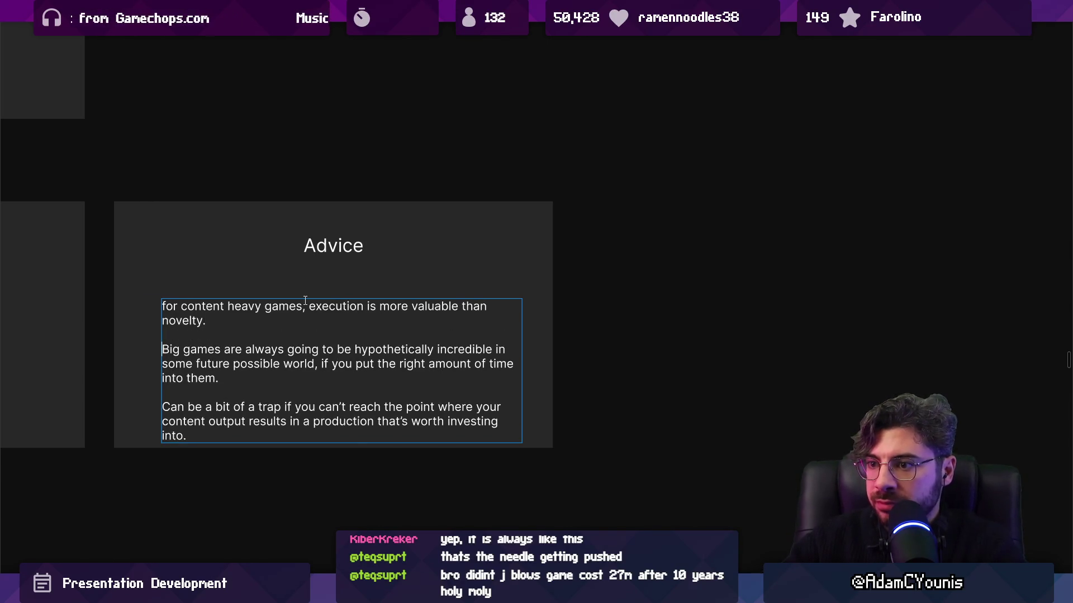
key("Escape")
Step: Shift the Advice text box up and append 'It's harder to give up, even if you should.' after 'into.'
left_click_drag(283, 338, 283, 317)
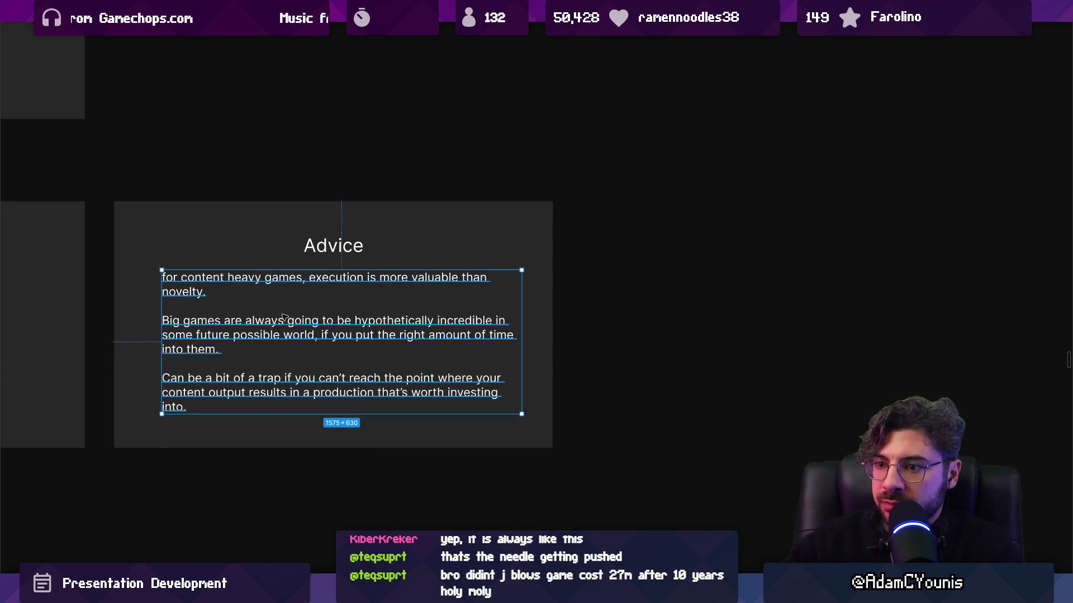
double_click(266, 360)
left_click(260, 405)
type("It's harder")
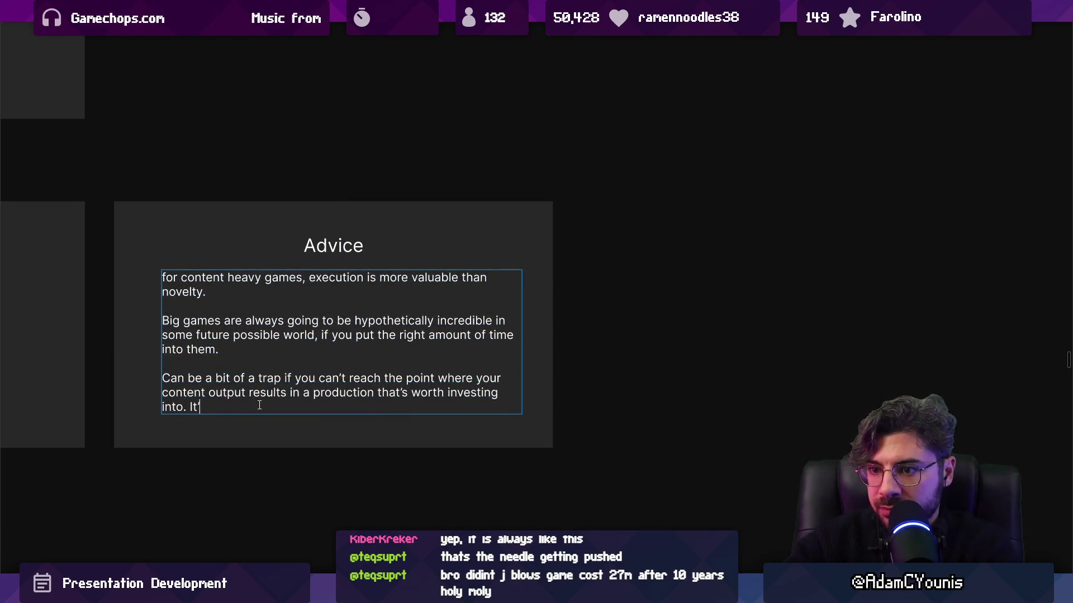
type(" to stop")
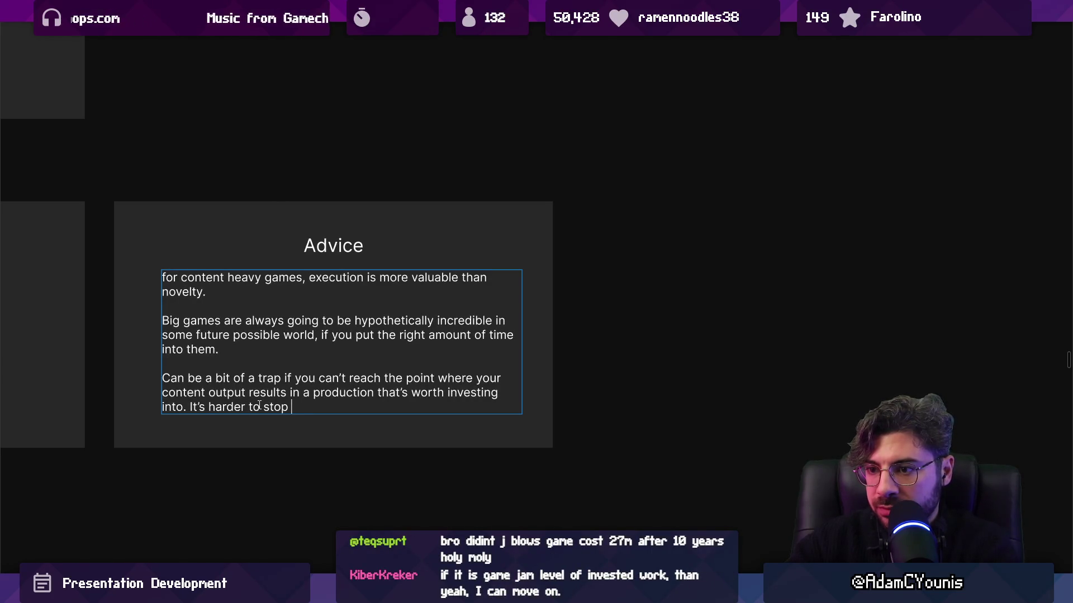
key("BackSpace")
key("BackSpace")
key("BackSpace")
type("give up, even if you should.")
key("Escape")
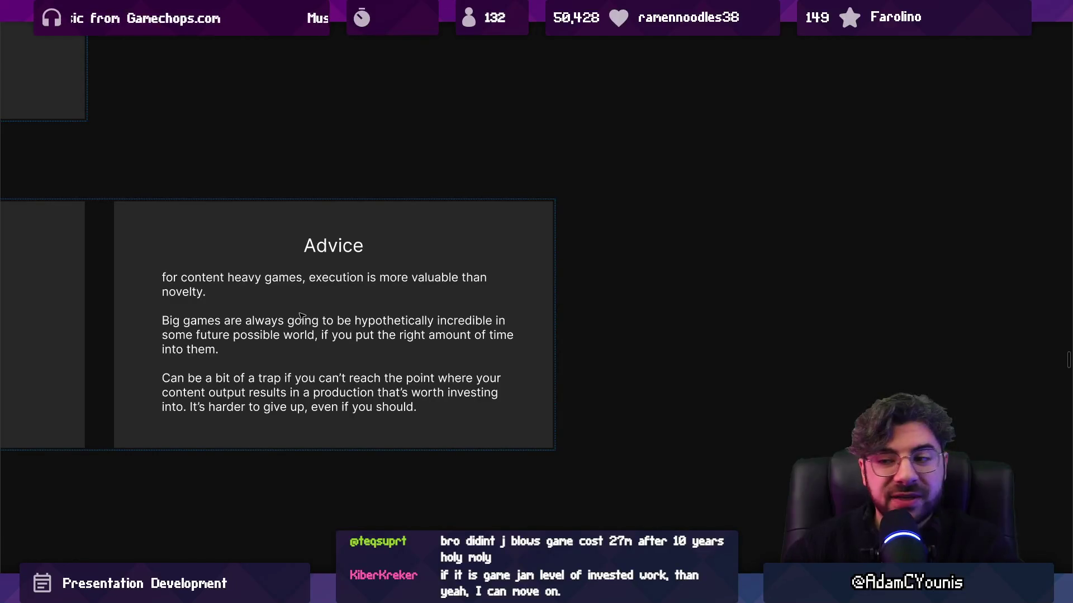
left_click(484, 227)
scroll(582, 251, "down", 5)
scroll(673, 268, "down", 3)
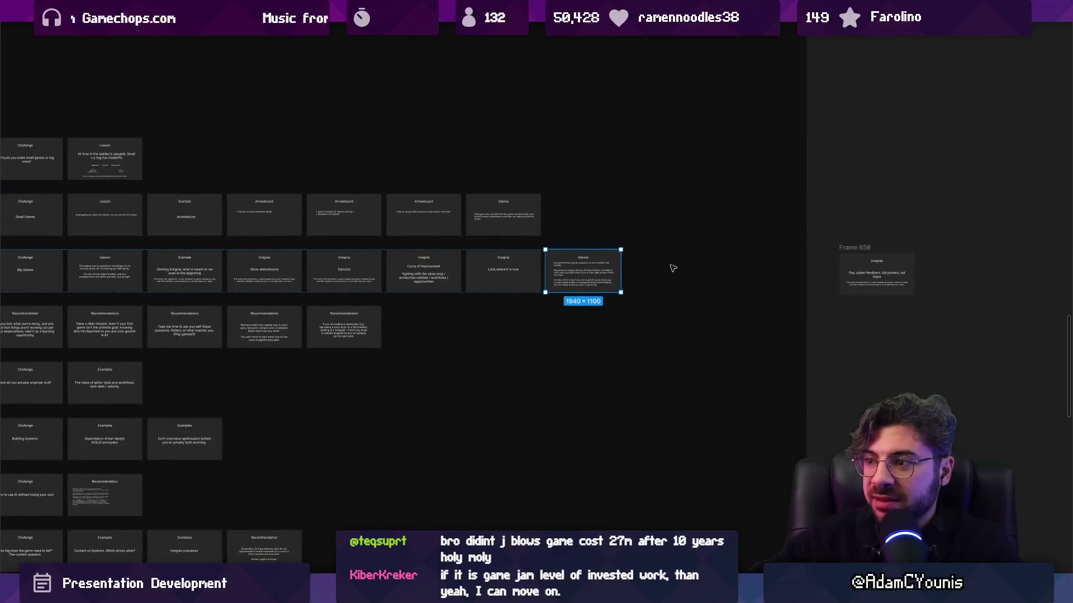
scroll(628, 265, "down", 4)
scroll(628, 265, "up", 4)
key("Escape")
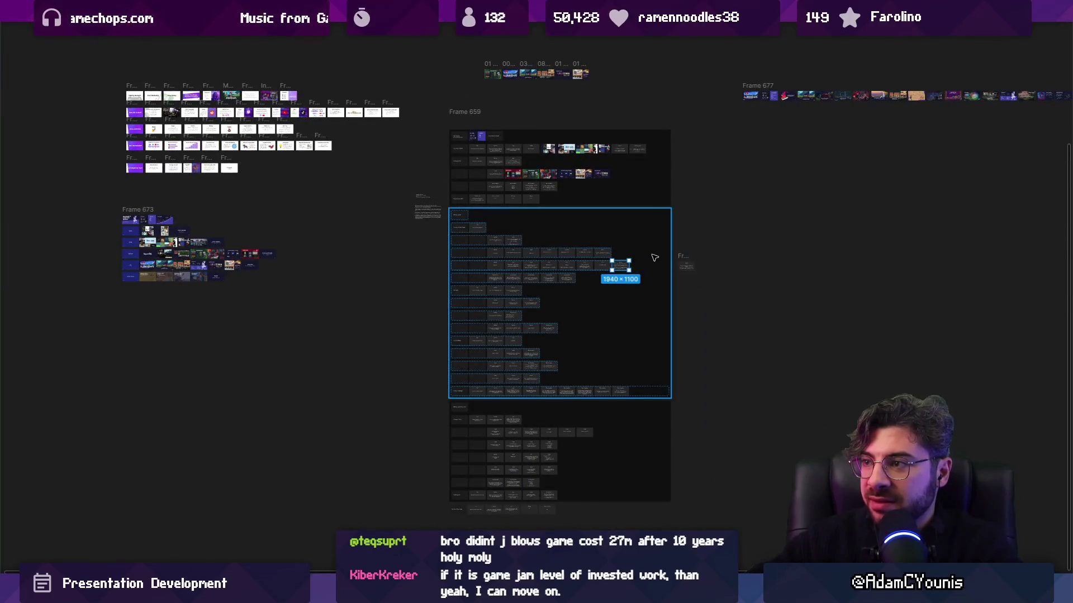
double_click(668, 256)
key("shift+Tab")
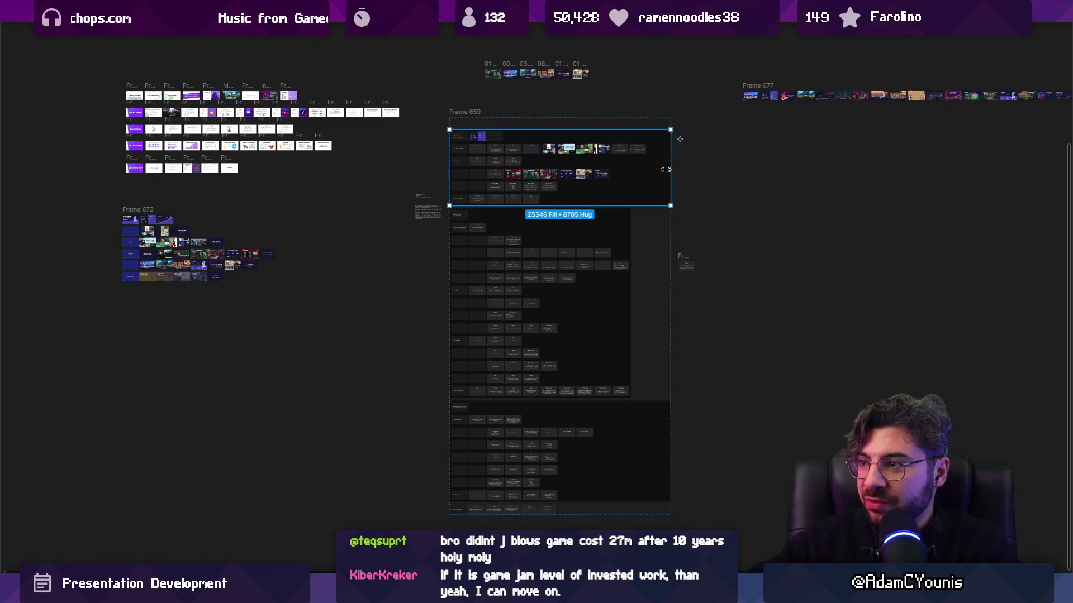
double_click(668, 160)
key("shift+Tab")
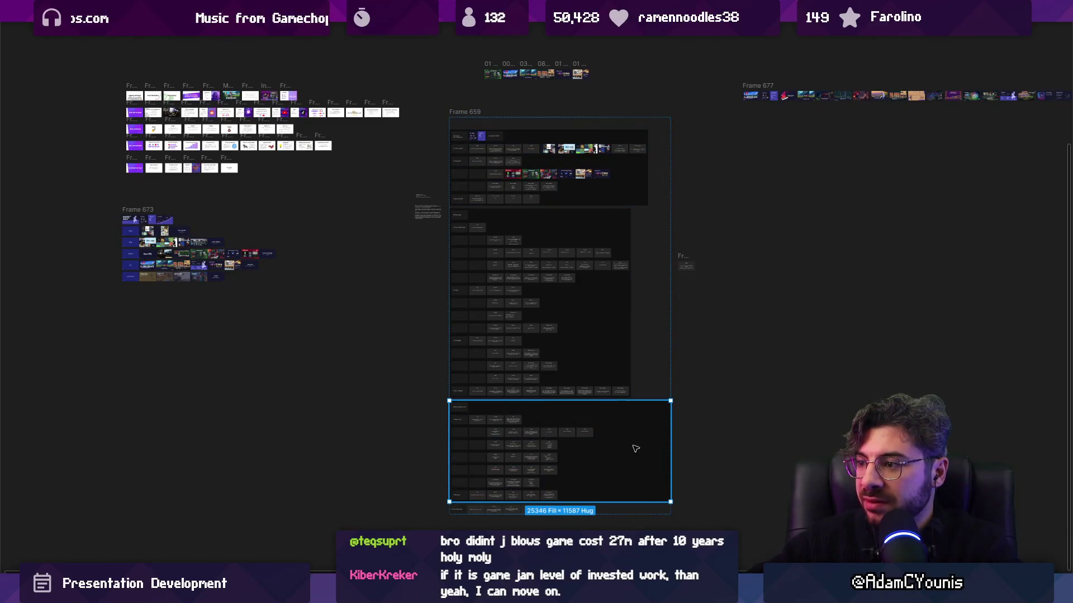
double_click(669, 435)
key("ctrl+z")
key("ctrl+z")
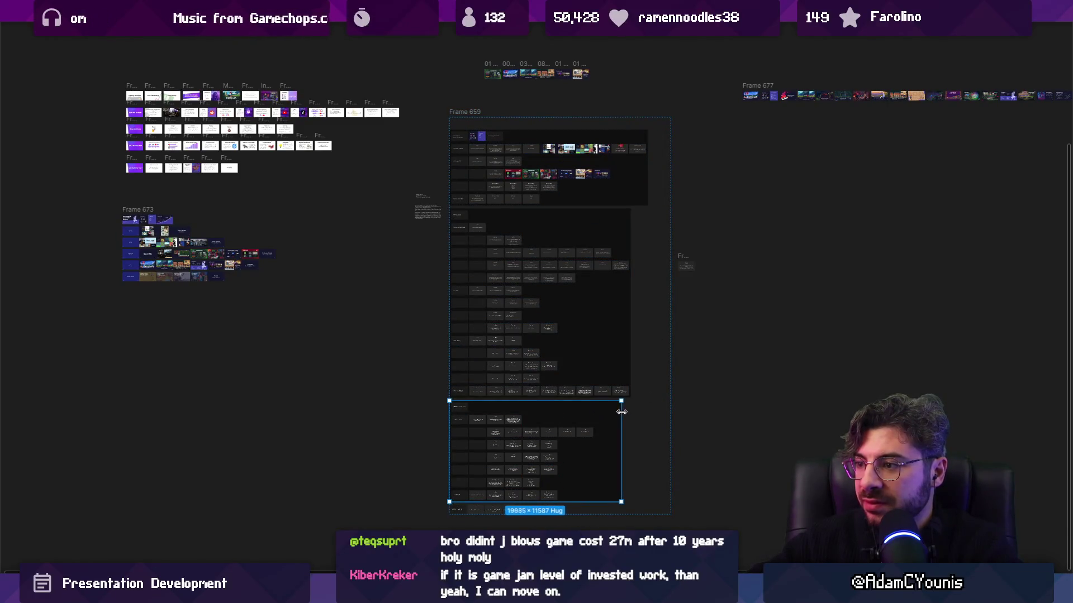
key("ctrl+z")
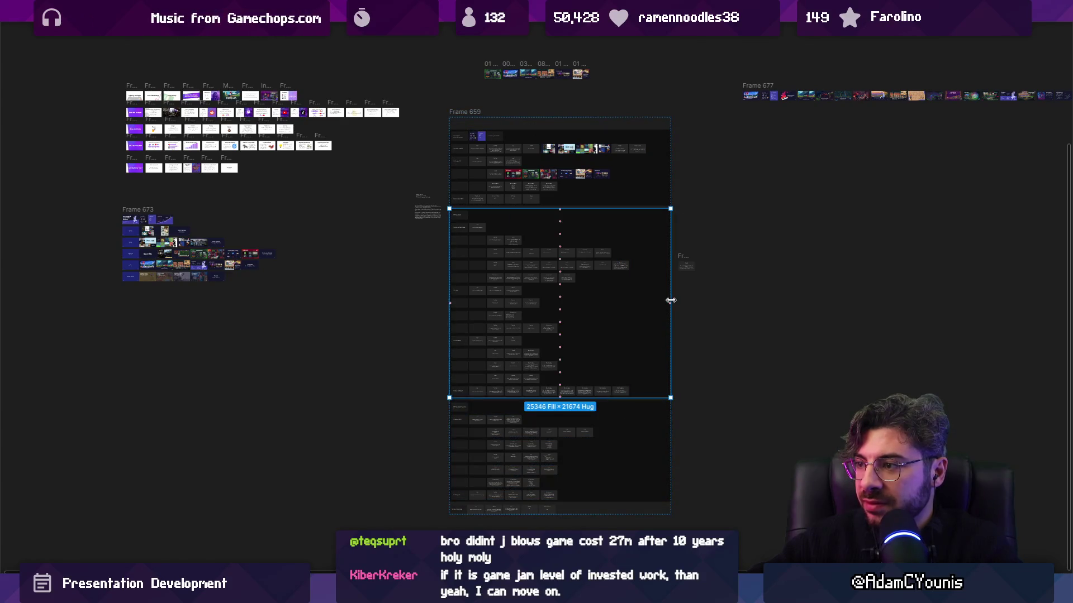
key("shift+Return")
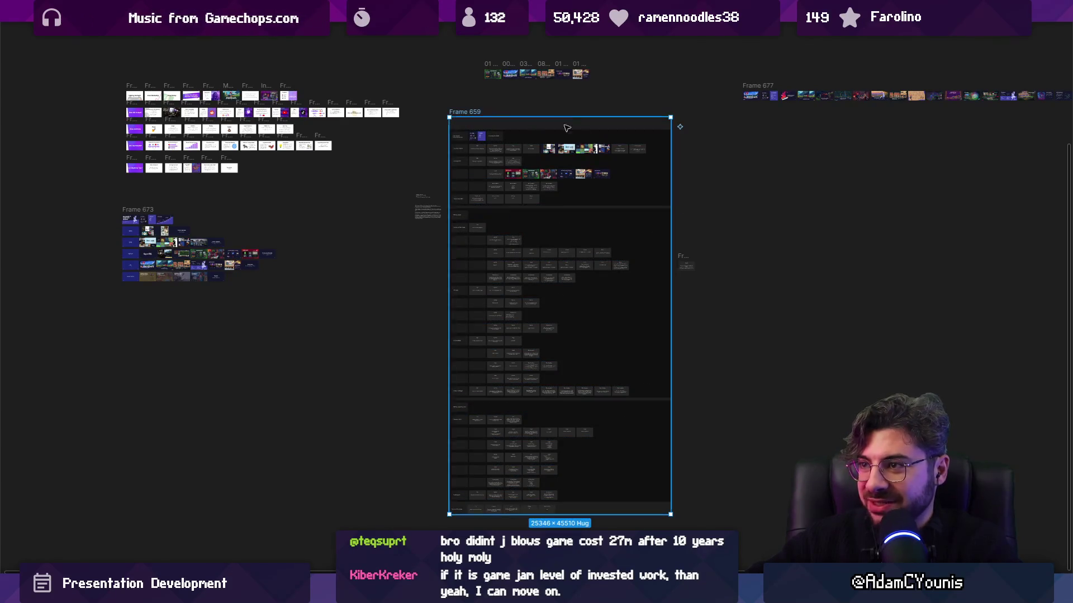
left_click_drag(670, 154, 649, 153)
Step: Scroll around Frame 659 to review its rows of talk slides
scroll(500, 114, "up", 5)
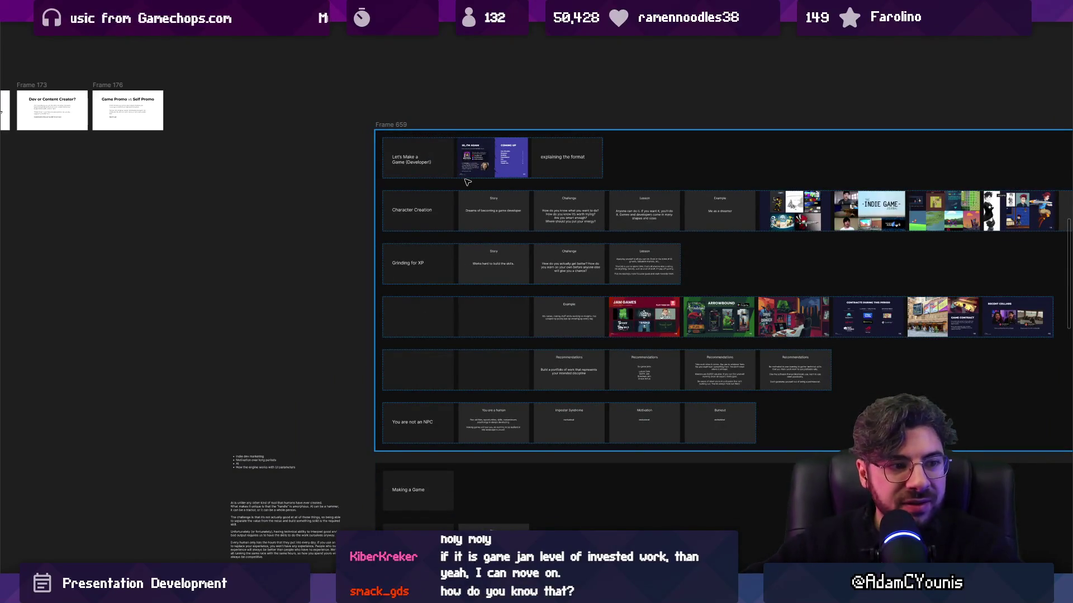
scroll(439, 153, "down", 5)
scroll(456, 170, "down", 4)
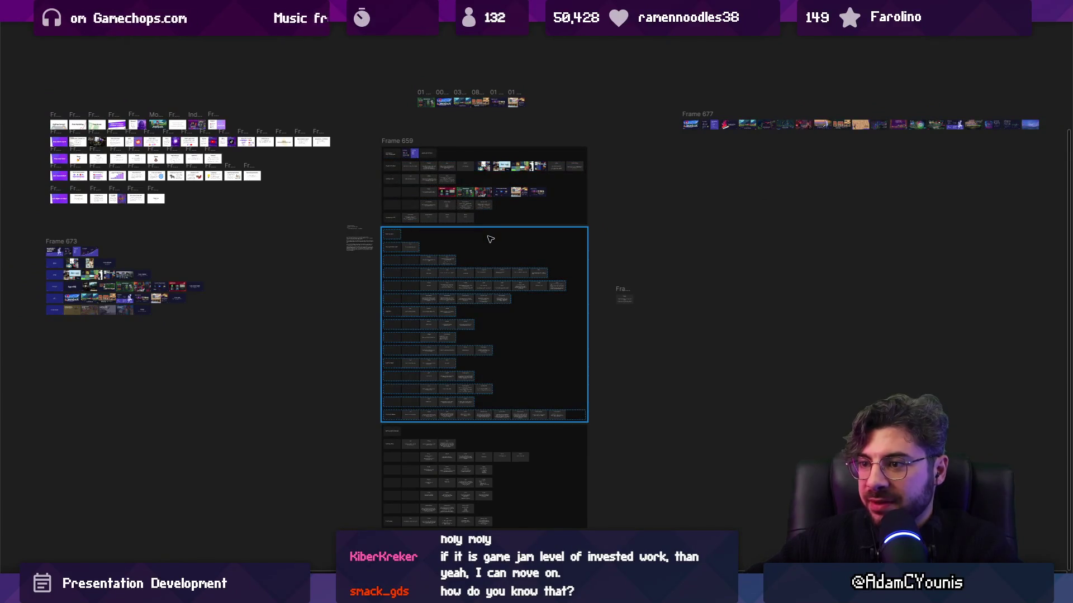
scroll(491, 239, "up", 2)
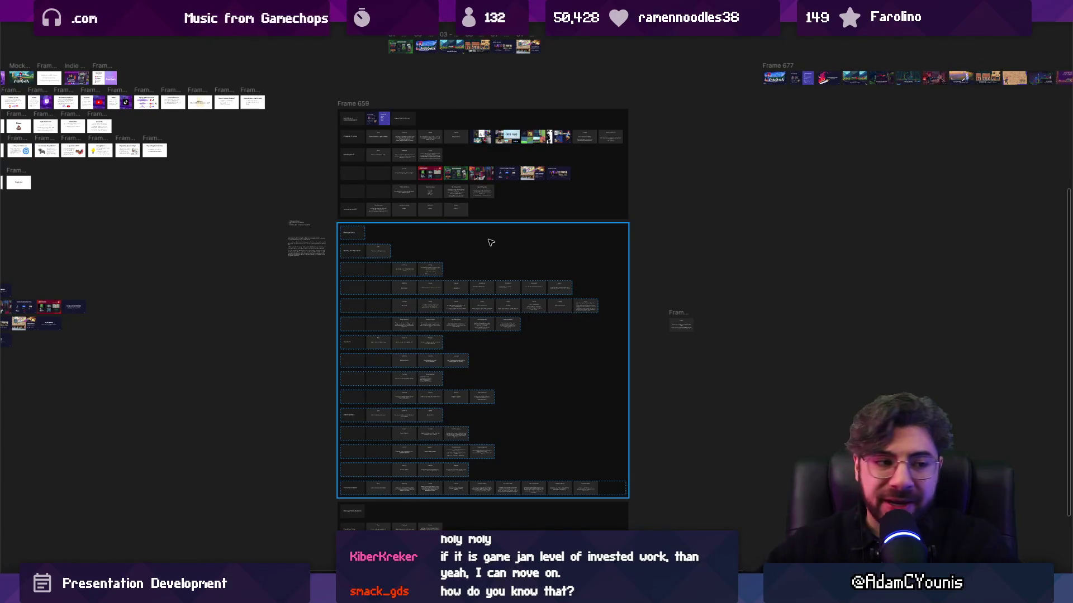
scroll(500, 216, "up", 5)
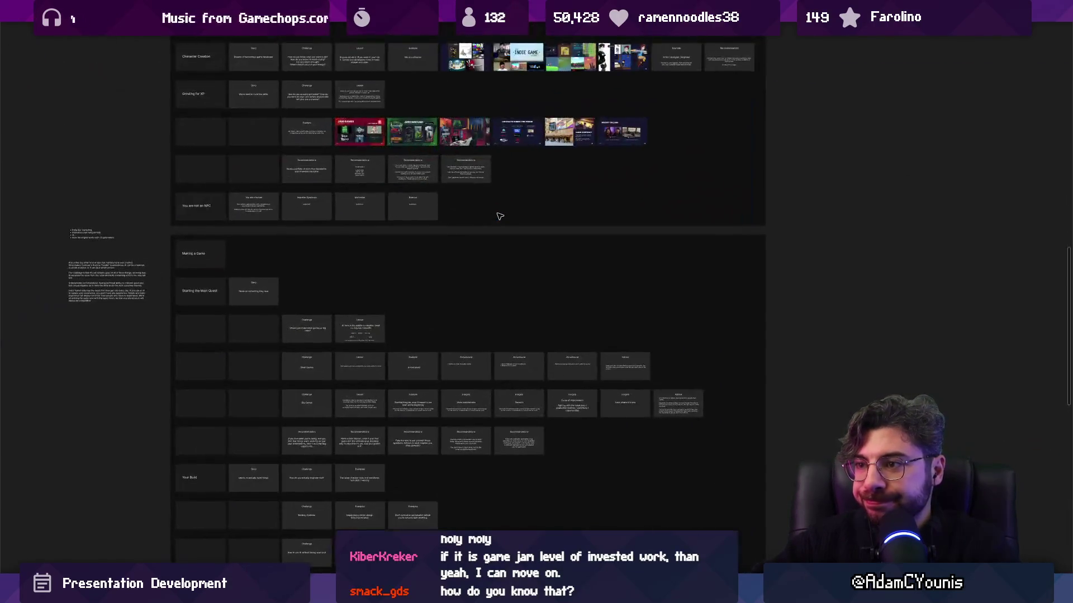
scroll(506, 254, "down", 2)
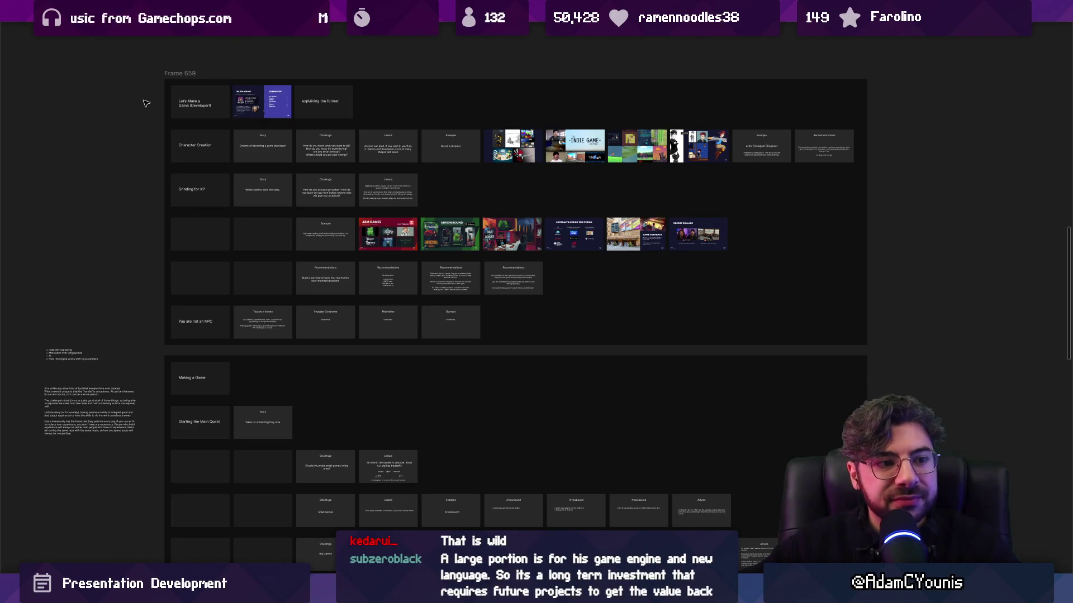
scroll(153, 112, "down", 2)
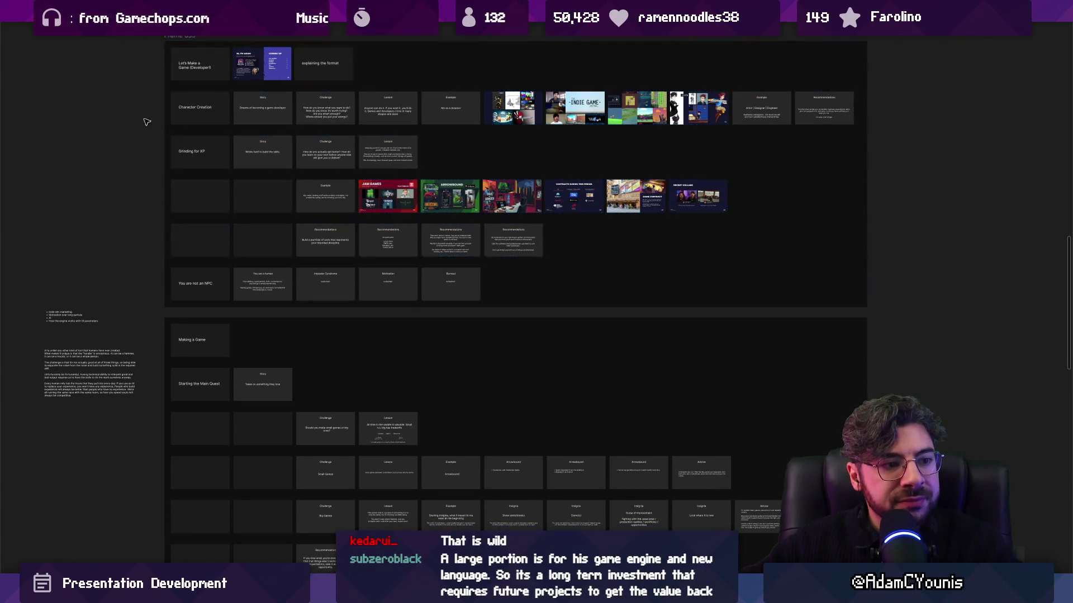
scroll(116, 129, "down", 5)
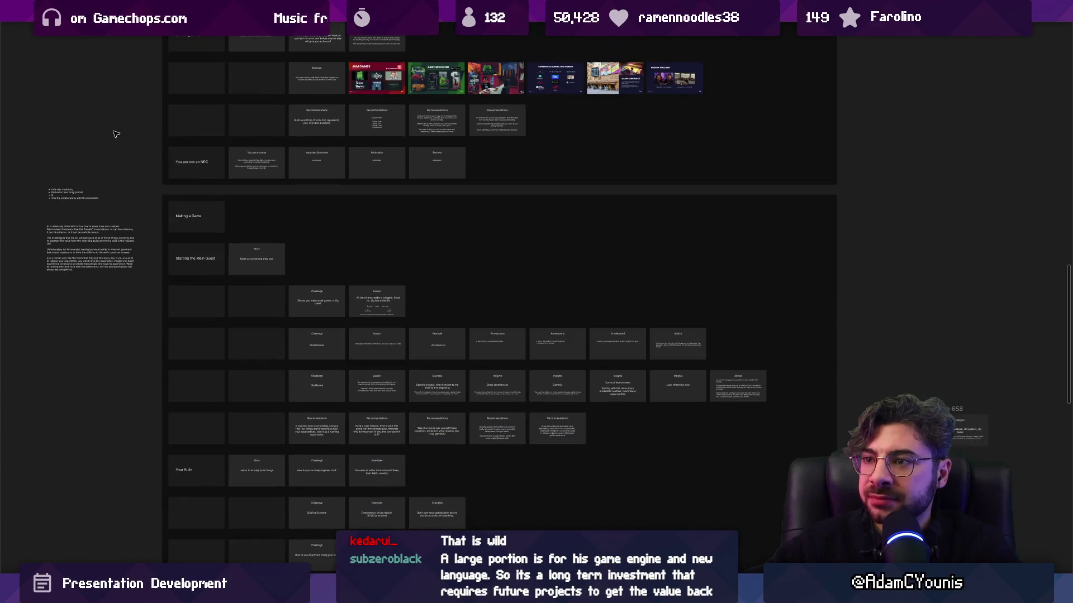
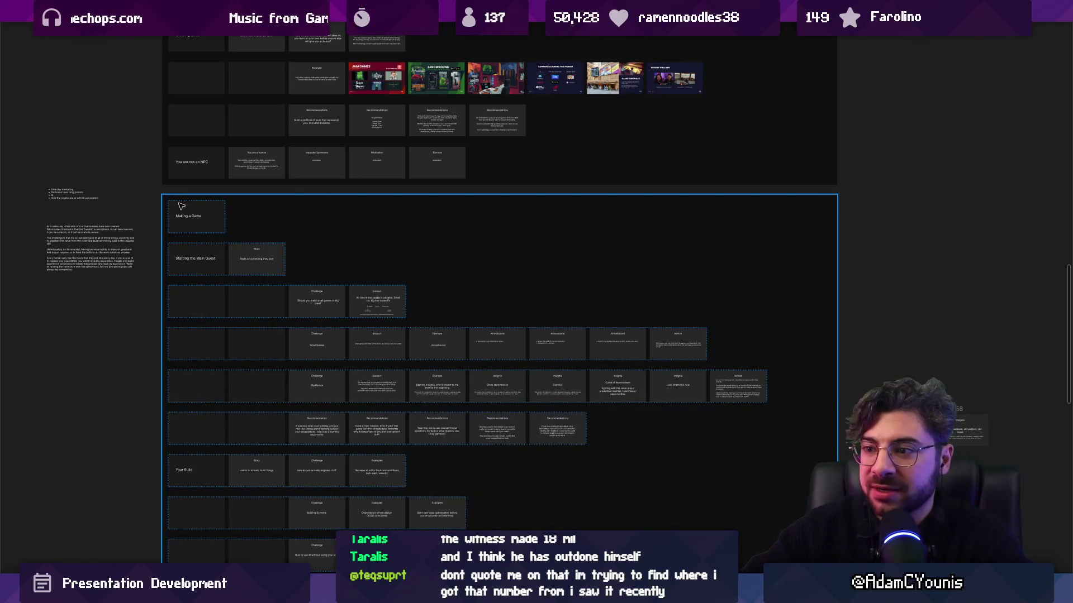
Step: Look over the board, selecting the Making a Game section and its Starting the Main Quest and Challenge/Lesson rows
scroll(185, 268, "up", 3)
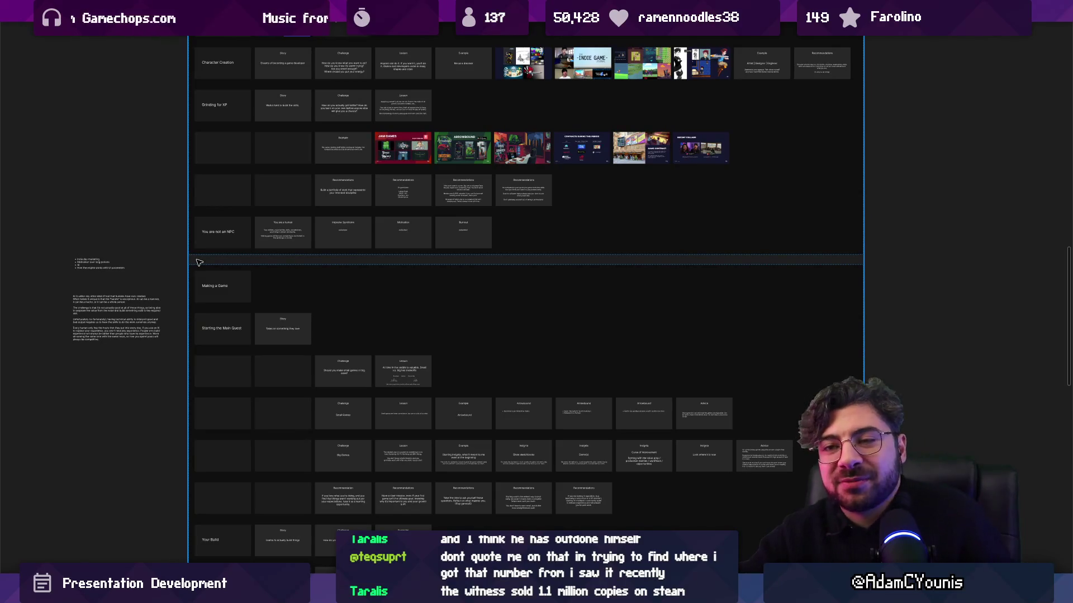
scroll(223, 282, "down", 2)
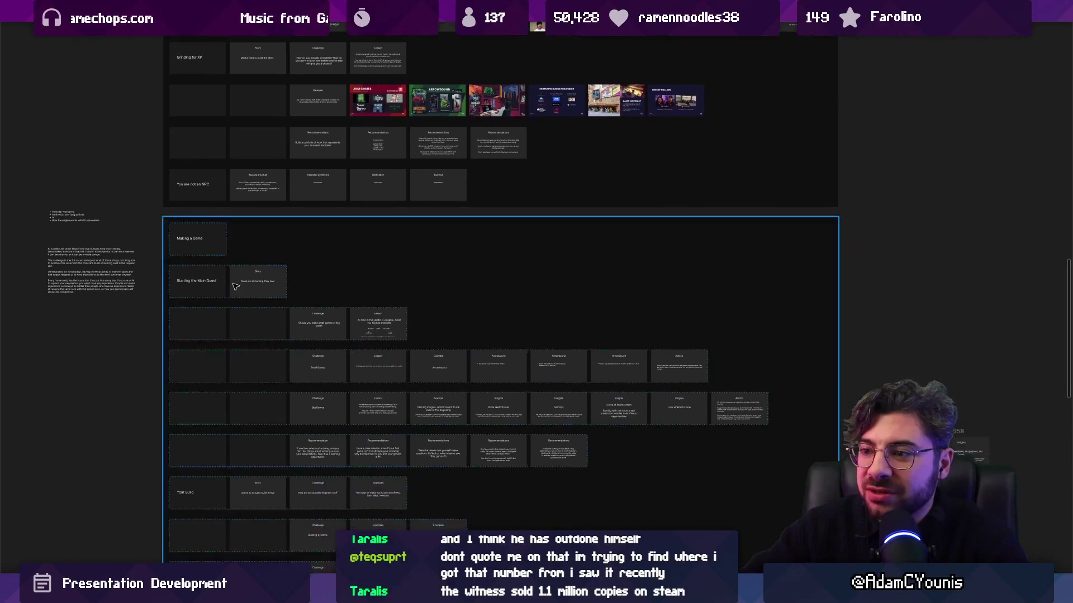
scroll(245, 292, "down", 3)
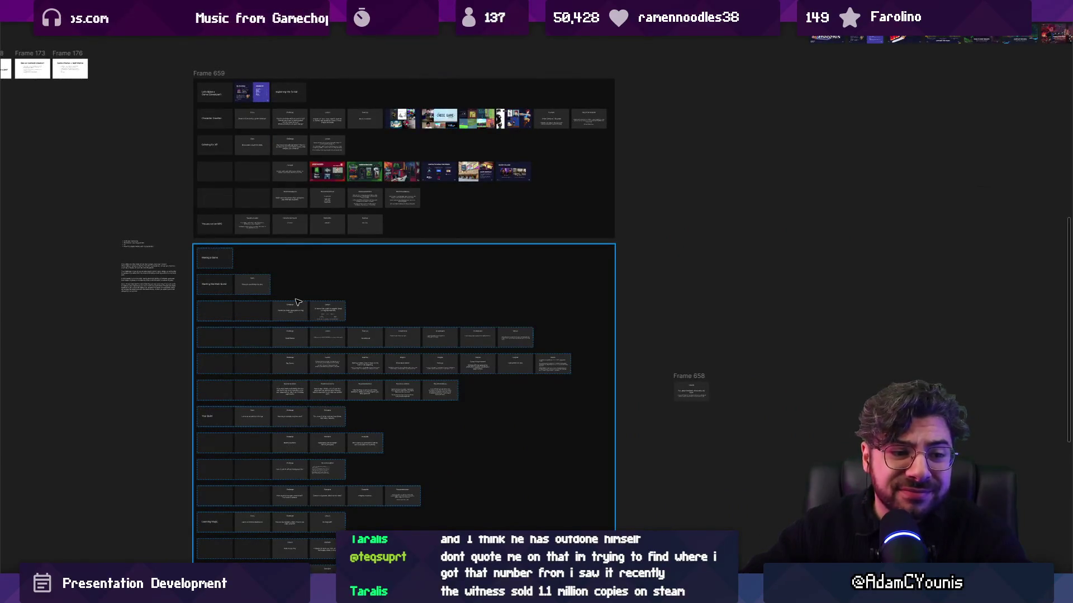
left_click(436, 237)
left_click(642, 259)
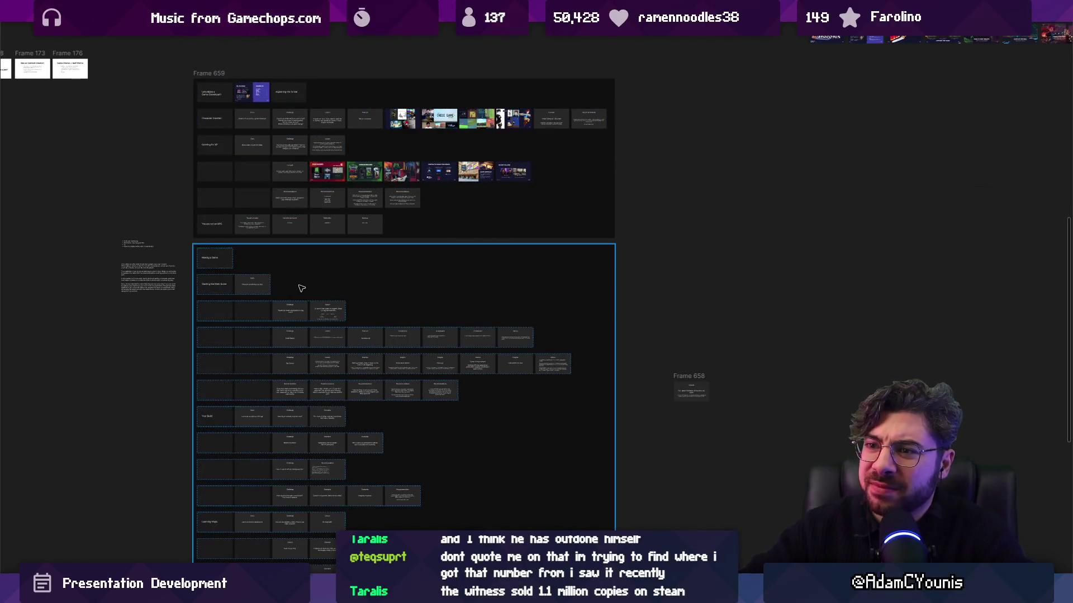
scroll(306, 287, "up", 3)
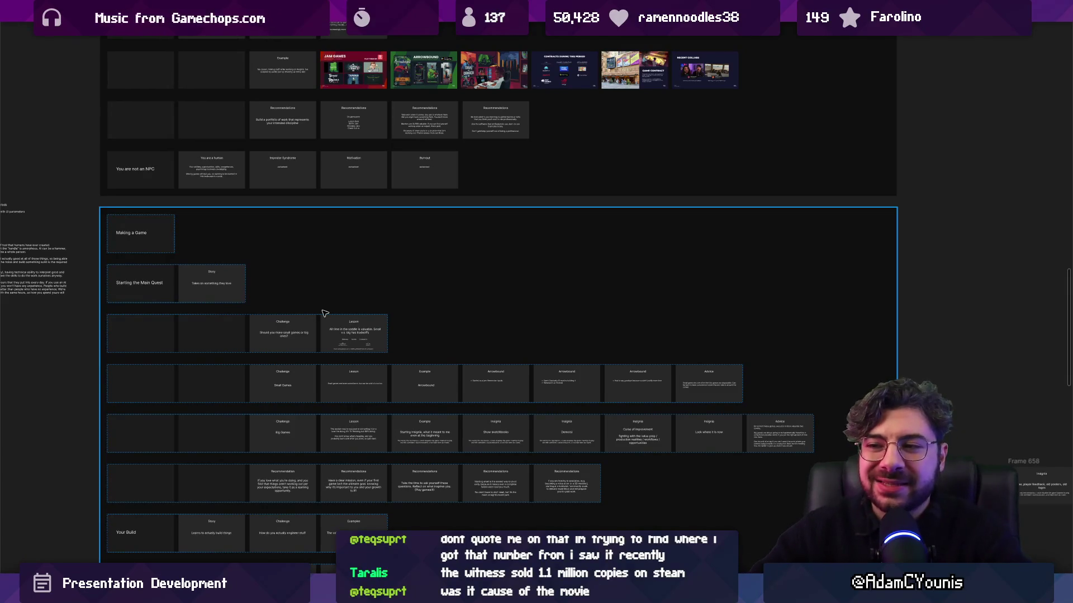
left_click(217, 272)
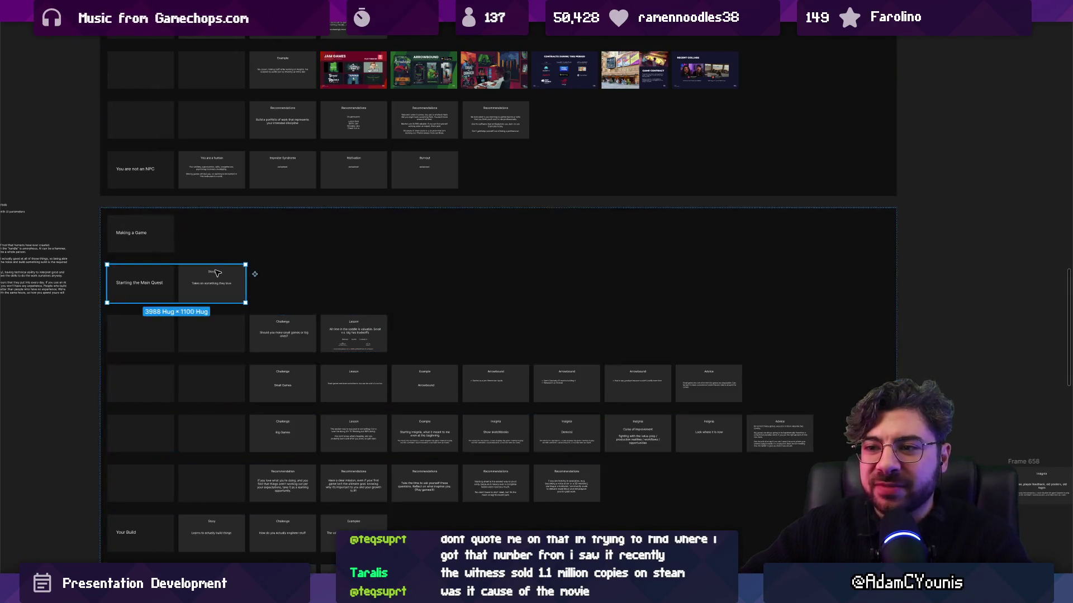
left_click(248, 327)
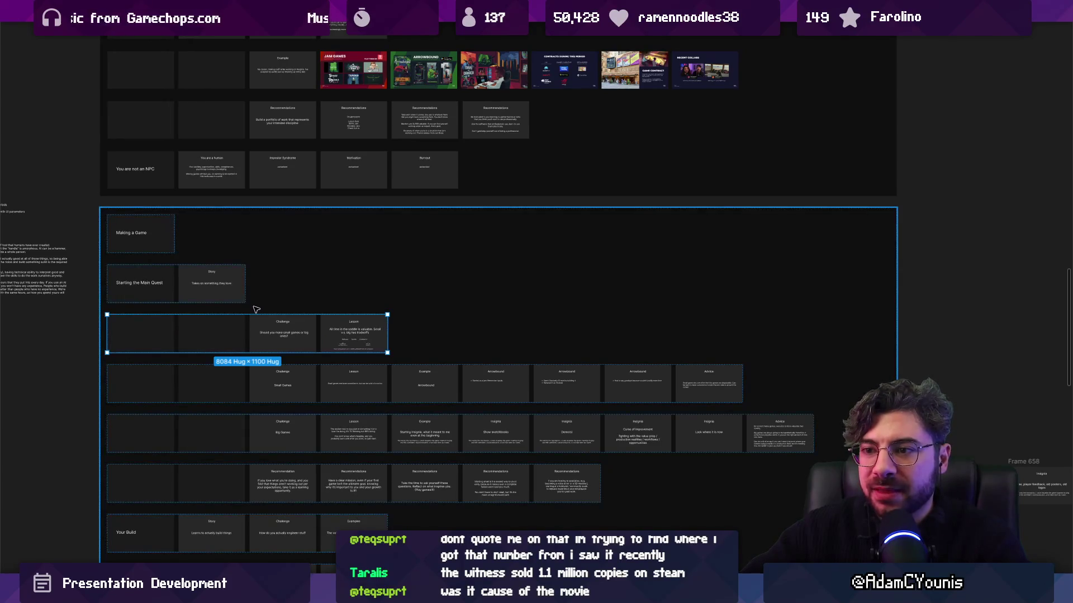
left_click(89, 329)
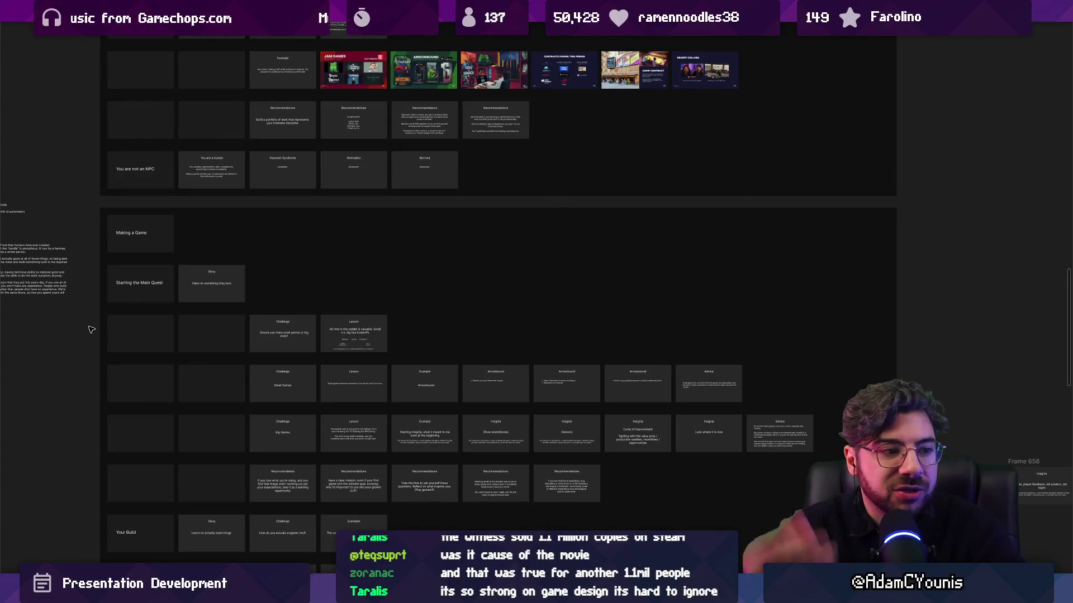
left_click(143, 296)
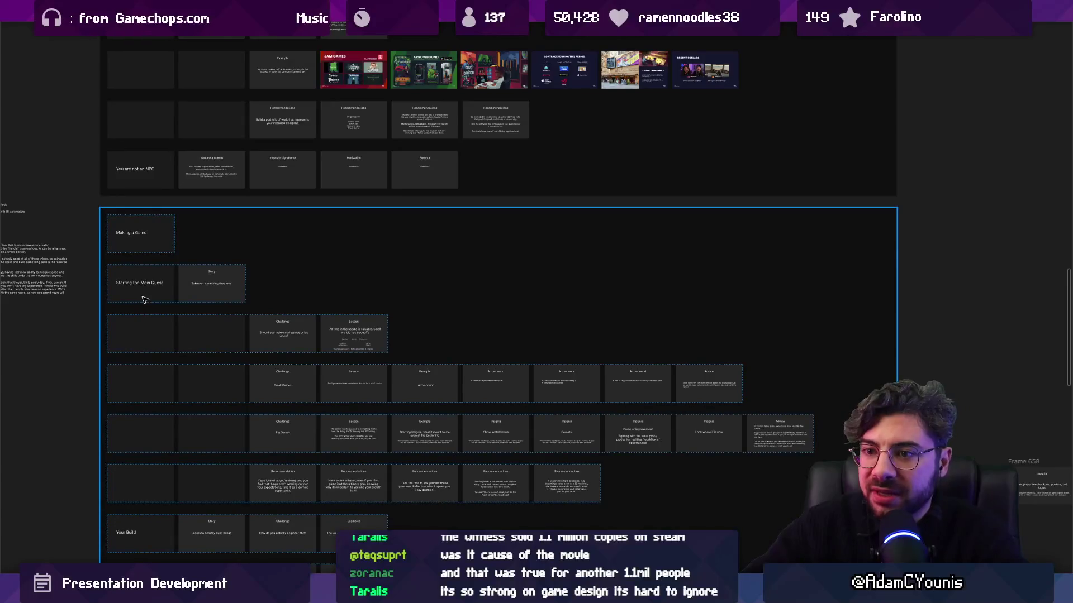
left_click(166, 300)
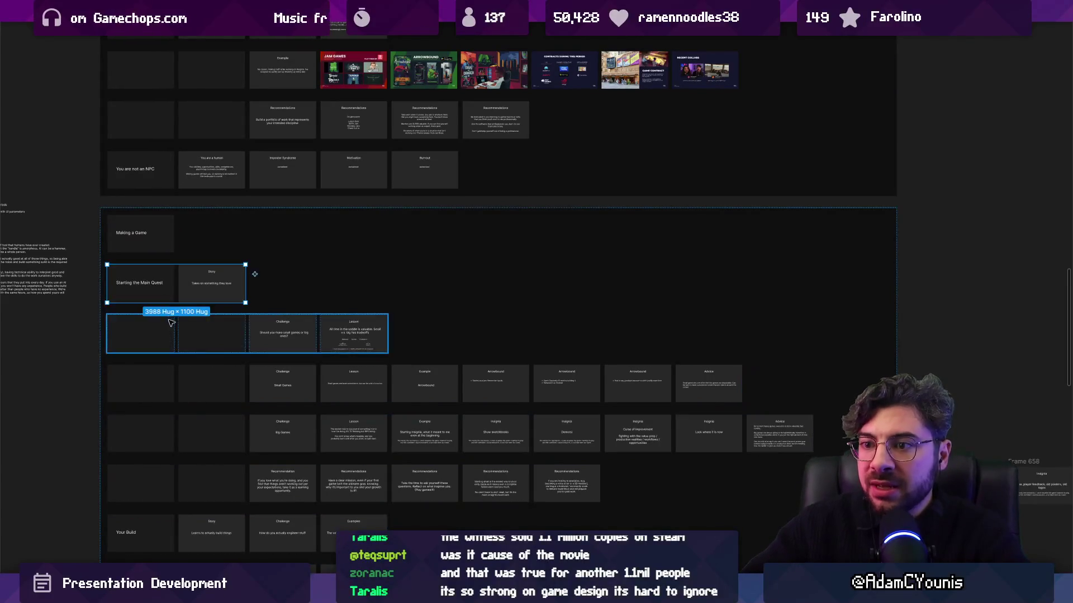
left_click(168, 321)
scroll(211, 236, "down", 5)
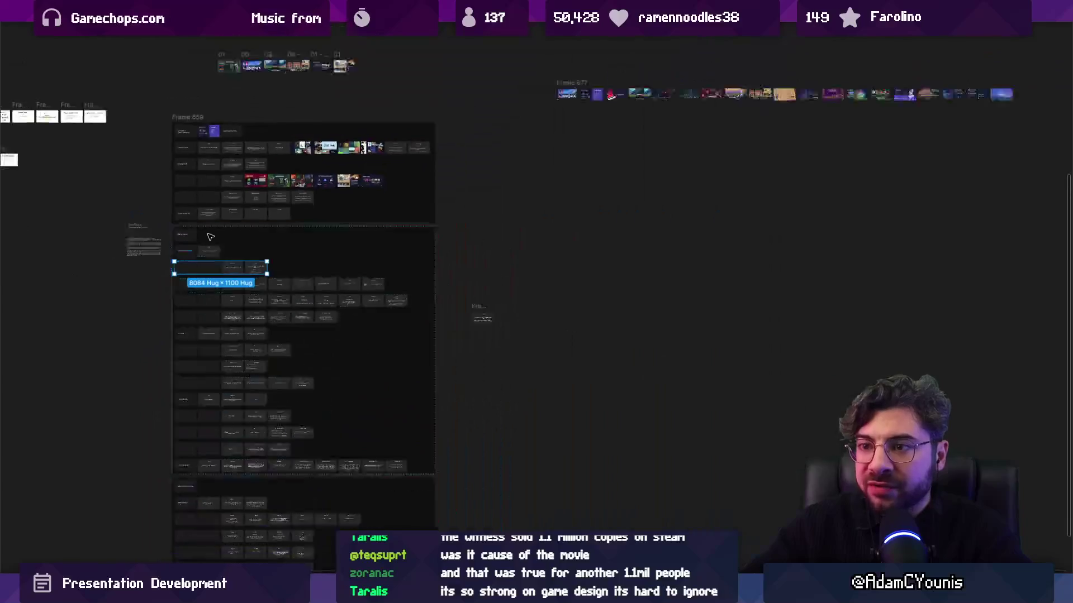
Step: Select every section row inside Frame 659 and set their auto layout gap to 300
left_click(200, 147)
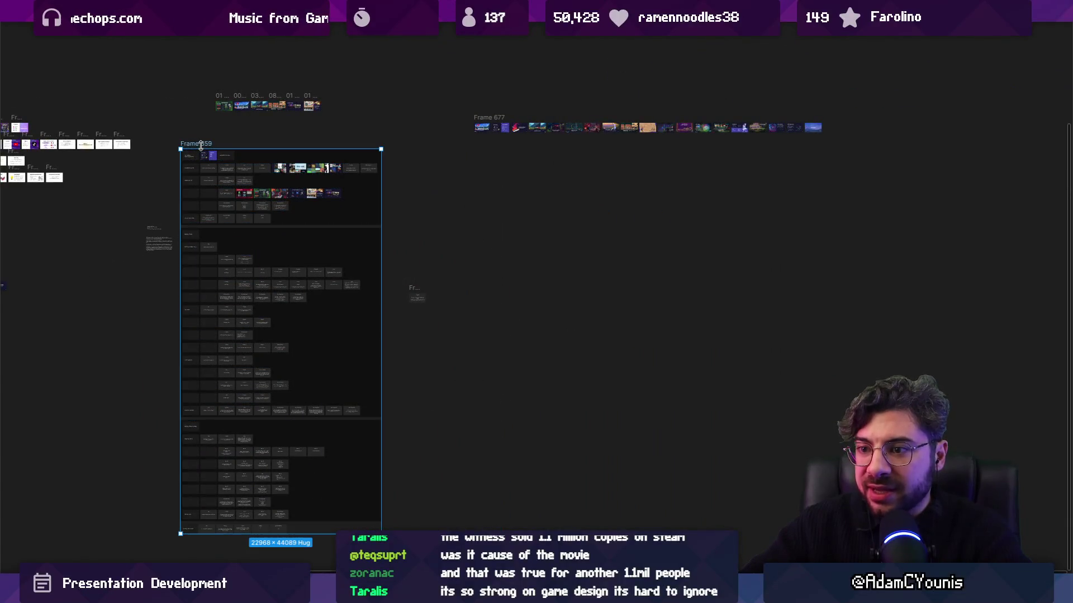
key("ctrl+backslash")
key("Return")
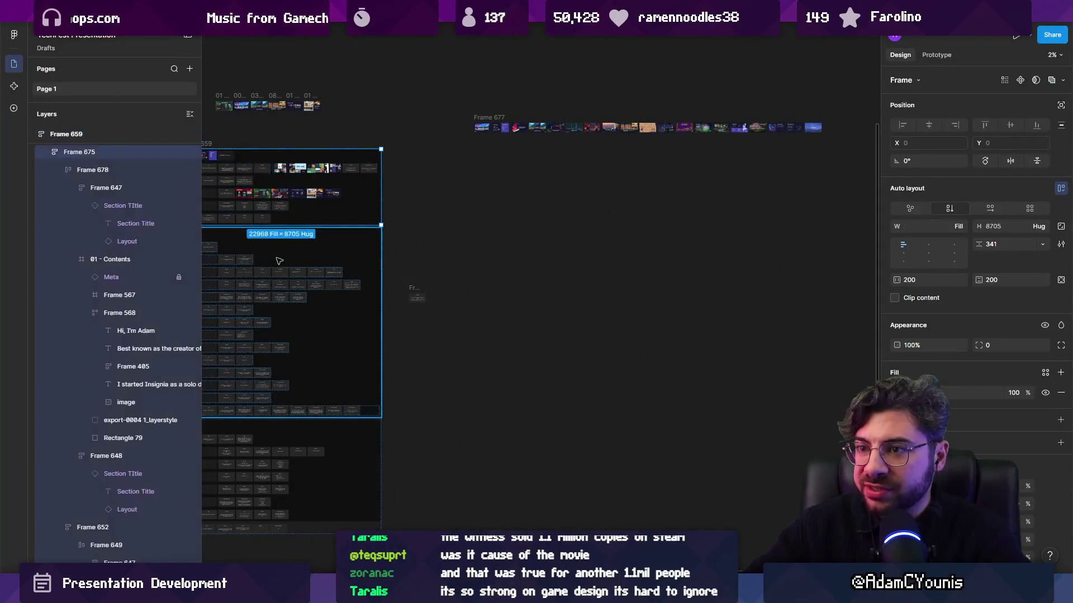
key("Return")
left_click_drag(979, 244, 945, 235)
left_click(1004, 243)
type("300")
key("Return")
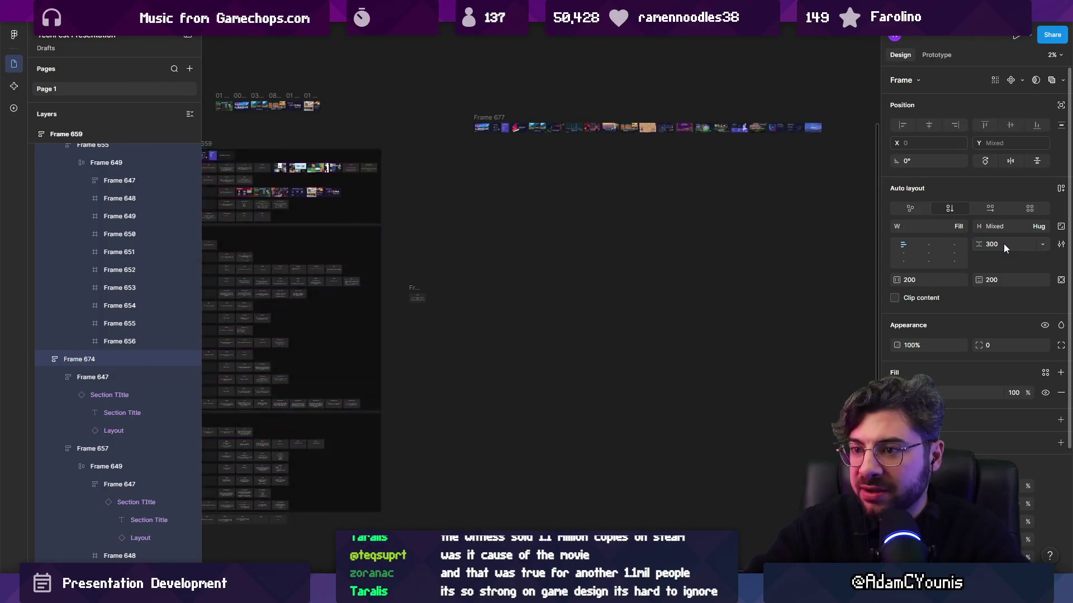
Step: Bring the board's top-left corner into view, deselect, and hide the layers and properties panels
scroll(605, 324, "left", 3)
scroll(406, 292, "up", 5)
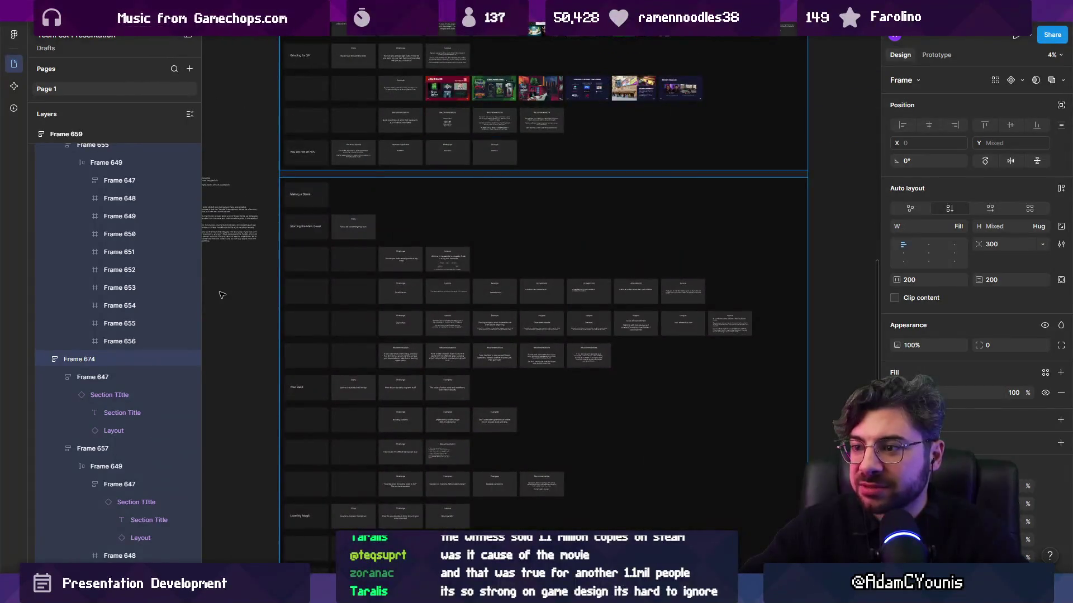
left_click_drag(309, 248, 252, 374)
scroll(313, 363, "up", 3)
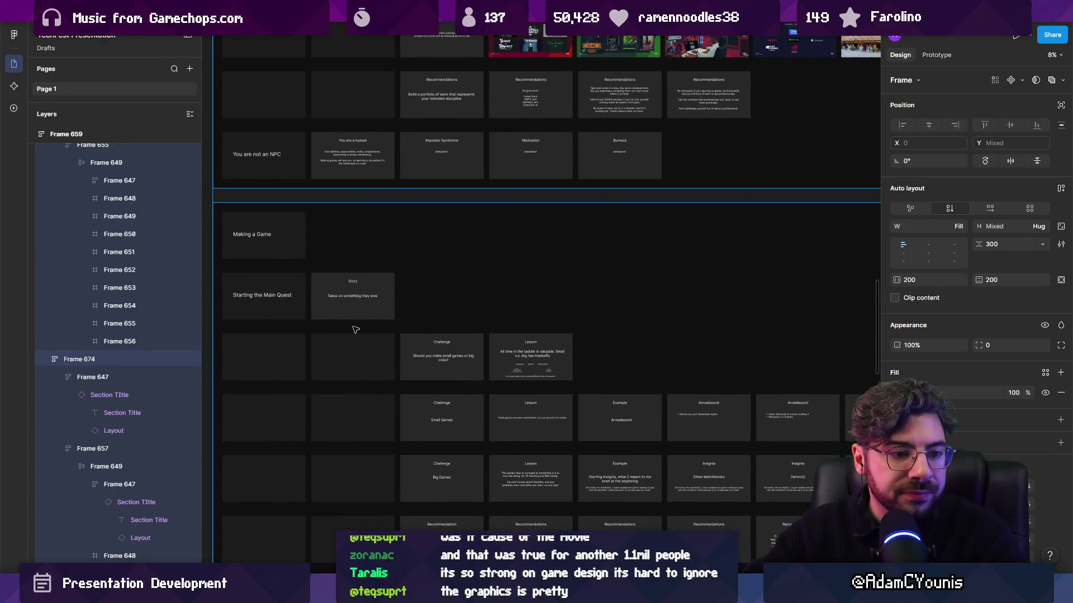
key("Escape")
scroll(267, 269, "left", 2)
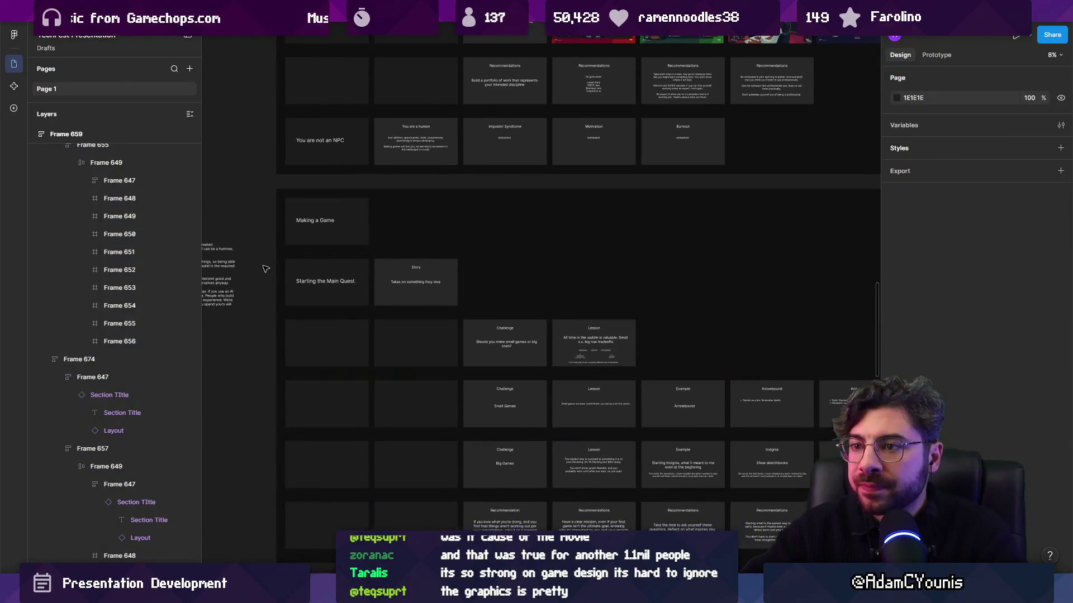
key("ctrl+backslash")
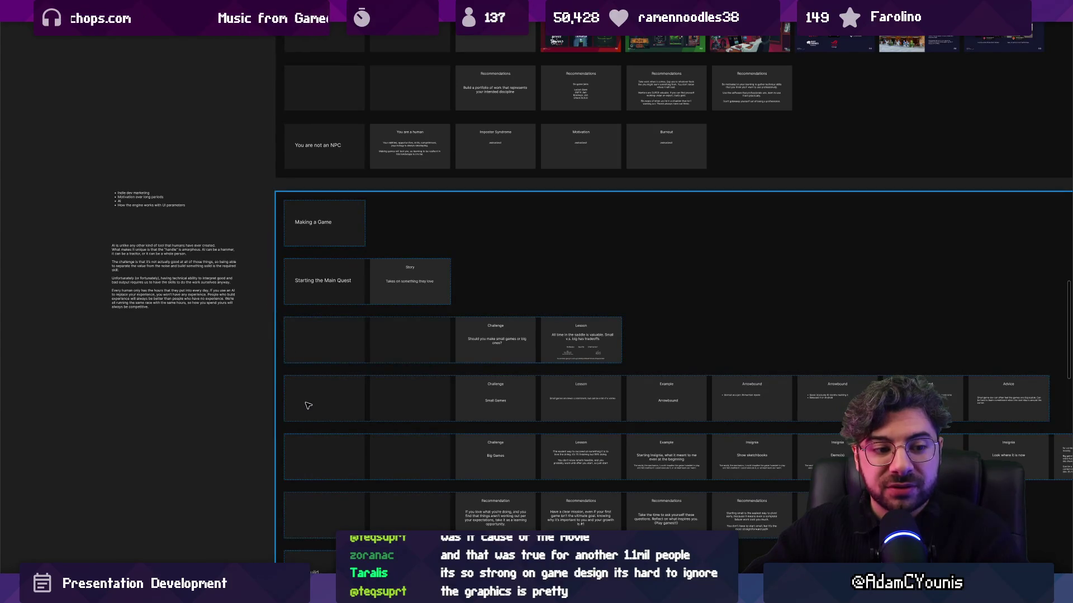
Step: Switch to the browser and search Google for 'order of the sinking star'
mouse_move(525, 592)
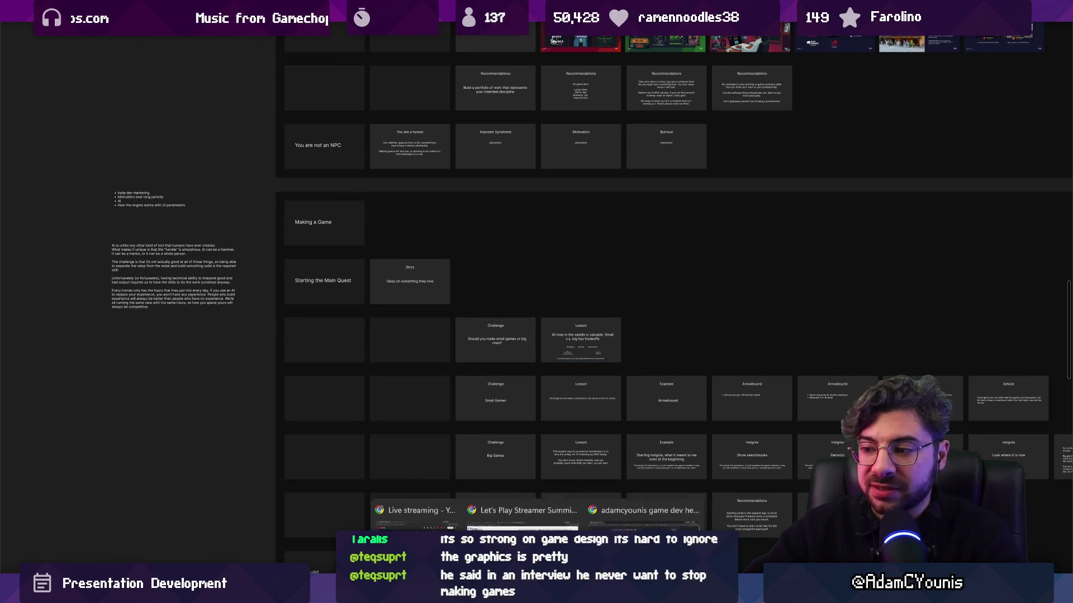
mouse_move(523, 511)
left_click(642, 511)
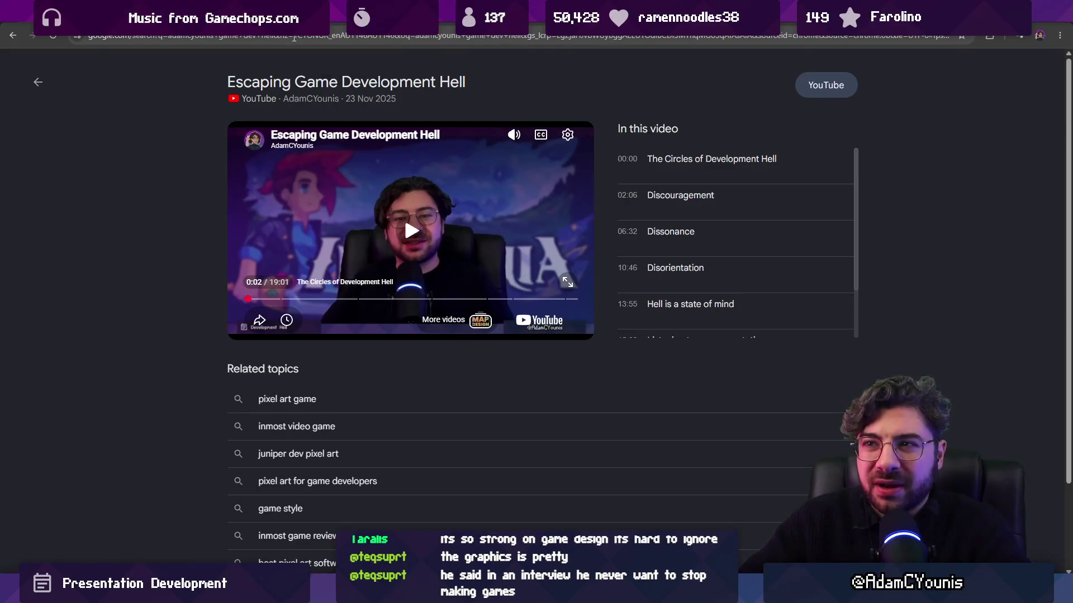
left_click(294, 38)
type("orderd")
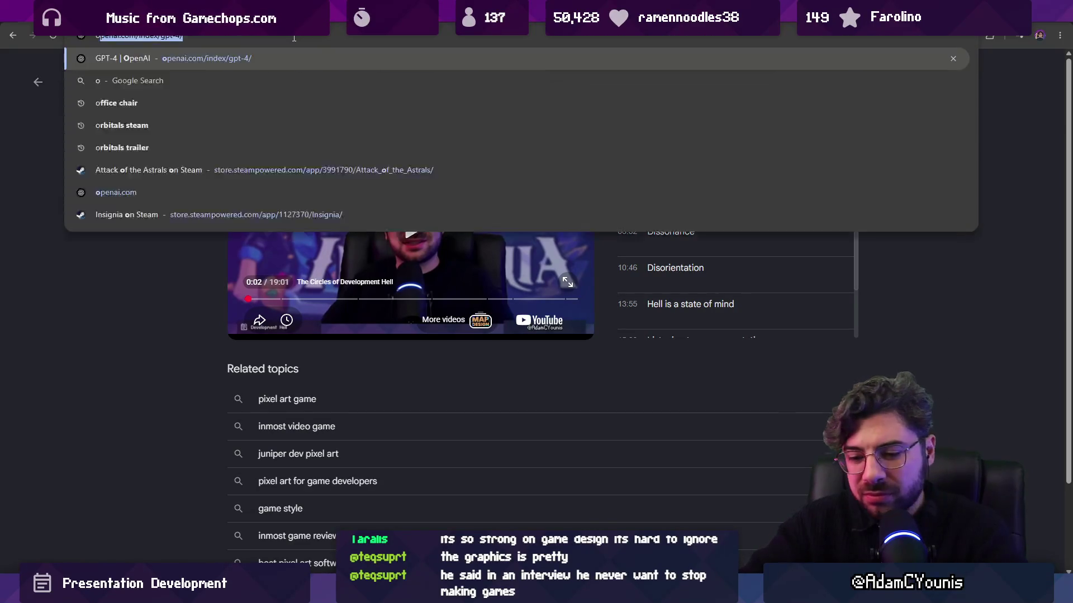
key("BackSpace")
type("of the s")
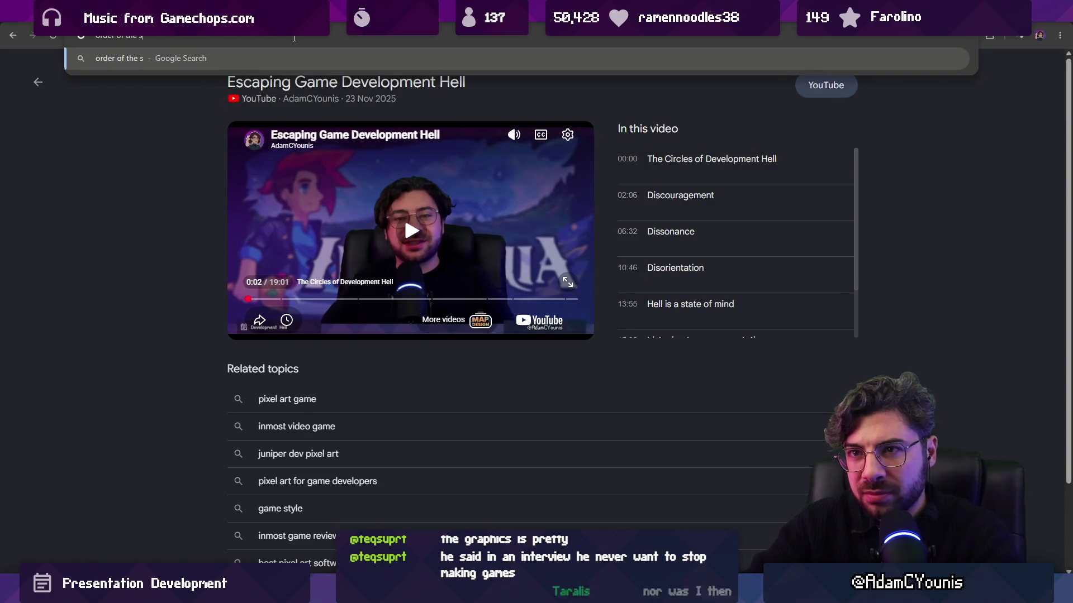
type("inking star")
key("Return")
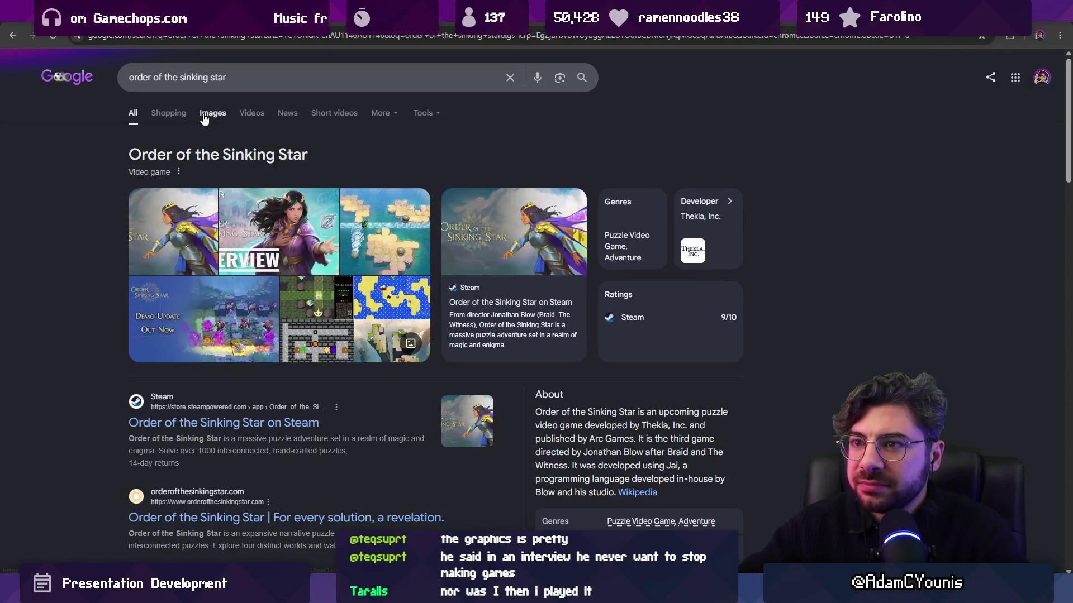
Step: Preview the first game images, then filter the results to Images only
left_click(201, 223)
key("Right")
key("Right")
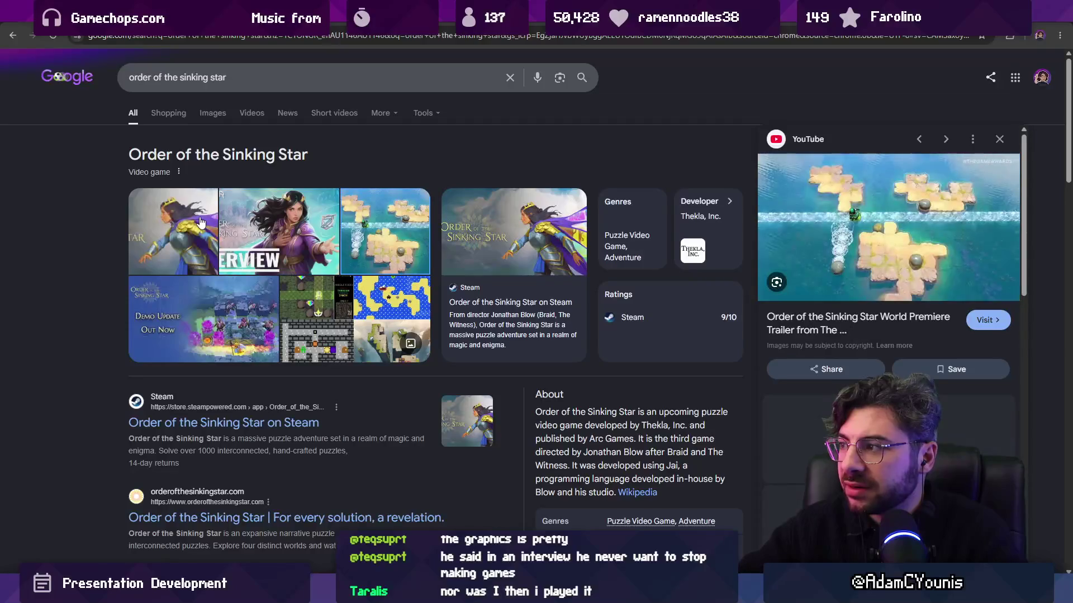
key("Left")
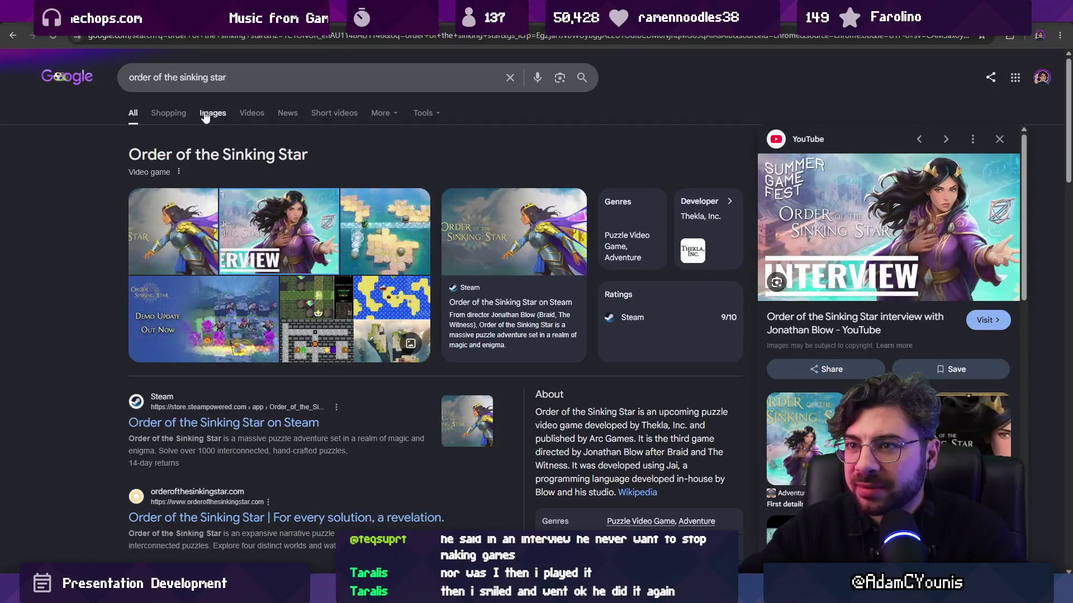
left_click(211, 111)
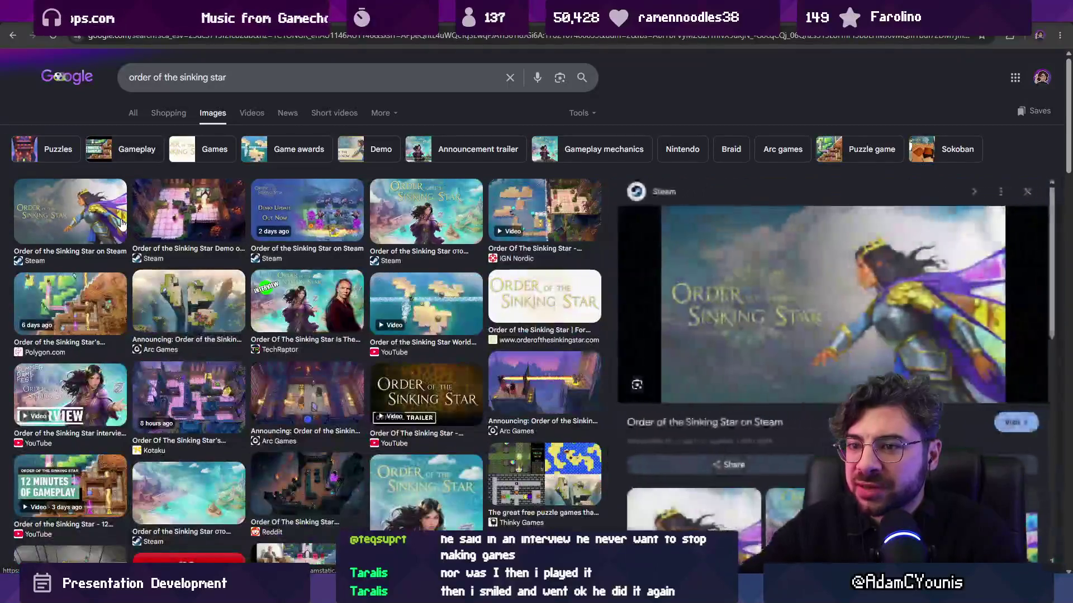
Step: Step through the Order of the Sinking Star image previews, from Steam and Arc Games to Kotaku and GamingBolt
left_click(126, 224)
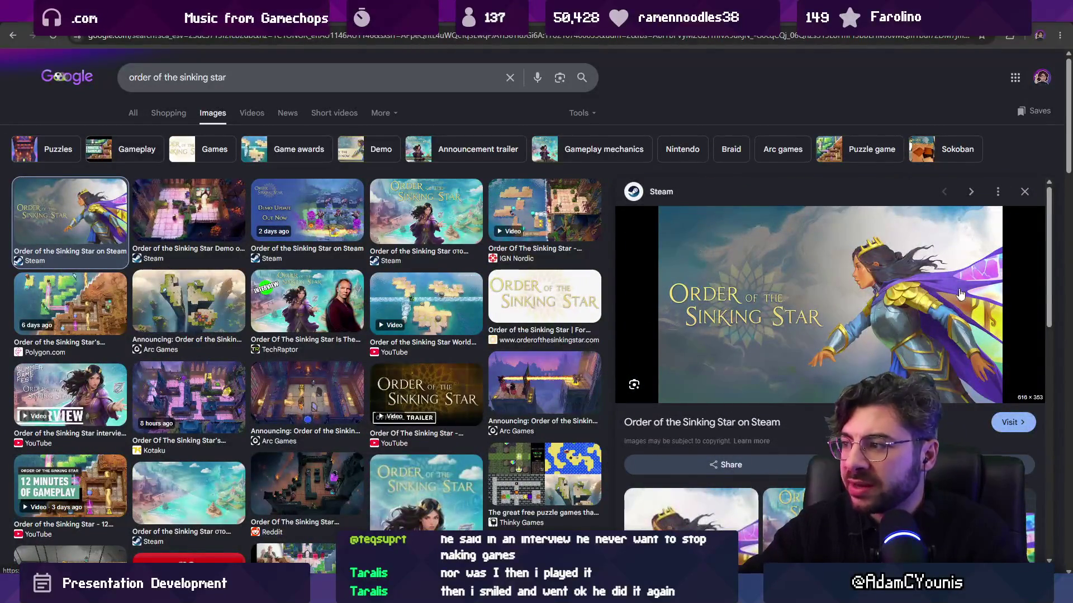
left_click(130, 201)
key("Right")
key("Right")
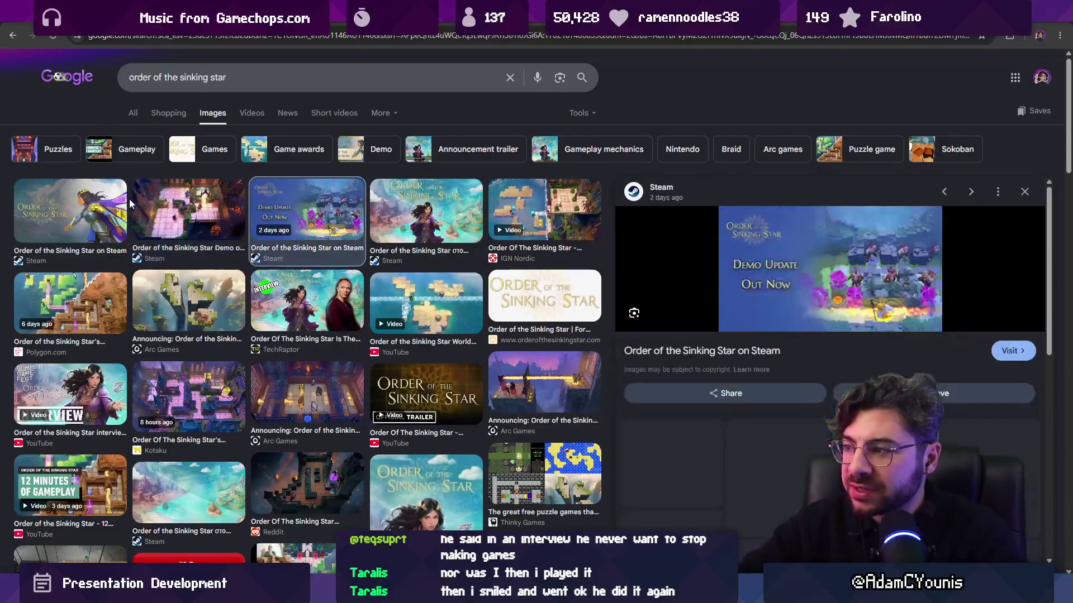
key("Right")
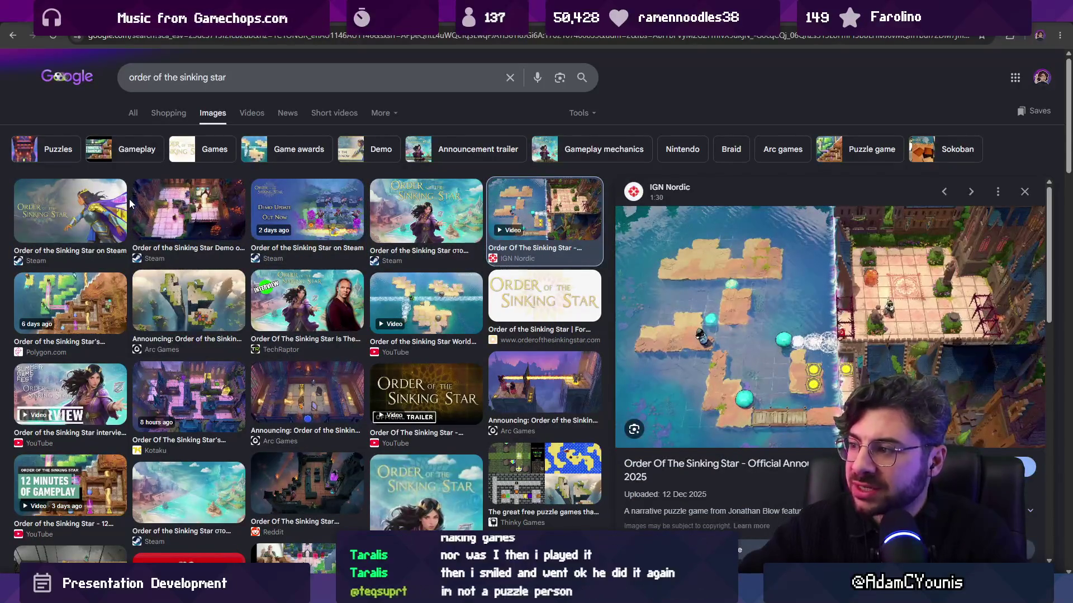
key("Right")
key("Right")
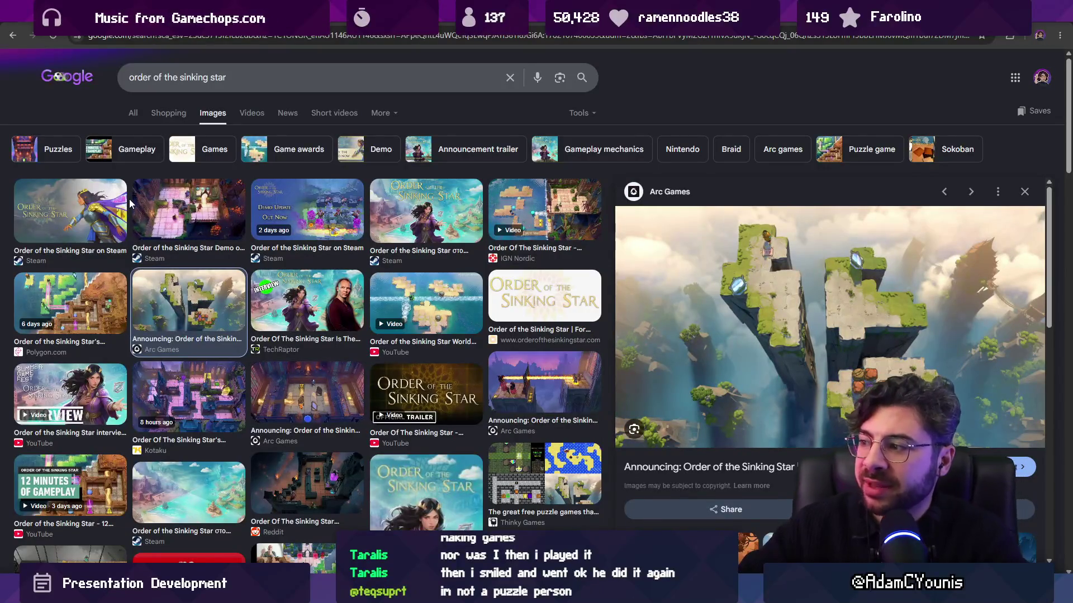
key("Right")
key("Right")
key("Right")
key("Right")
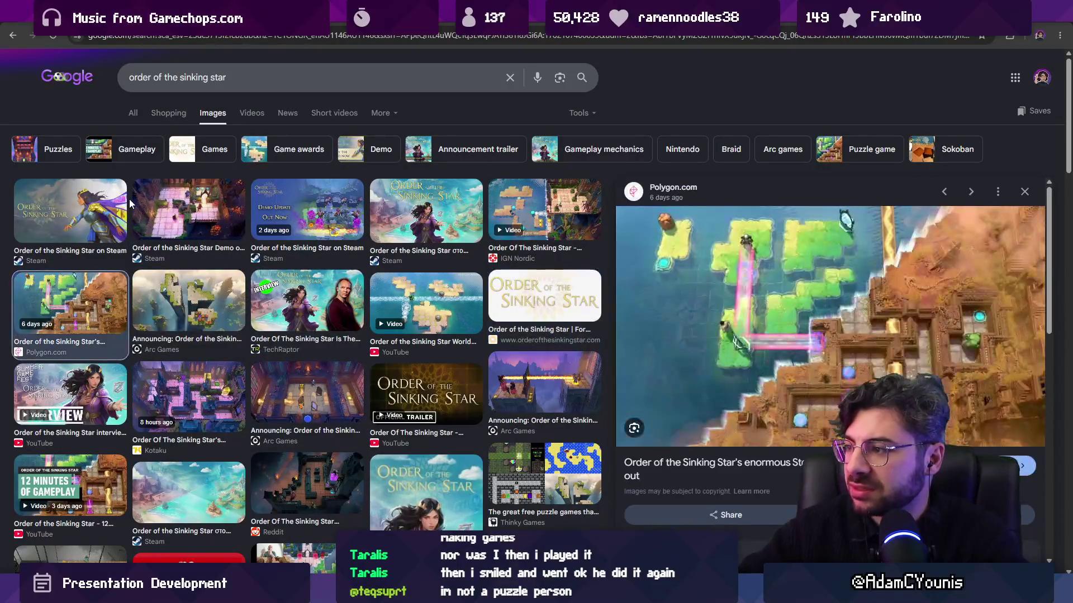
key("Right")
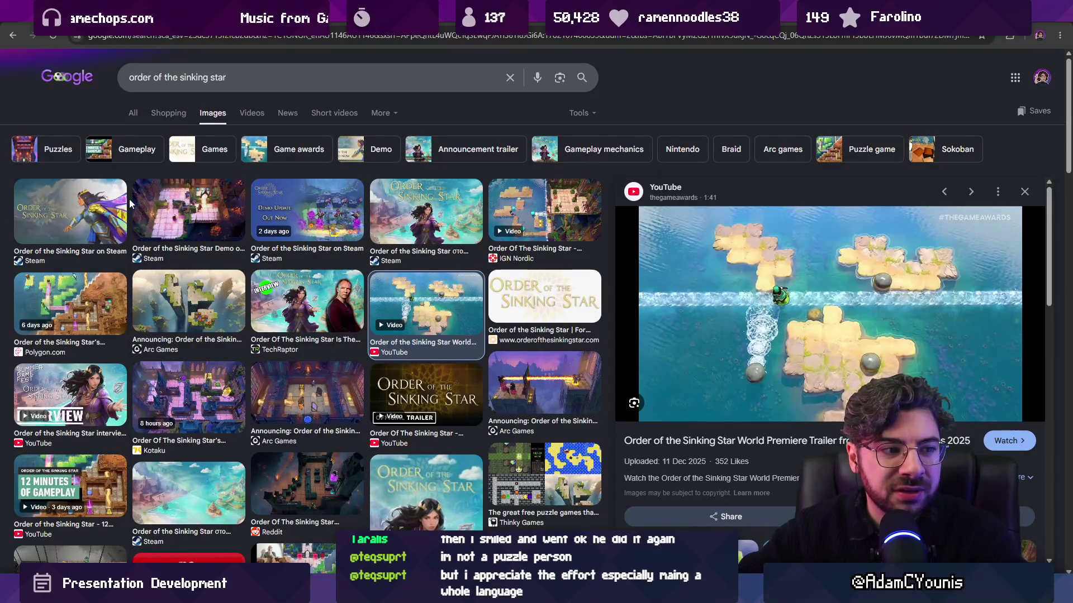
key("Right")
key("Left")
key("Left")
key("Left")
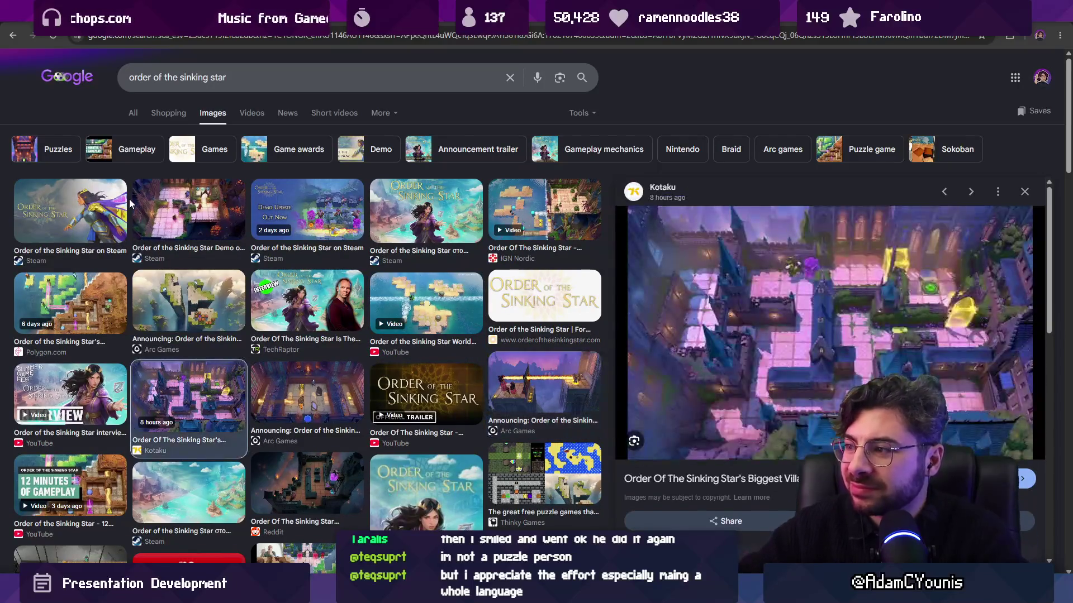
key("Right")
key("Left")
key("Left")
key("Right")
key("Right")
key("Right")
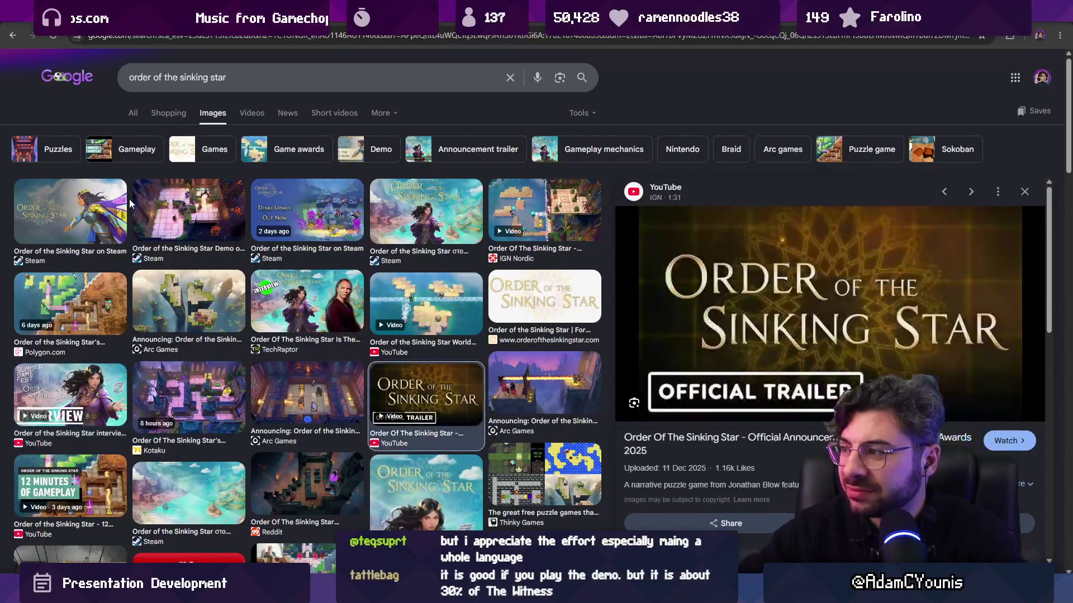
key("Right")
key("Down")
key("Left")
key("Left")
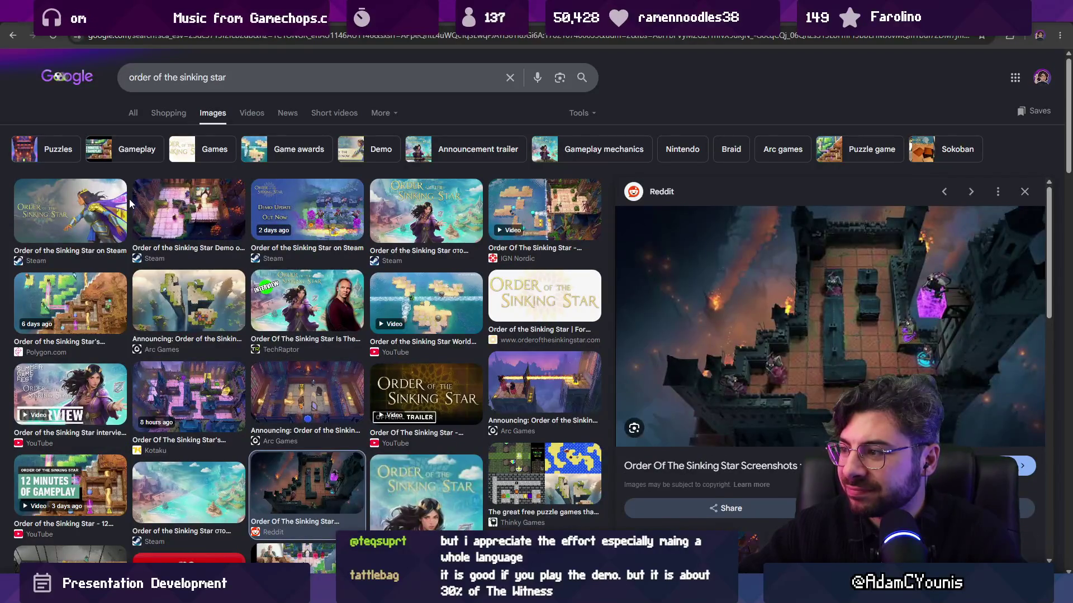
key("Left")
key("Left")
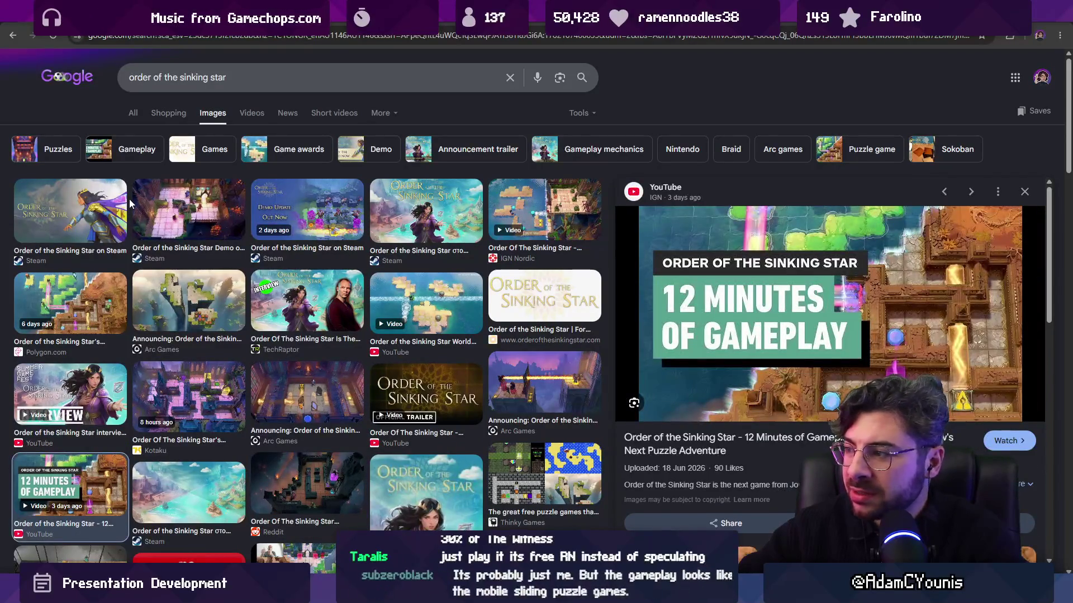
key("Right")
key("Right")
key("Right")
key("Left")
key("Left")
key("Right")
key("Right")
key("Right")
key("Left")
key("Left")
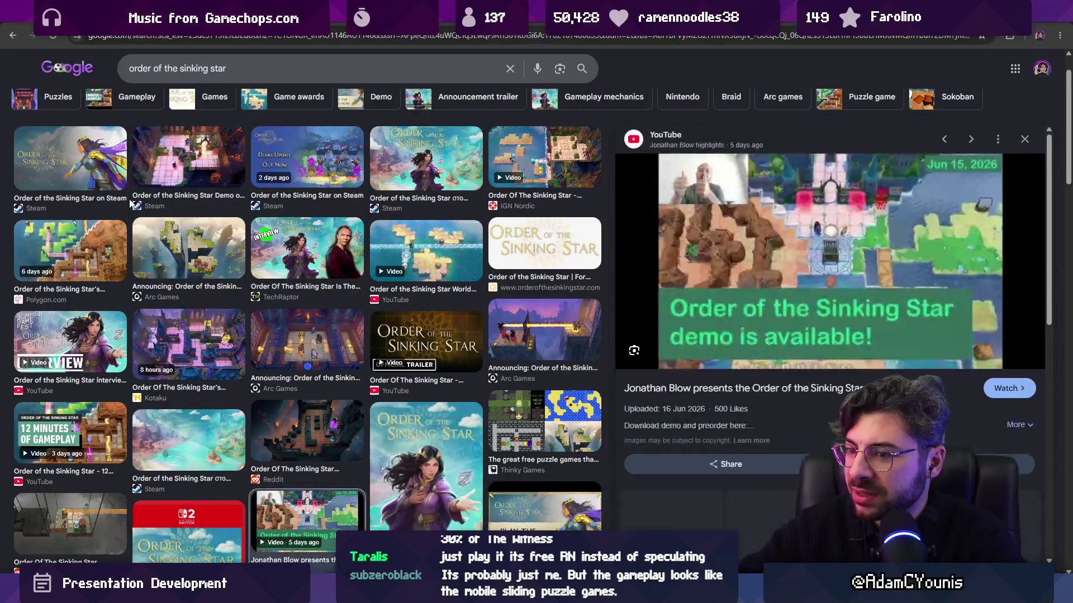
key("Left")
key("Right")
key("Right")
key("Right")
key("Left")
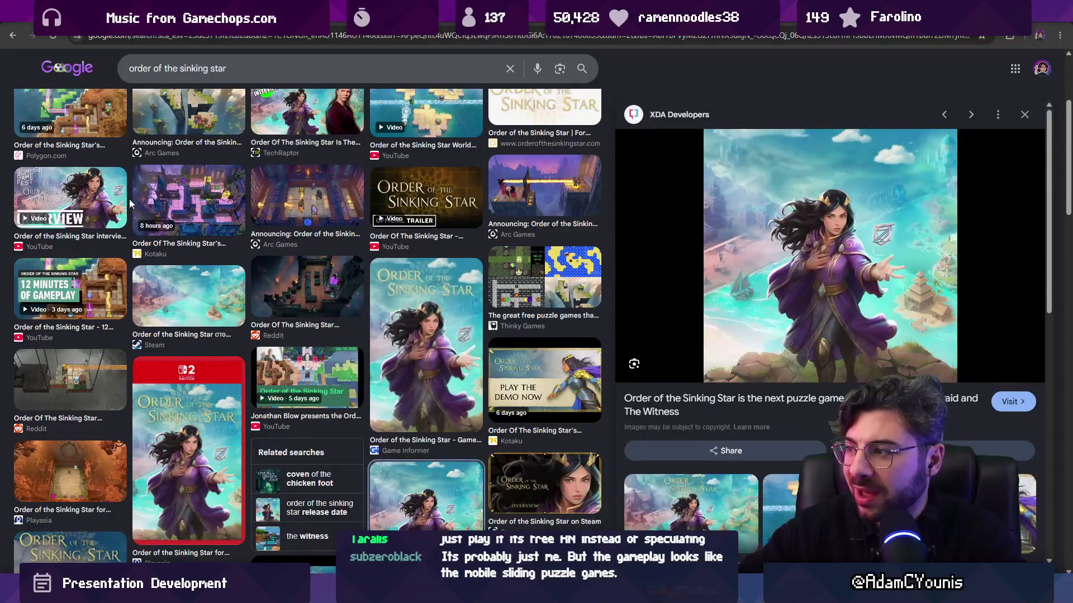
key("Right")
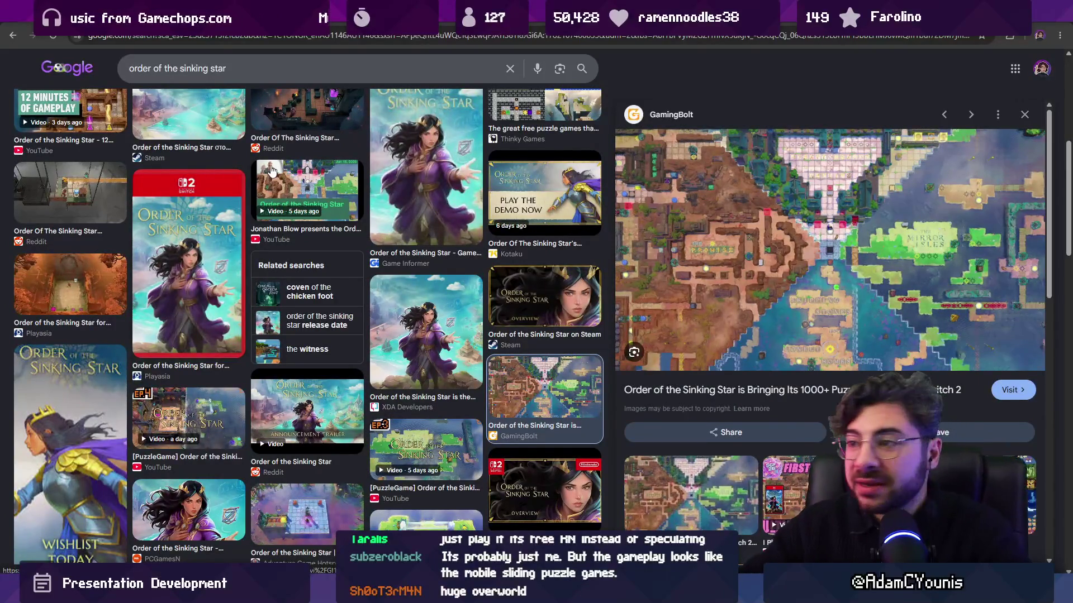
Step: Preview the Steam demo screenshot and follow its link to the game's Steam store page
scroll(351, 194, "up", 7)
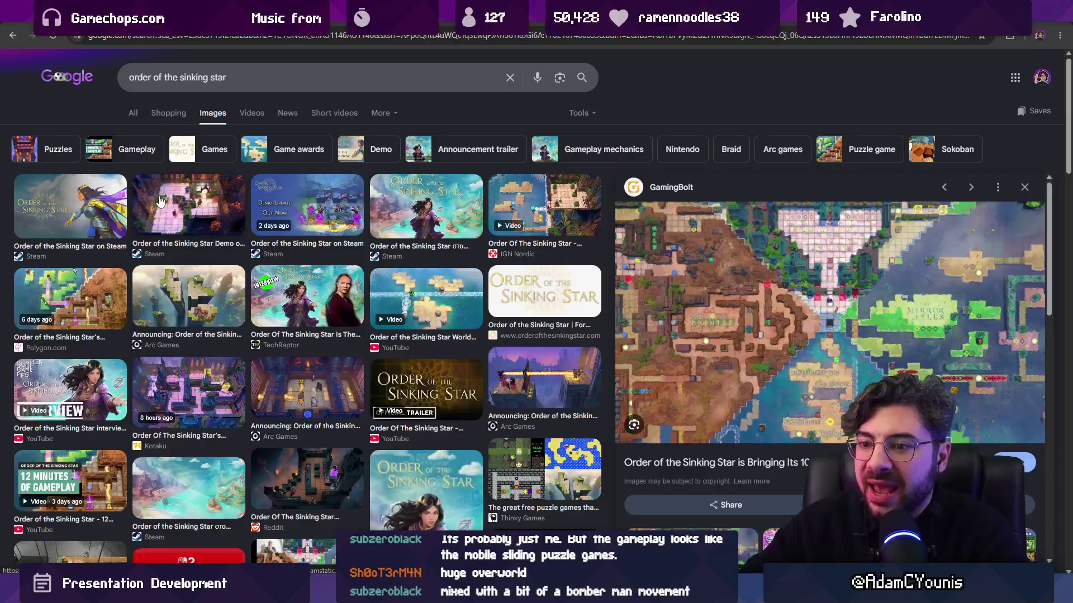
left_click(161, 200)
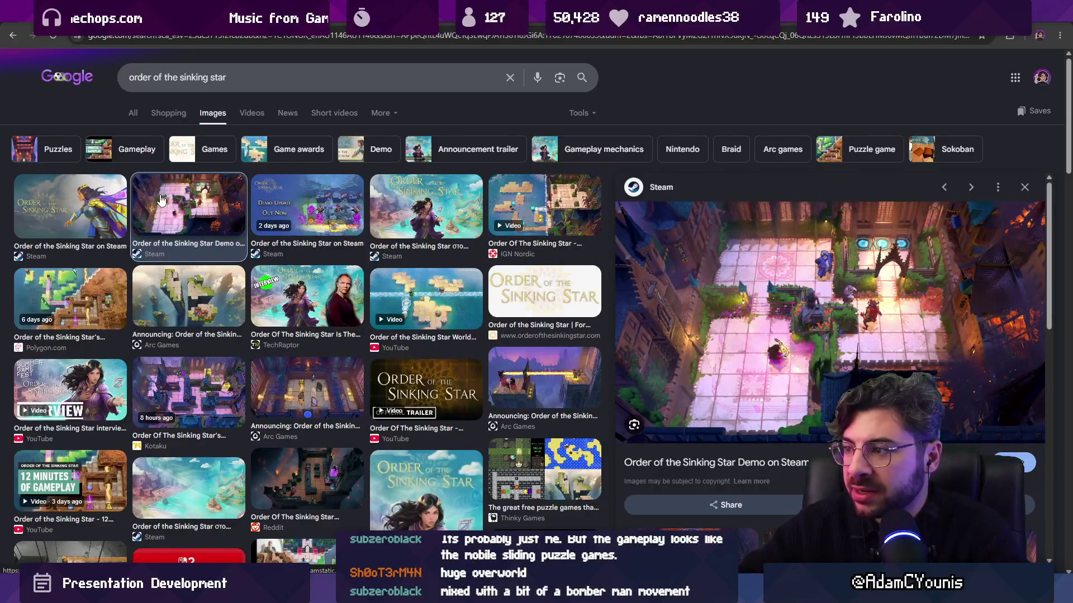
left_click(82, 250)
Step: Rewind the Order of the Sinking Star trailer to near its start and play it full screen
scroll(185, 188, "down", 2)
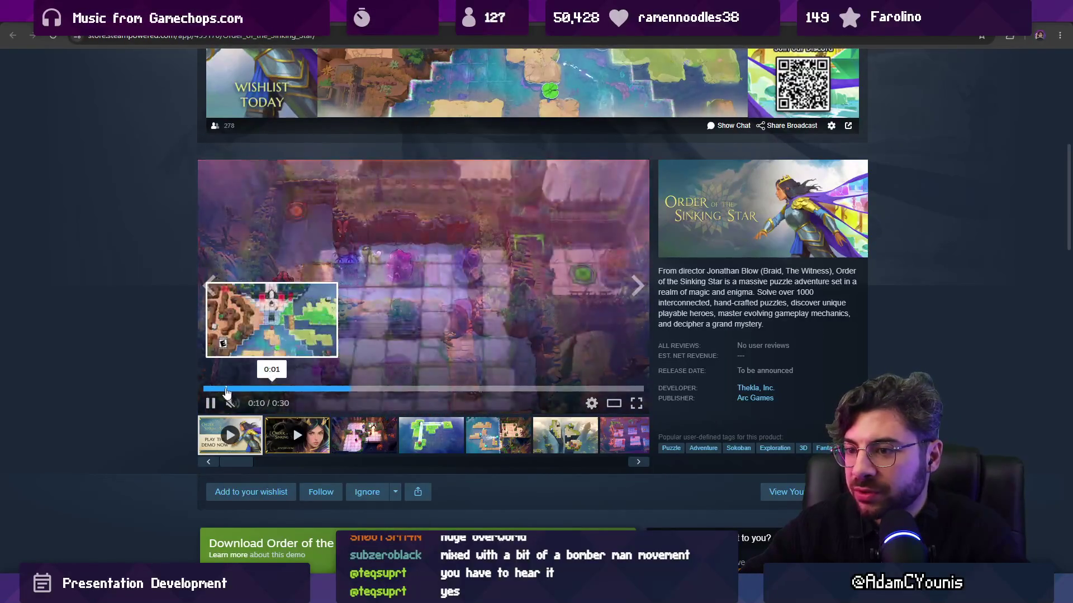
left_click(227, 389)
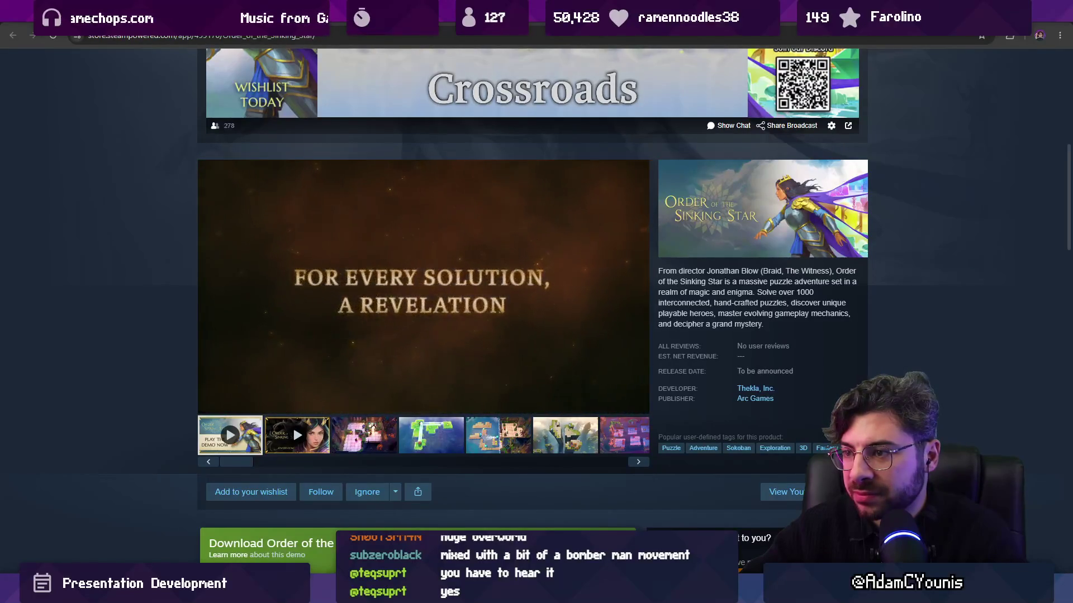
scroll(120, 235, "down", 3)
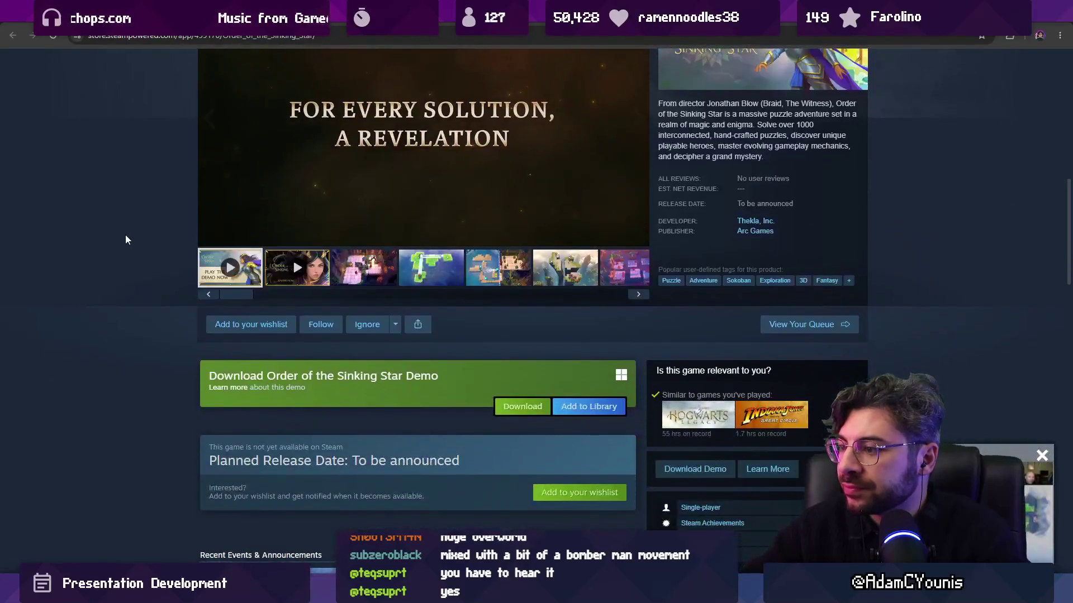
scroll(124, 240, "up", 5)
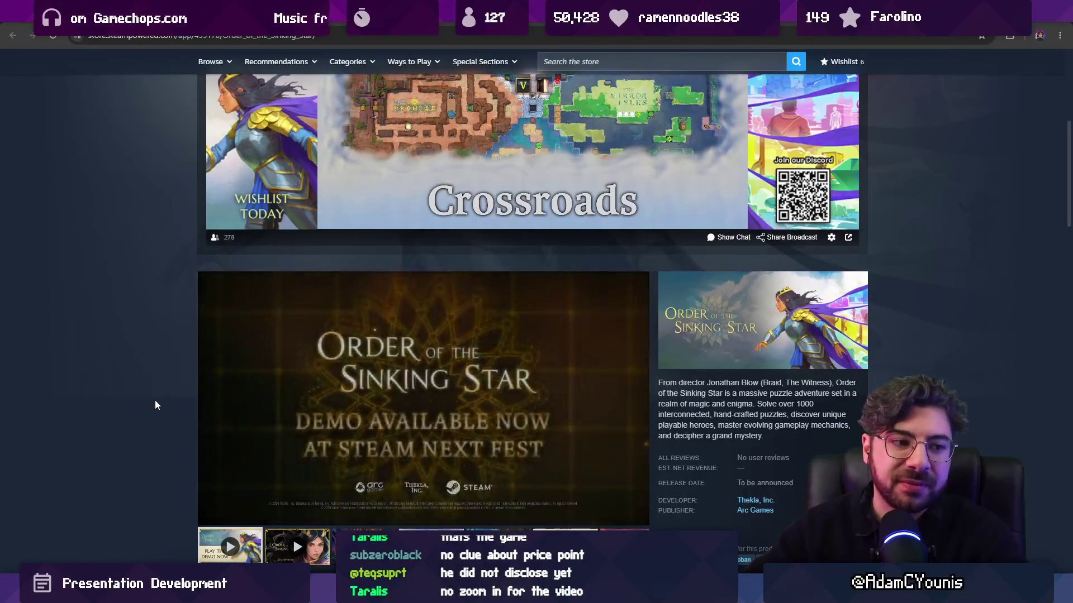
scroll(391, 422, "down", 1)
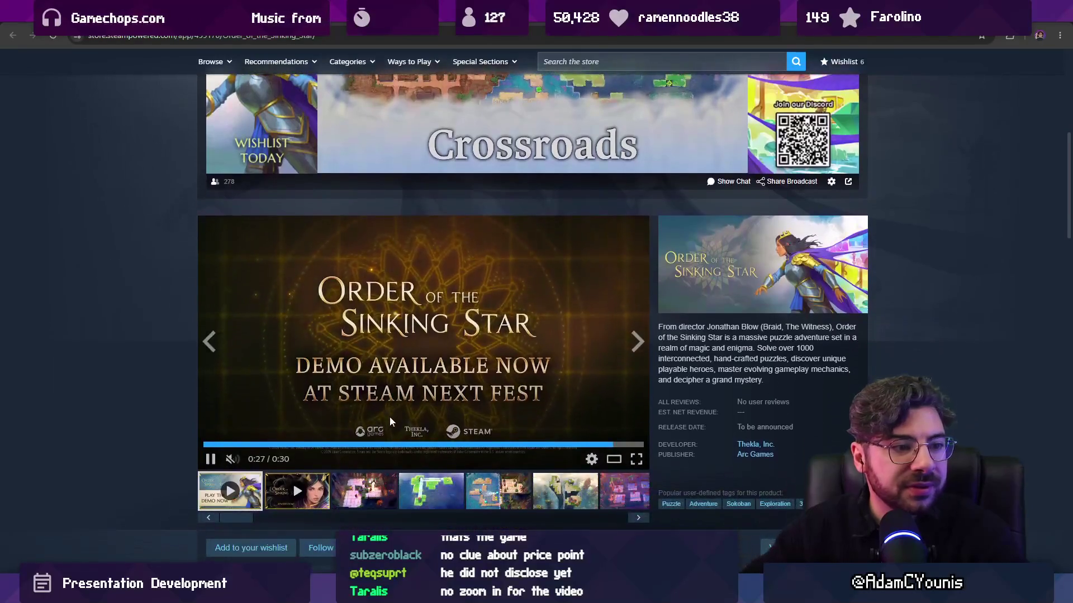
left_click(636, 459)
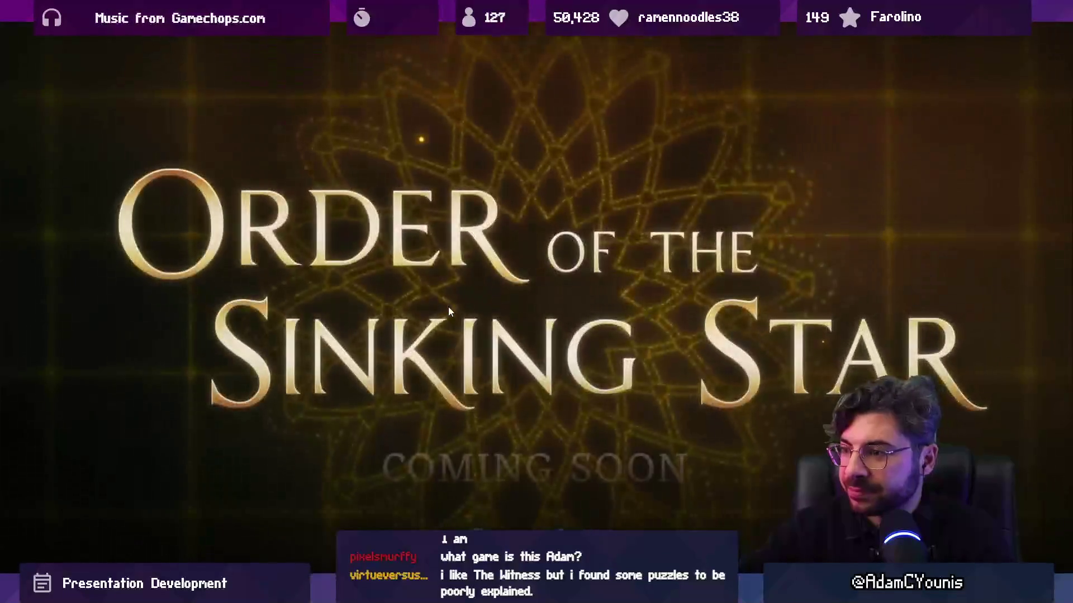
Step: Leave full-screen playback once the trailer has finished
key("Escape")
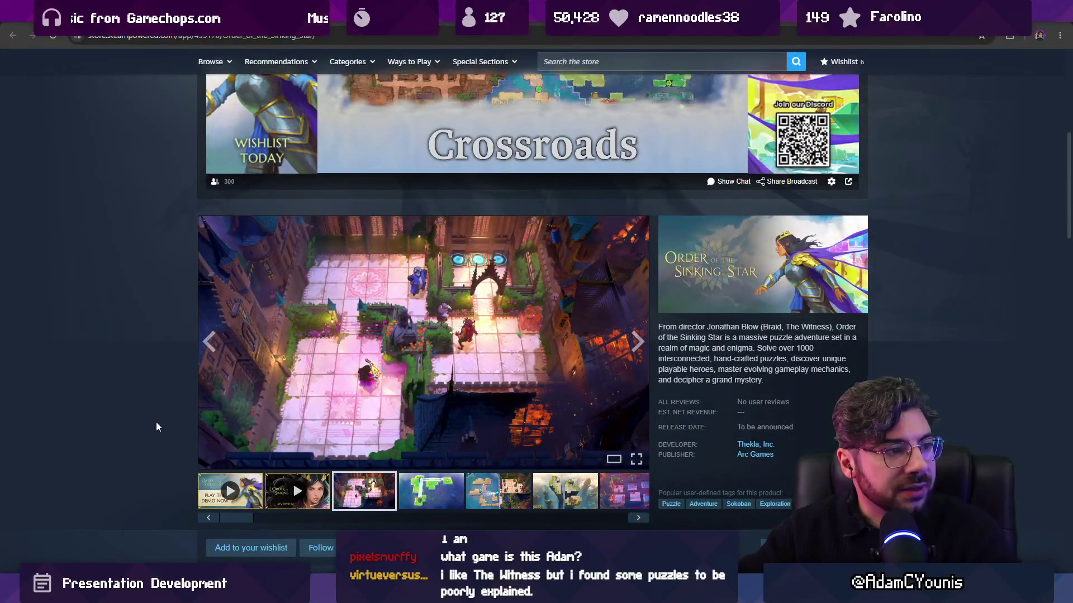
Step: Skim the Steam store page, go back to the image results, and return to the Figma board
scroll(829, 334, "up", 2)
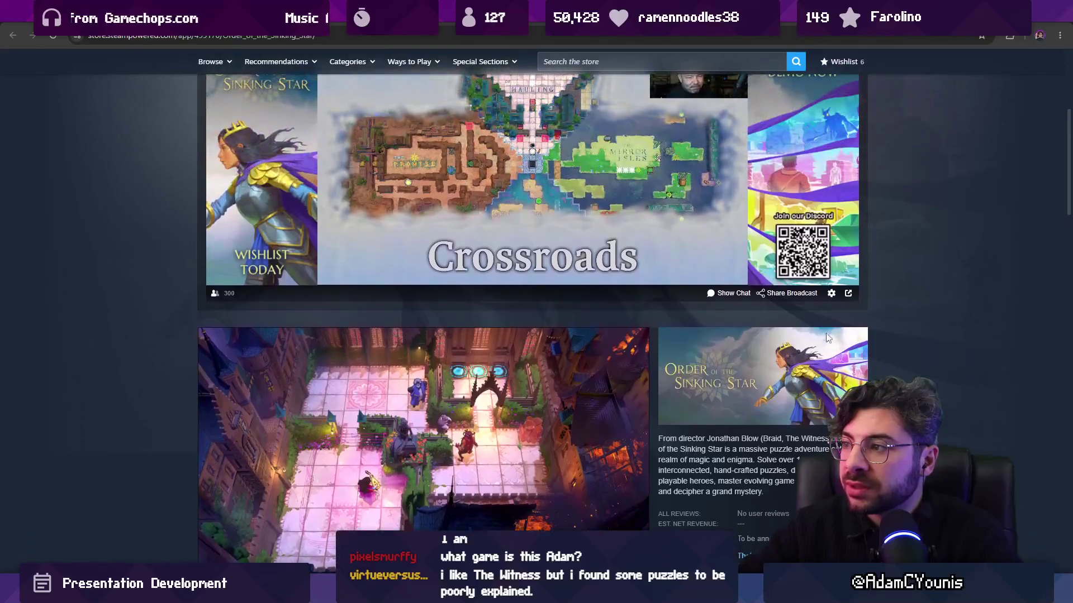
scroll(802, 367, "down", 4)
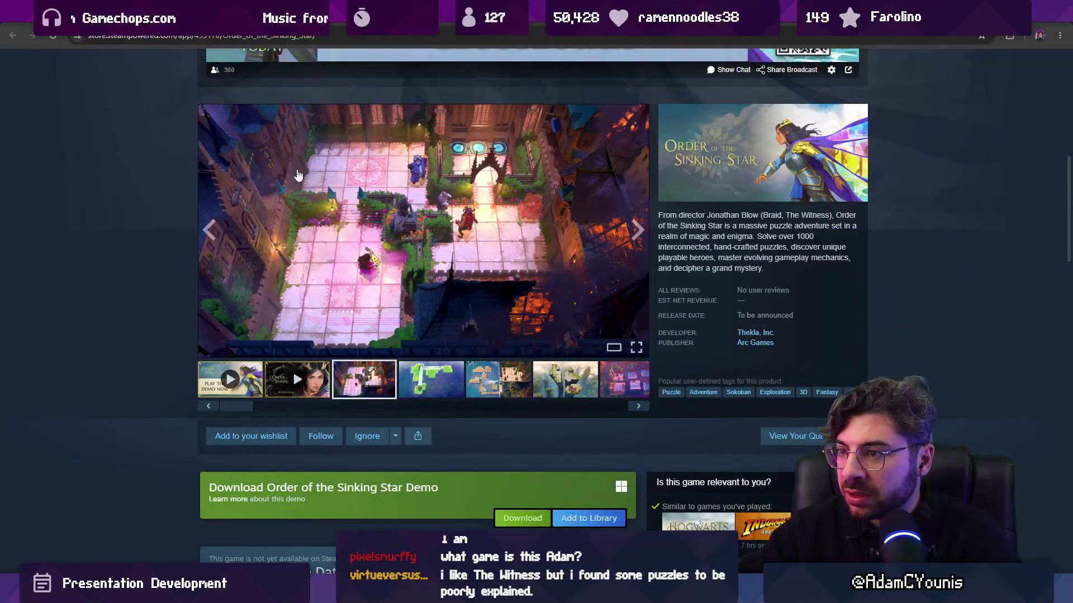
scroll(170, 216, "down", 12)
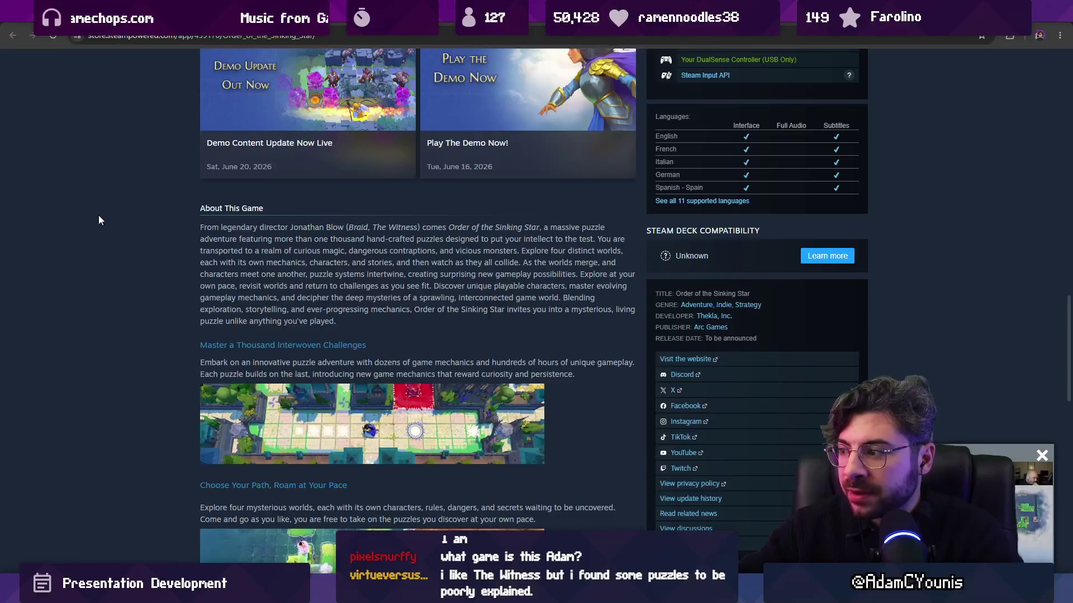
scroll(98, 215, "up", 15)
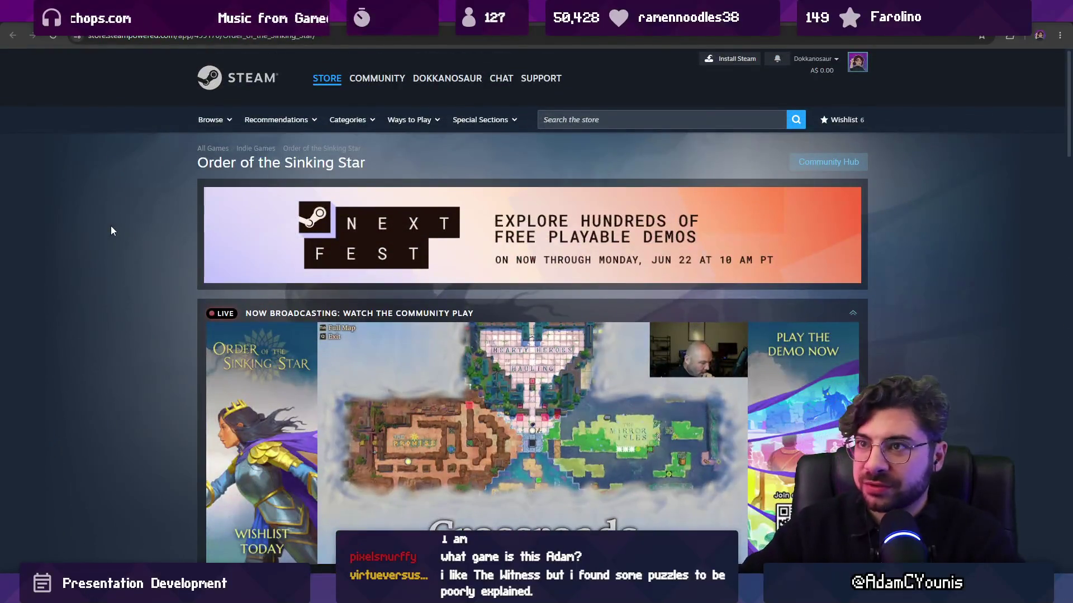
key("alt+Left")
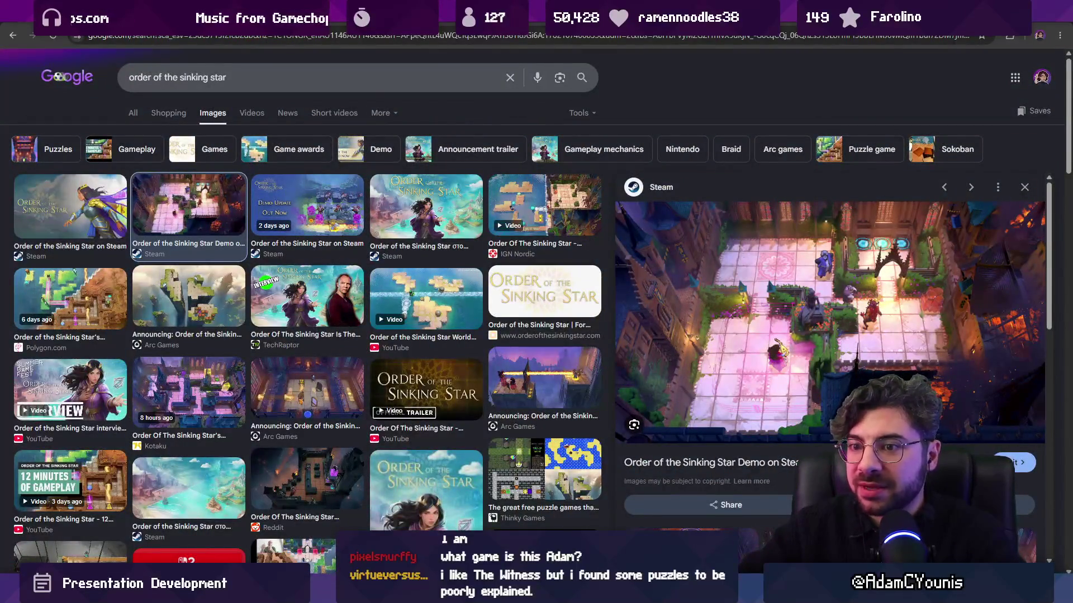
key("alt+Tab")
scroll(635, 290, "up", 5)
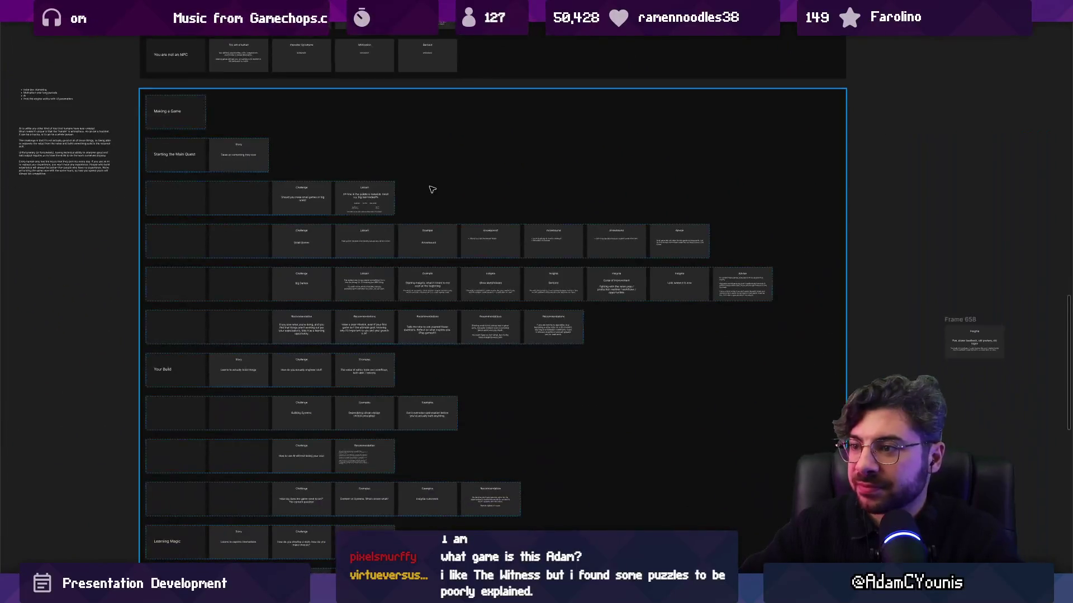
key("ctrl+backslash")
key("ctrl+backslash")
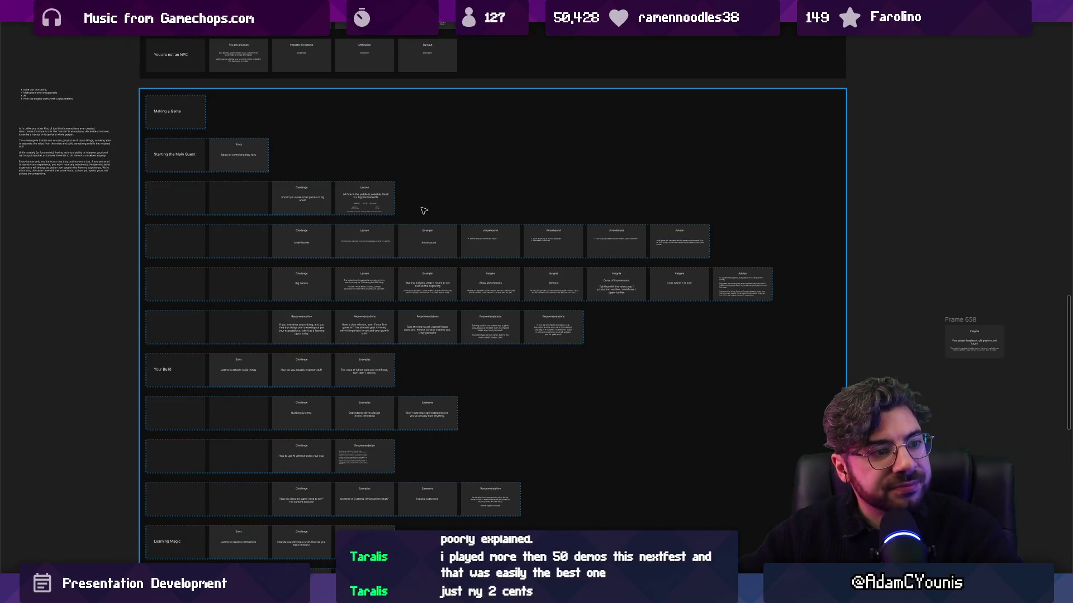
scroll(434, 254, "up", 5)
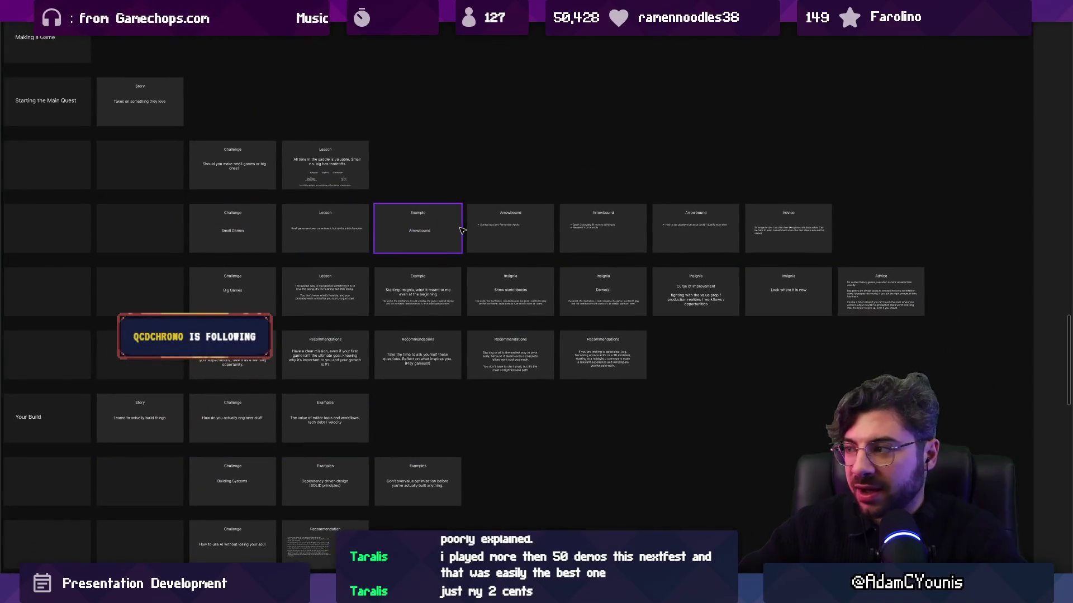
scroll(479, 232, "up", 3)
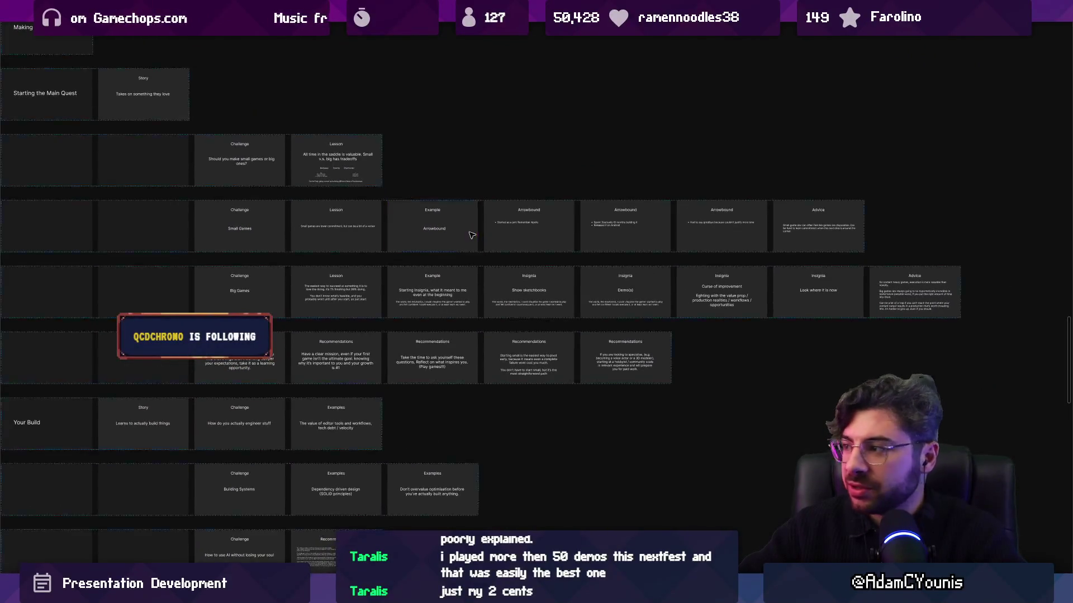
scroll(478, 233, "left", 1)
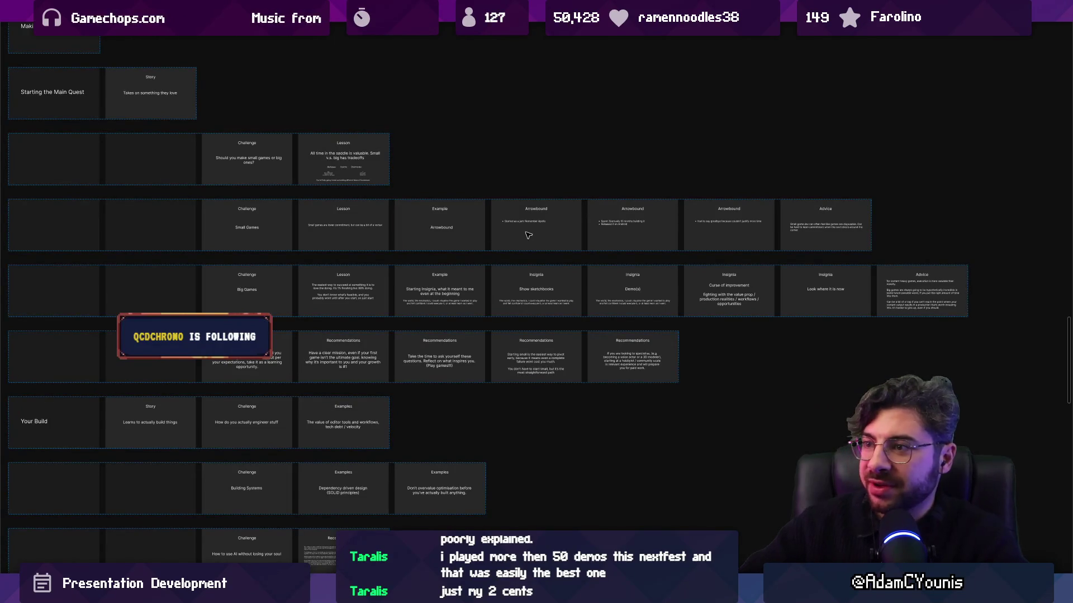
mouse_move(597, 240)
left_mouse_down()
mouse_move(358, 243)
mouse_move(456, 246)
left_mouse_up()
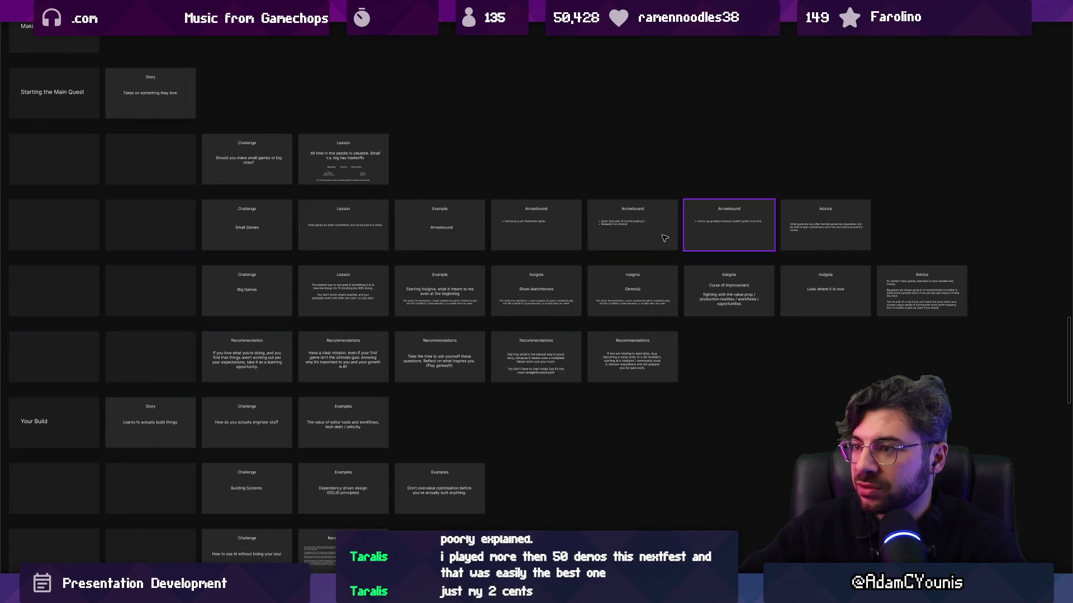
scroll(838, 232, "up", 5)
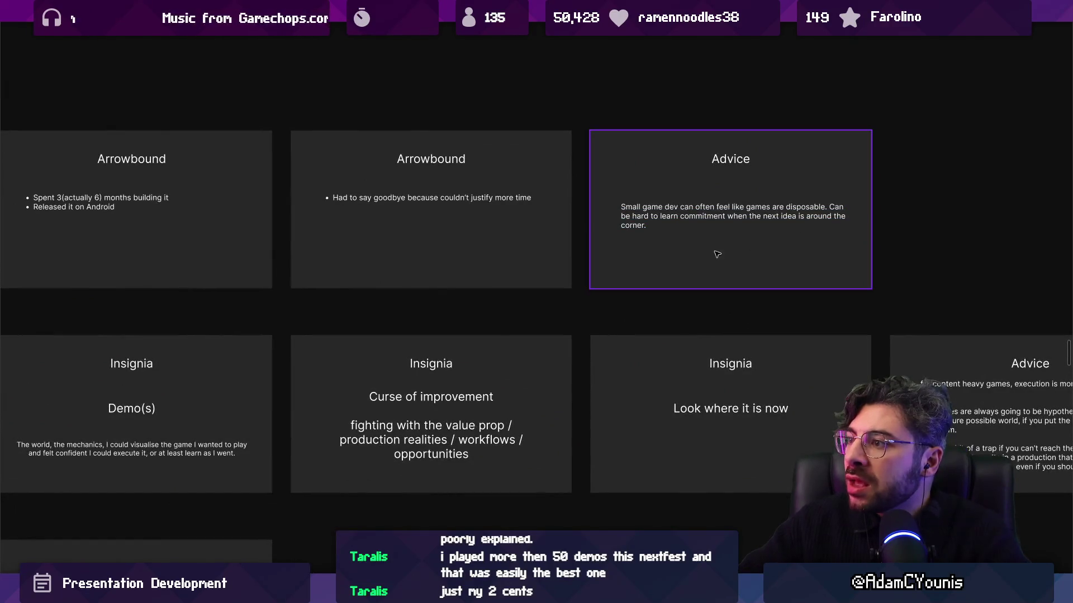
scroll(565, 283, "down", 3)
scroll(719, 252, "up", 3)
left_click(378, 210)
left_click(364, 213)
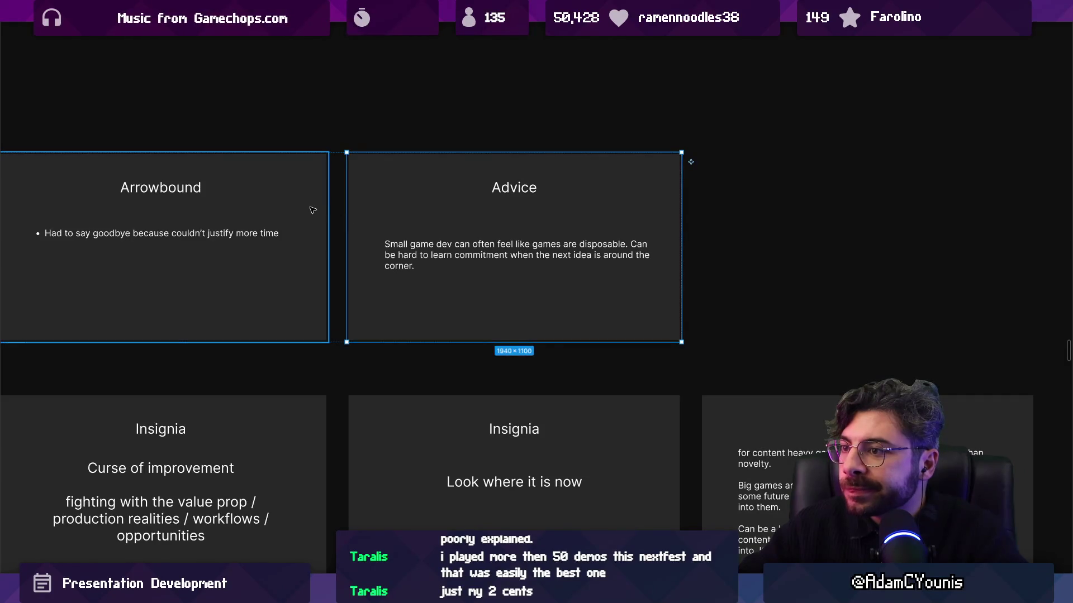
left_click(311, 211)
left_click(446, 217)
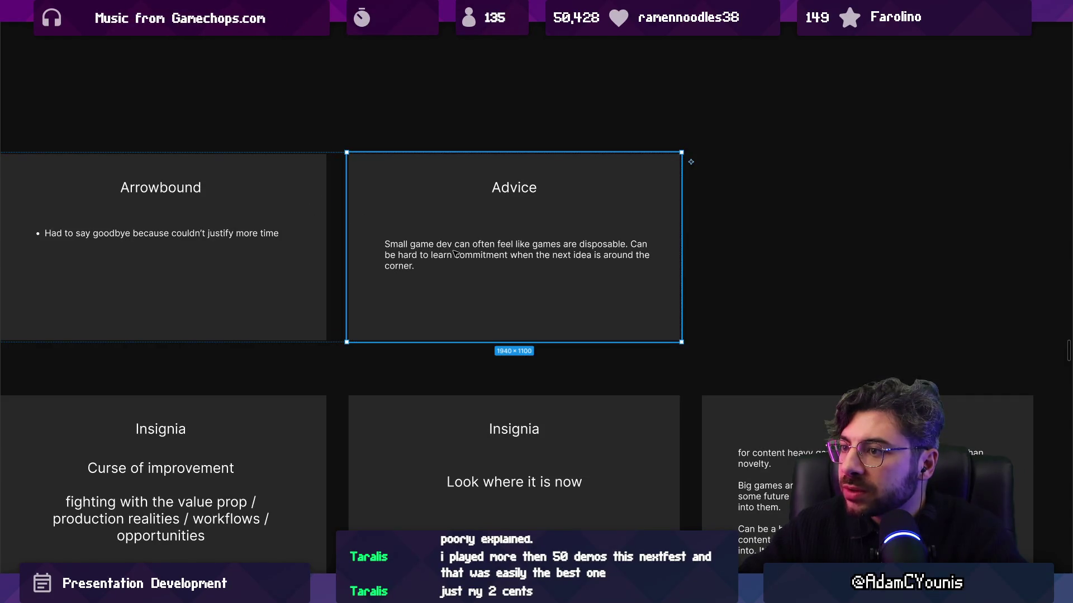
scroll(812, 271, "down", 10)
scroll(474, 318, "up", 5)
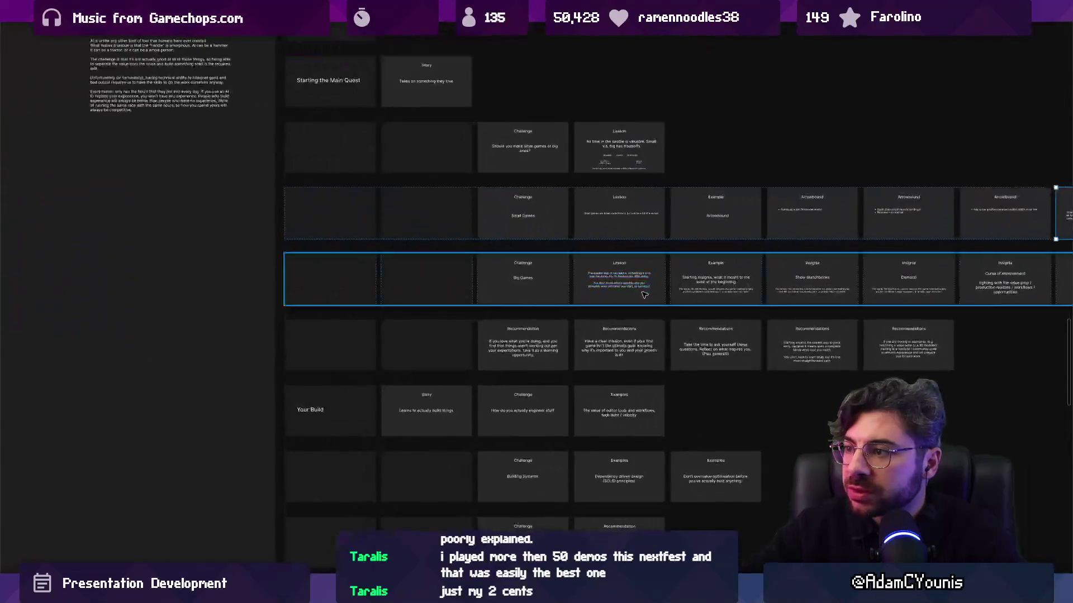
Step: Find the Recommendations card and locate its clear-mission body text
scroll(474, 317, "up", 5)
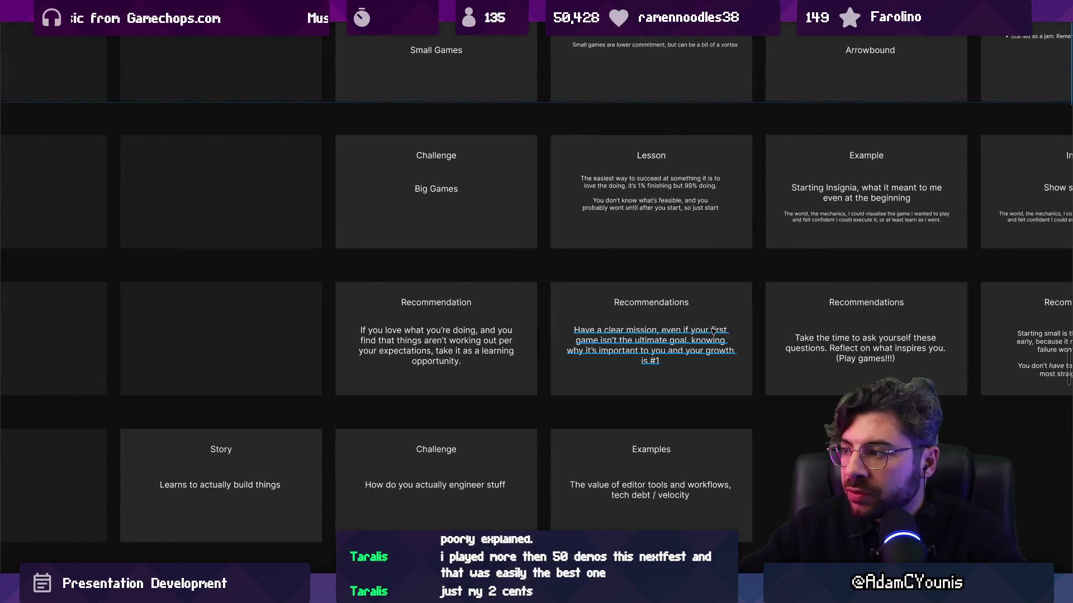
scroll(171, 308, "right", 4)
scroll(172, 307, "left", 4)
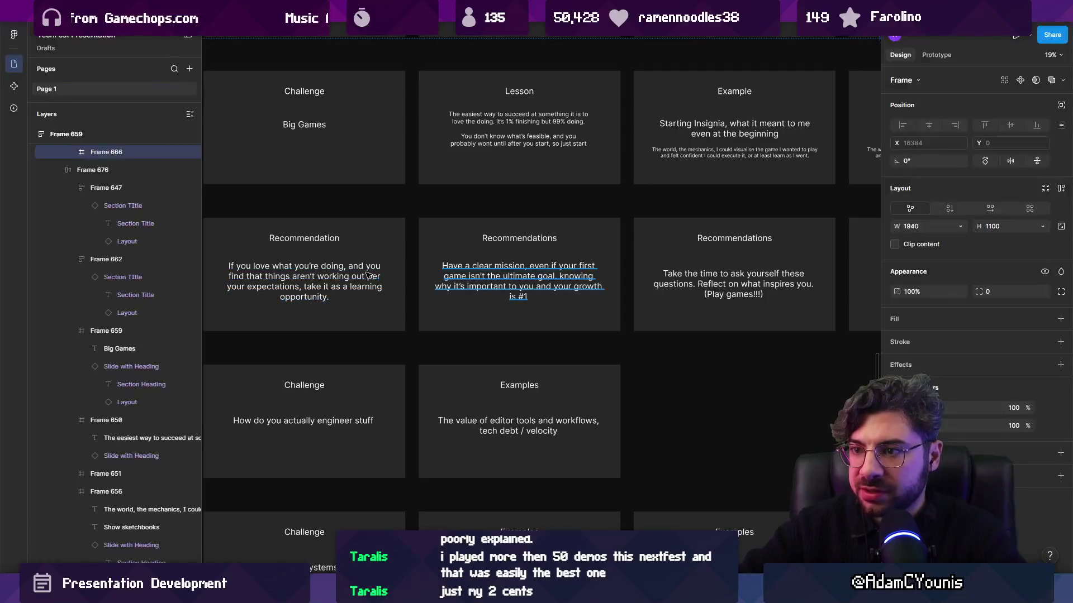
scroll(250, 261, "up", 5)
scroll(251, 261, "left", 1)
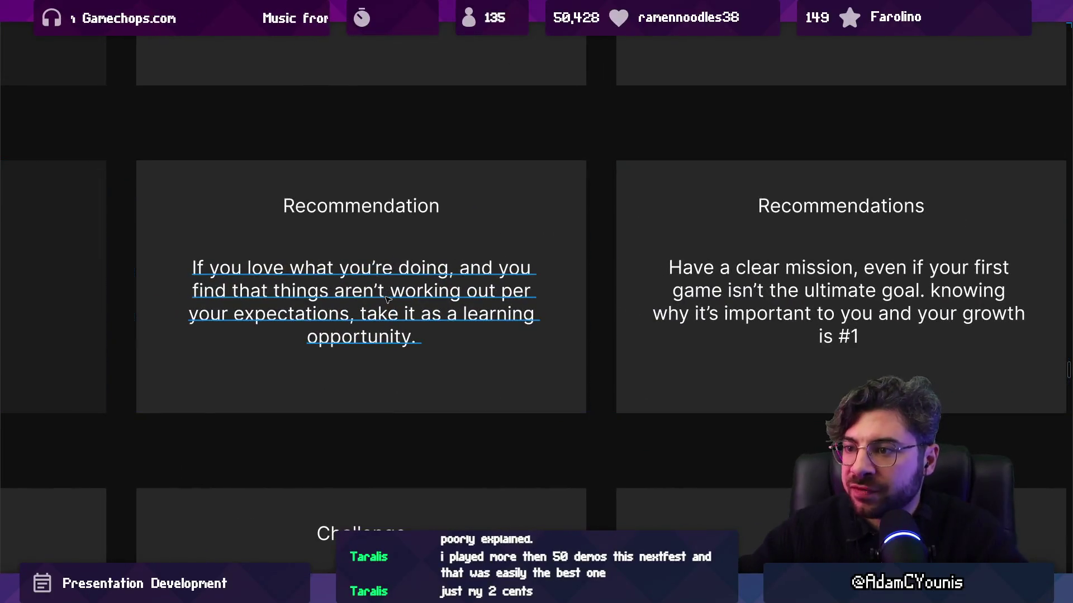
left_click(369, 286)
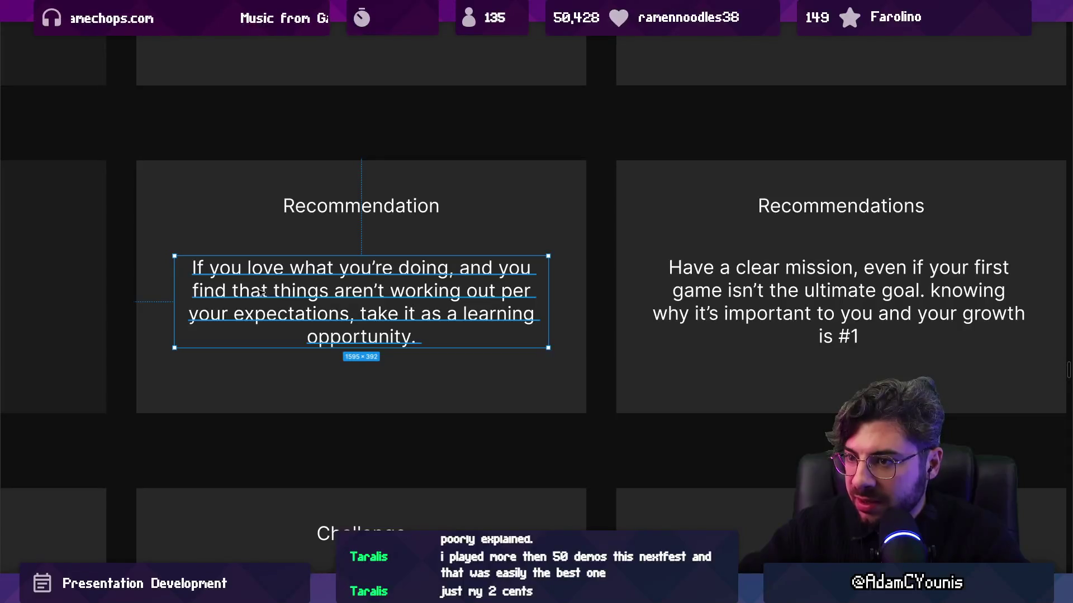
key("Return")
key("Escape")
key("Escape")
scroll(335, 312, "right", 9)
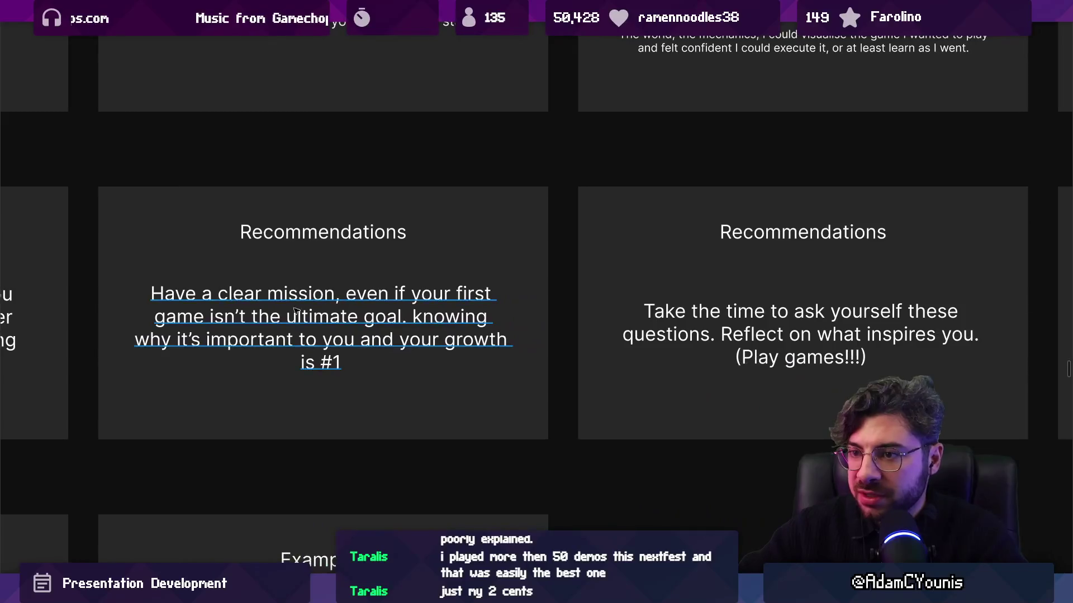
double_click(262, 309)
key("Escape")
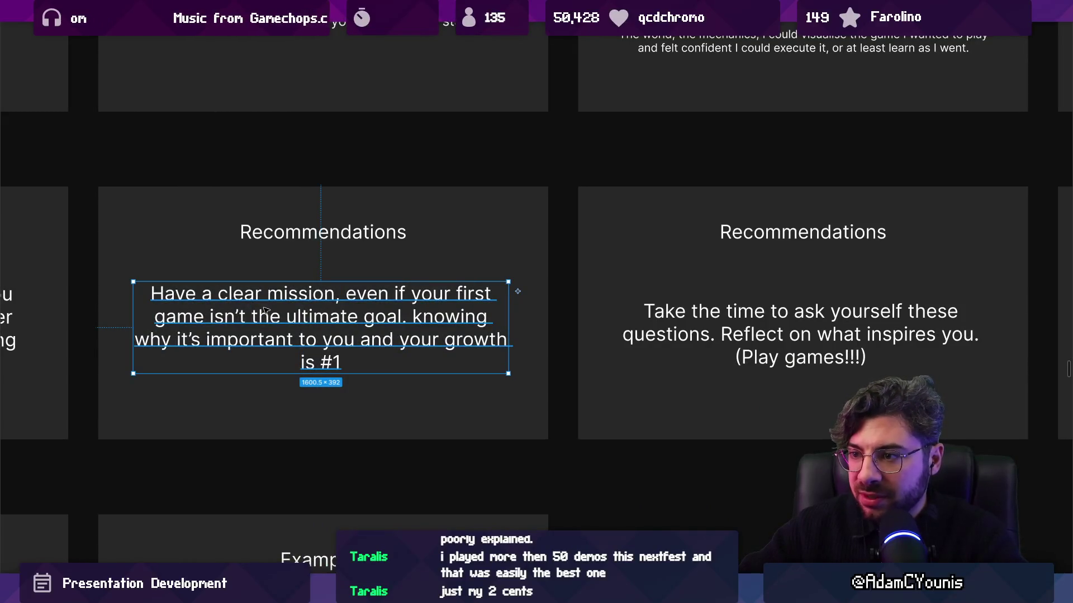
key("Escape")
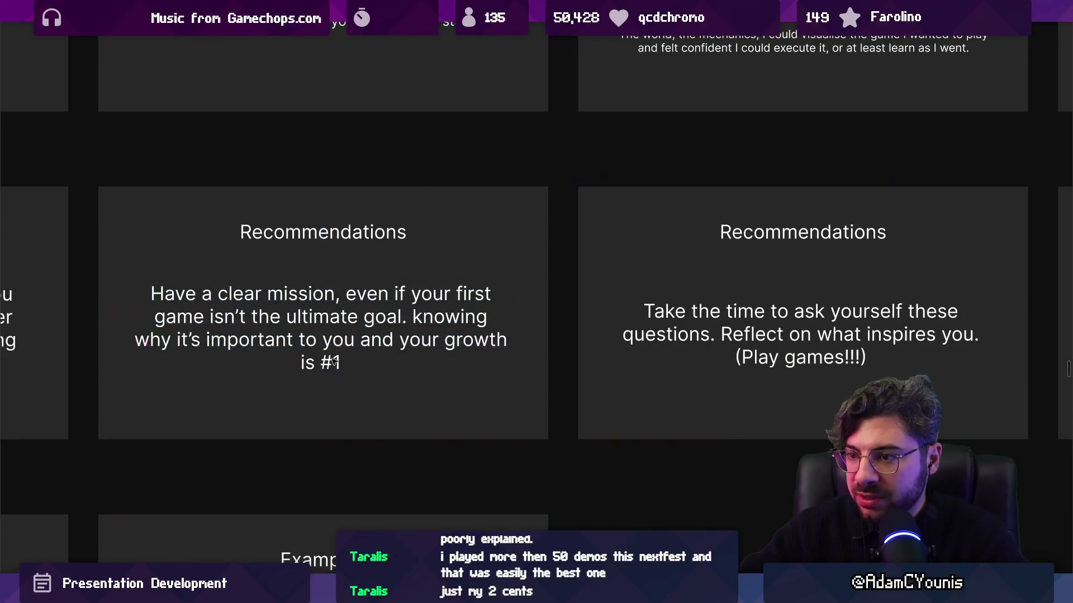
Step: Append ' for not burning out' to the end of the clear-mission text
double_click(342, 350)
type("for not b")
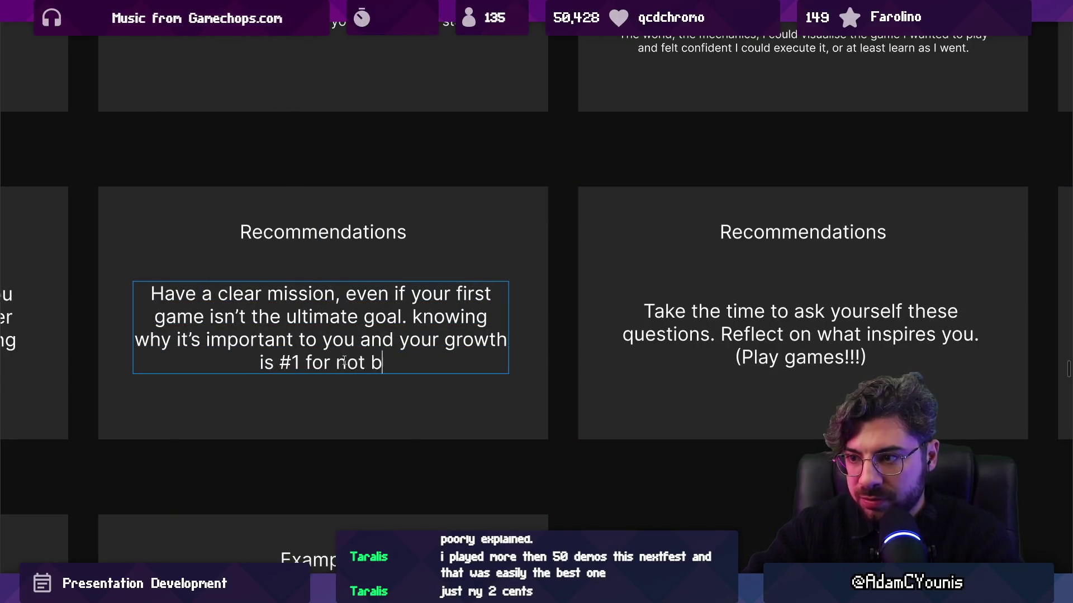
type("urinin")
key("BackSpace")
key("BackSpace")
type("ng out")
key("Escape")
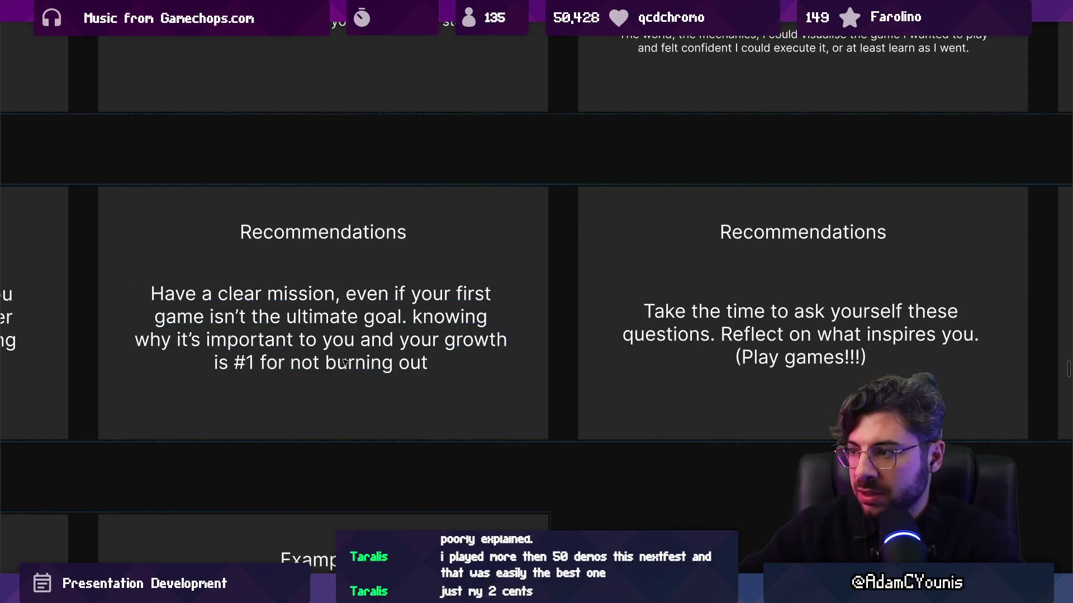
scroll(324, 343, "right", 5)
left_click(468, 326)
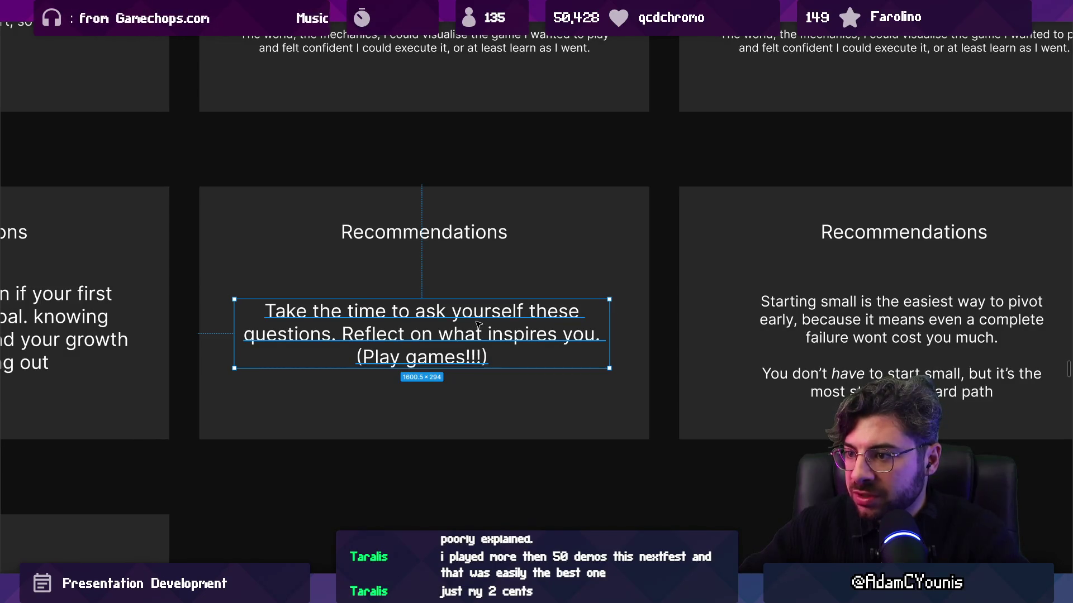
Step: Add 'regularly' after 'questions' and move 'Reflect on what inspires you' onto its own line
double_click(389, 319)
left_click(341, 334)
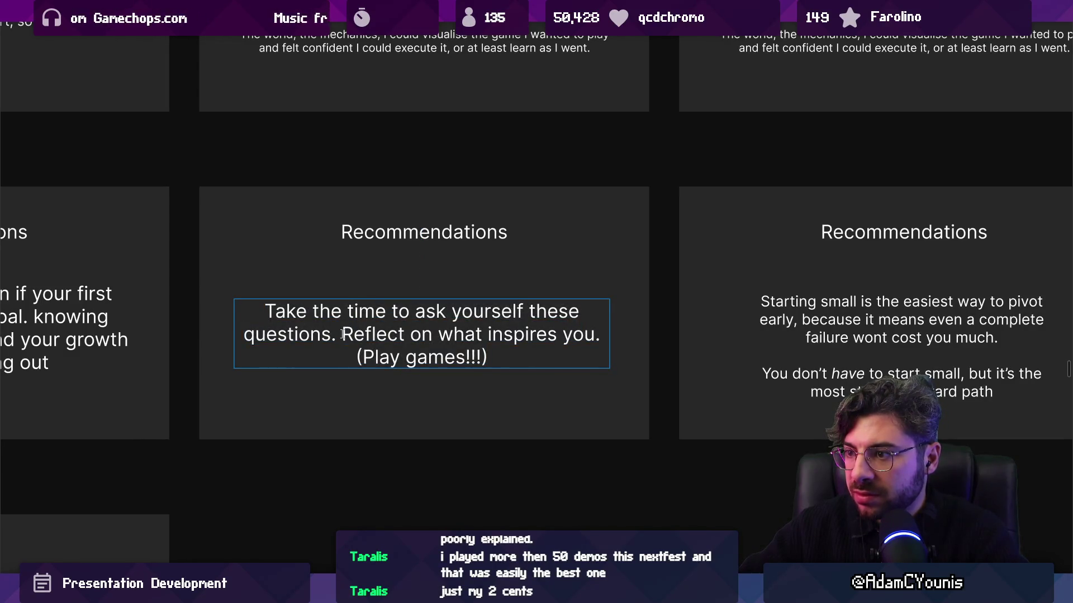
type("regulalry")
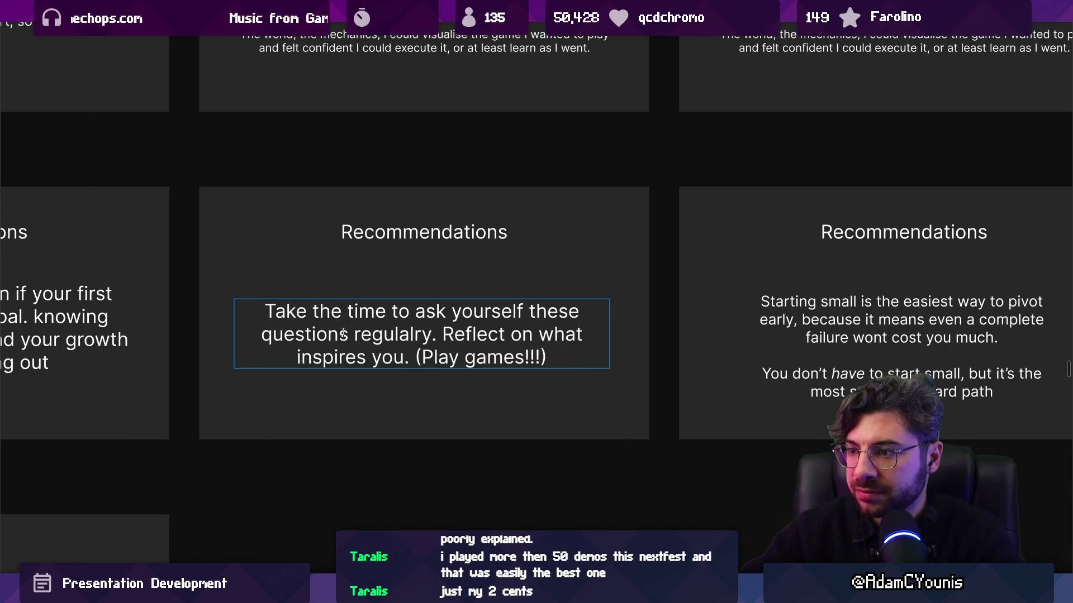
key("Return")
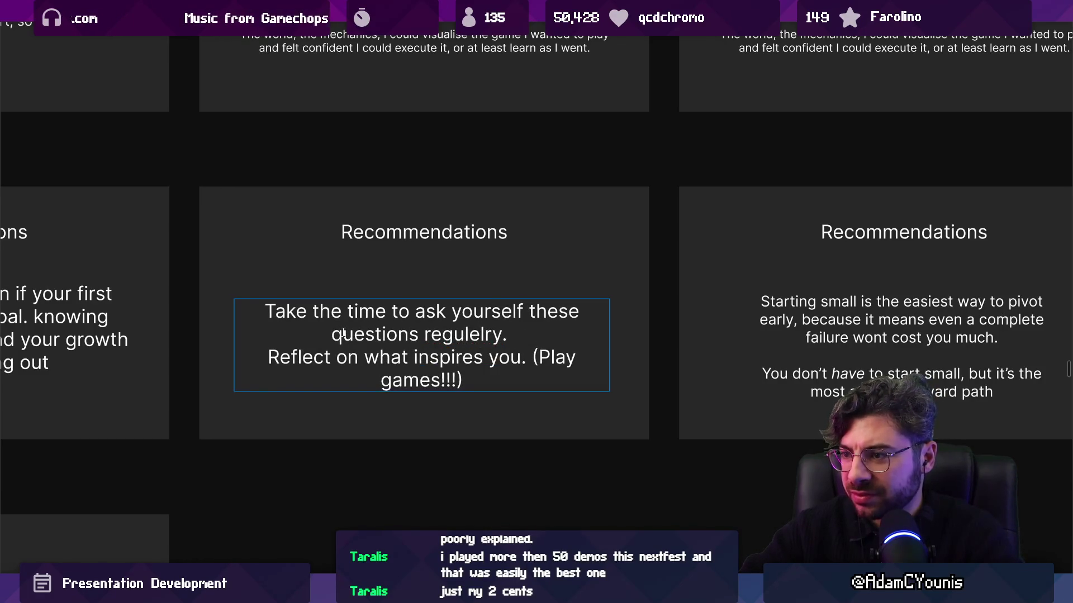
key("Return")
key("BackSpace")
key("Up")
key("Up")
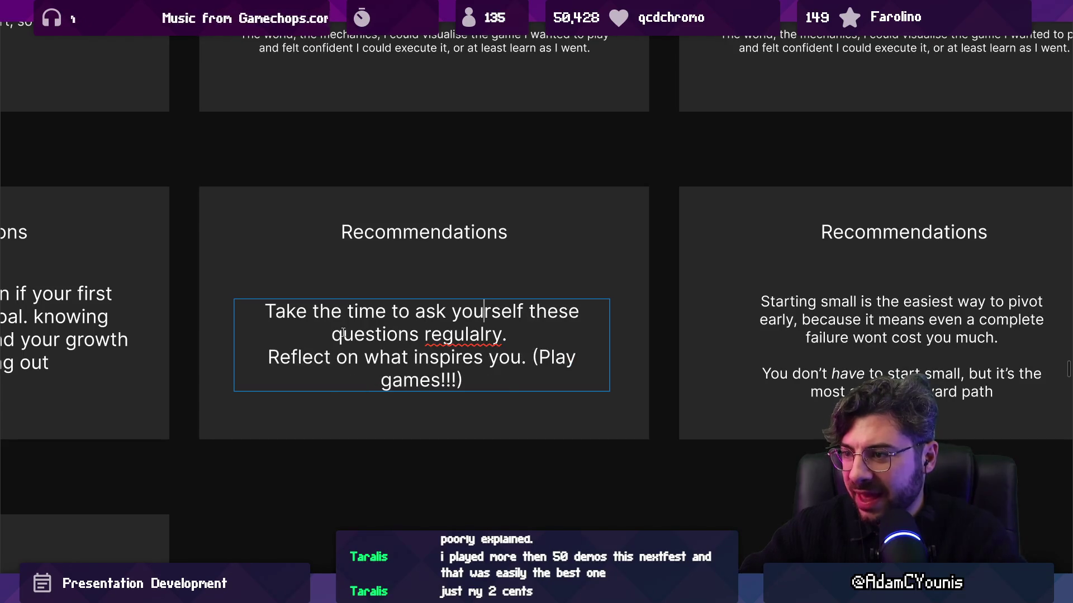
key("BackSpace")
key("BackSpace")
type("rl")
key("Escape")
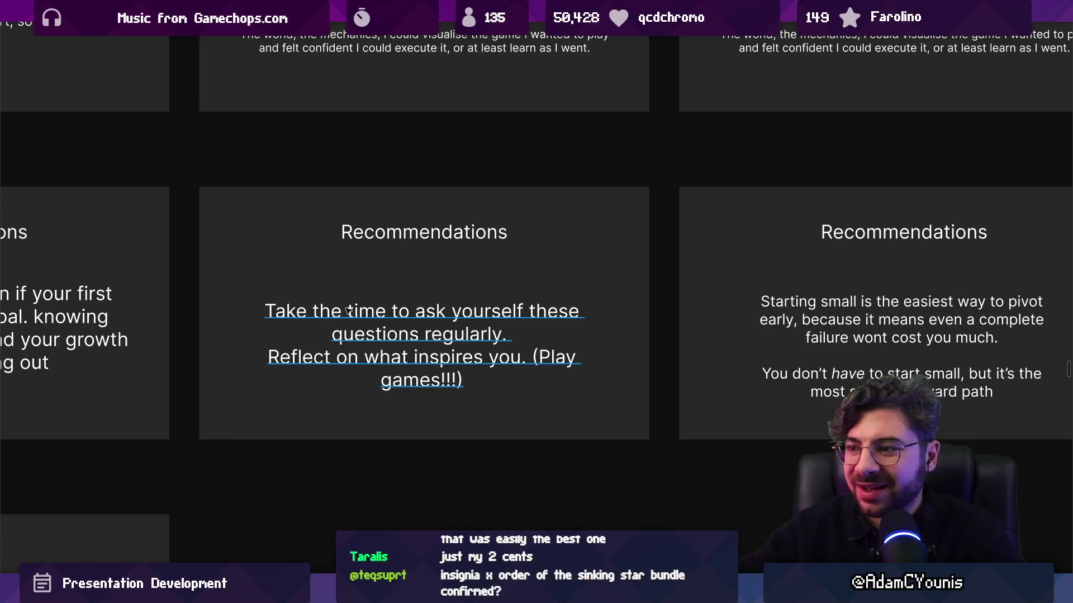
Step: Widen the Take the time text box so the Reflect line fits, and scale the text smaller
left_click(603, 334)
left_click_drag(604, 334, 624, 333)
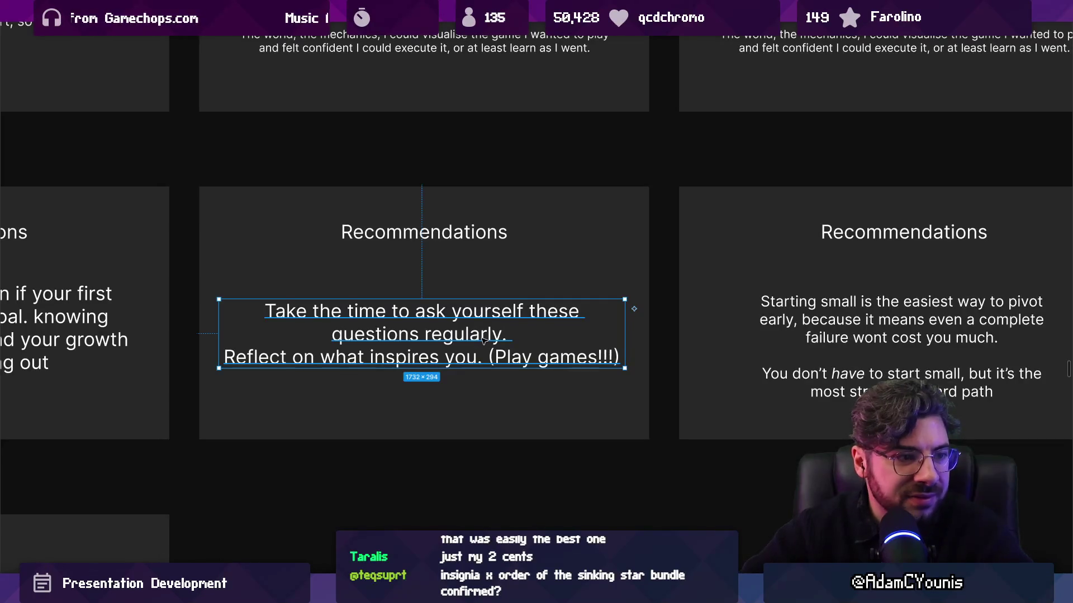
scroll(489, 316, "down", 2)
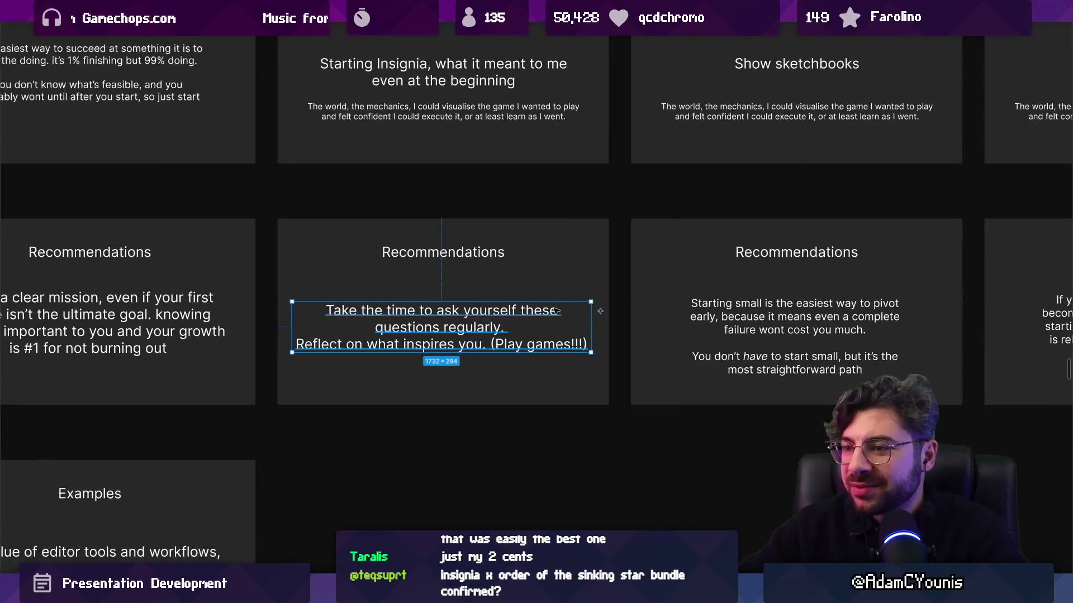
mouse_move(588, 317)
left_mouse_down()
mouse_move(615, 317)
mouse_move(593, 316)
left_mouse_up()
key("Escape")
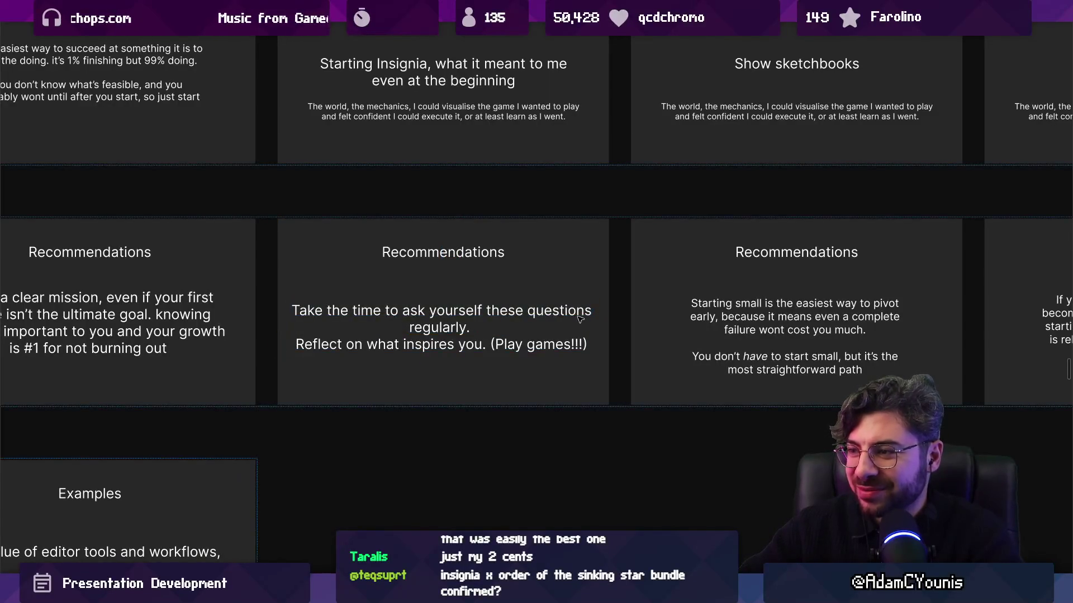
scroll(512, 313, "right", 3)
left_click(438, 308)
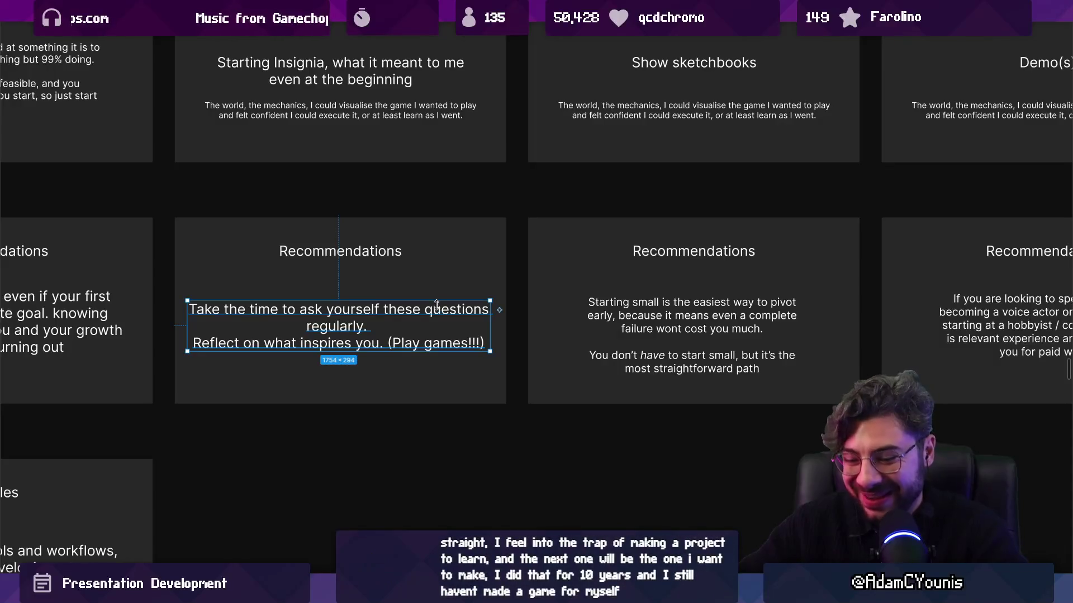
mouse_move(472, 341)
left_mouse_down()
mouse_move(449, 324)
mouse_move(484, 325)
left_mouse_up()
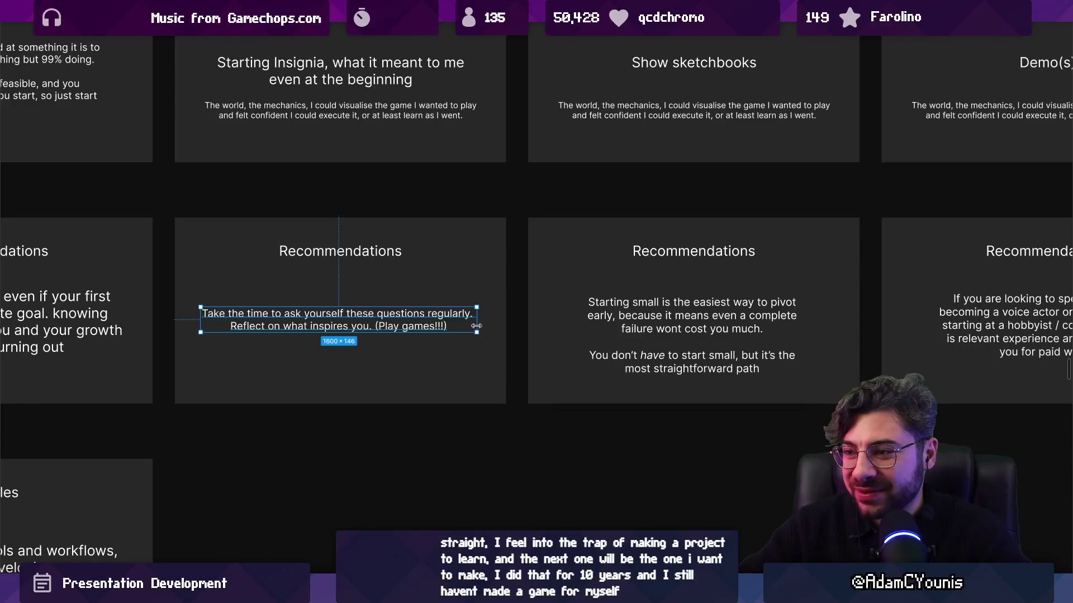
left_click(383, 334)
left_click(335, 319)
left_click_drag(476, 332, 484, 334)
key("Escape")
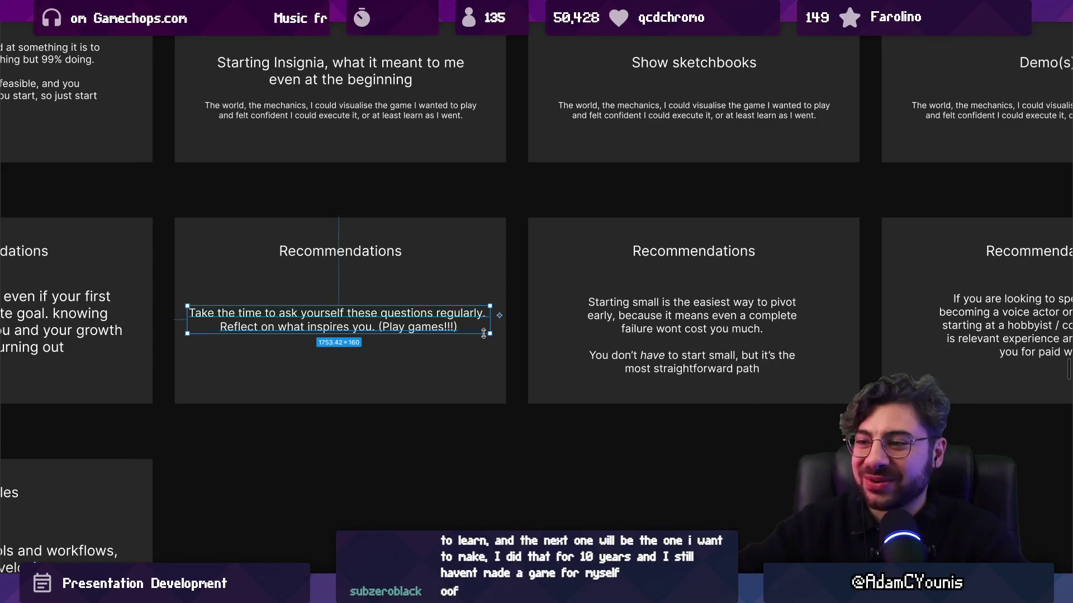
left_click(451, 296)
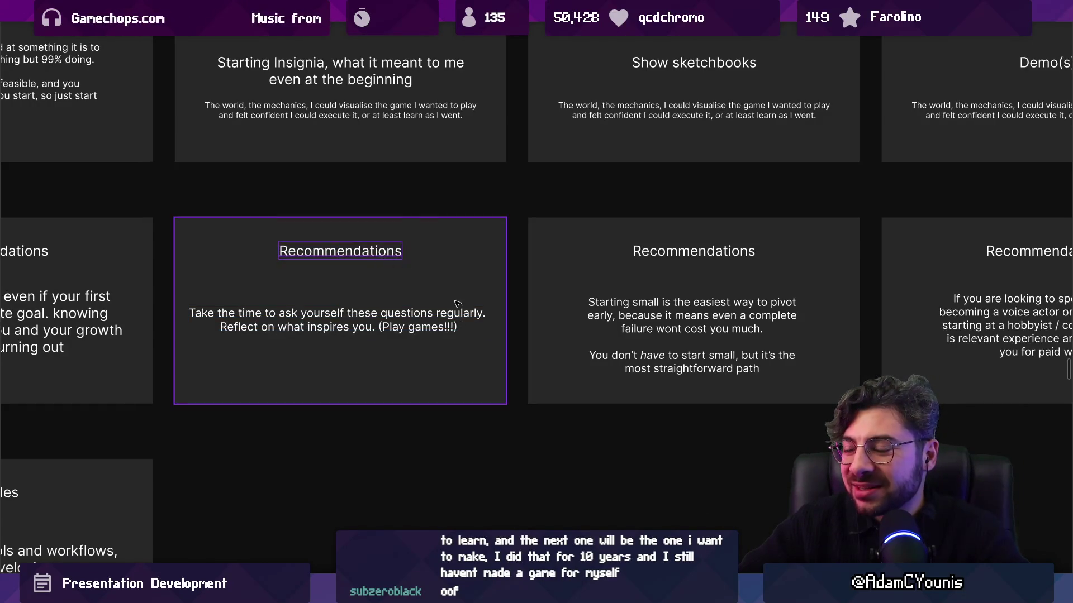
scroll(545, 300, "right", 3)
scroll(544, 300, "right", 2)
scroll(573, 292, "right", 3)
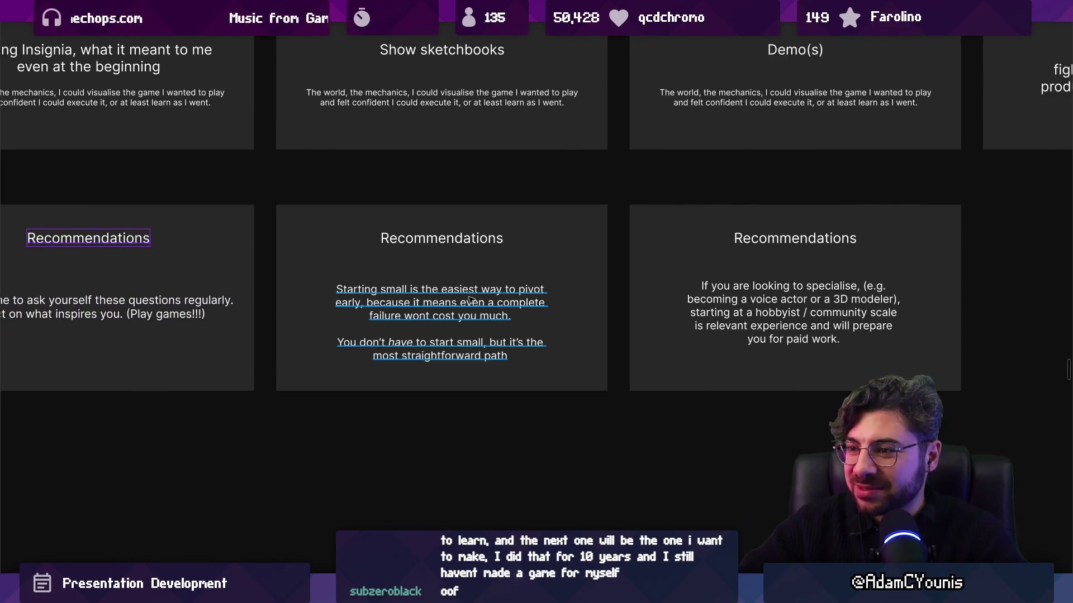
scroll(472, 302, "up", 2)
left_click(472, 303)
scroll(472, 304, "down", 10)
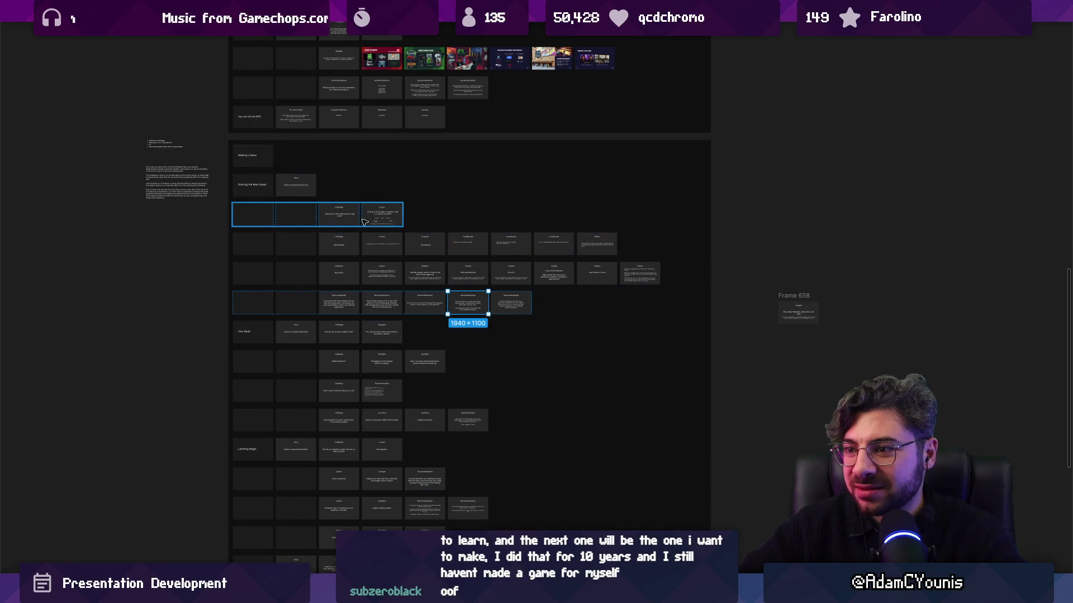
scroll(536, 324, "up", 10)
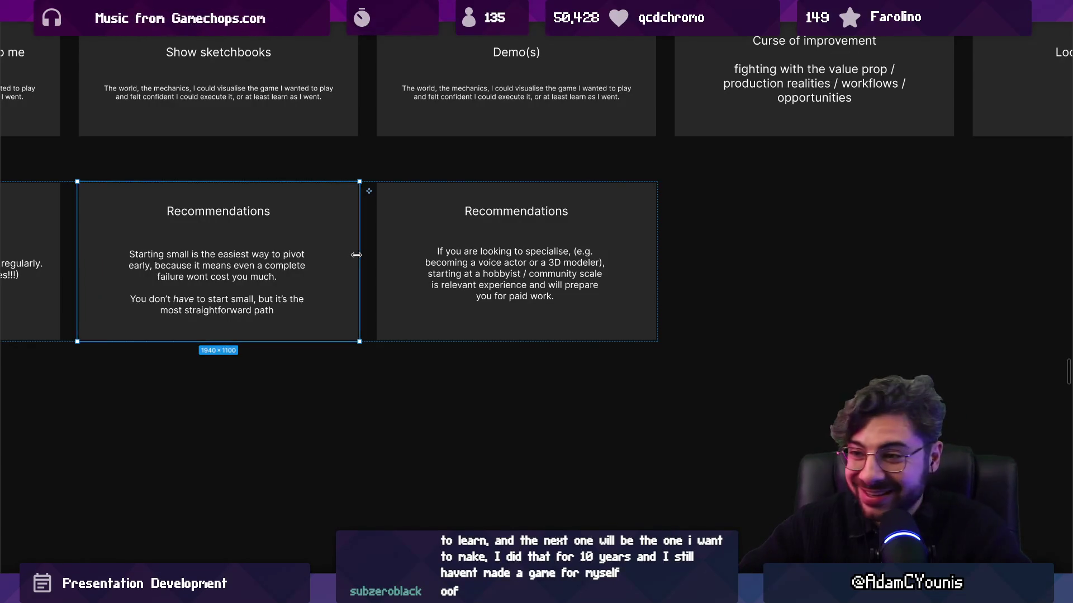
scroll(495, 255, "up", 1)
left_click(235, 272)
left_click_drag(235, 272, 235, 264)
scroll(458, 259, "up", 2)
left_click(514, 267)
left_click(515, 269)
left_click_drag(515, 270, 510, 261)
scroll(420, 260, "right", 3)
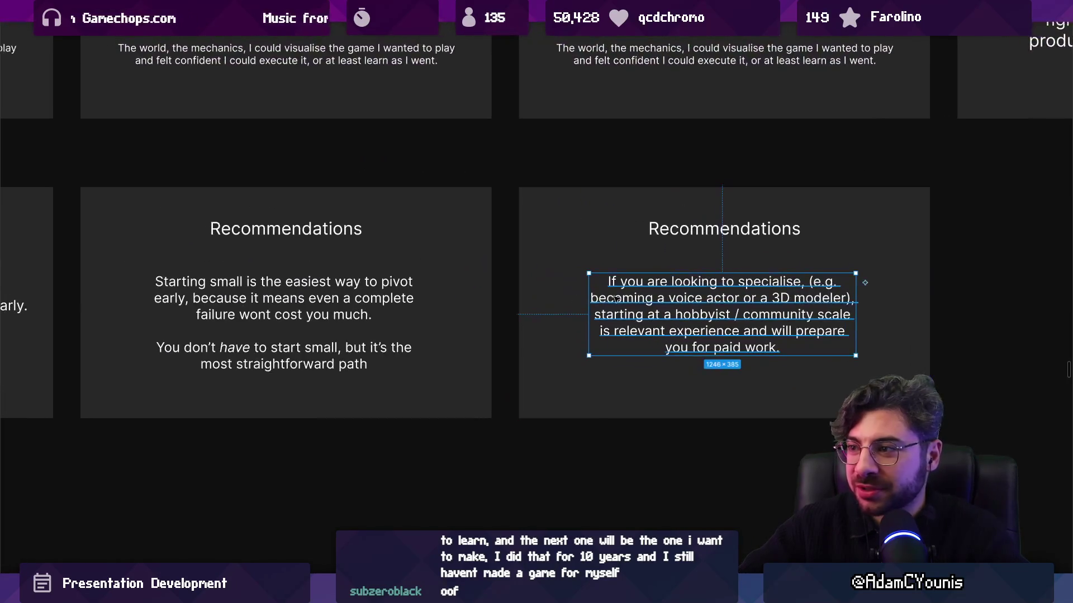
scroll(414, 279, "up", 3)
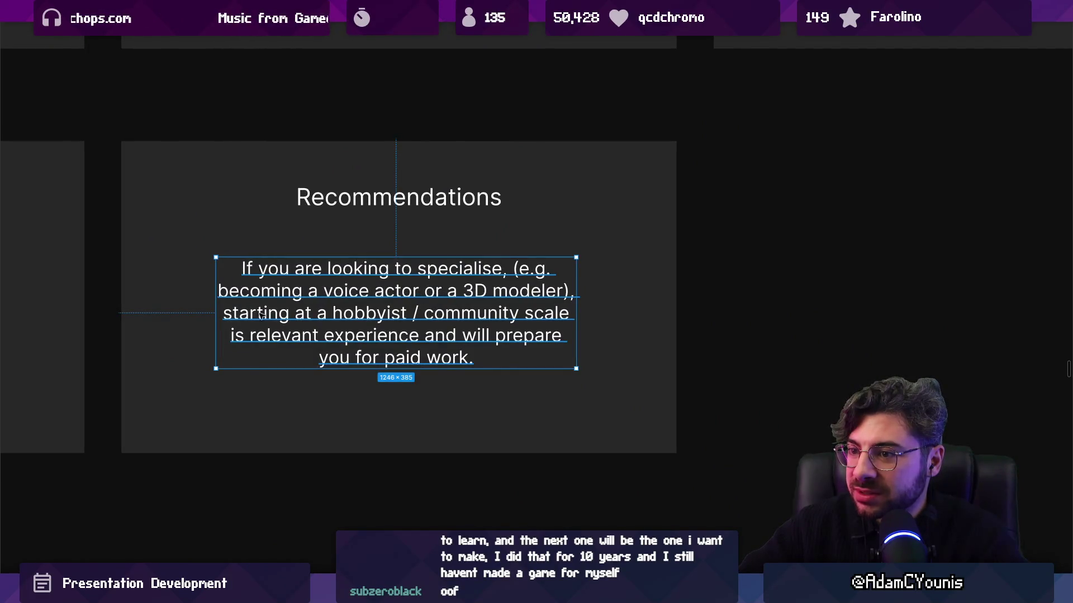
scroll(443, 320, "down", 5)
key("Escape")
scroll(556, 290, "left", 5)
left_click(556, 290)
left_click(675, 288)
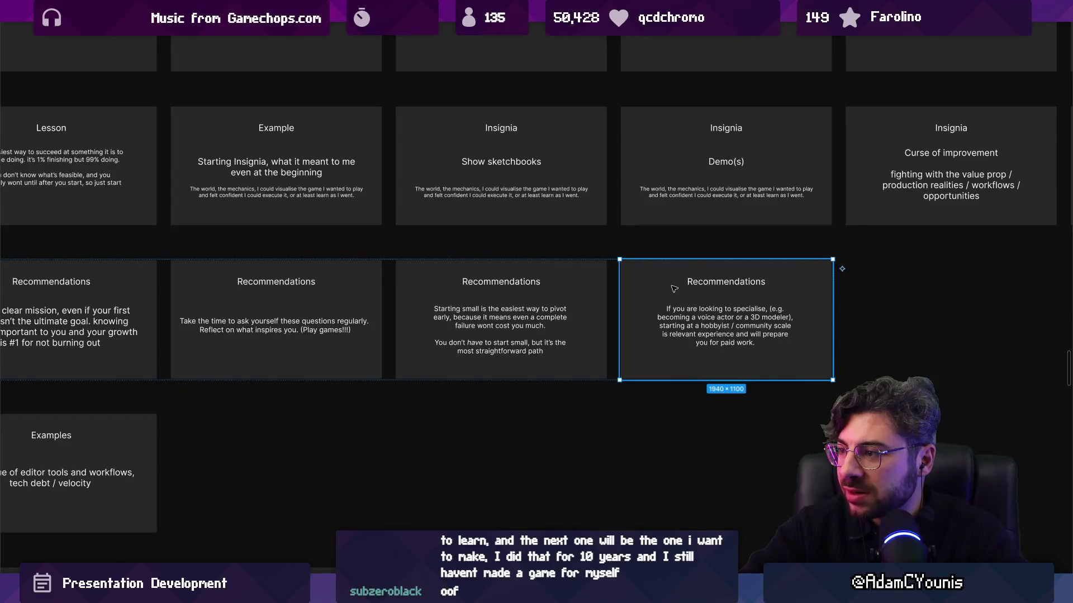
scroll(675, 289, "down", 3)
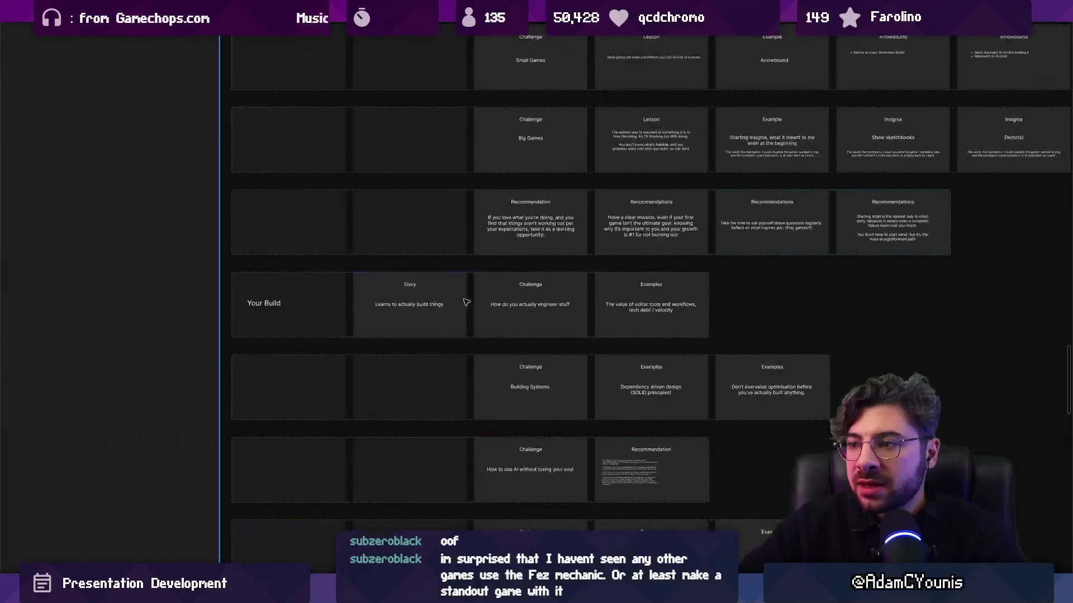
left_click(471, 302)
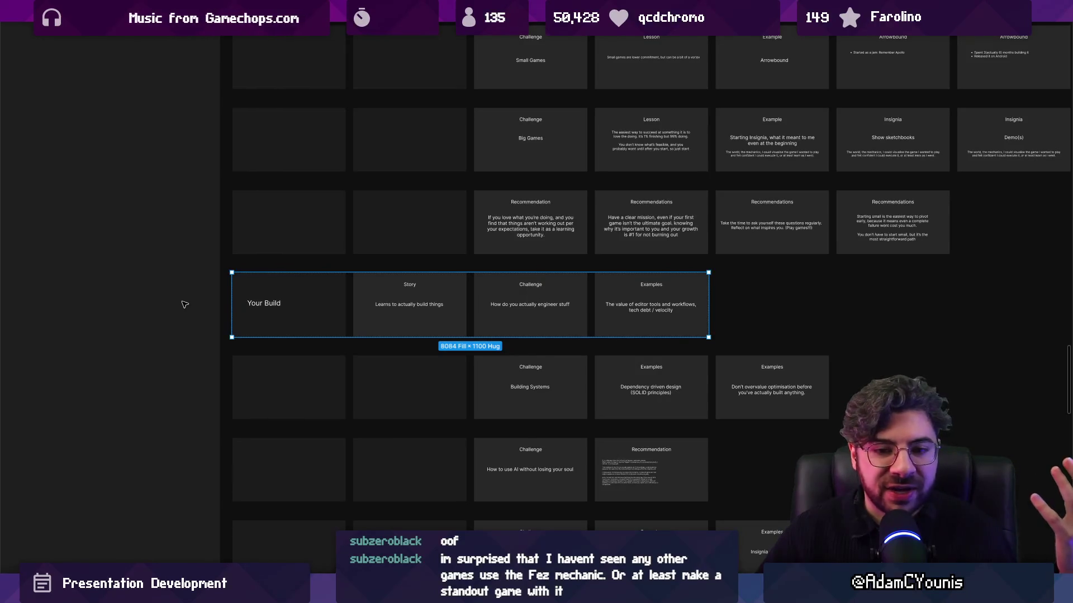
left_click(315, 261)
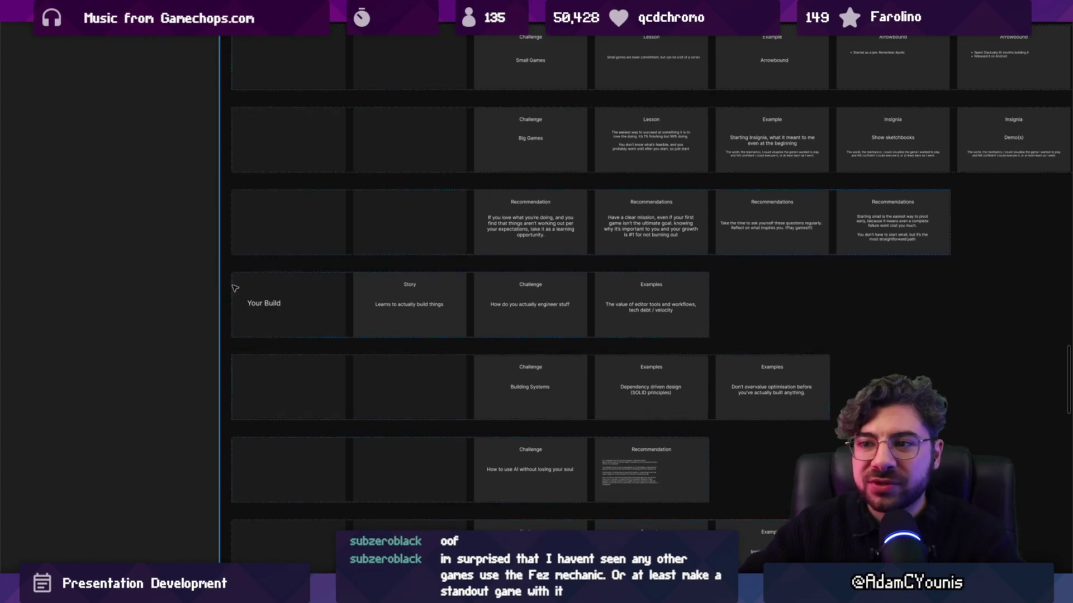
left_click(250, 290)
scroll(441, 285, "right", 3)
scroll(391, 268, "down", 1)
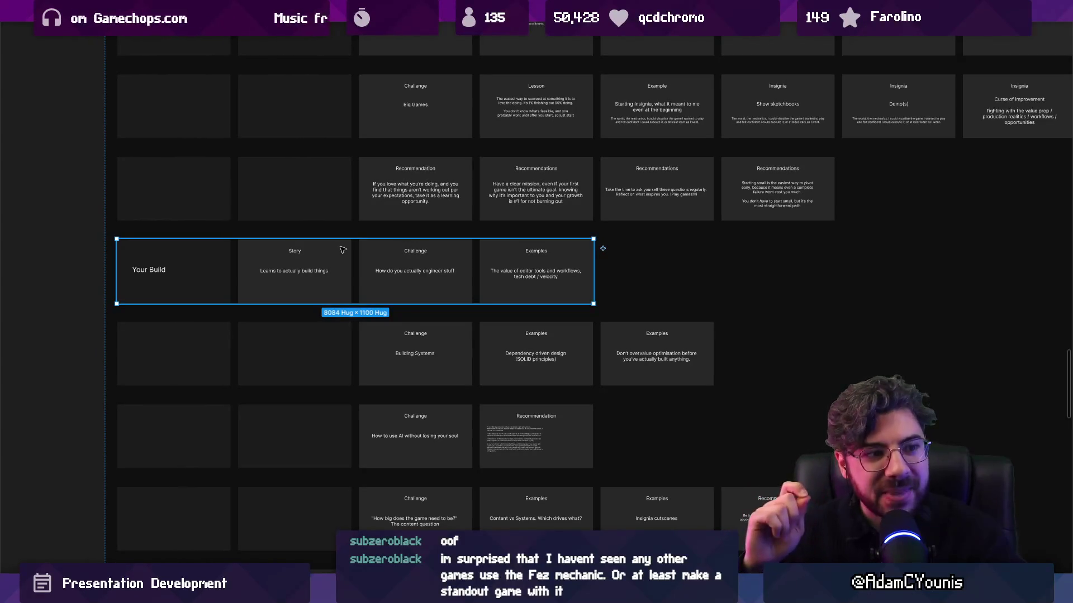
scroll(302, 258, "up", 1)
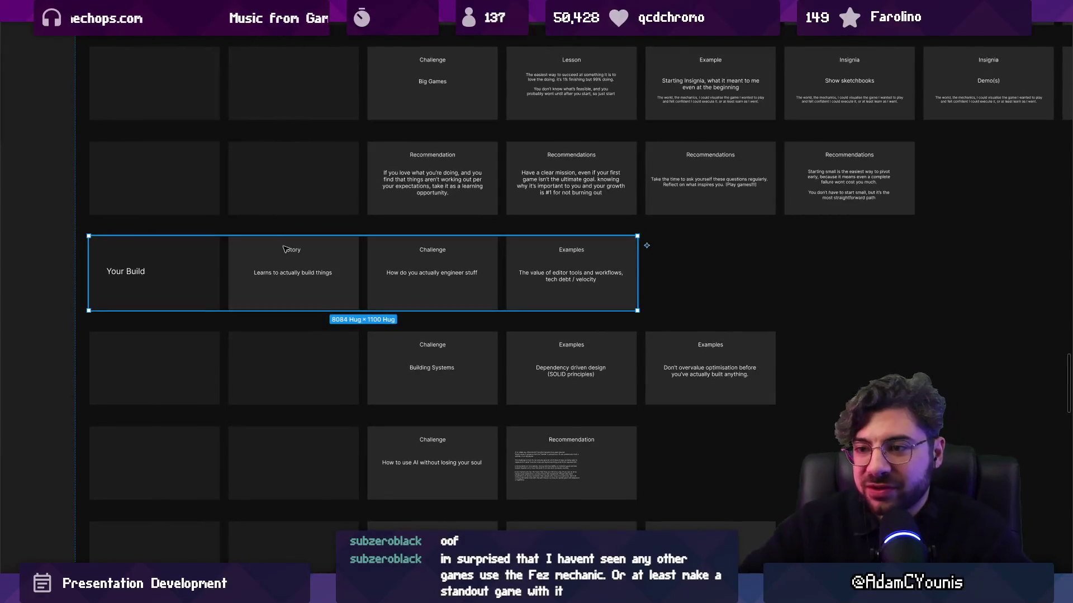
scroll(300, 271, "down", 2)
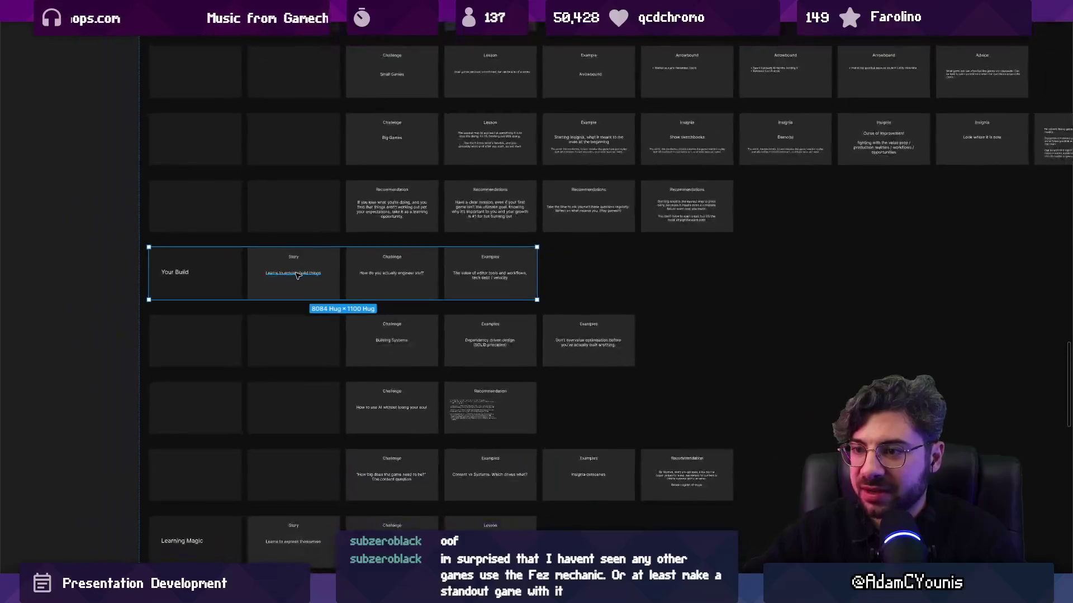
scroll(314, 281, "up", 4)
mouse_move(314, 281)
left_mouse_down()
mouse_move(454, 273)
mouse_move(432, 286)
left_mouse_up()
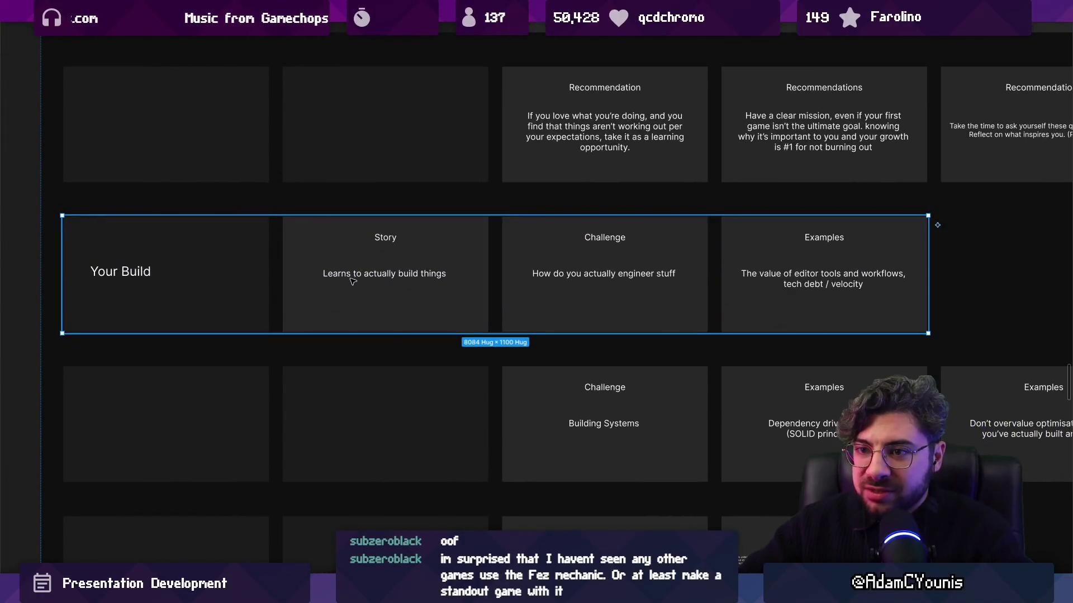
scroll(340, 249, "down", 1)
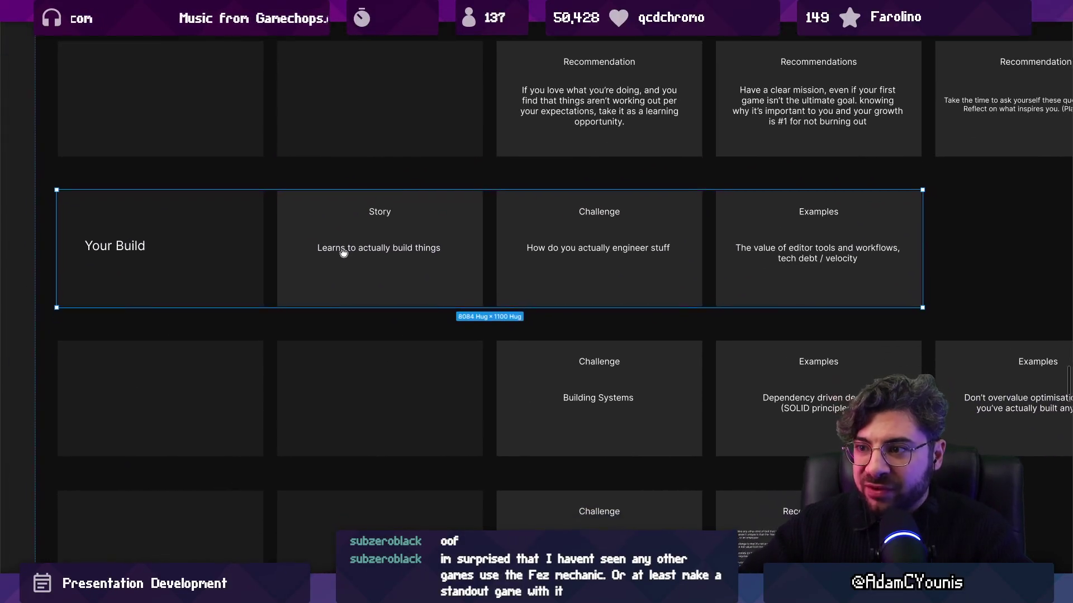
left_click(330, 223)
left_click(154, 239)
left_click(313, 235)
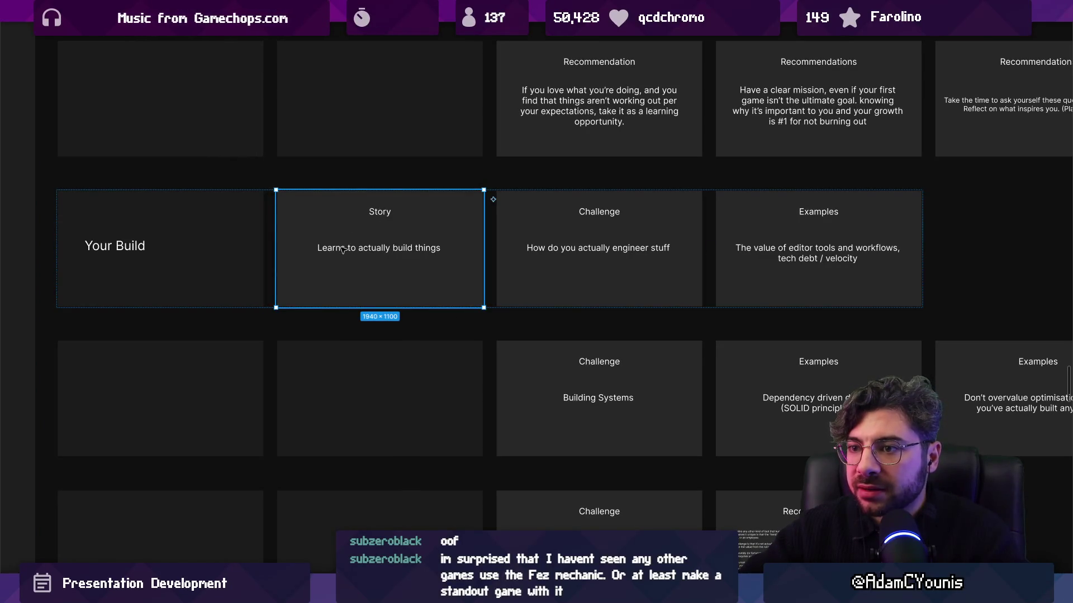
left_click(343, 251)
scroll(568, 263, "right", 1)
scroll(568, 263, "up", 1)
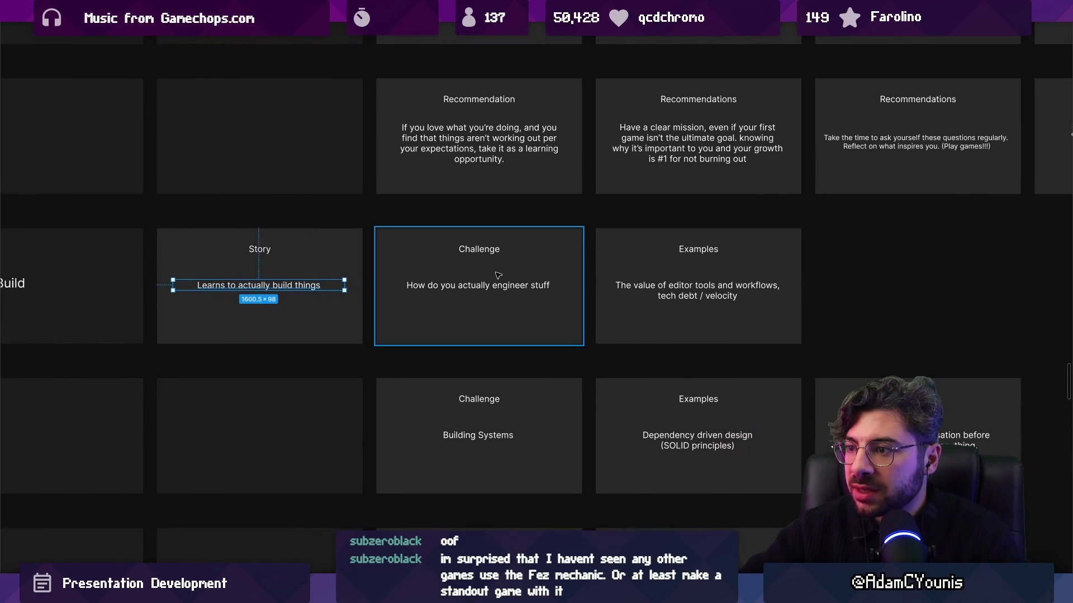
left_click(583, 265)
scroll(364, 238, "right", 5)
scroll(364, 239, "up", 3, "ctrl")
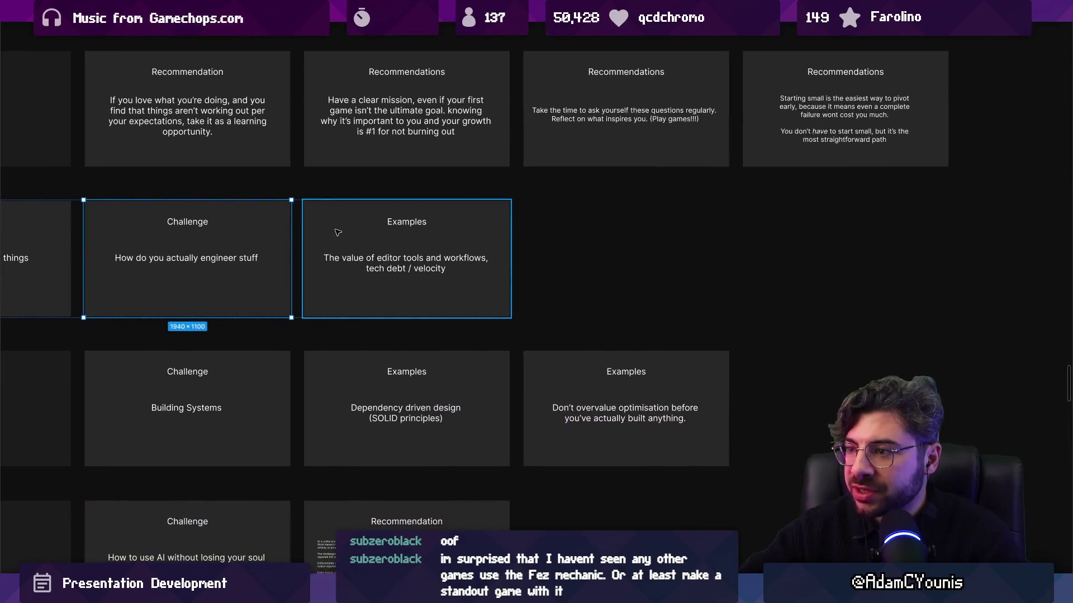
left_click(364, 239)
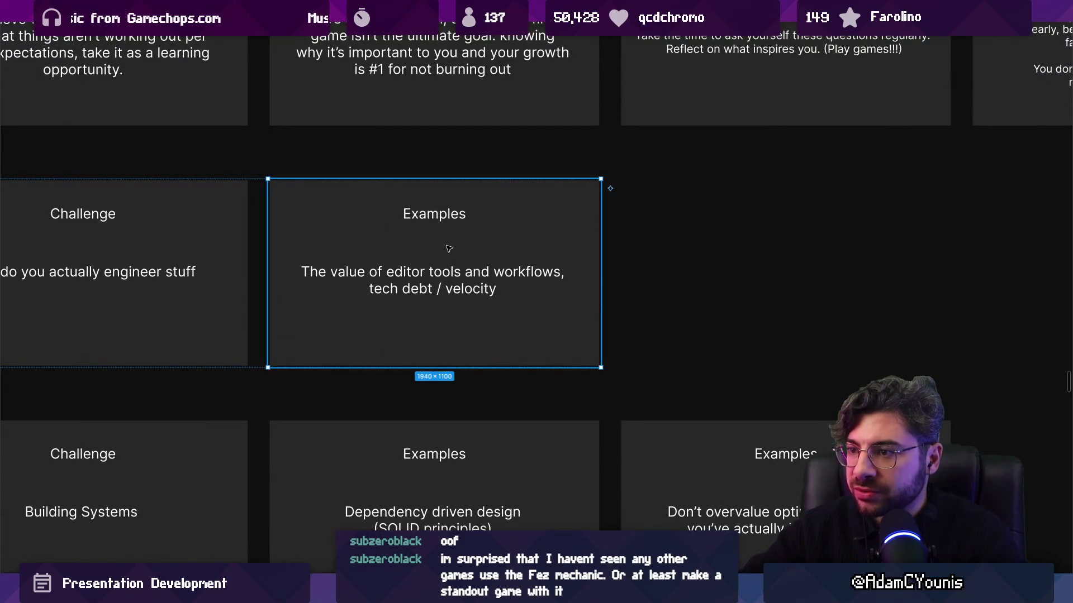
scroll(445, 248, "down", 5, "ctrl")
scroll(300, 263, "up", 5, "ctrl")
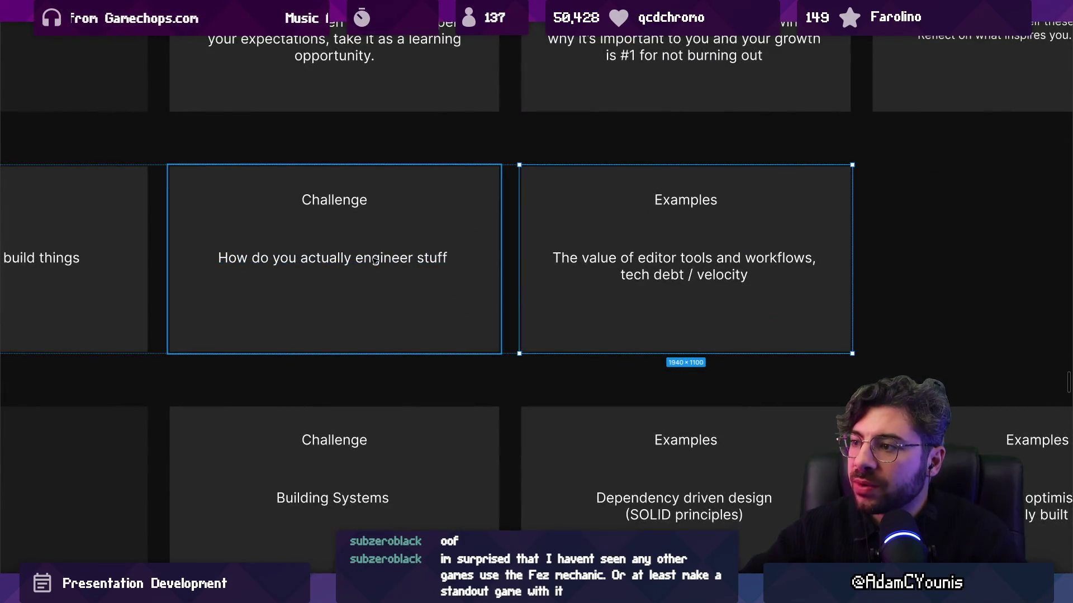
scroll(375, 261, "down", 5, "ctrl")
scroll(479, 241, "down", 3)
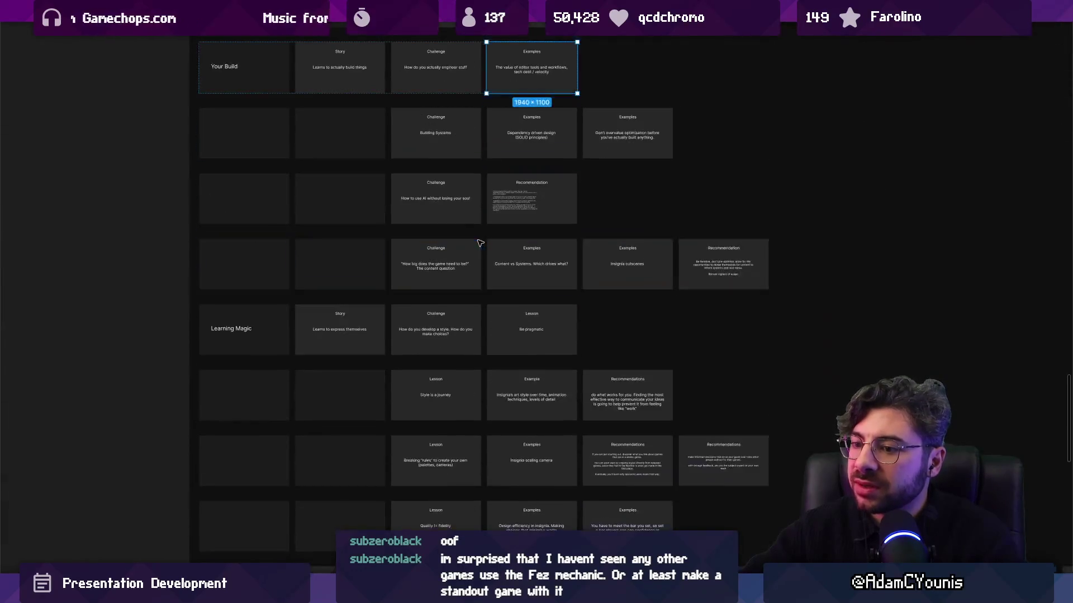
scroll(346, 349, "up", 3, "ctrl")
scroll(335, 349, "up", 1, "ctrl")
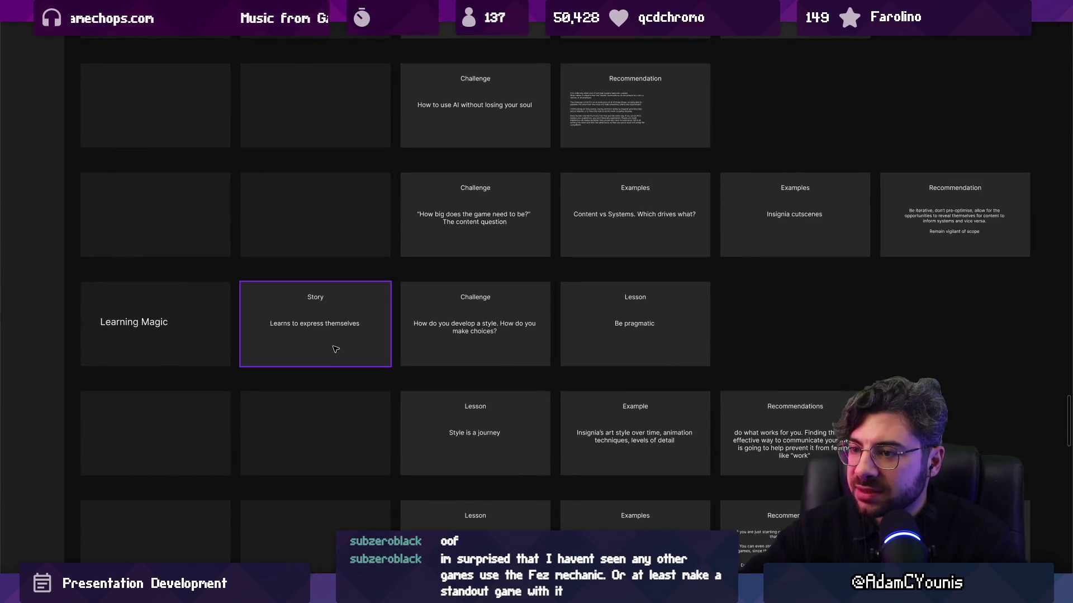
scroll(332, 334, "up", 3, "ctrl")
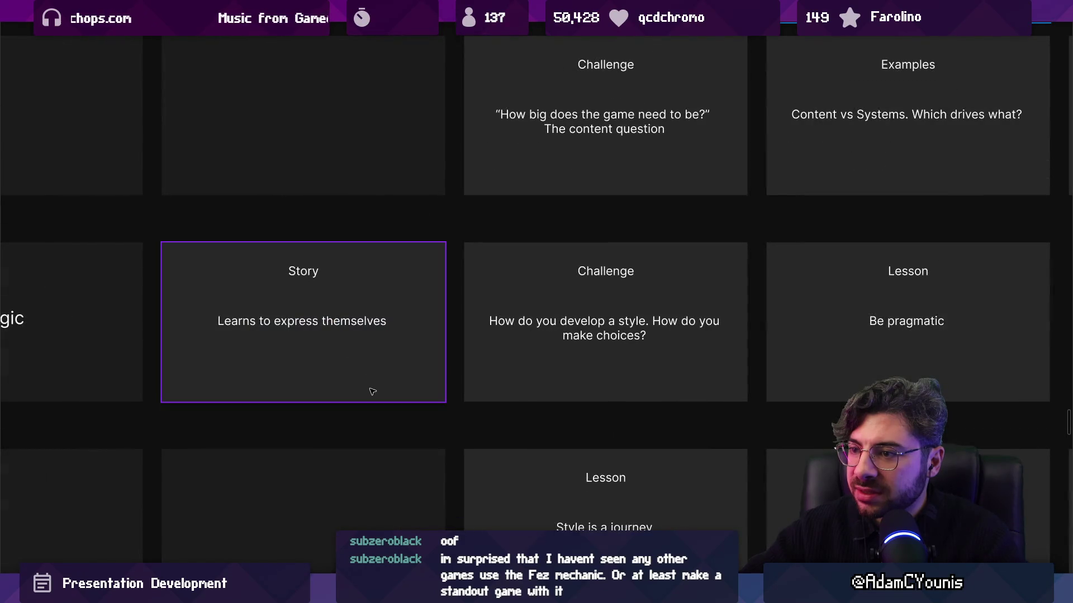
scroll(370, 387, "down", 5, "ctrl")
scroll(390, 143, "up", 3, "ctrl")
scroll(287, 142, "down", 4, "ctrl")
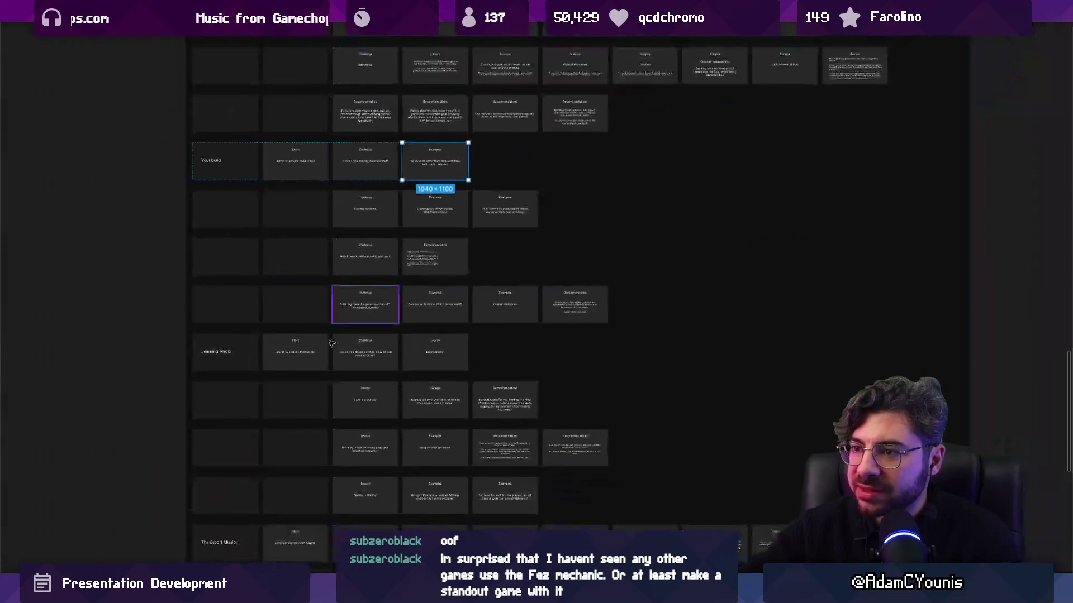
scroll(347, 162, "up", 5, "ctrl")
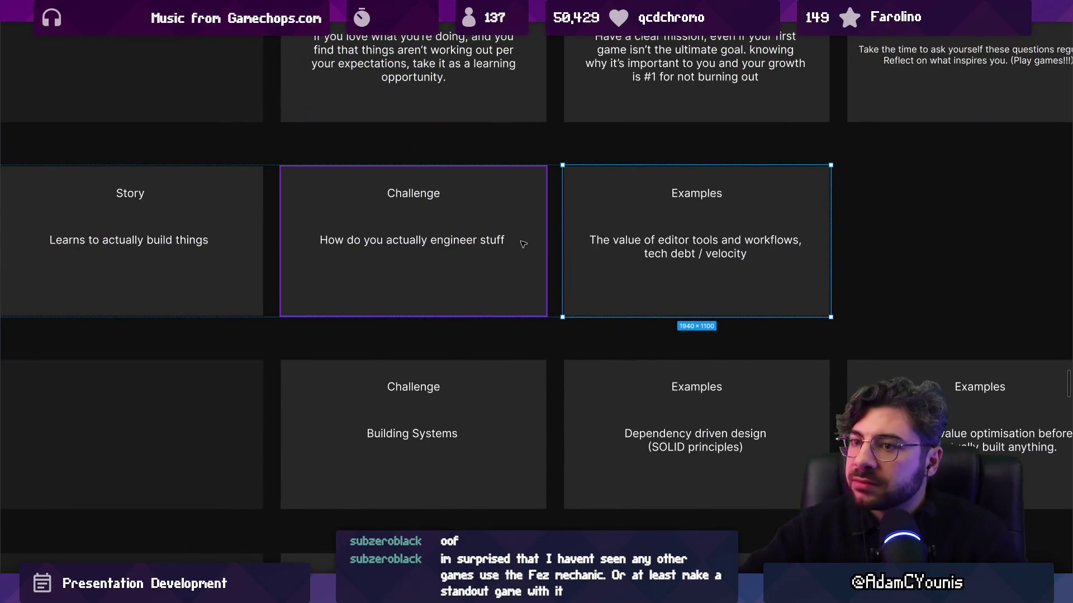
left_click(603, 245)
scroll(603, 248, "right", 3)
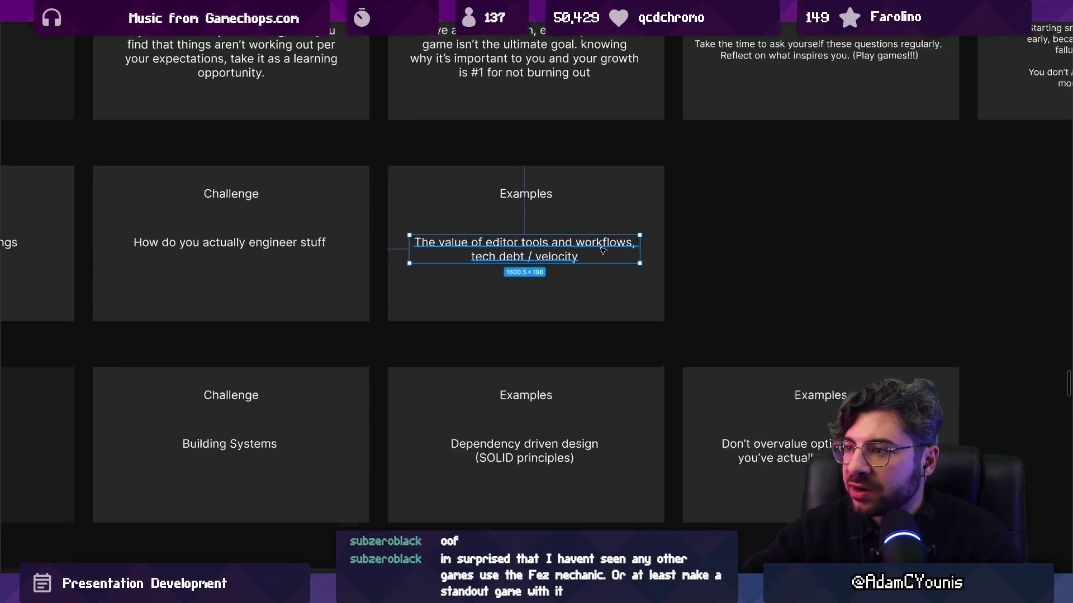
scroll(603, 251, "up", 2, "ctrl")
scroll(603, 251, "down", 4, "ctrl")
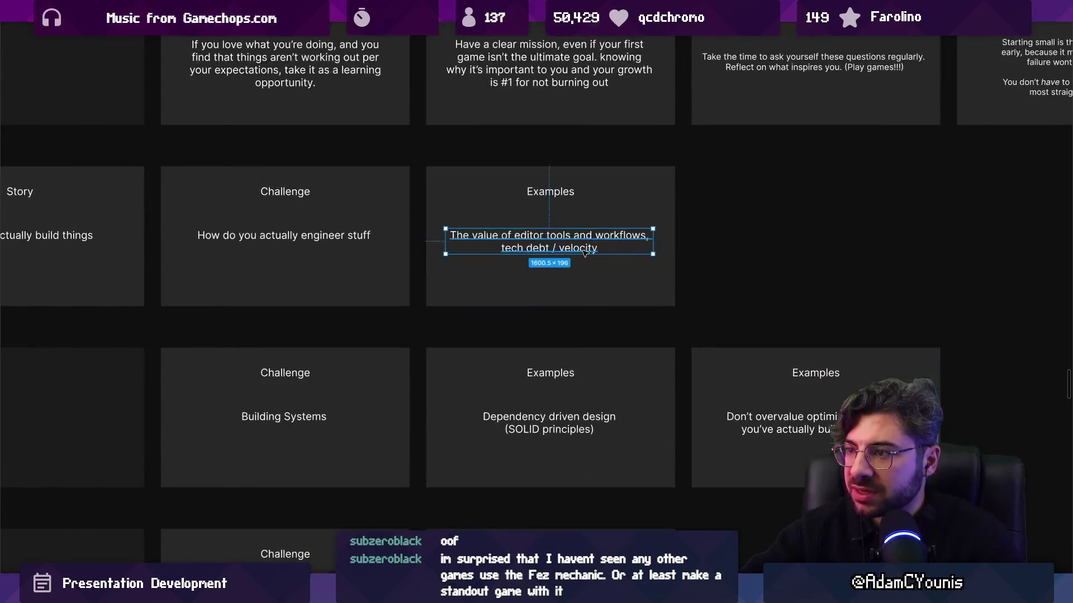
key("Escape")
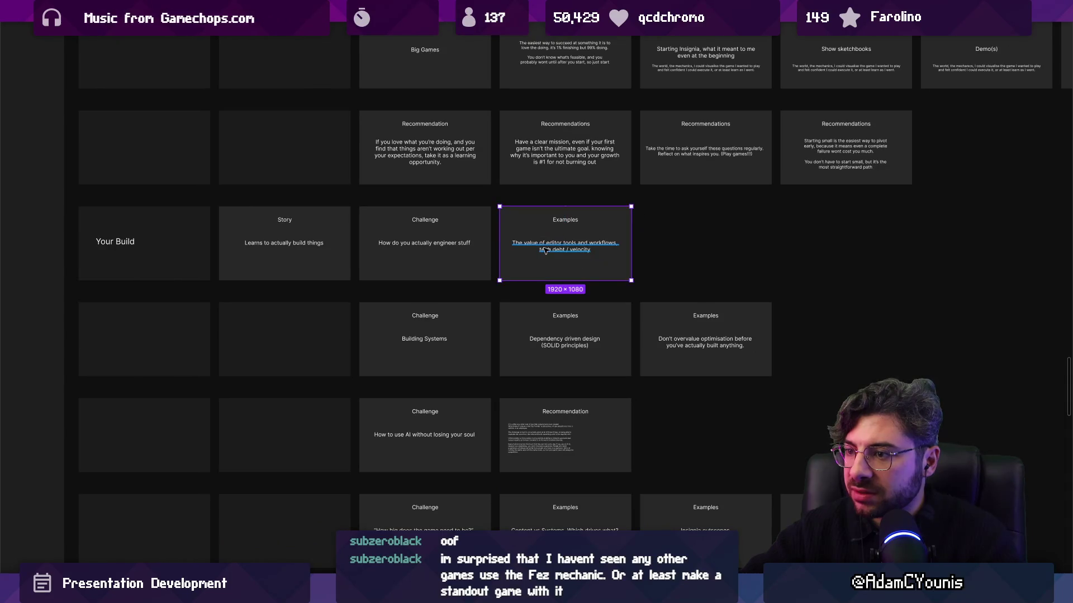
scroll(545, 251, "up", 2, "ctrl")
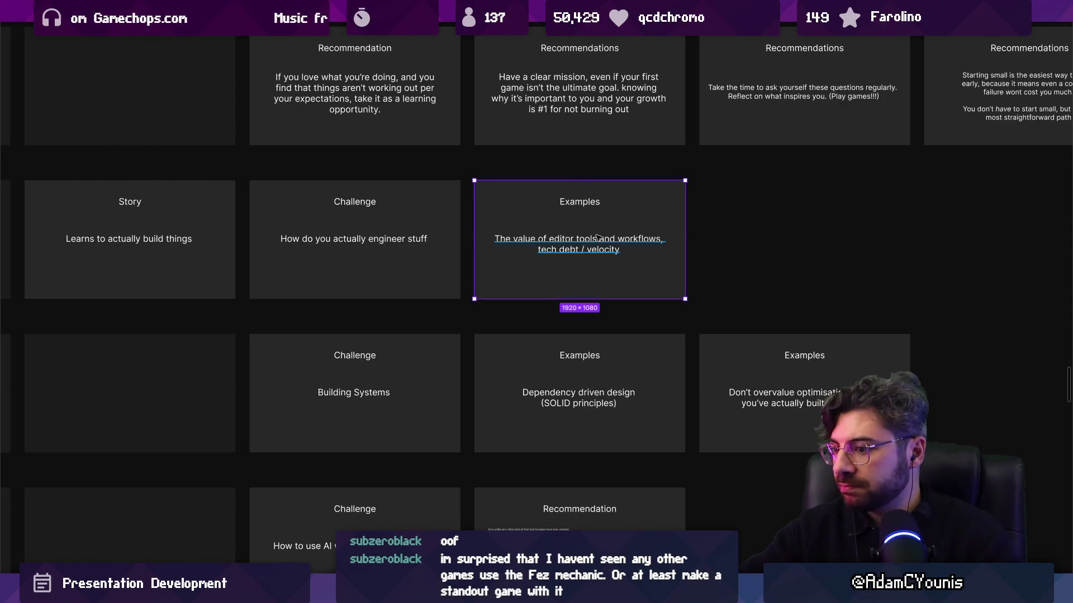
scroll(597, 237, "down", 5)
scroll(596, 238, "right", 5)
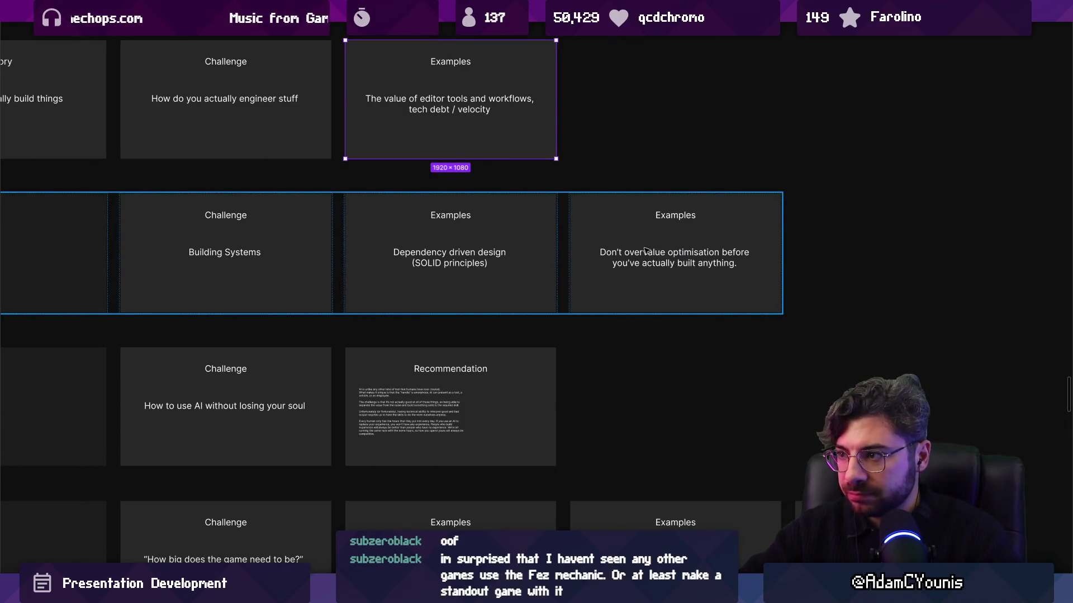
scroll(590, 253, "down", 1)
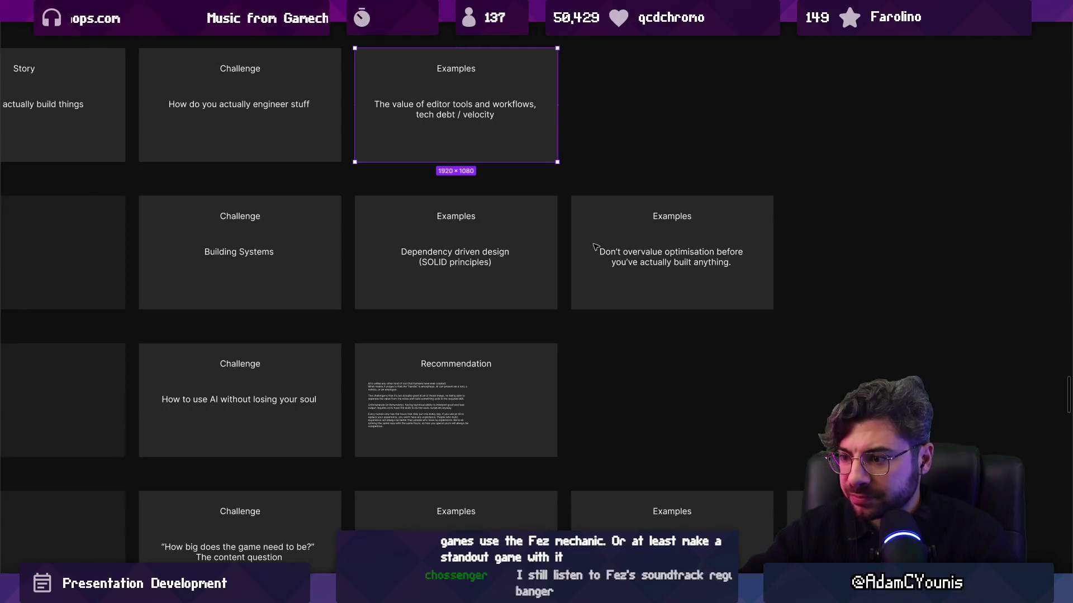
scroll(596, 276, "up", 1)
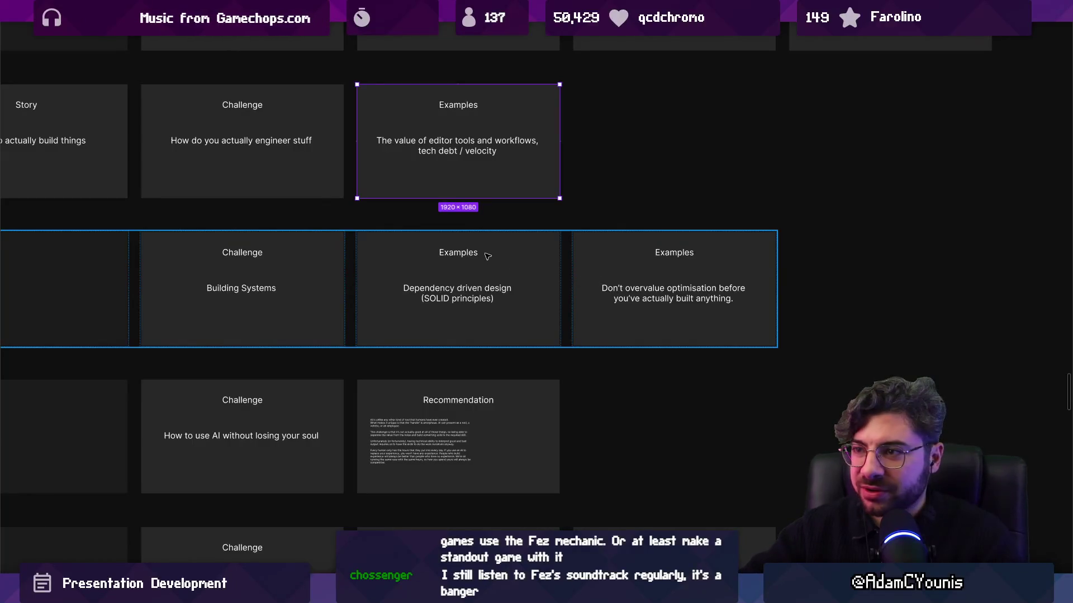
key("shift+a")
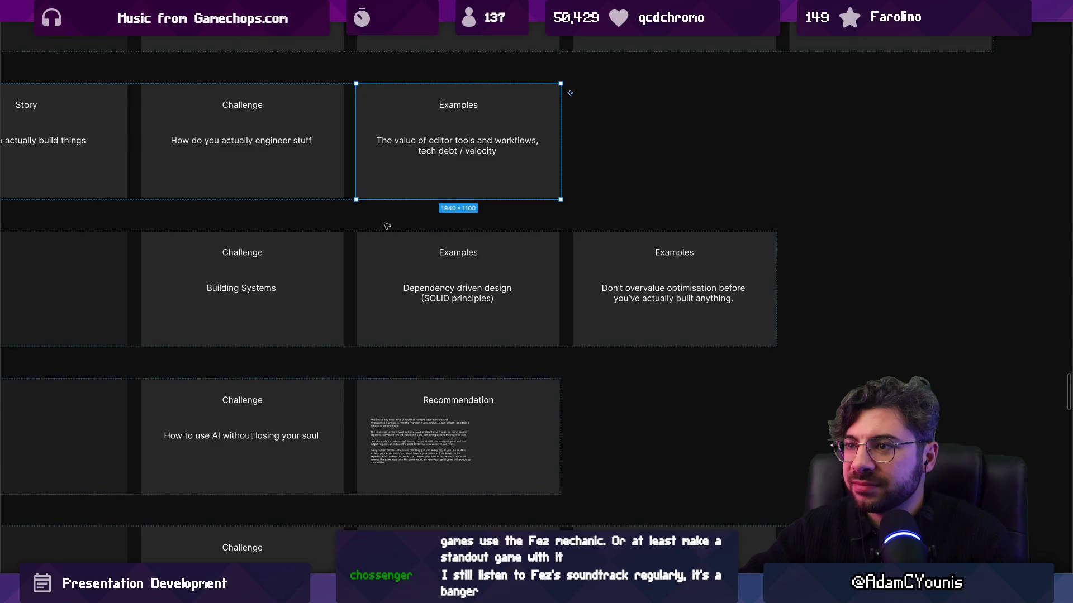
left_click(300, 292)
left_click(300, 292)
key("Right")
key("Left")
left_click(549, 277)
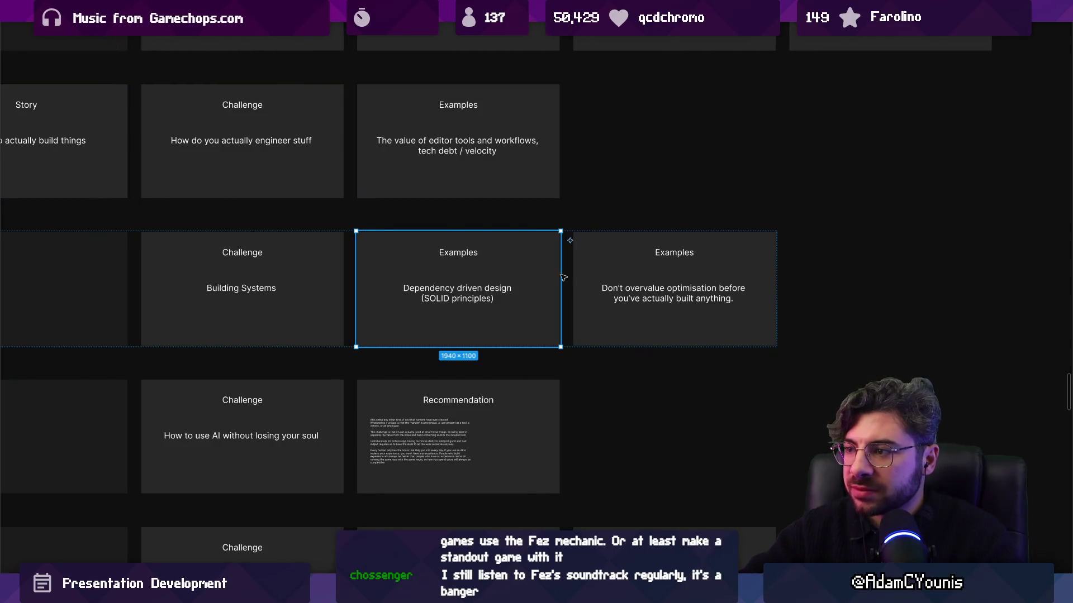
key("Tab")
left_click(449, 158)
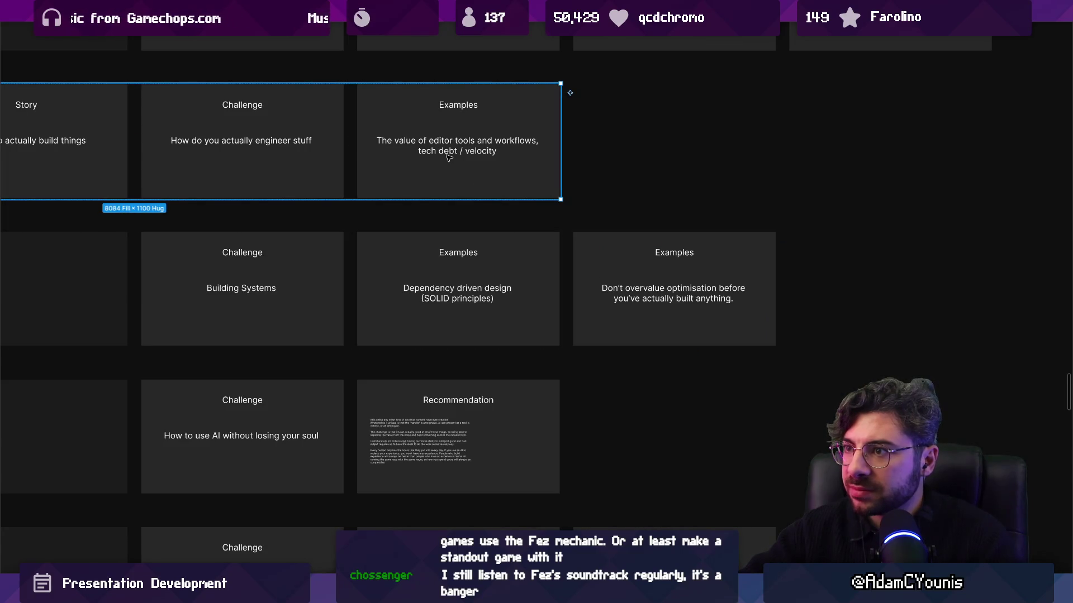
left_click(448, 158)
mouse_move(413, 146)
left_mouse_down()
mouse_move(688, 298)
mouse_move(754, 296)
mouse_move(366, 181)
mouse_move(387, 159)
left_mouse_up()
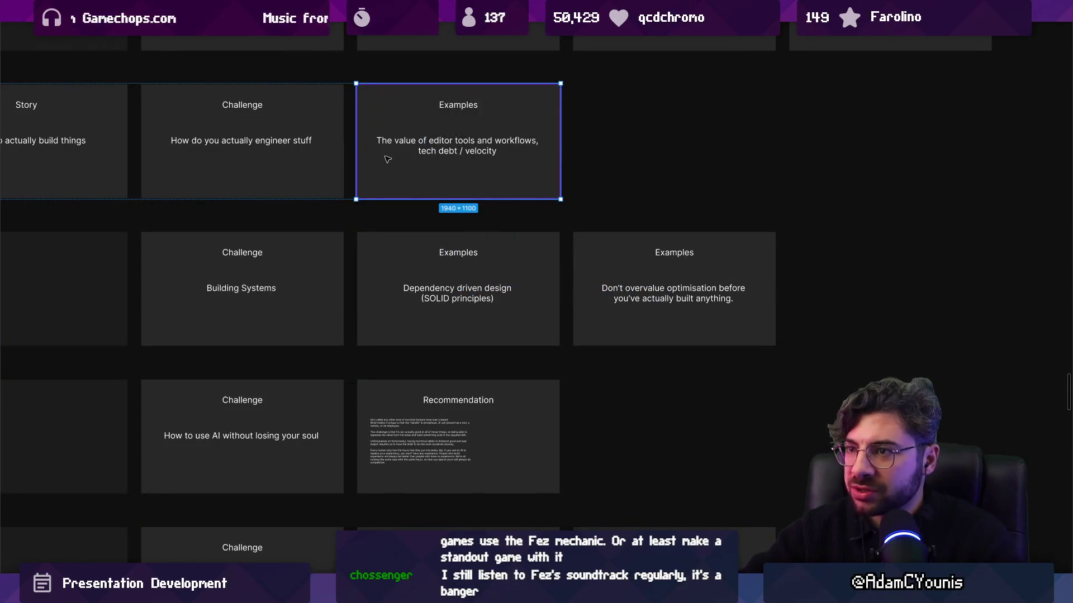
scroll(387, 159, "down", 5)
scroll(503, 224, "up", 3)
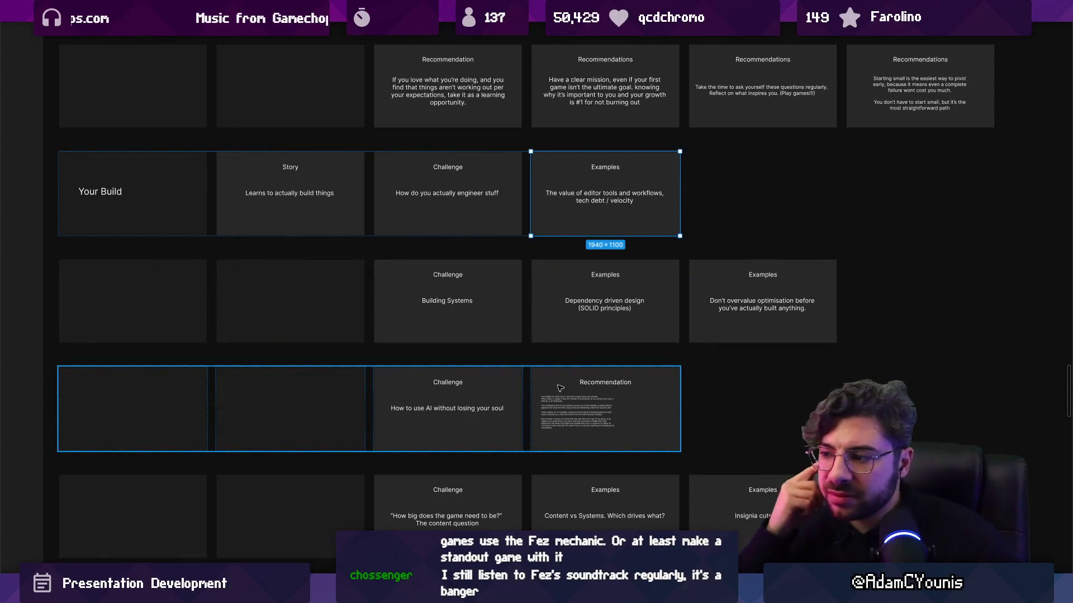
scroll(560, 388, "down", 2)
scroll(560, 388, "right", 3)
scroll(560, 388, "down", 1)
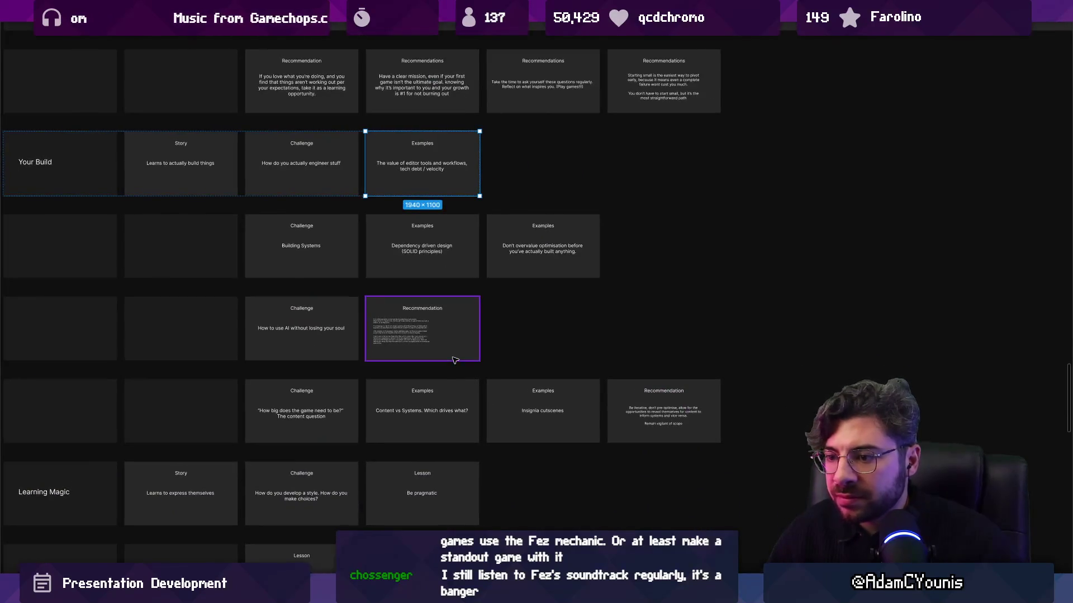
scroll(465, 307, "up", 2)
scroll(464, 307, "left", 1)
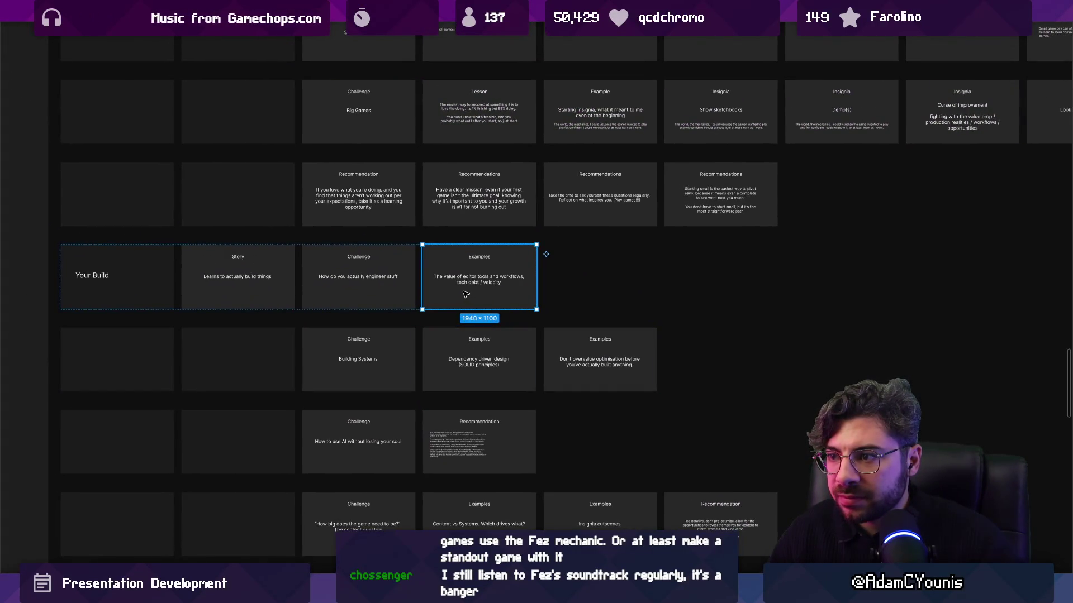
scroll(450, 282, "up", 3)
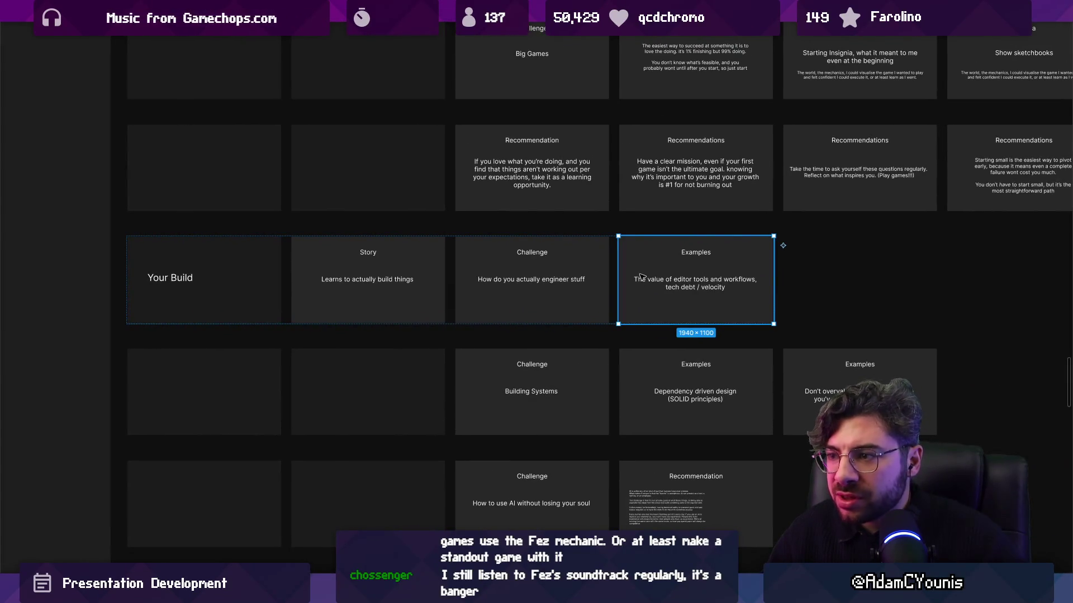
left_click(485, 366)
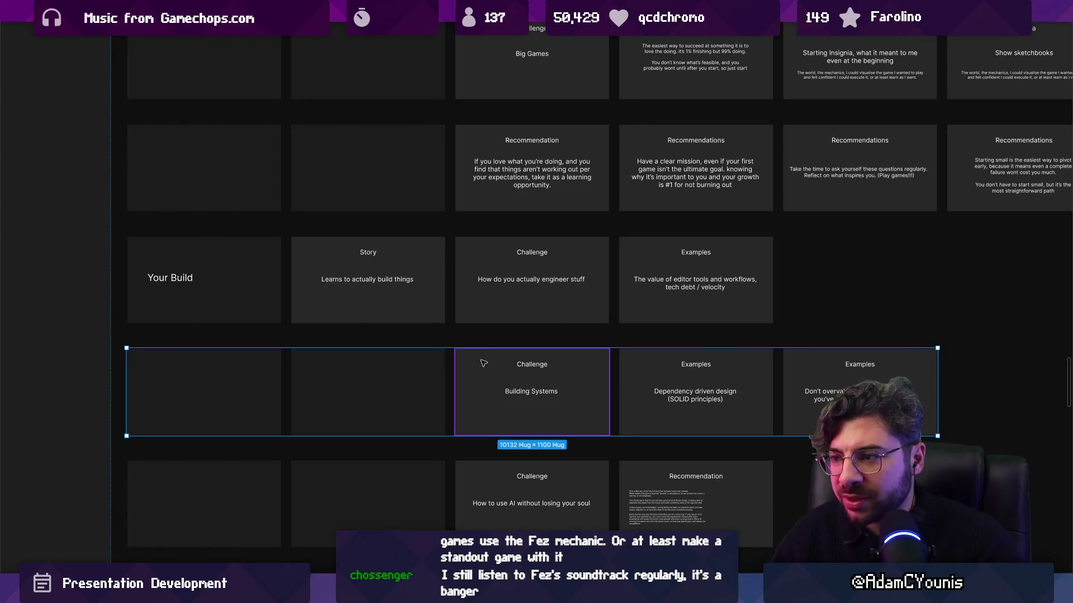
Step: Duplicate the row and change its Challenge card to read 'What are the right tools?'
key("ctrl+d")
scroll(484, 364, "right", 2)
scroll(484, 363, "down", 1)
double_click(432, 314)
type("What are the right tools")
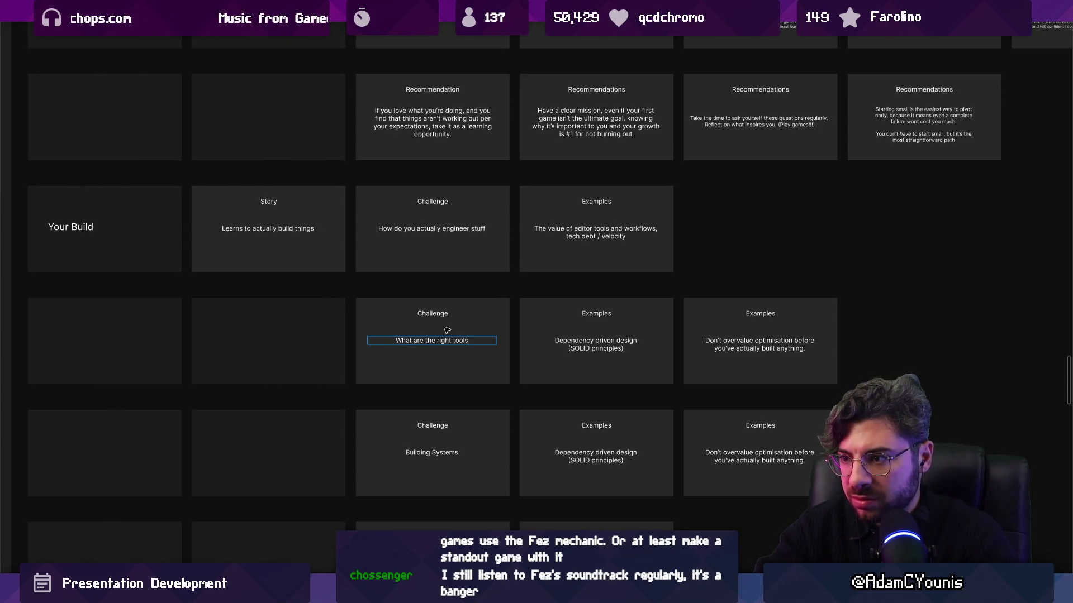
type("?")
scroll(576, 223, "up", 2)
key("Escape")
Step: Move the editor-tools Examples card from Your Build into the new row after the tools Challenge
left_click(550, 207)
mouse_move(543, 202)
left_mouse_down()
mouse_move(575, 323)
mouse_move(503, 352)
left_mouse_up()
mouse_move(528, 235)
left_mouse_down()
mouse_move(510, 323)
mouse_move(558, 354)
mouse_move(604, 359)
left_mouse_up()
scroll(603, 359, "up", 2)
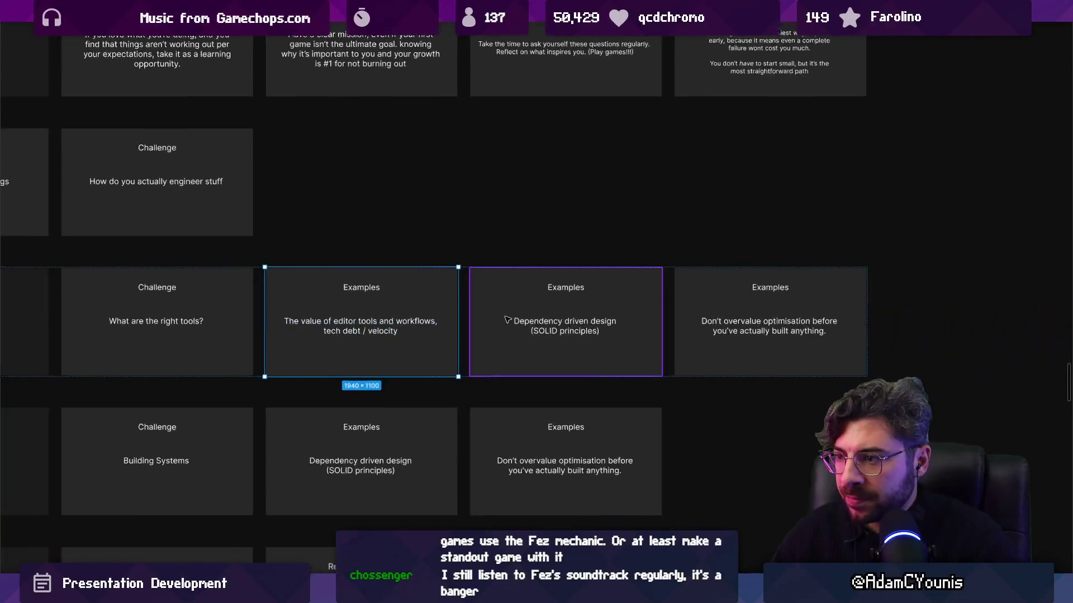
left_click(535, 304)
left_click(740, 304, "shift")
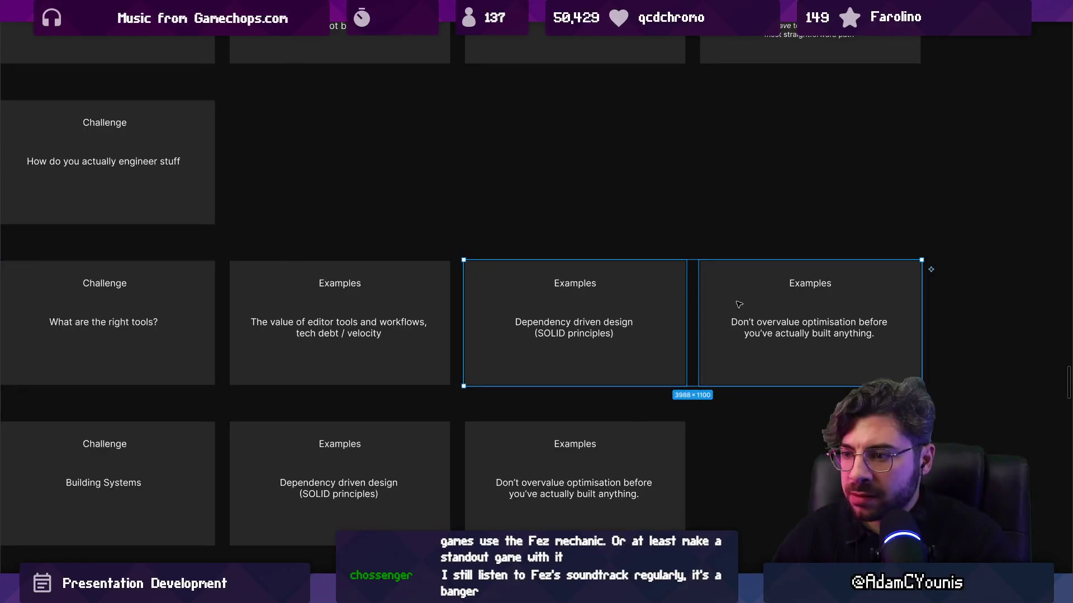
Step: Delete the two leftover Examples cards and duplicate the tools Challenge card as 'Picking an engine'
key("Delete")
scroll(581, 352, "left", 3)
left_click(402, 312)
left_click(402, 312)
key("ctrl+d")
double_click(520, 324)
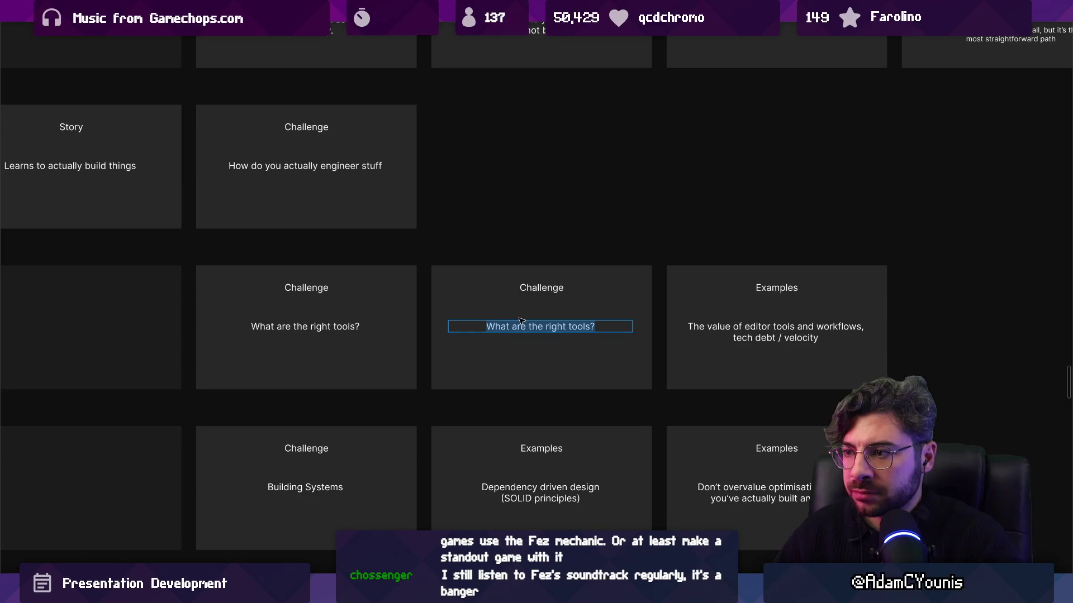
type("Picking an engine")
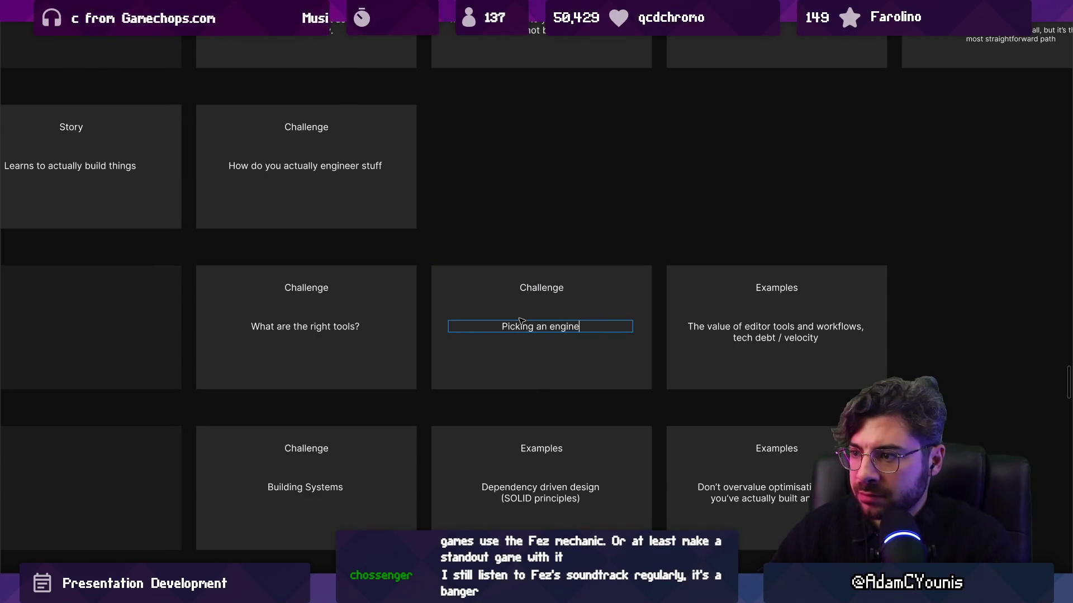
key("Escape")
Step: Retitle the editor-tools card's Examples heading to 'Talking point'
scroll(558, 328, "right", 3)
double_click(558, 328)
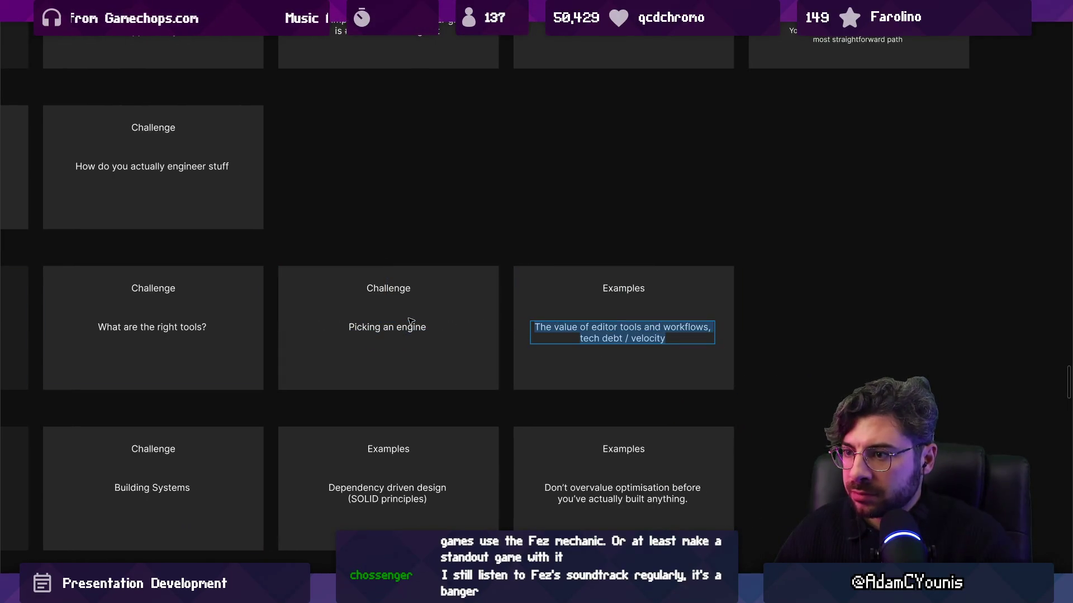
left_click_drag(580, 322, 484, 380)
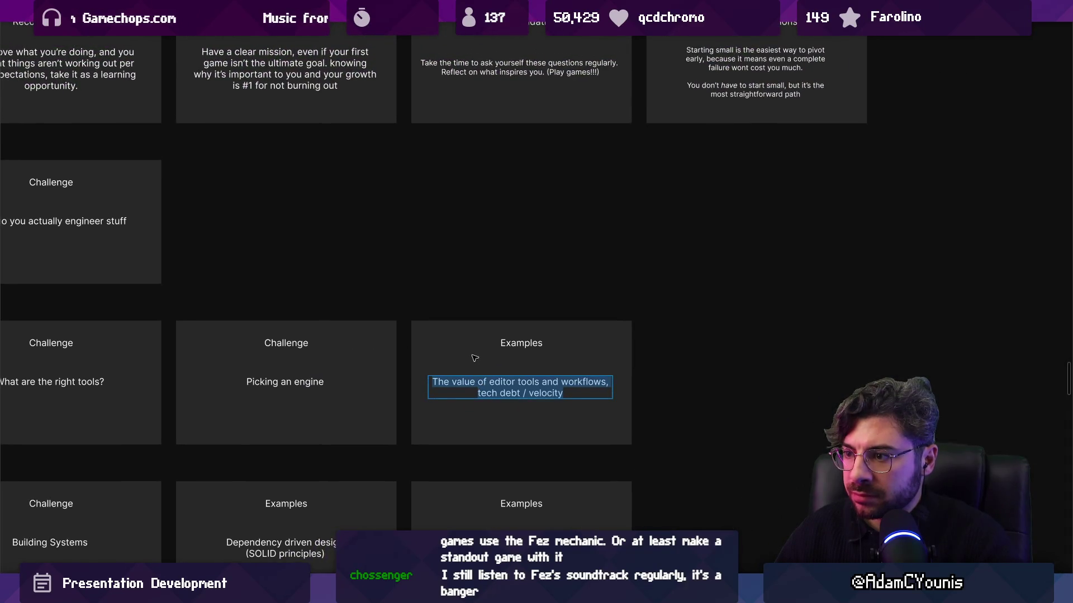
key("Escape")
double_click(519, 343)
left_click(285, 337)
type("Talking point")
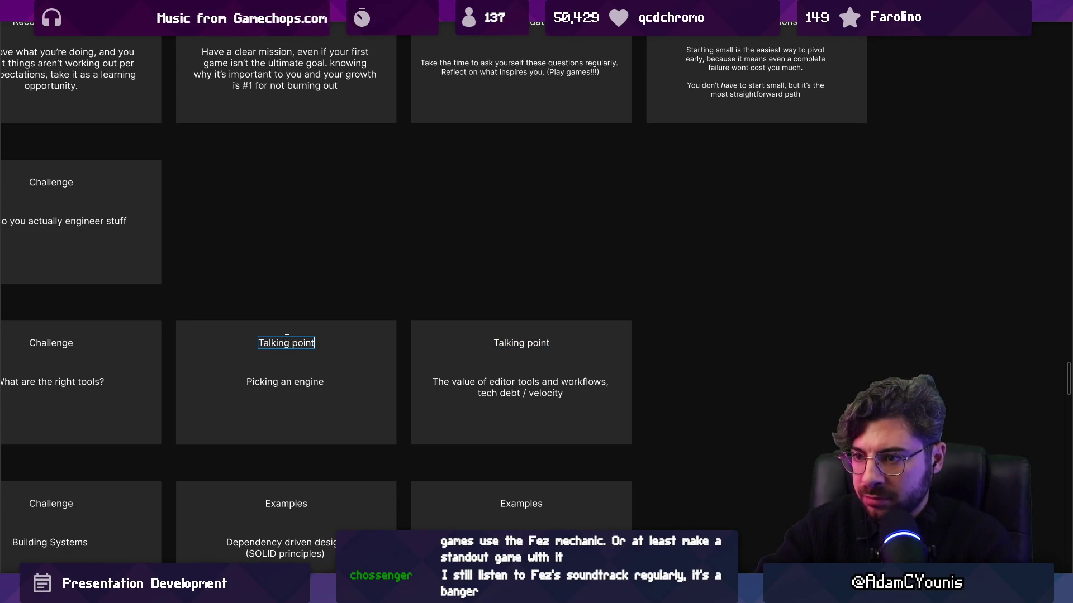
key("Escape")
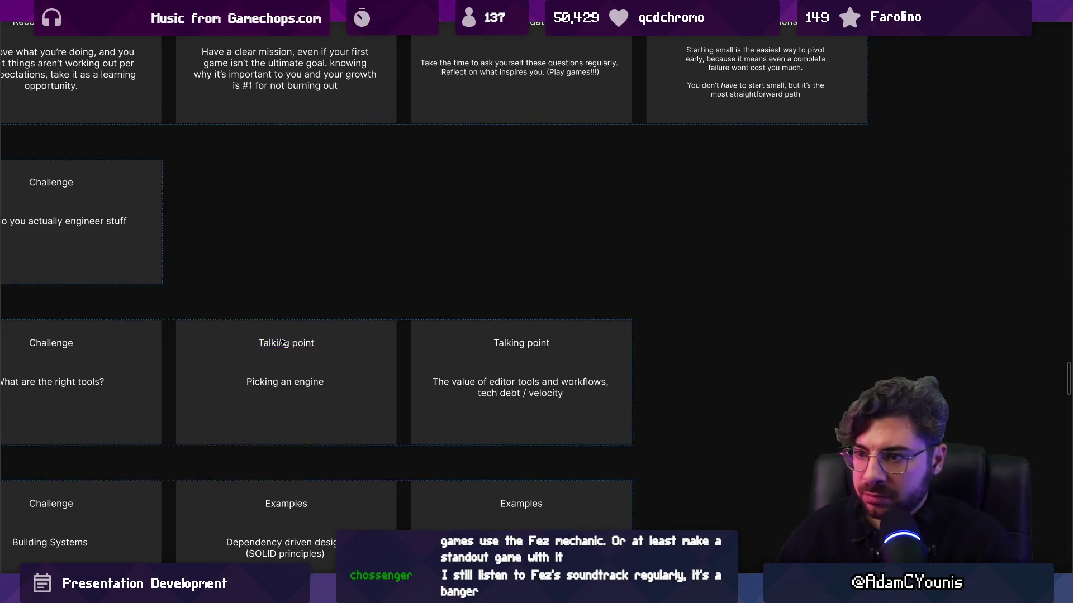
Step: Select the five engine-comparison slides on the board
scroll(265, 347, "down", 10)
scroll(492, 346, "right", 10)
scroll(575, 355, "down", 5)
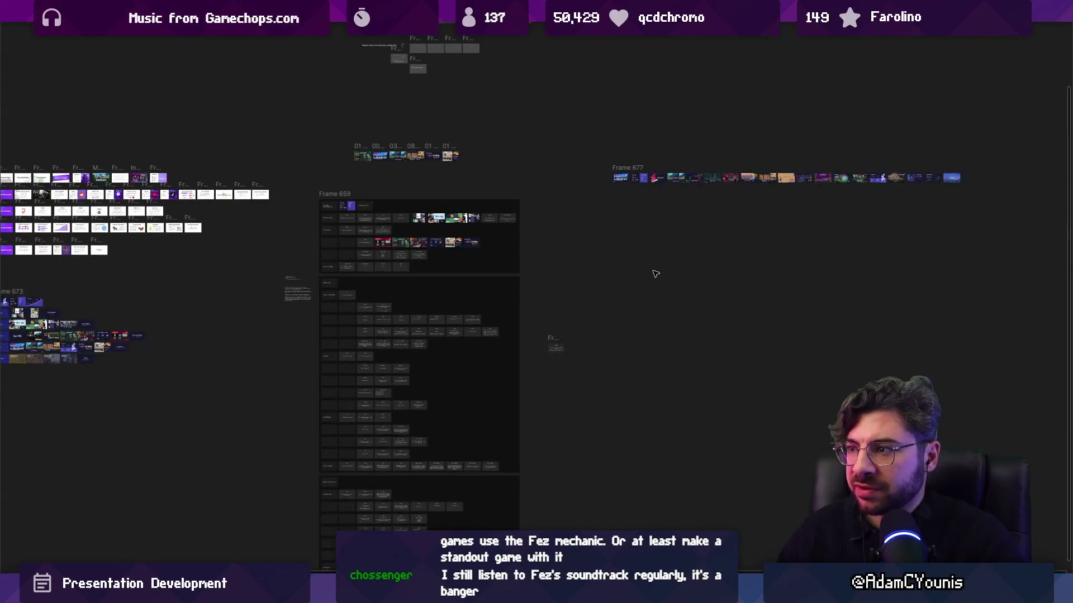
scroll(652, 478, "up", 5)
scroll(652, 478, "up", 5)
scroll(437, 356, "up", 5)
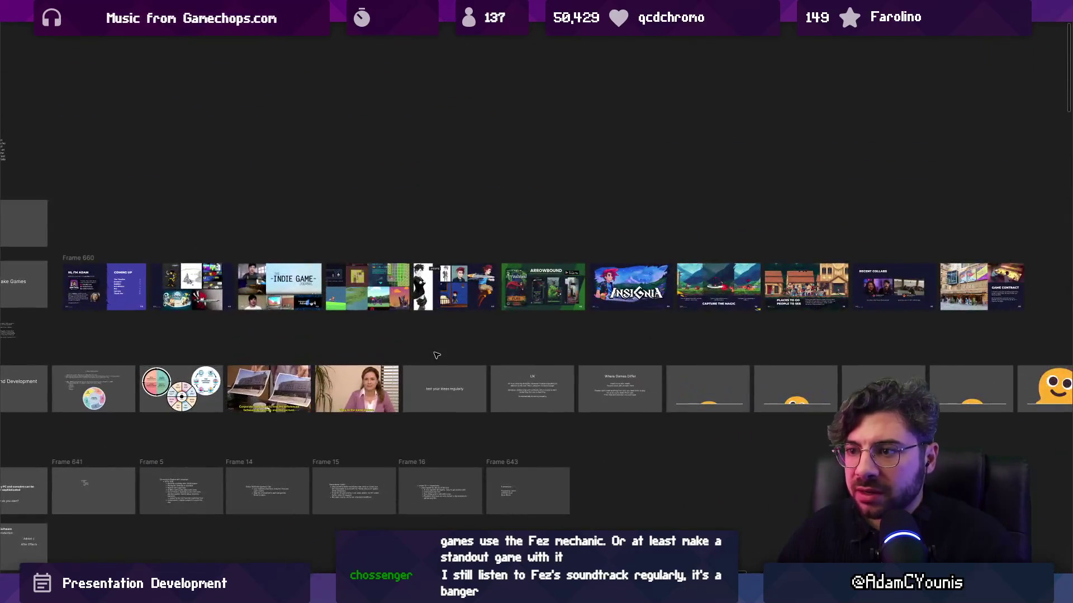
scroll(575, 384, "down", 3)
scroll(447, 335, "left", 5)
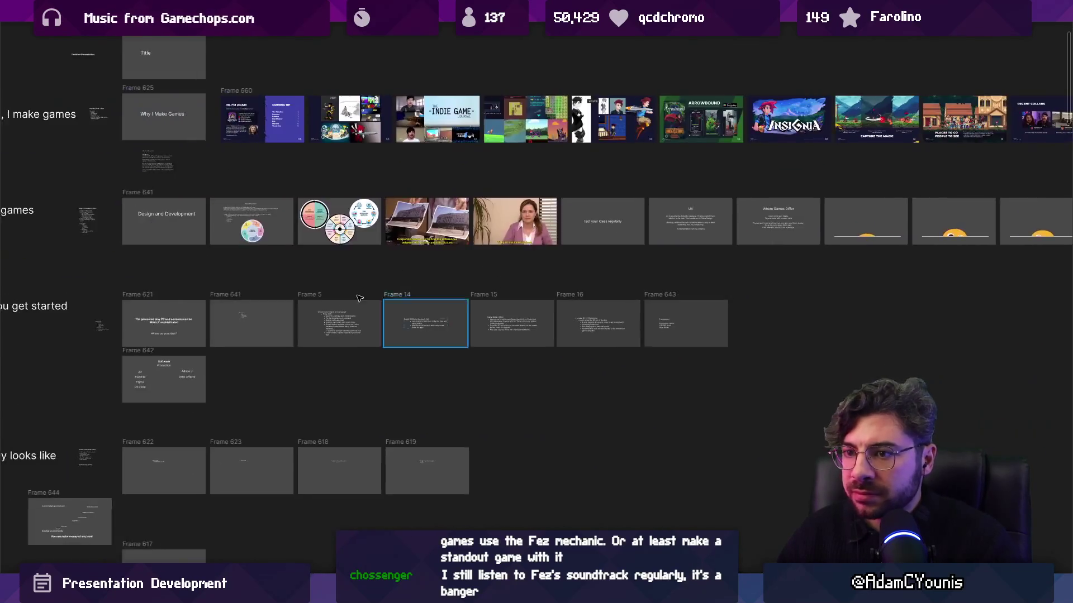
scroll(332, 321, "up", 5)
scroll(331, 322, "up", 2)
scroll(322, 321, "down", 5)
left_click(343, 354)
left_click(586, 316, "shift")
scroll(597, 316, "up", 5)
scroll(335, 269, "right", 10)
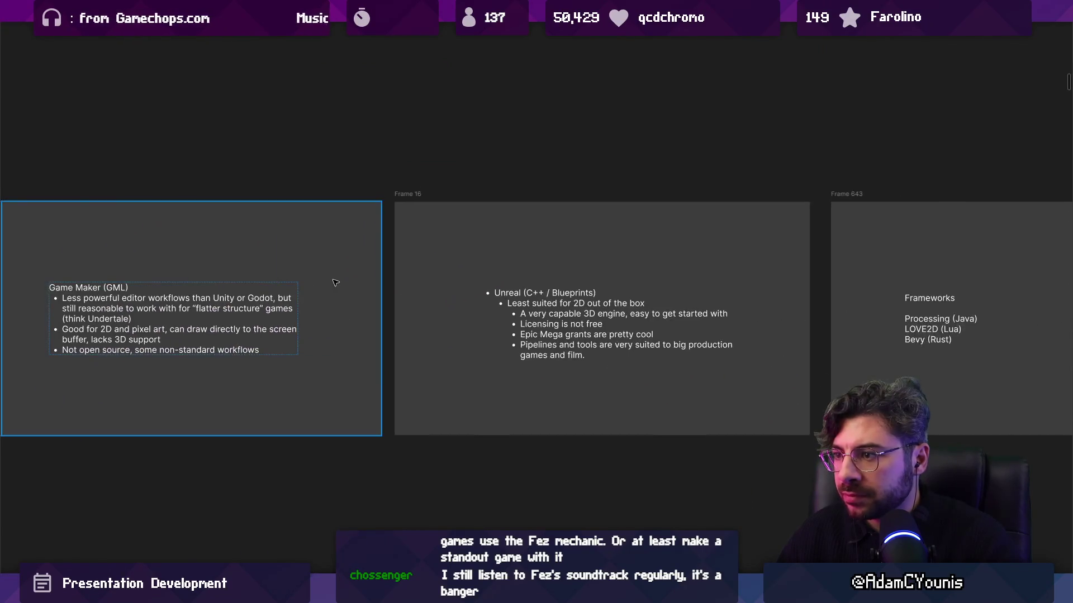
scroll(335, 268, "down", 3)
left_click(488, 257, "shift")
left_click(709, 270, "shift")
Step: Paste the engine slides after 'Picking an engine', placing them before the editor-tools card
scroll(709, 270, "down", 5)
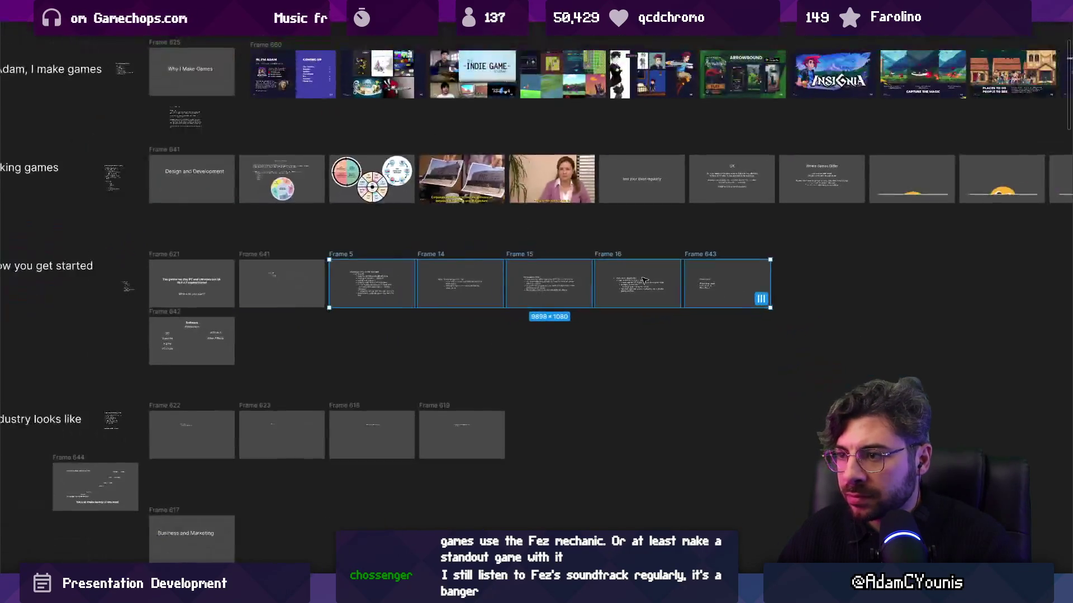
scroll(254, 282, "up", 4)
scroll(345, 295, "up", 5)
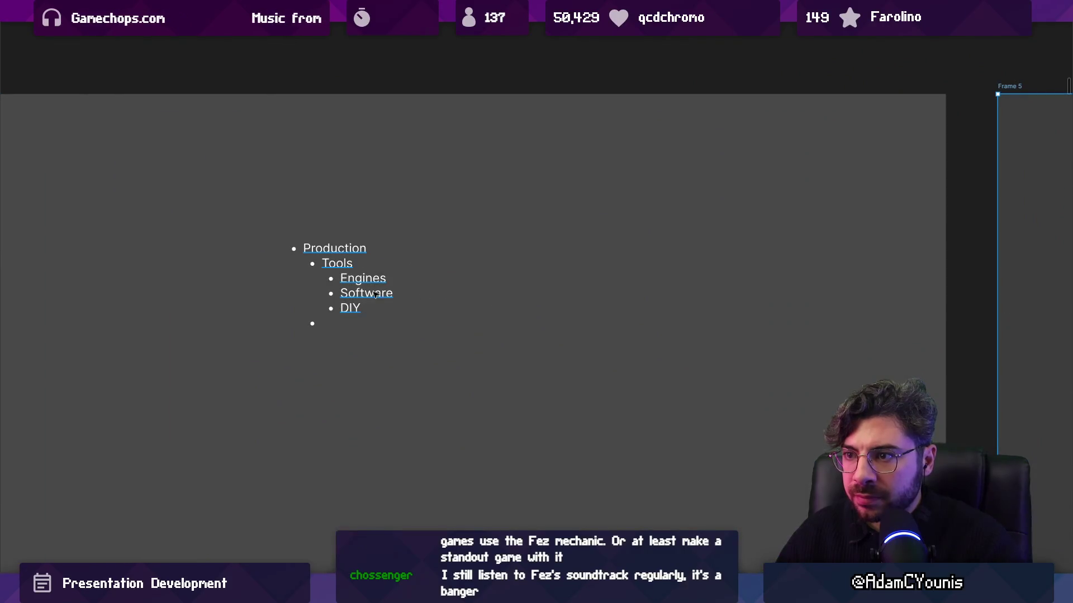
scroll(375, 294, "down", 5)
scroll(461, 319, "down", 10)
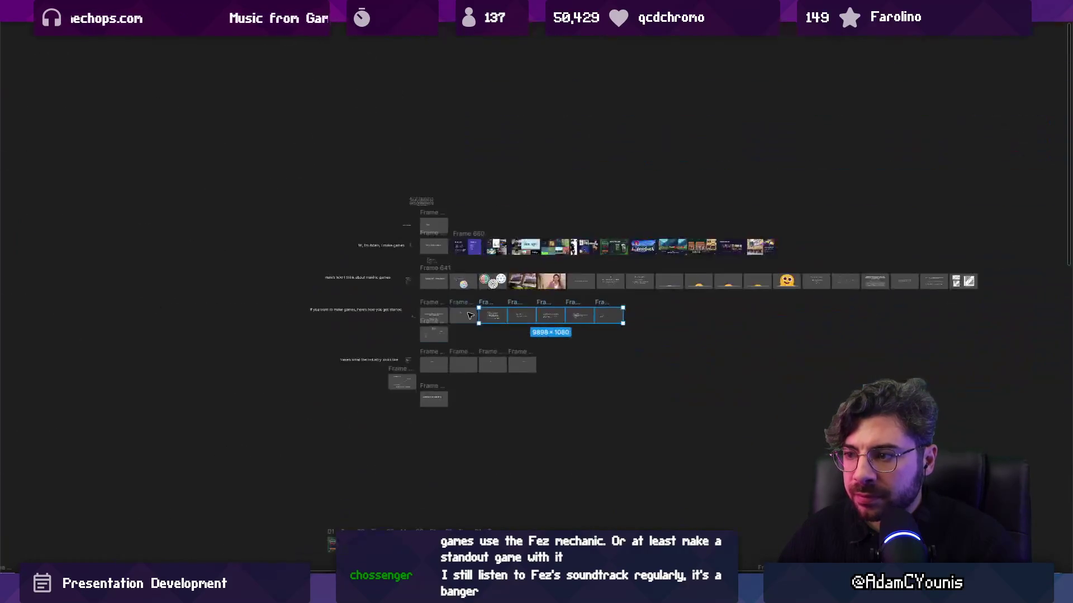
scroll(451, 340, "up", 5)
scroll(400, 301, "up", 5)
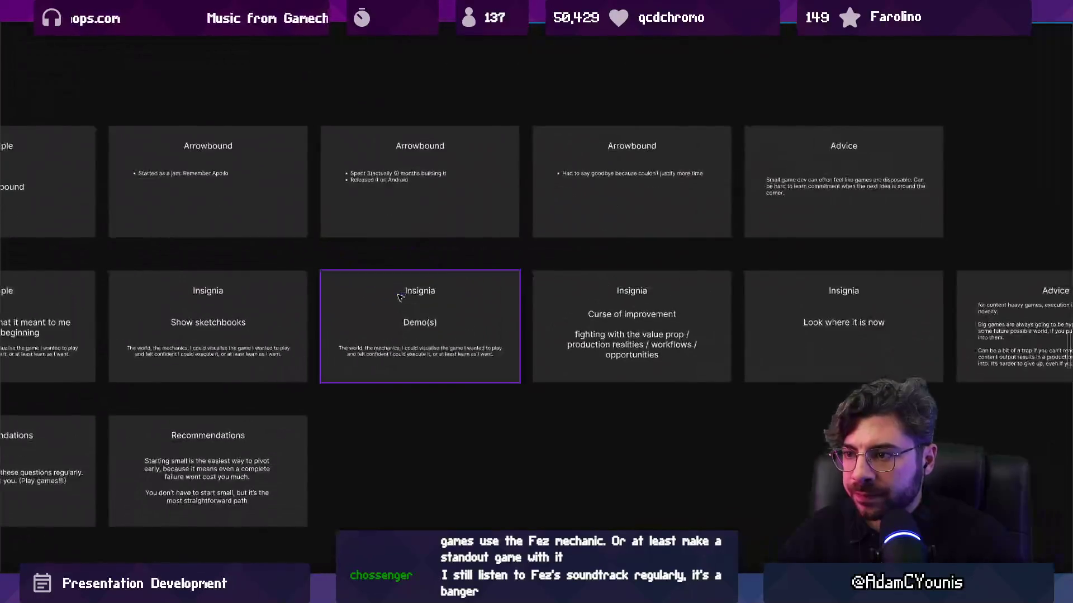
scroll(425, 297, "down", 5)
scroll(464, 291, "up", 4)
scroll(464, 292, "up", 5)
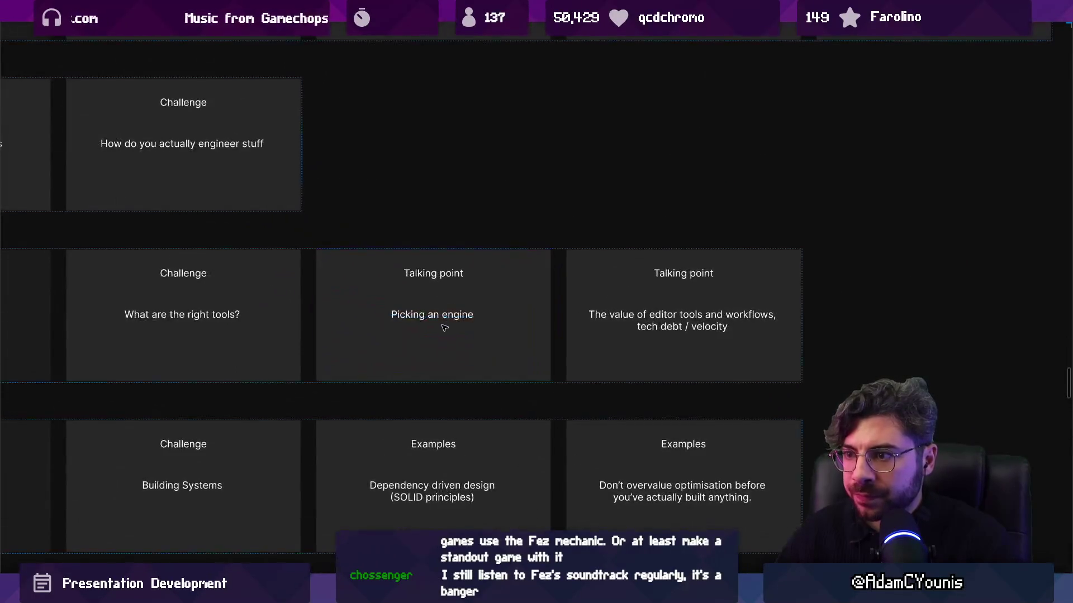
left_click(443, 328)
scroll(529, 319, "down", 3)
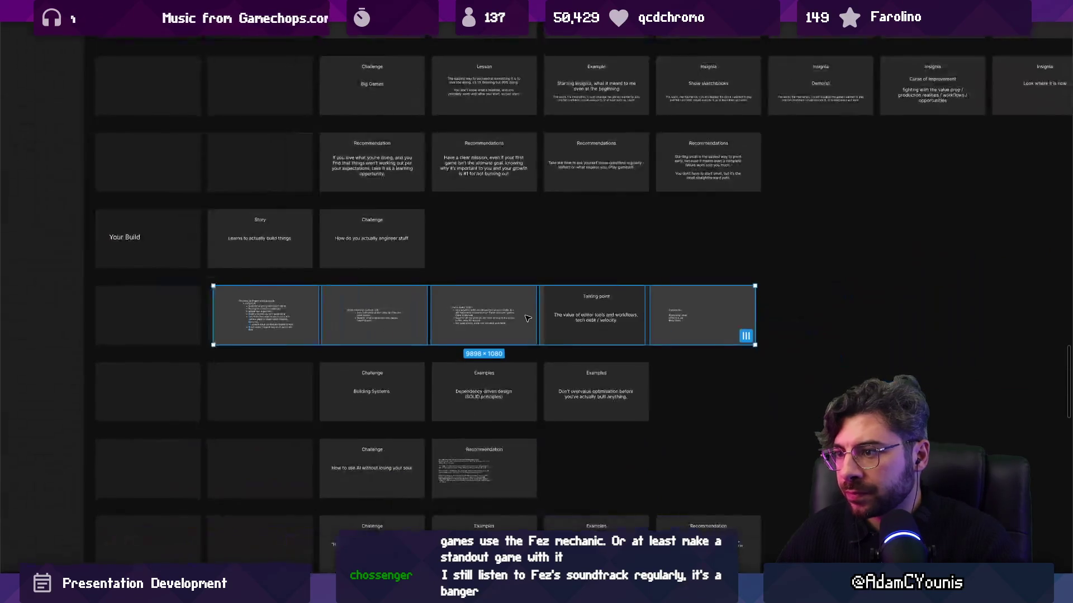
left_click(527, 318)
key("ctrl+v")
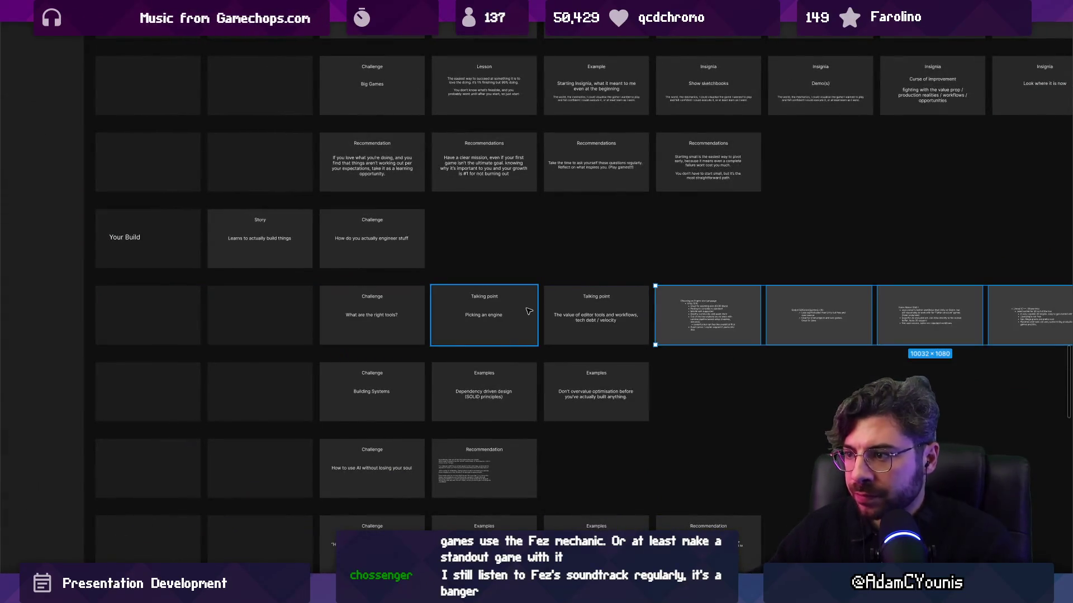
left_click_drag(707, 315, 597, 316)
scroll(727, 290, "down", 5)
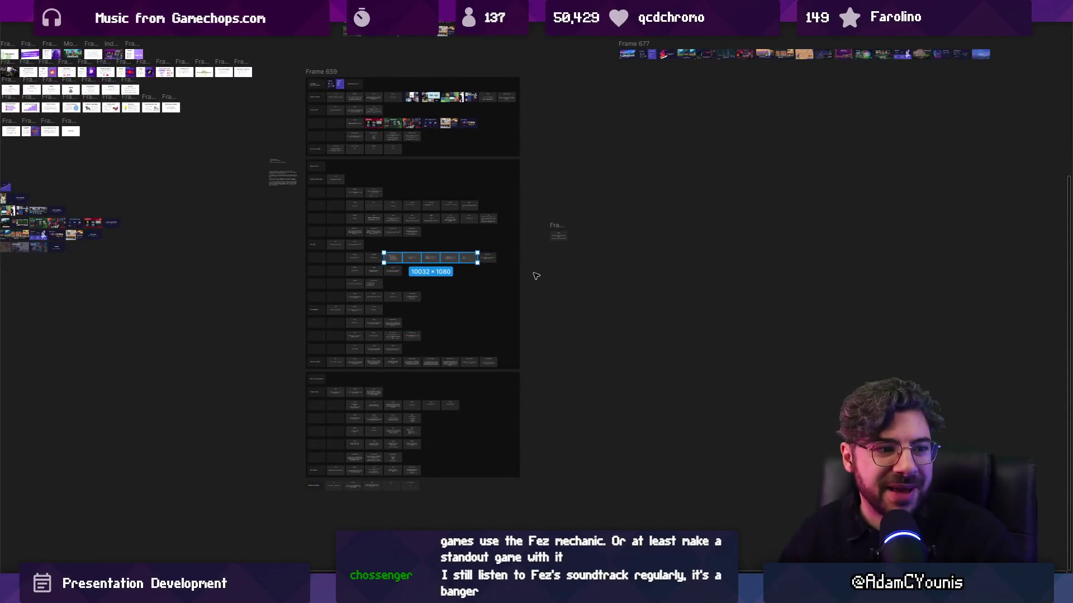
scroll(494, 261, "up", 5)
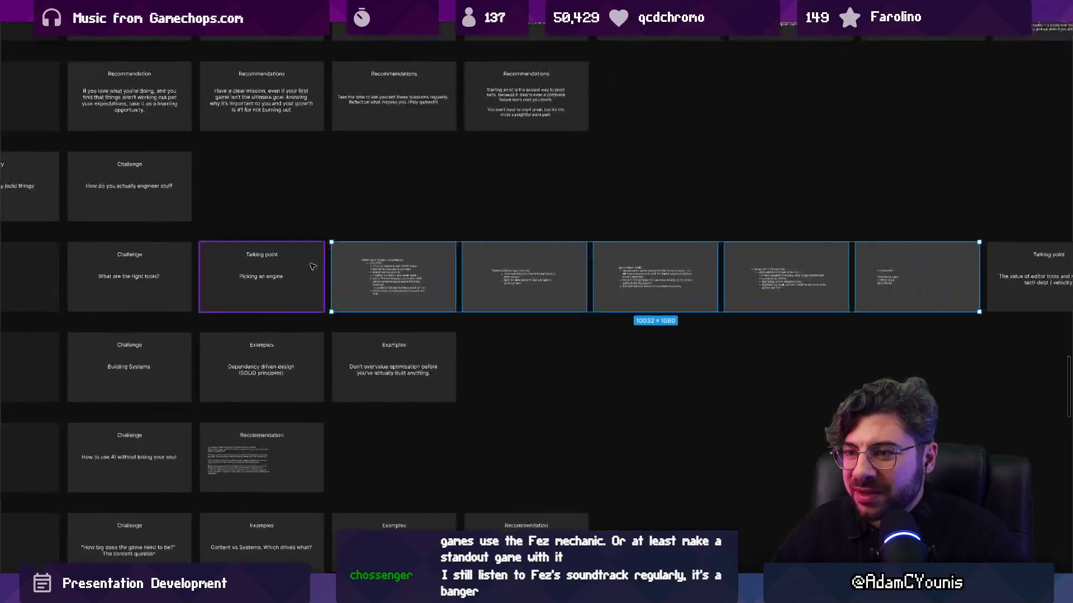
scroll(543, 278, "right", 15)
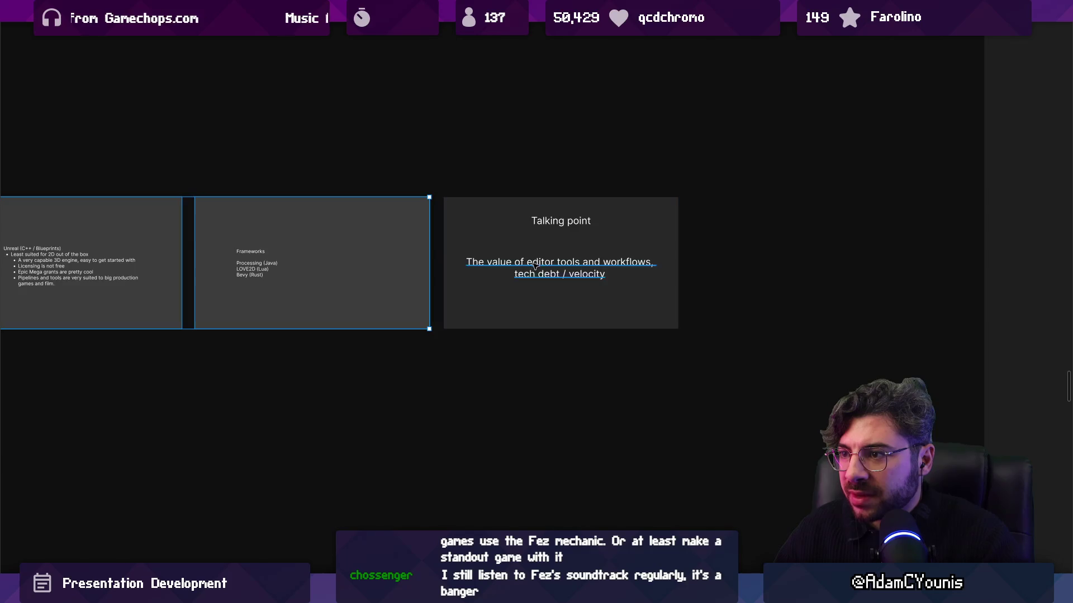
scroll(536, 271, "down", 8)
scroll(260, 281, "up", 7)
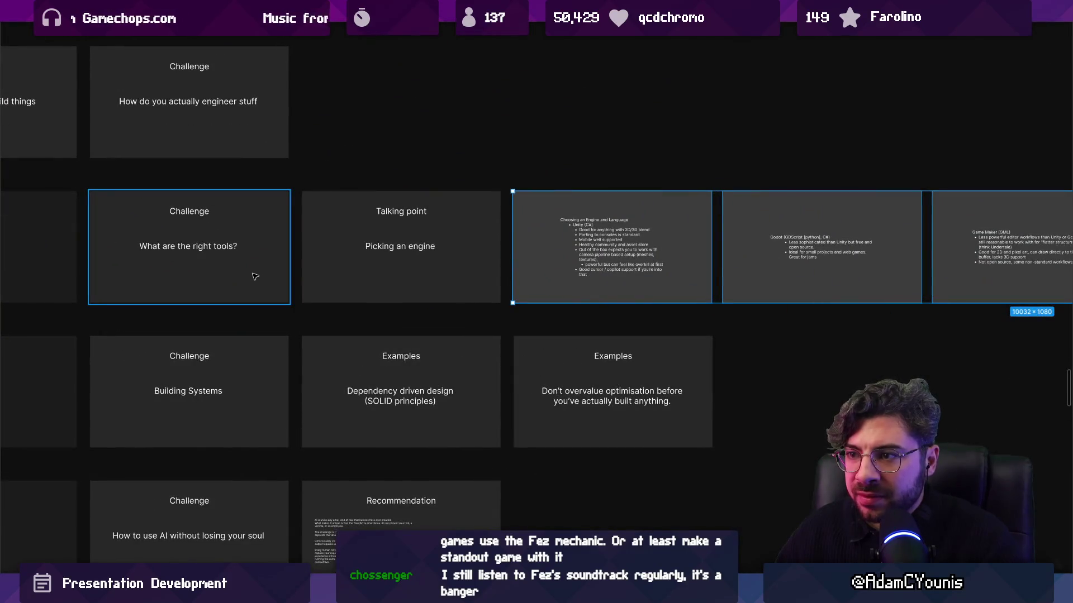
scroll(252, 271, "down", 3)
scroll(278, 269, "down", 3)
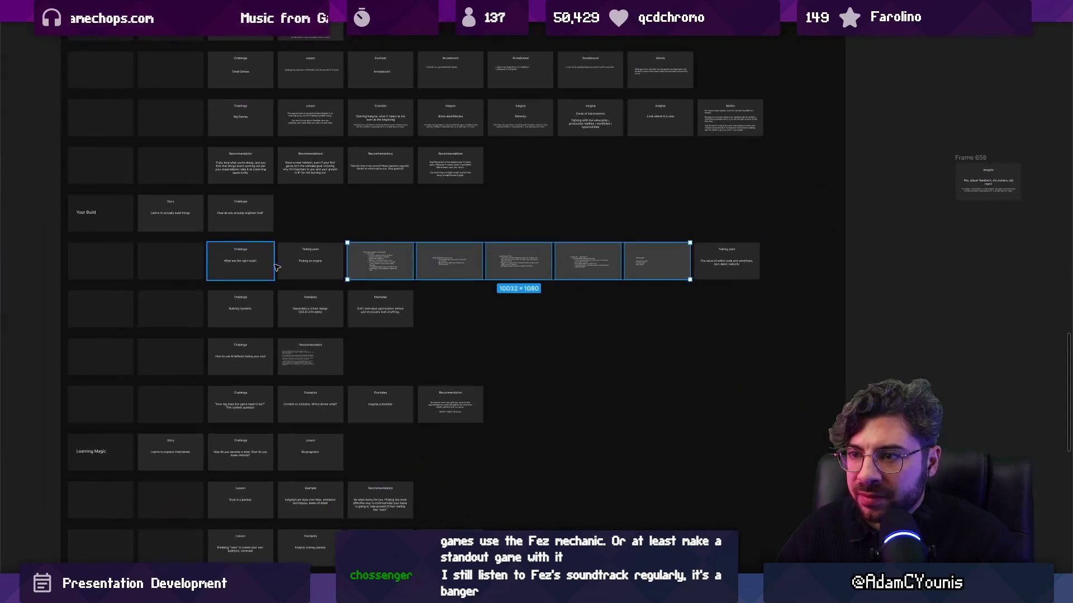
Step: Delete the empty card at the start of the row
left_click(189, 273)
left_click(189, 273)
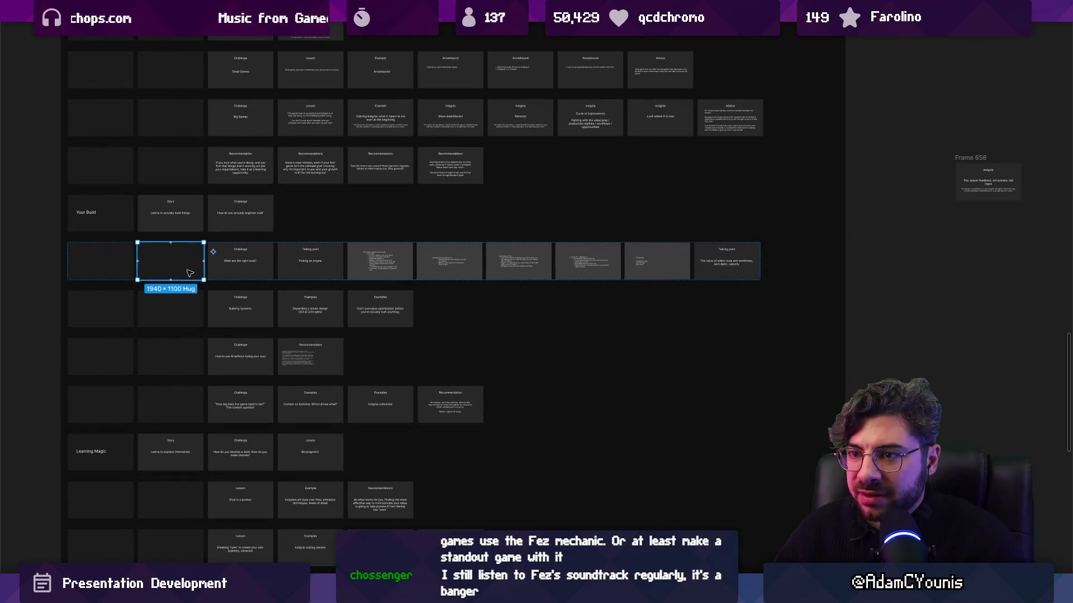
key("Delete")
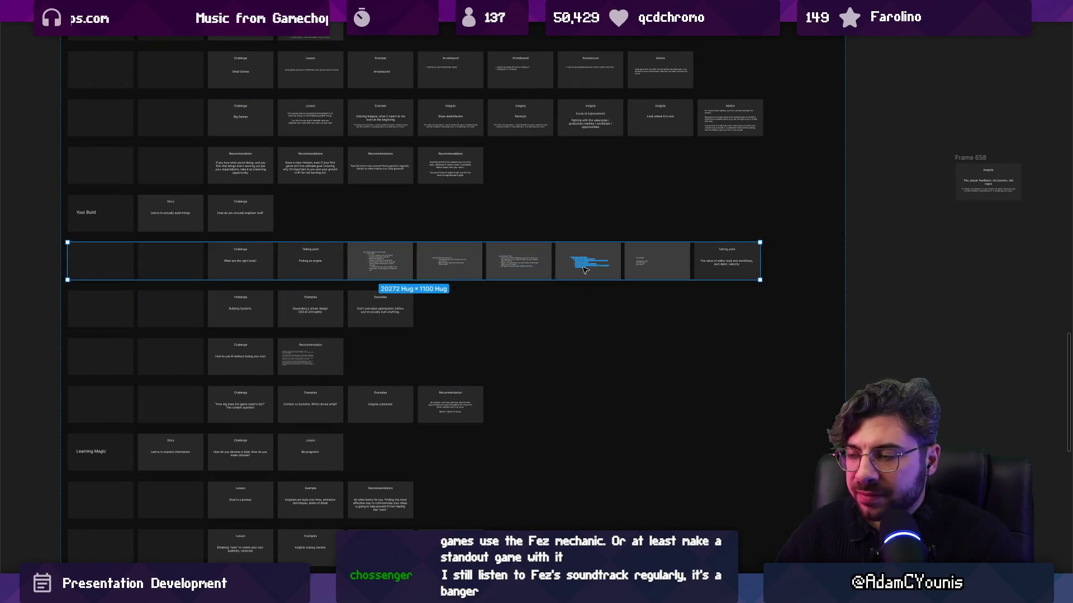
scroll(327, 266, "up", 2)
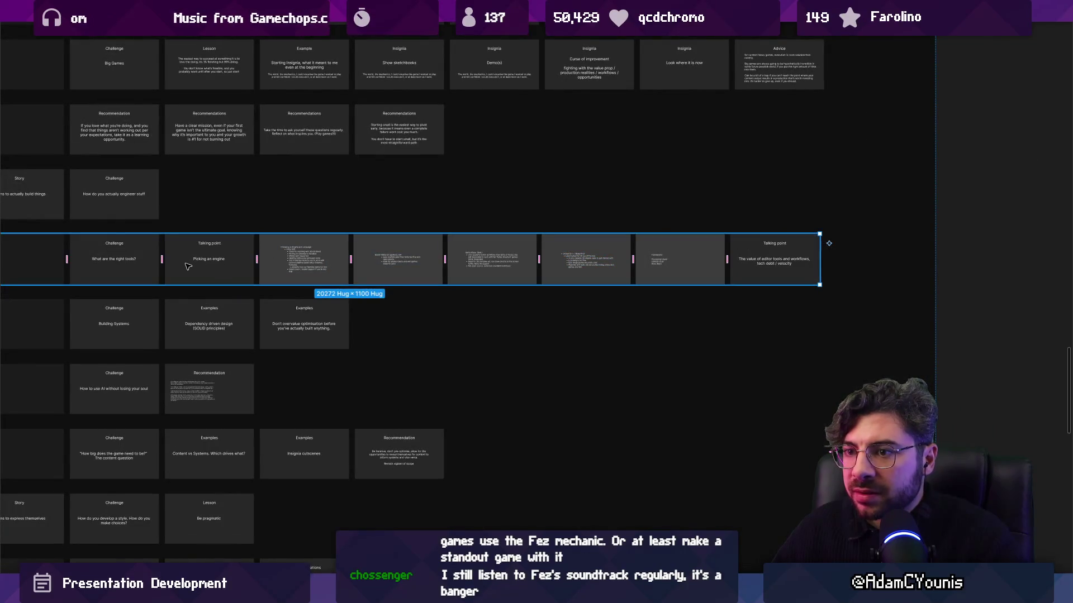
scroll(316, 256, "left", 3)
Step: Duplicate the engine slides row and delete the copied 'What are the right tools?' challenge slide
key("ctrl+d")
scroll(265, 252, "up", 3)
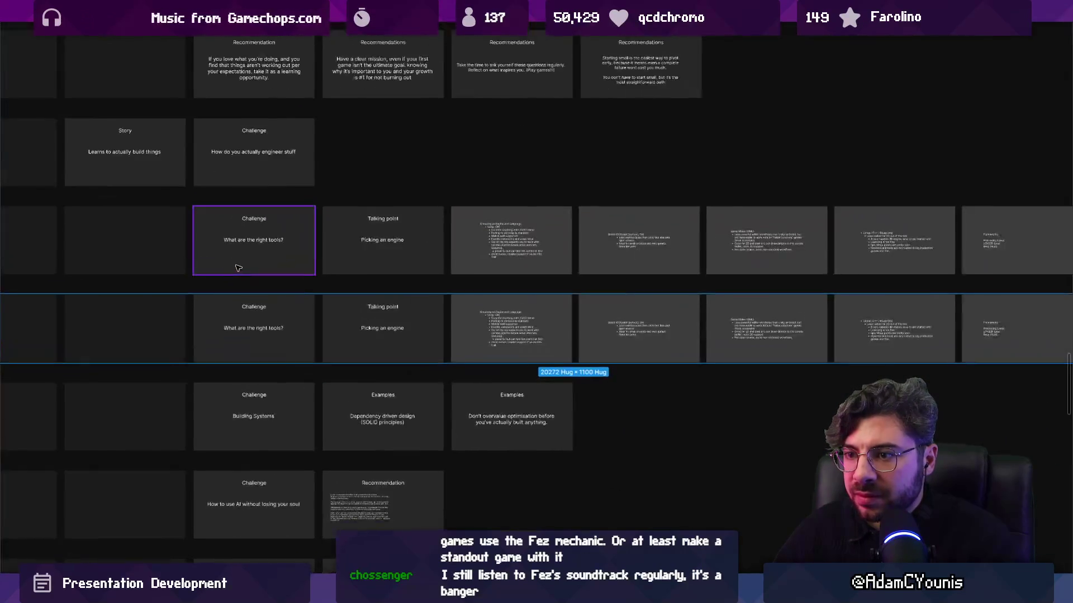
left_click(160, 340)
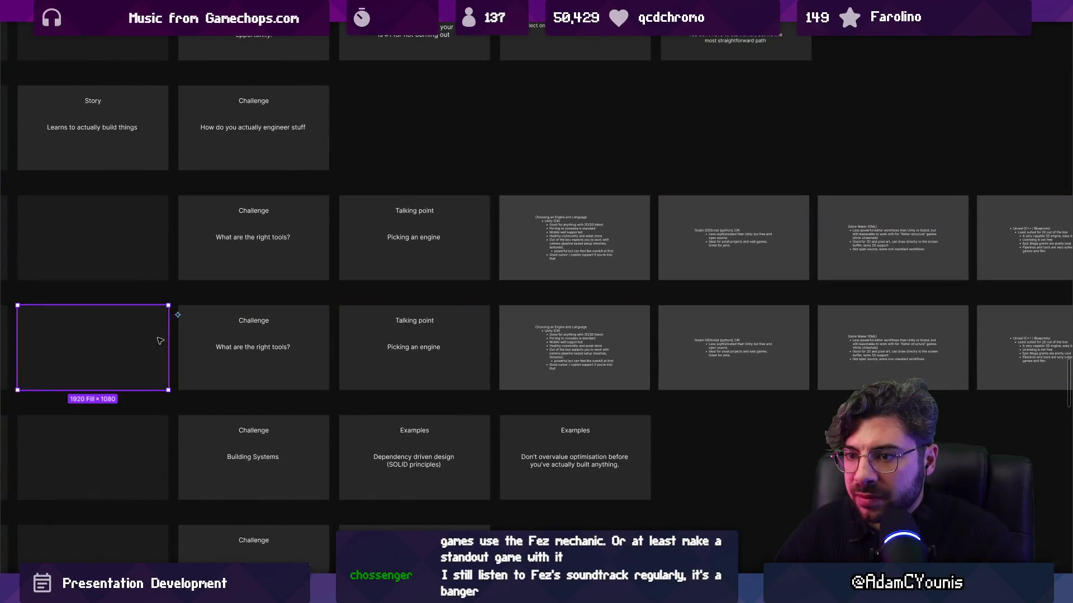
key("shift+a")
left_click(398, 346)
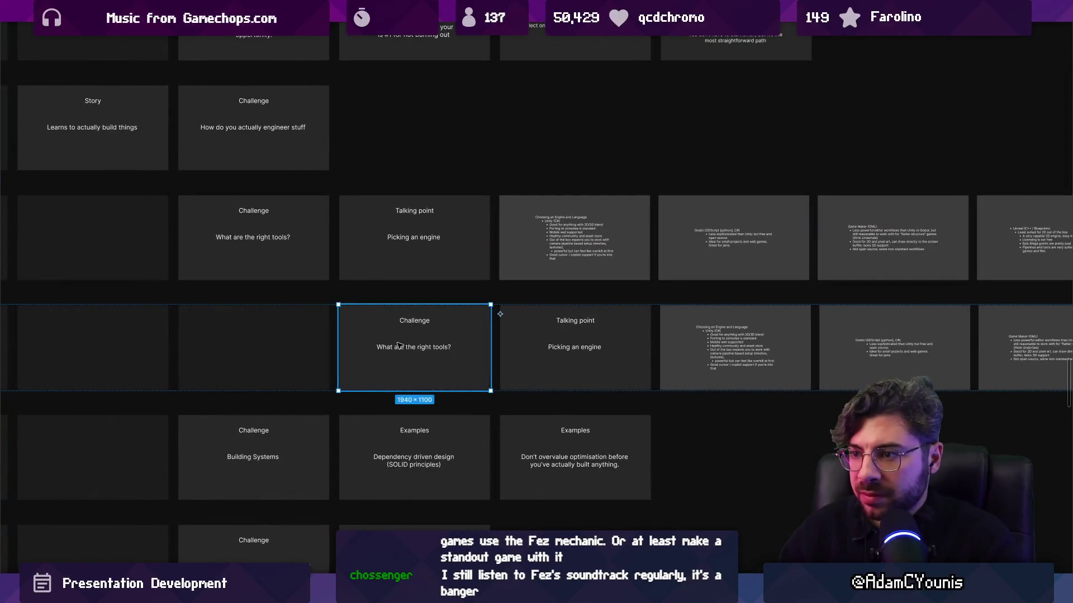
key("Delete")
Step: Delete the original engine slides from the upper tools row
scroll(352, 239, "right", 2)
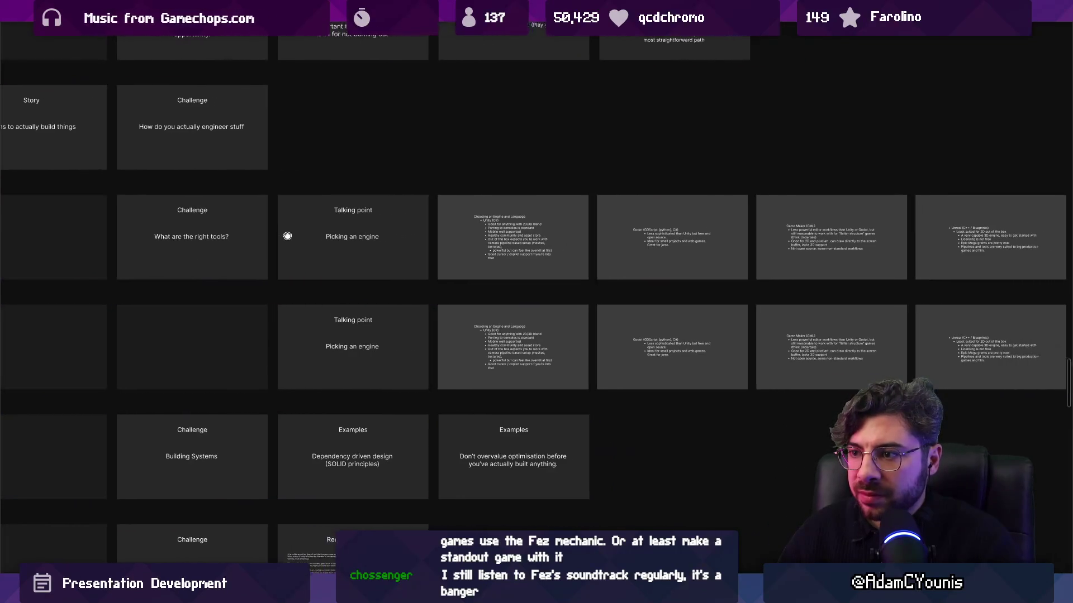
left_click(304, 239)
scroll(304, 238, "down", 3)
left_click_drag(304, 239, 834, 242)
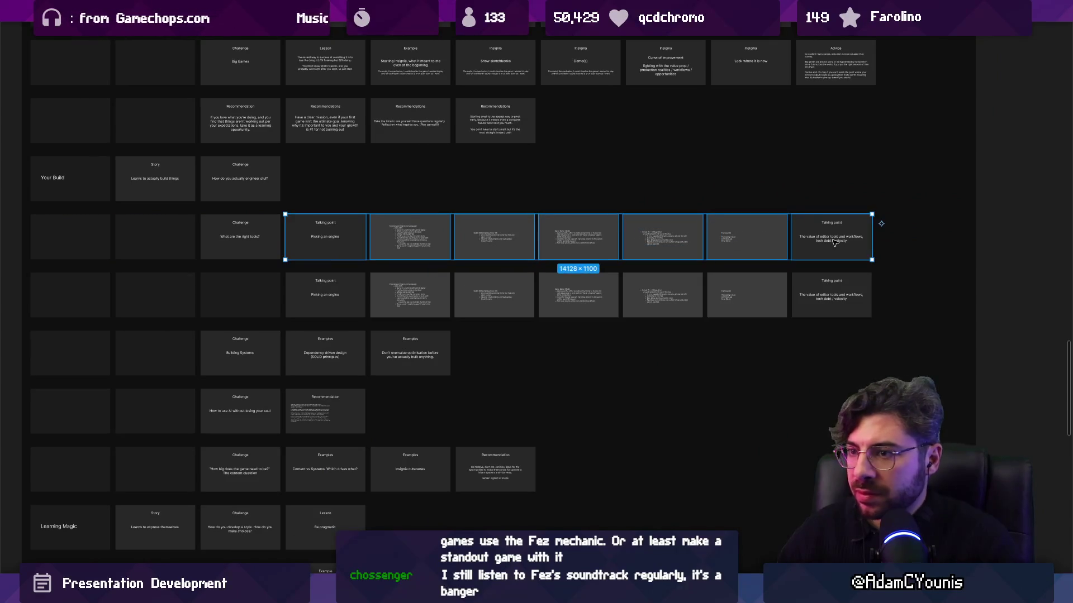
key("Delete")
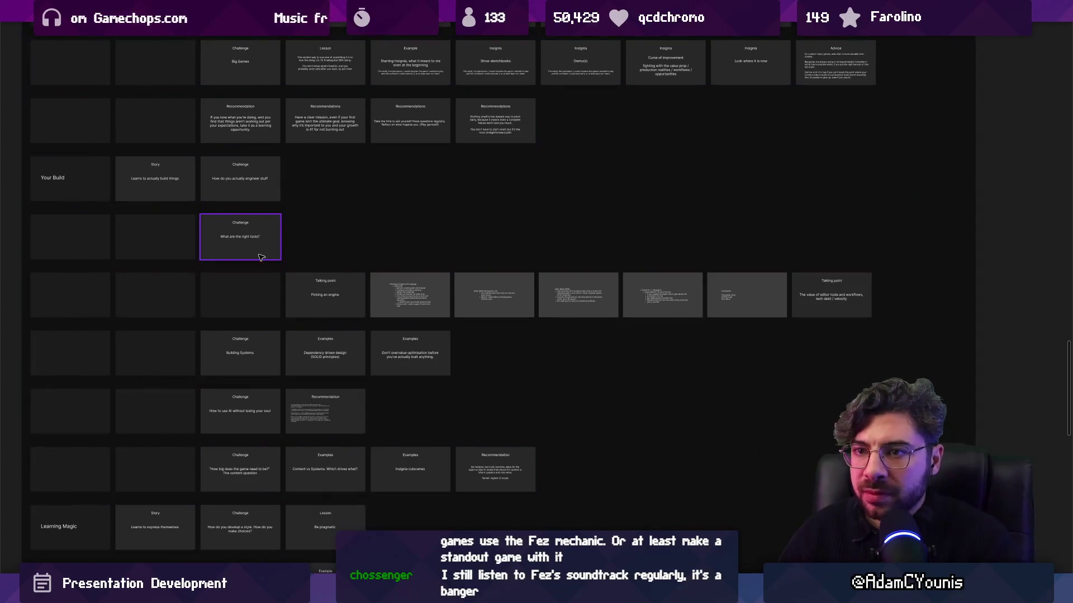
scroll(268, 285, "up", 2)
Step: Duplicate the Picking an engine row and retitle the copy 'Editor Tooling'
left_click(272, 300)
key("ctrl+d")
scroll(315, 314, "down", 2)
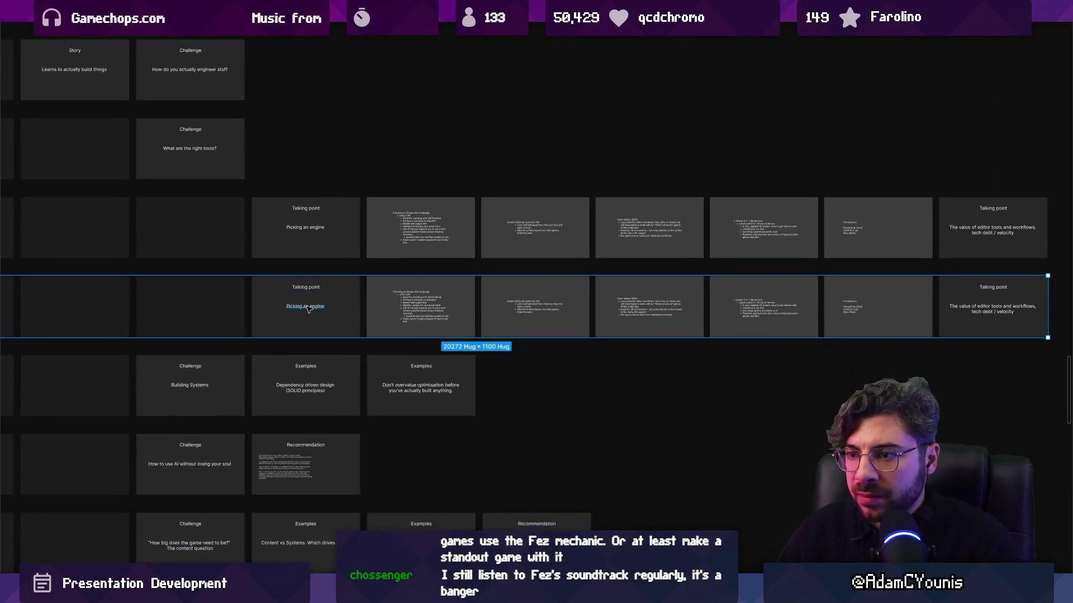
scroll(311, 308, "up", 3)
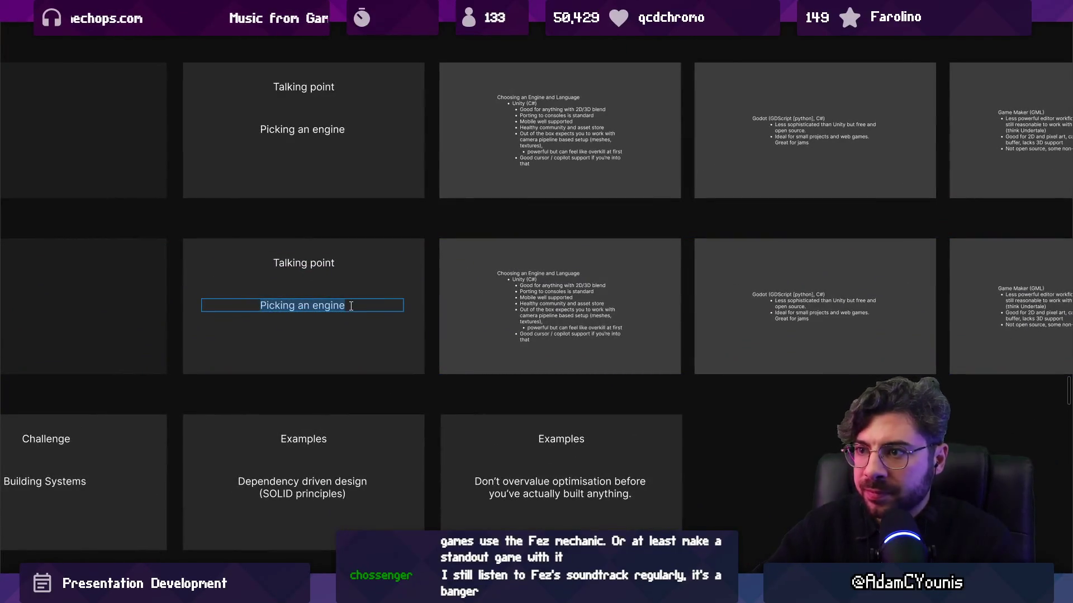
type("Editor Tooling")
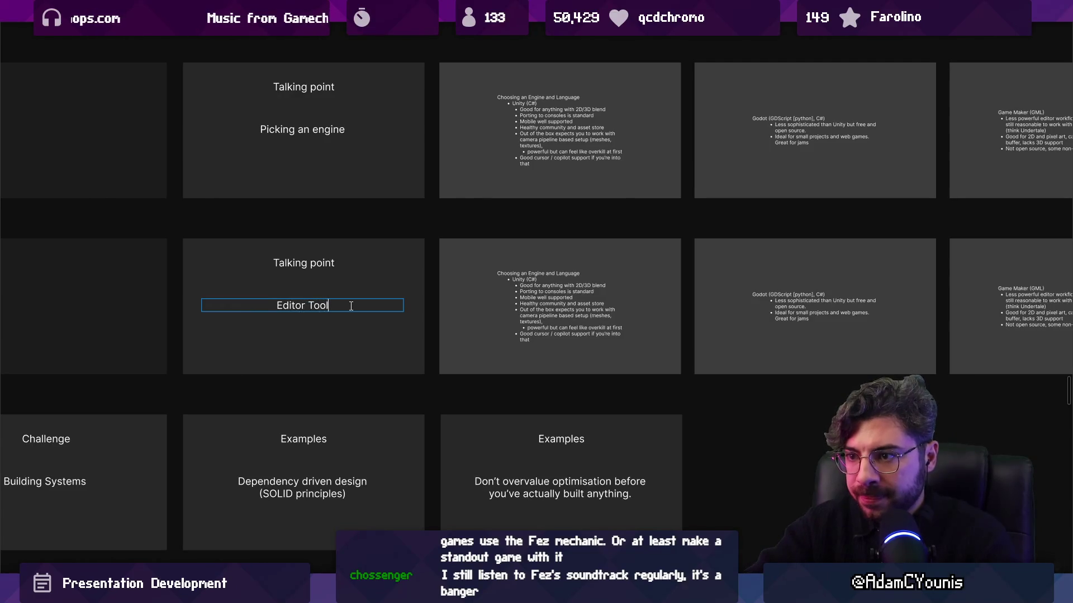
key("Escape")
scroll(351, 306, "down", 5)
scroll(626, 267, "up", 5)
Step: Delete the editor-tools slide, leaving the Editor Tooling row with one copied slide
left_click(625, 267)
left_click(626, 267)
key("Delete")
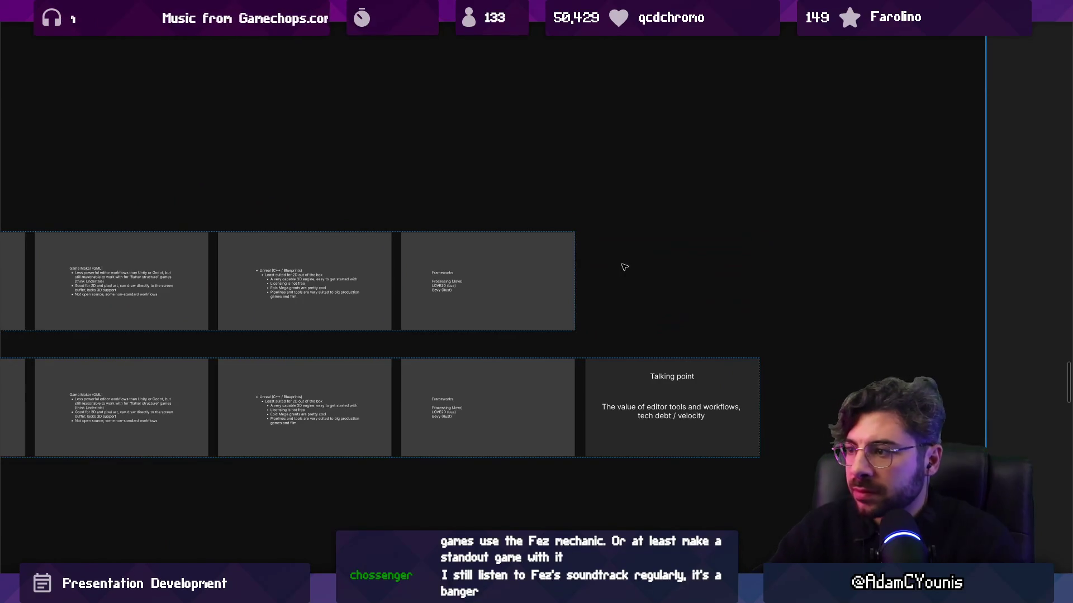
scroll(624, 268, "down", 5)
left_click(709, 339)
left_click_drag(710, 339, 336, 312)
left_click(430, 212)
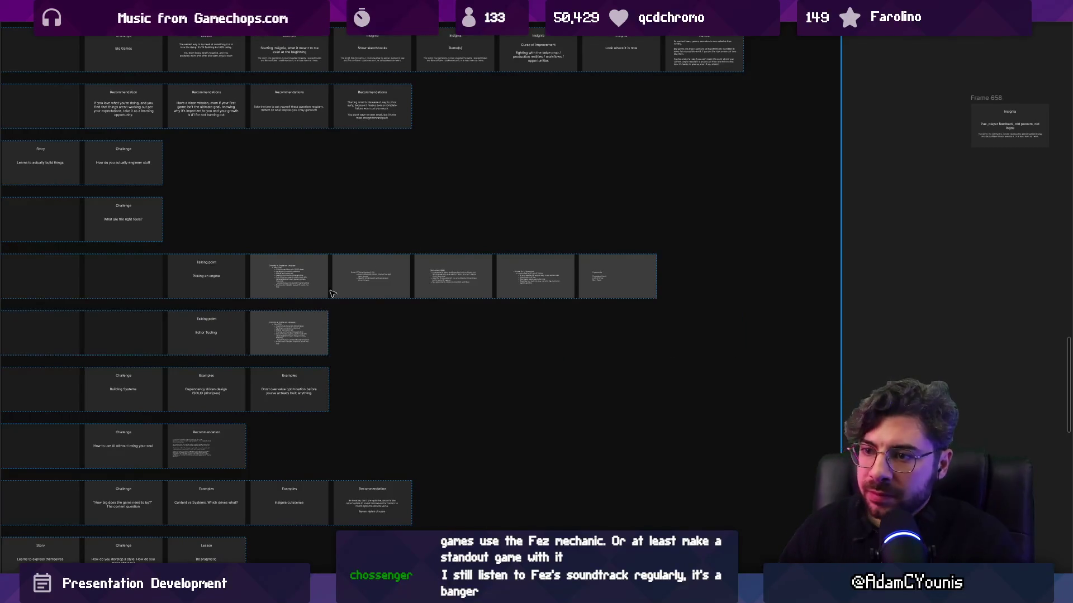
Step: Replace the copied slide's text with placeholder text and resize the text box
scroll(380, 272, "up", 5)
double_click(473, 310)
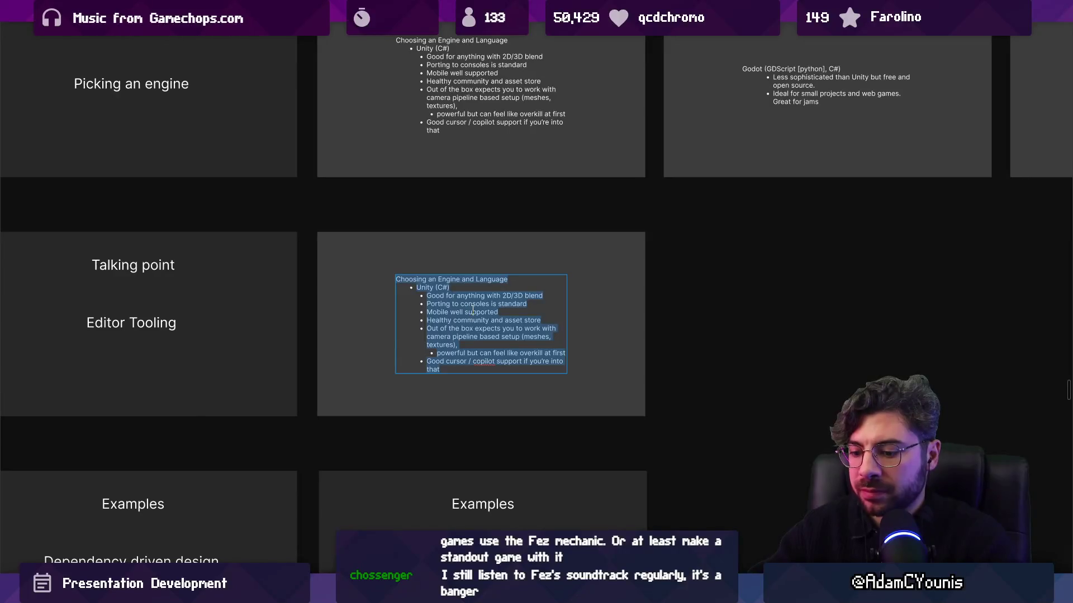
type("askldjhas")
key("Escape")
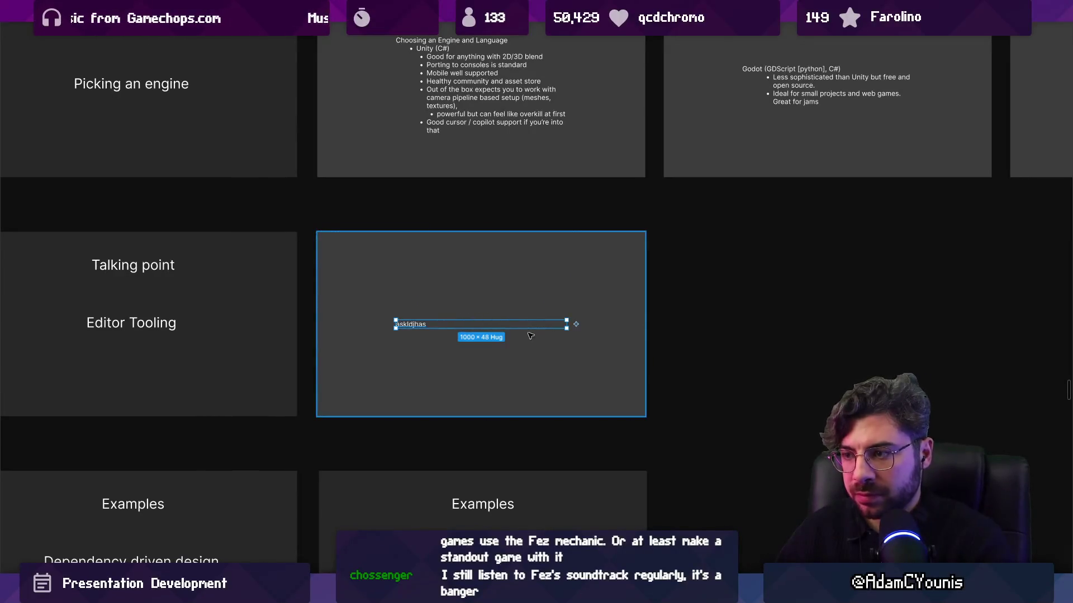
double_click(567, 324)
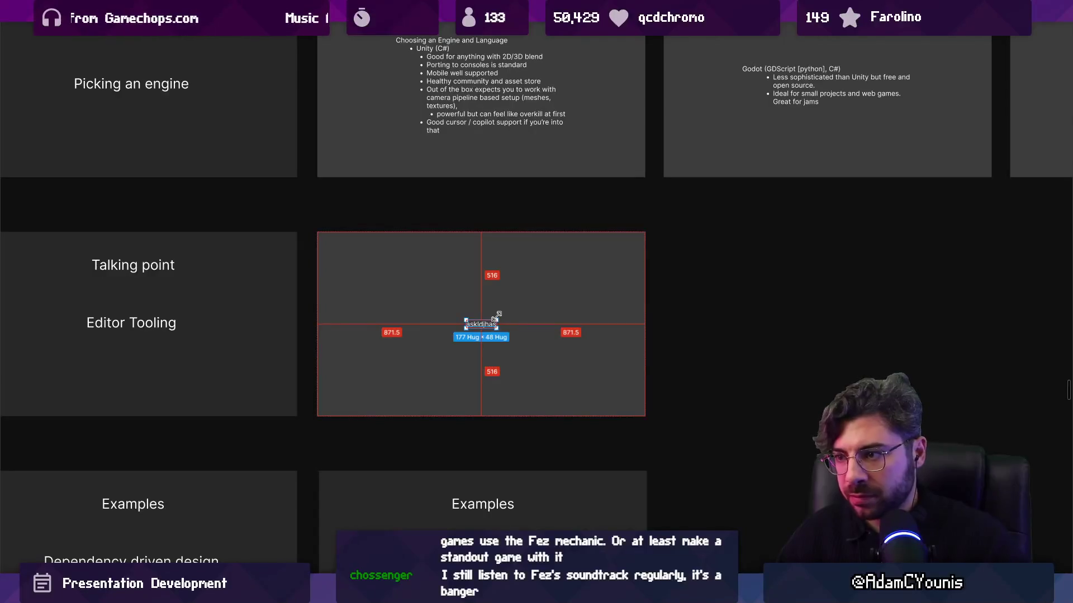
left_click_drag(496, 316, 520, 313)
double_click(495, 326)
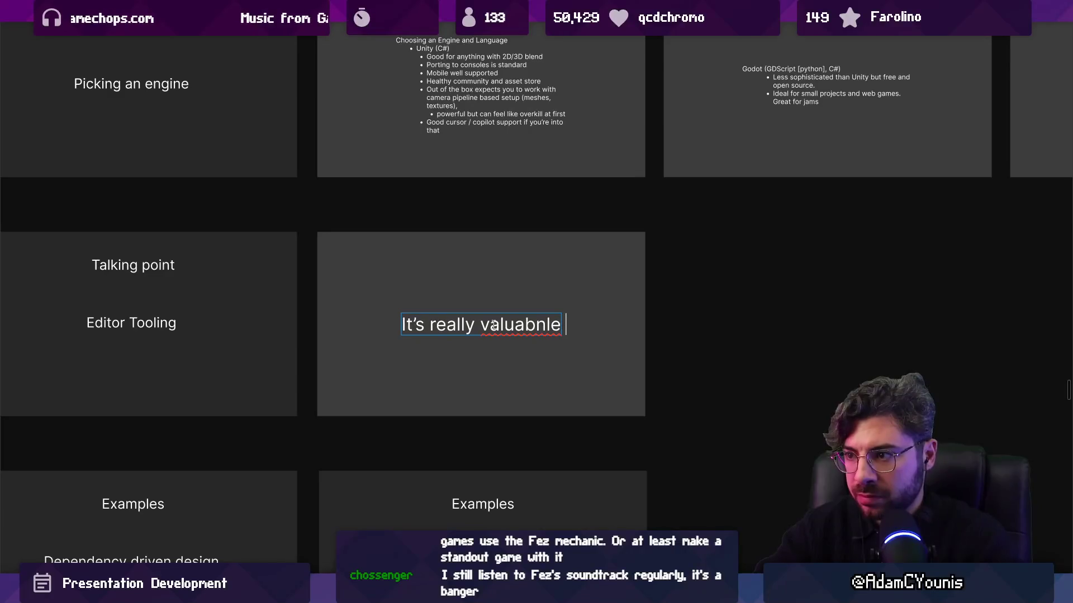
key("Escape")
left_click_drag(555, 317, 541, 316)
key("Escape")
Step: Write 'No matter what engine you choose, being in an extensible environment' on the slide
double_click(474, 324)
type("No matter what engine you c")
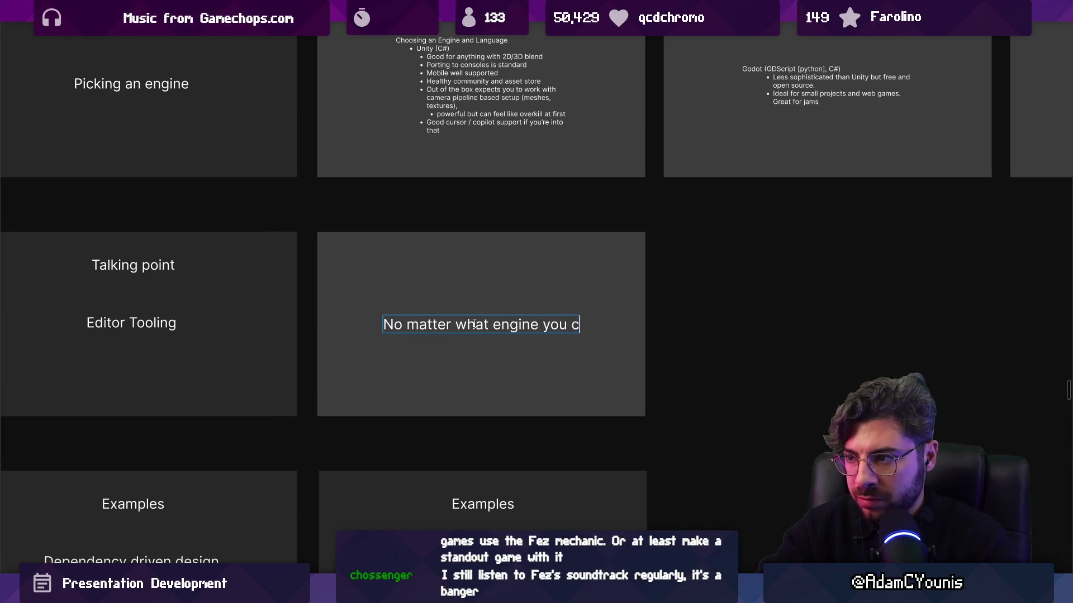
type("hoose, being in an ")
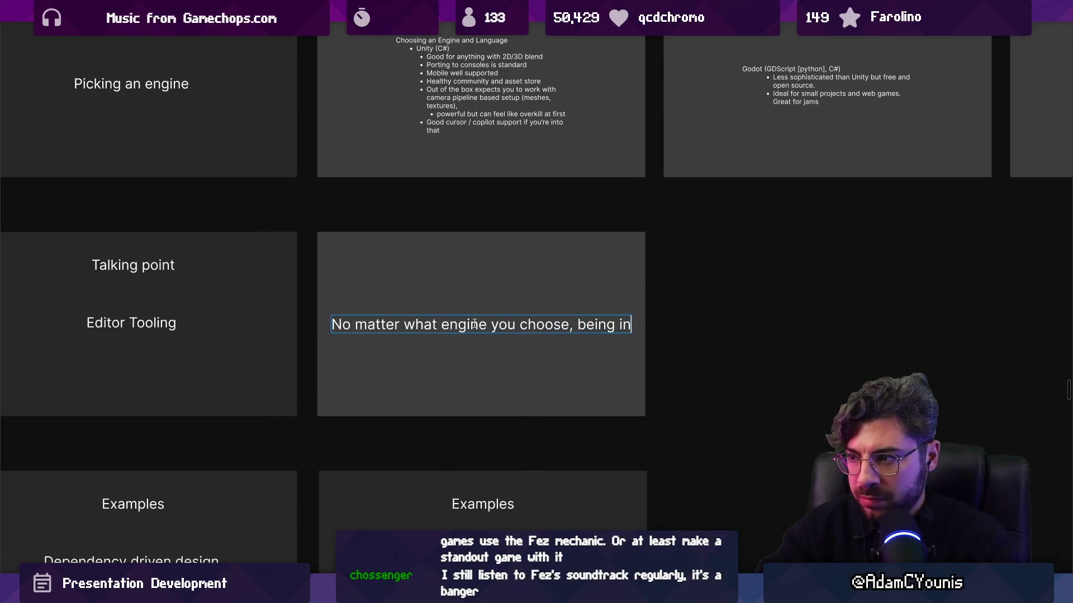
type("extensible envgi")
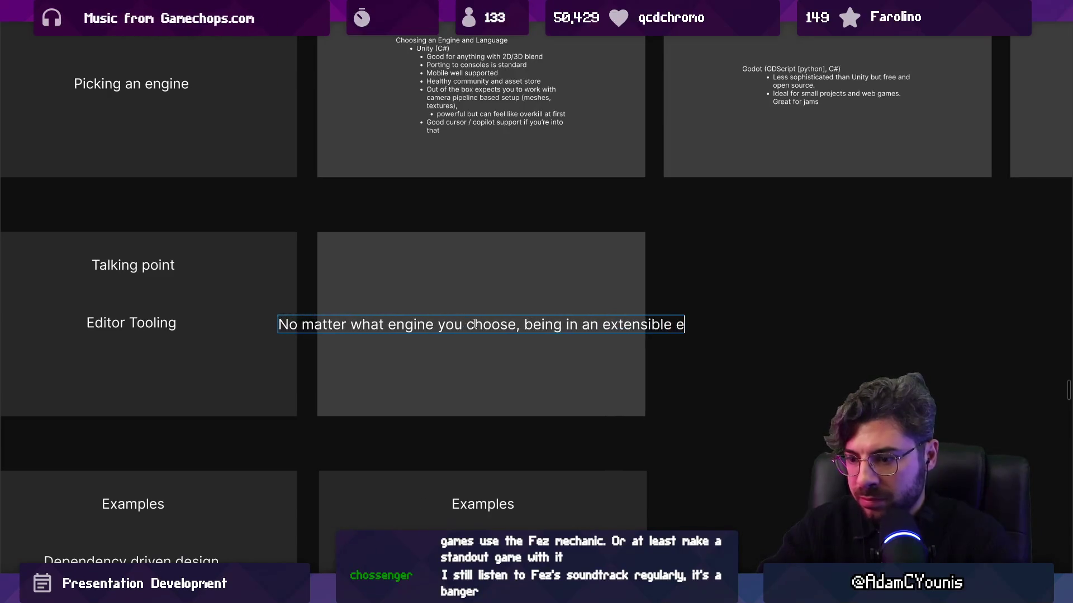
key("BackSpace")
key("BackSpace")
type("iron")
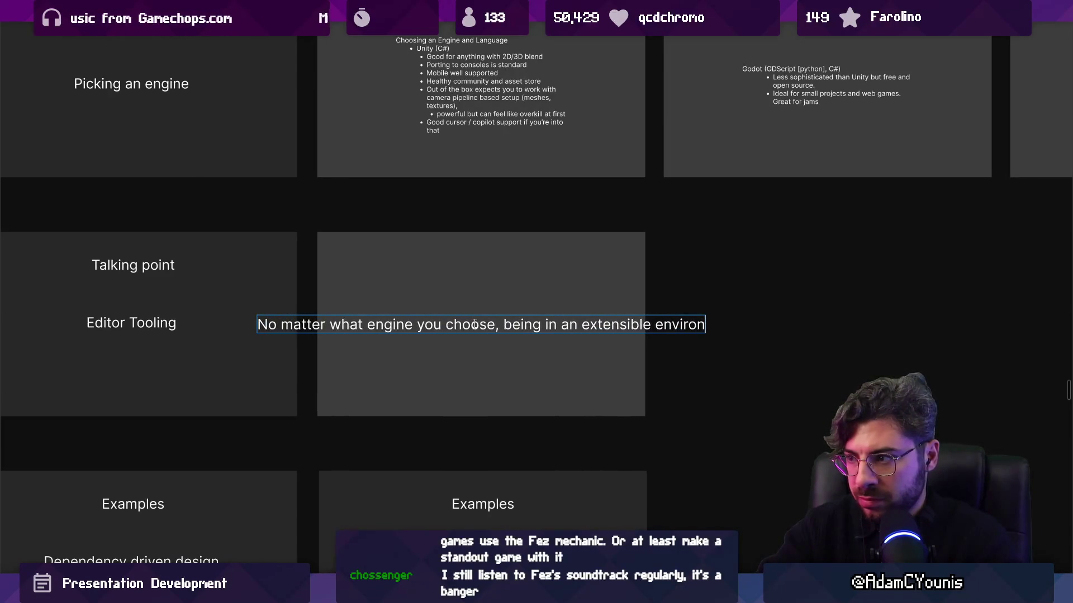
type("ment")
key("Escape")
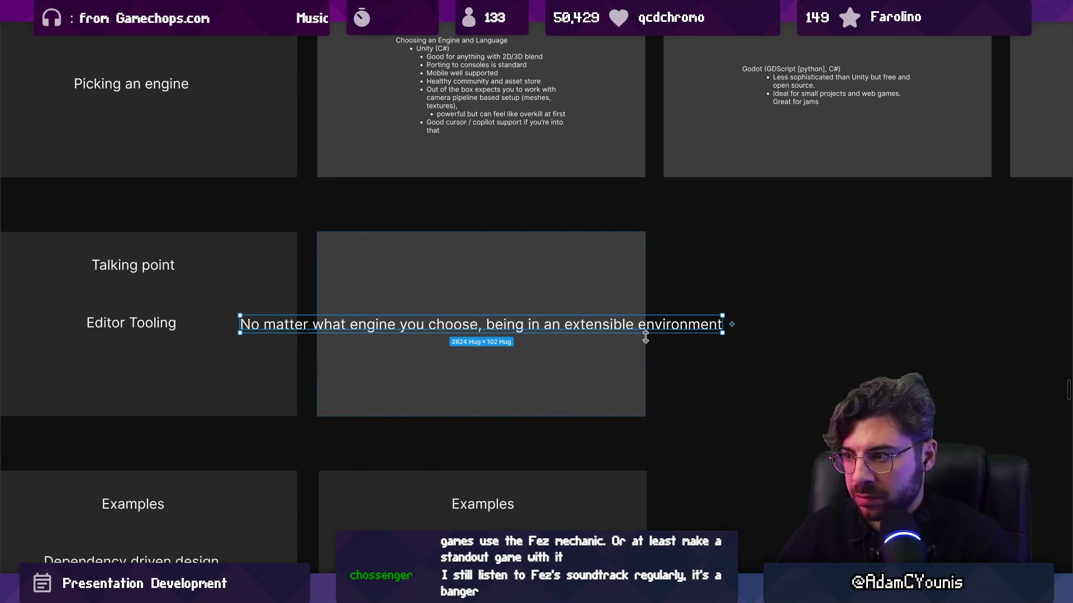
Step: Shrink the font, narrow the text box to wrap, and continue the sentence
key("ctrl+shift+comma")
key("ctrl+shift+comma")
key("ctrl+shift+comma")
key("Return")
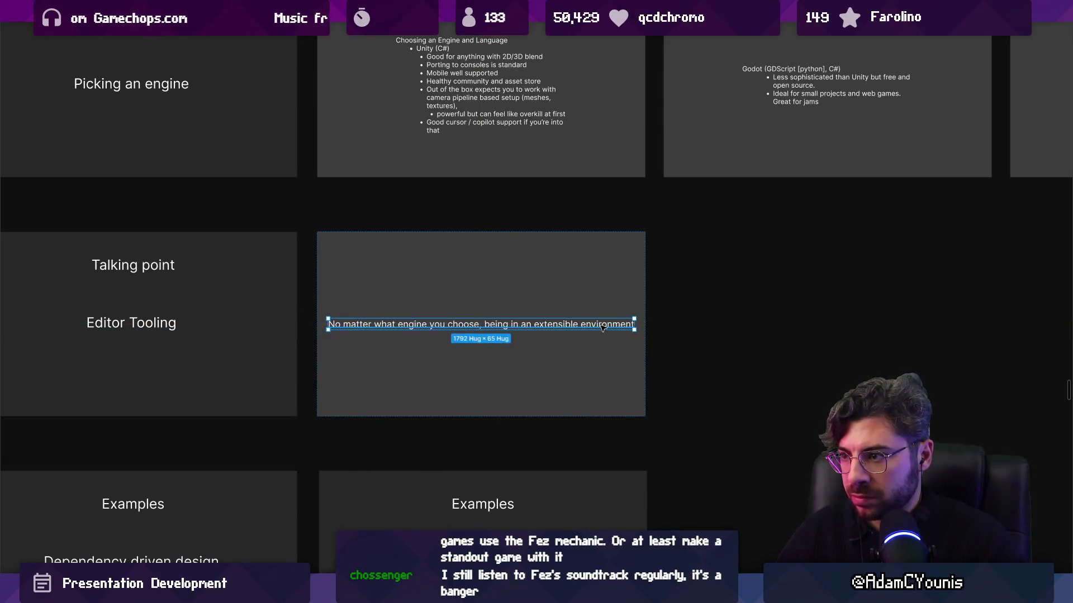
key("End")
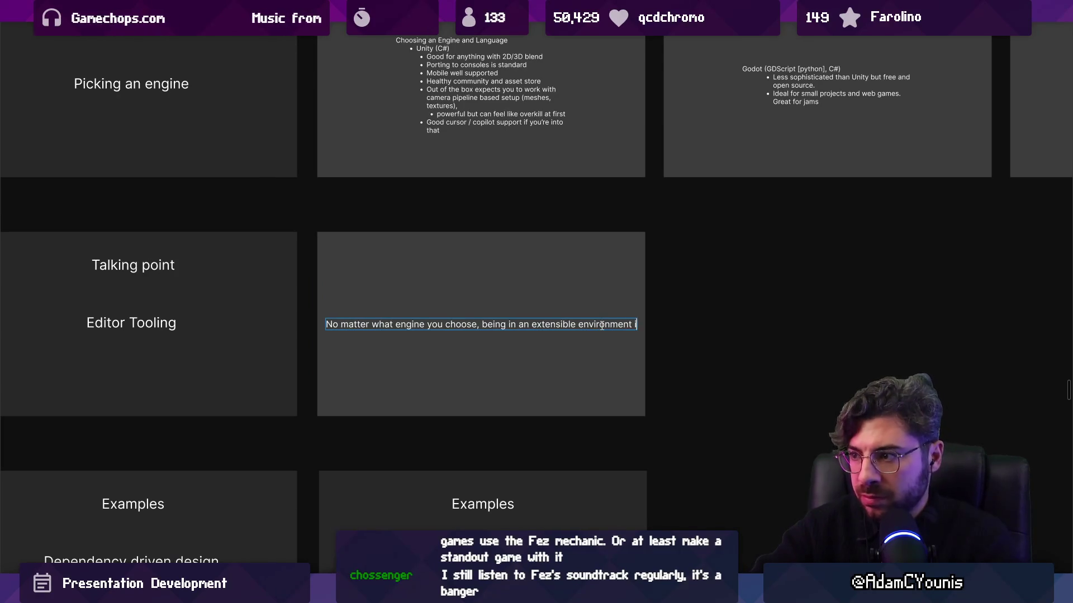
key("Escape")
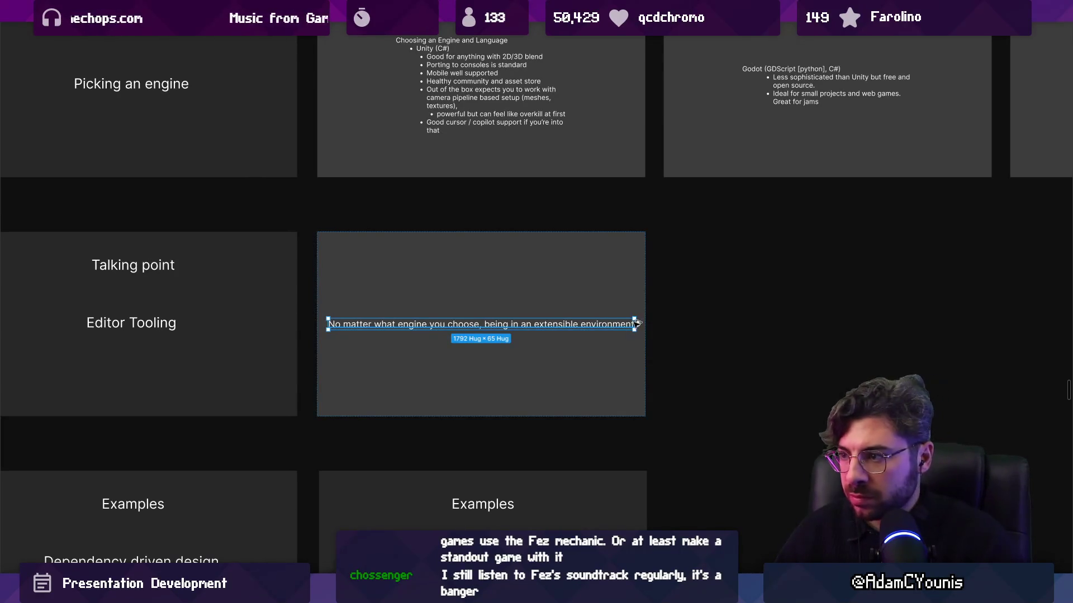
left_click_drag(635, 324, 614, 325)
key("Escape")
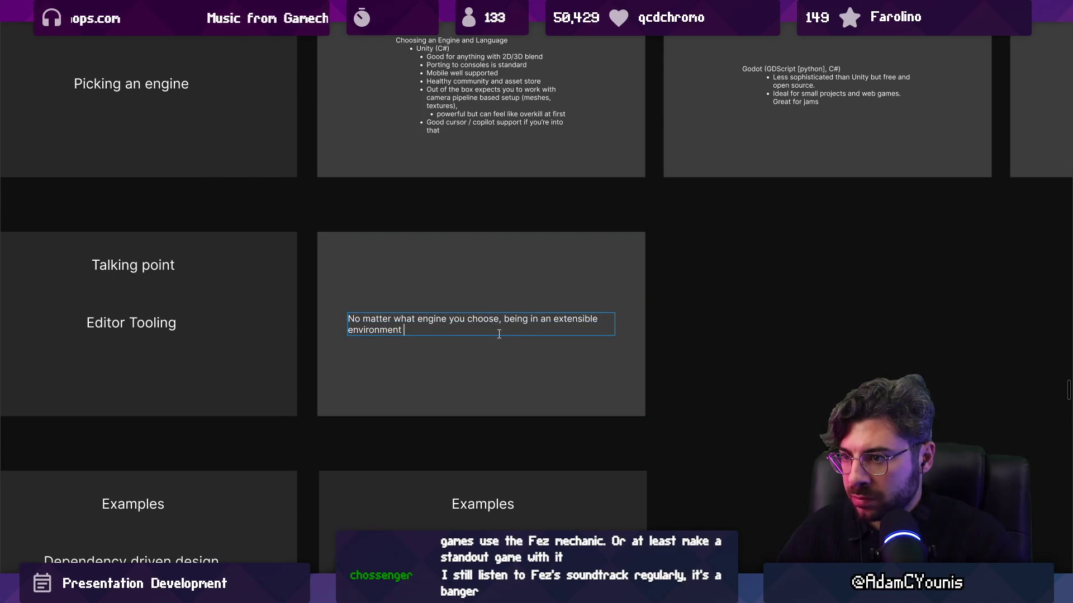
type("is super v")
type("al")
type("luab")
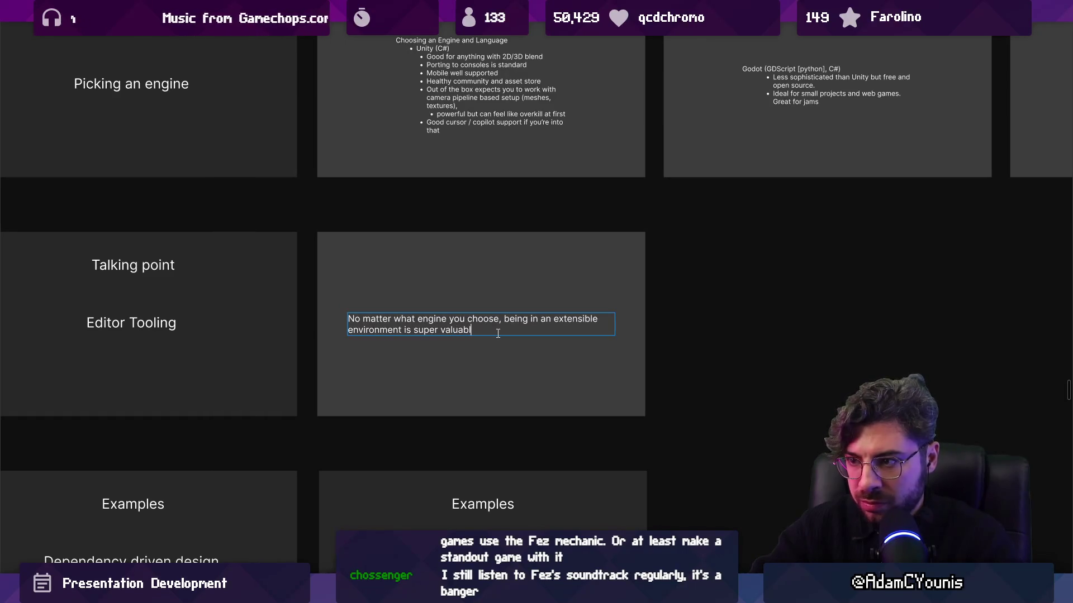
type("you want ")
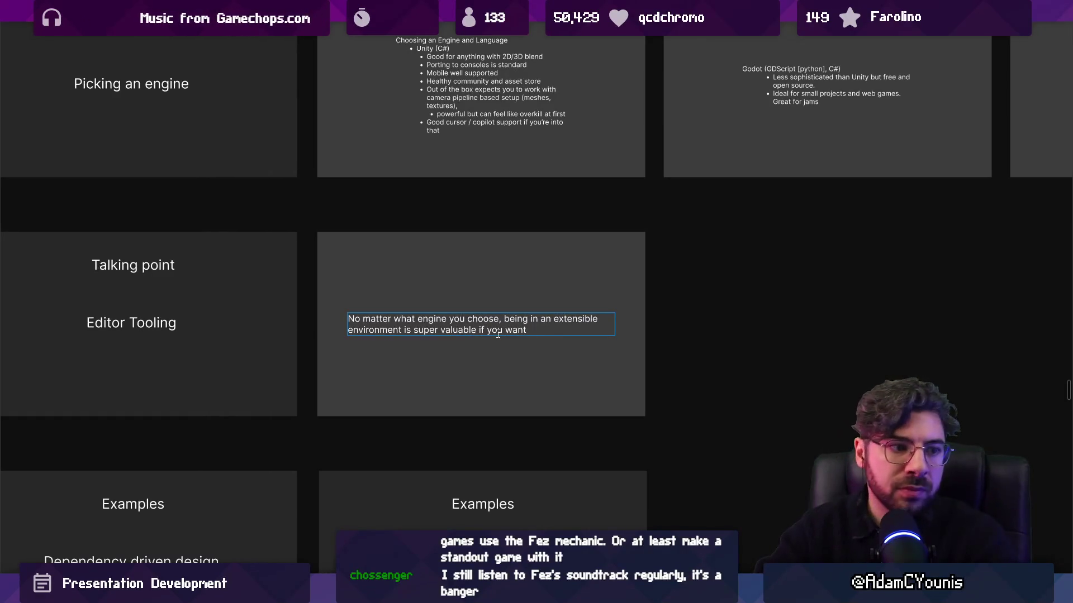
type(" to be able to ")
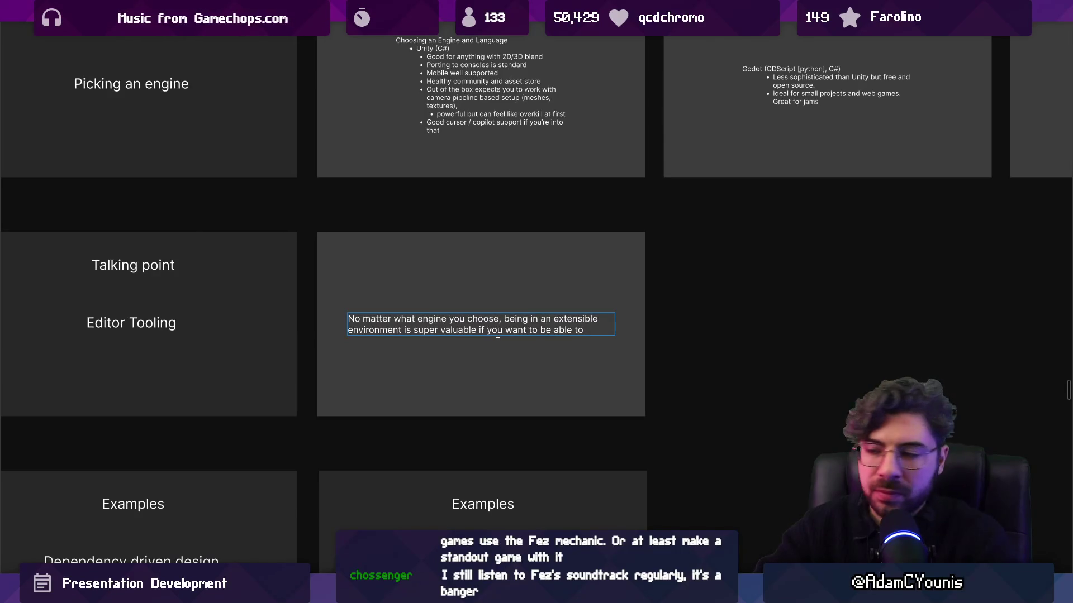
type("break out")
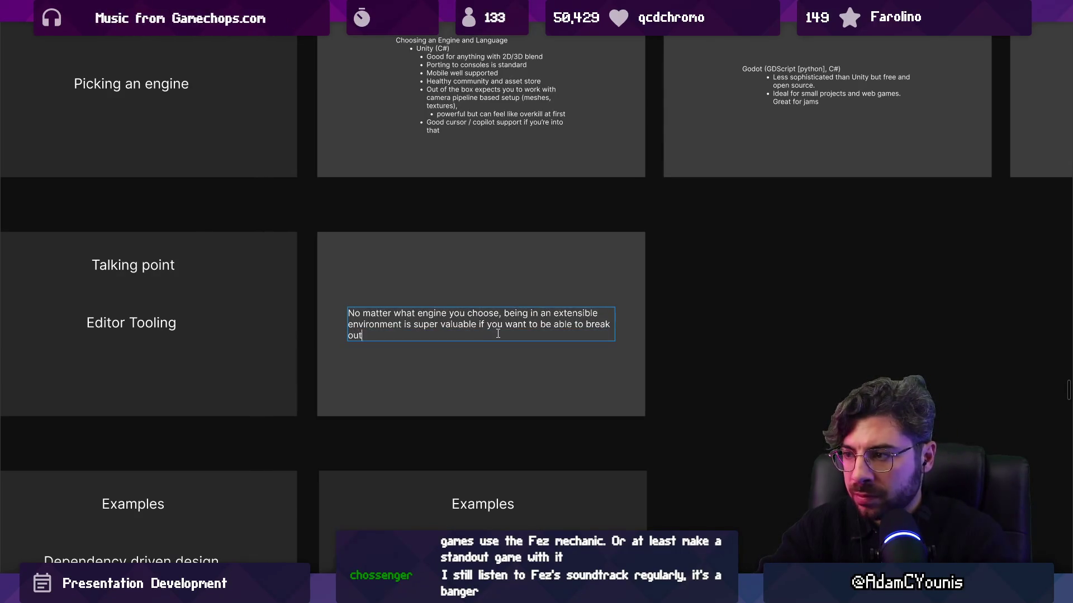
type(" of conaing")
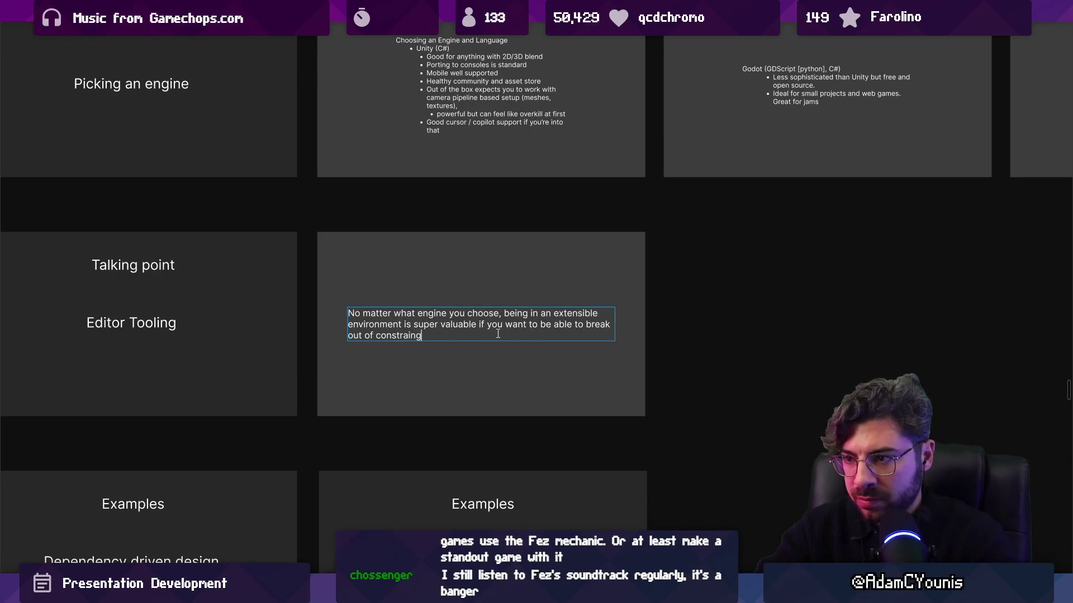
type("ts.")
Step: Replace 'break out of constraints' with 'set your own constraints' at the sentence end
scroll(498, 334, "up", 3)
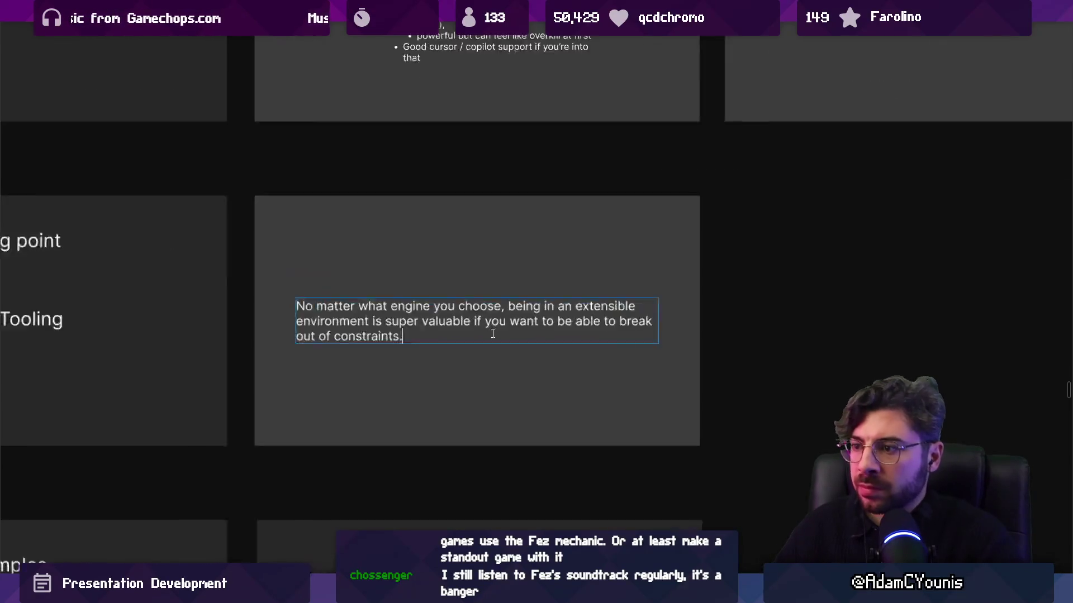
double_click(372, 339)
key("ctrl+shift+Left")
key("ctrl+shift+Left")
key("ctrl+shift+Left")
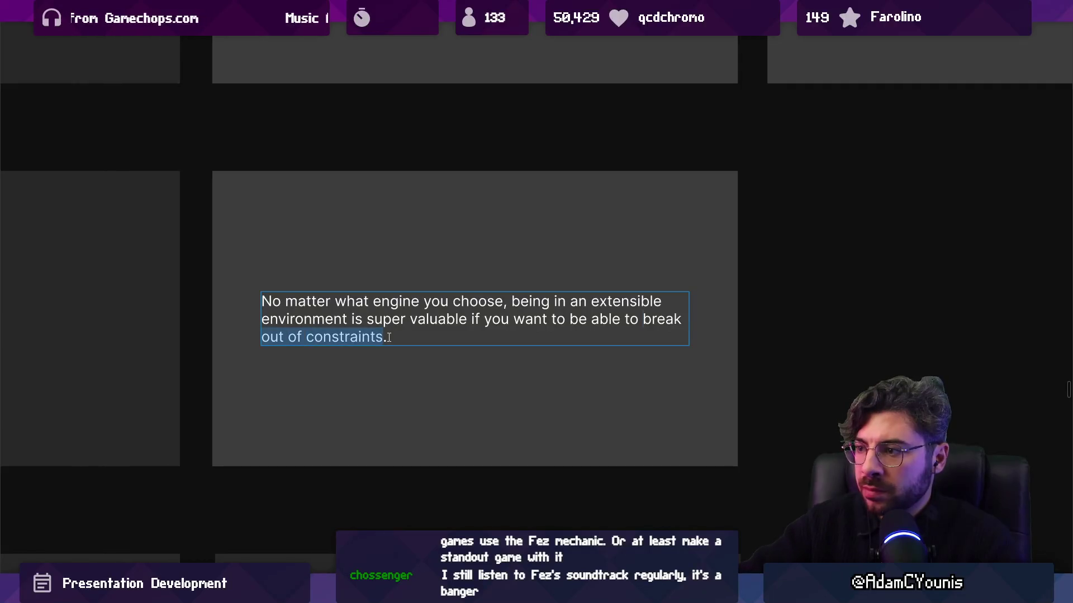
type("set y")
type("our own constraint")
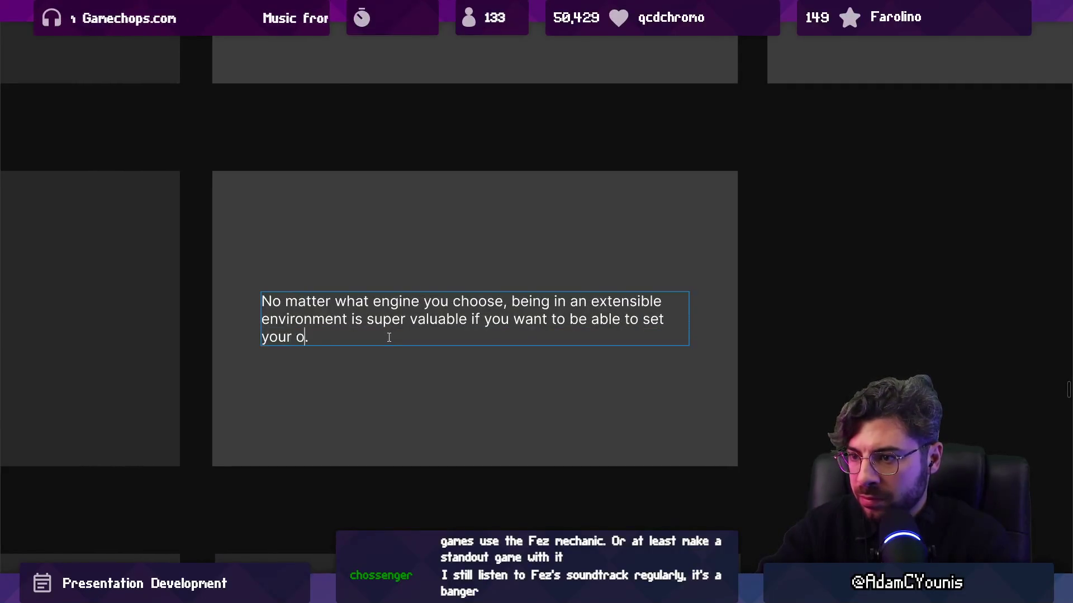
type("s")
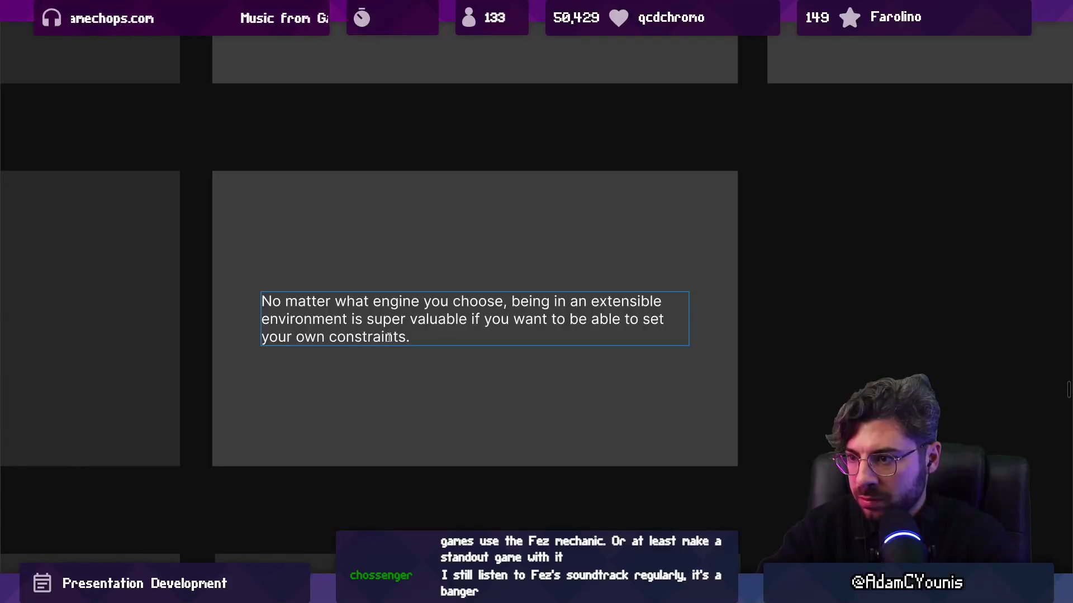
key("Return")
key("BackSpace")
key("Escape")
key("Escape")
left_click(400, 242)
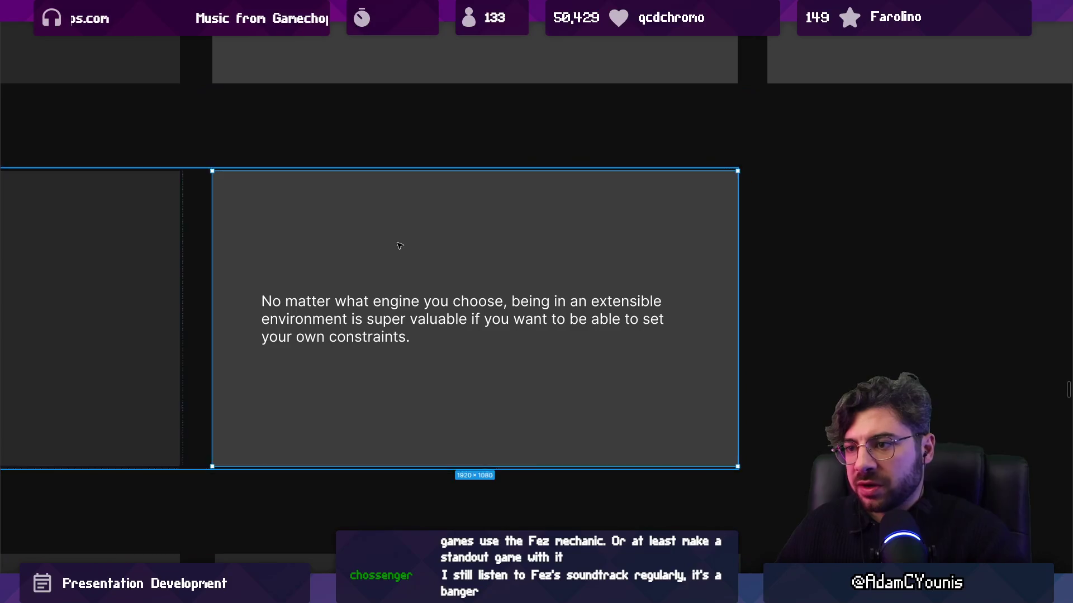
scroll(481, 247, "down", 5)
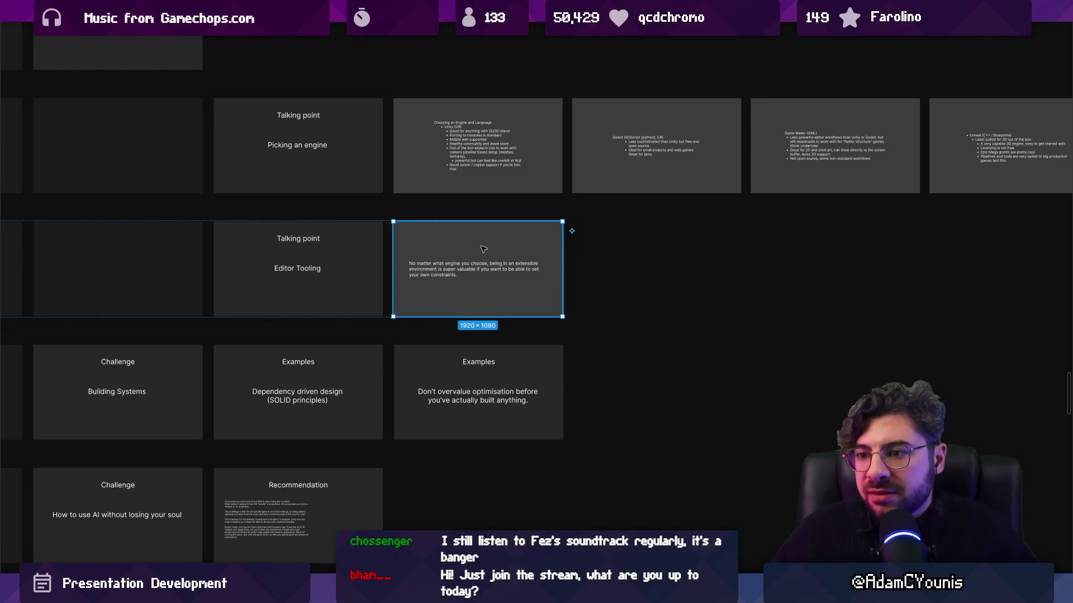
Step: Select the leading empty two-cell group in row four plus its row-five match
scroll(335, 259, "down", 5)
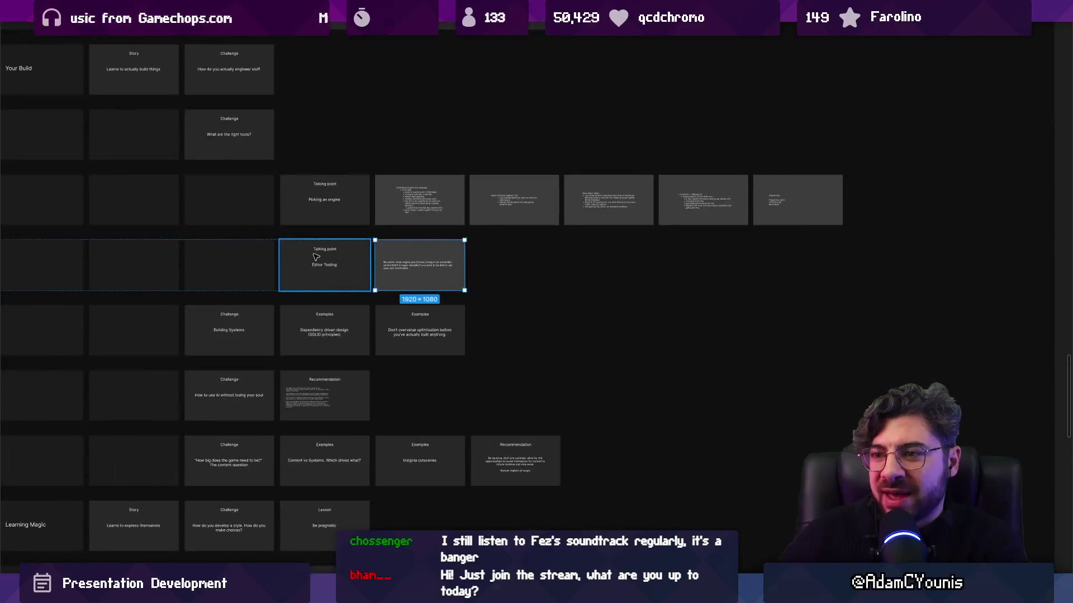
scroll(502, 315, "down", 8)
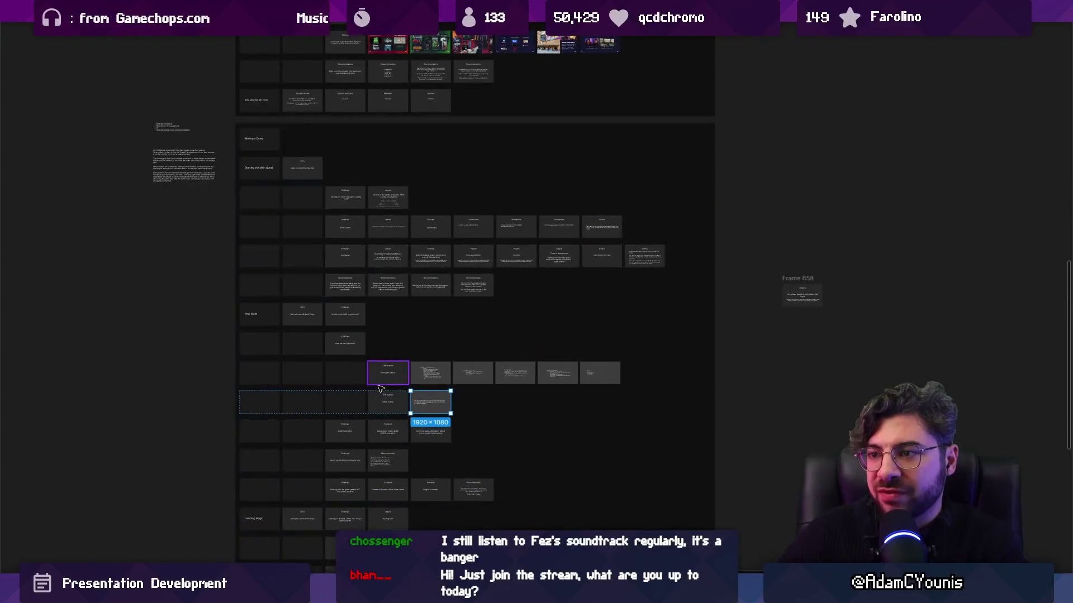
scroll(217, 305, "up", 3)
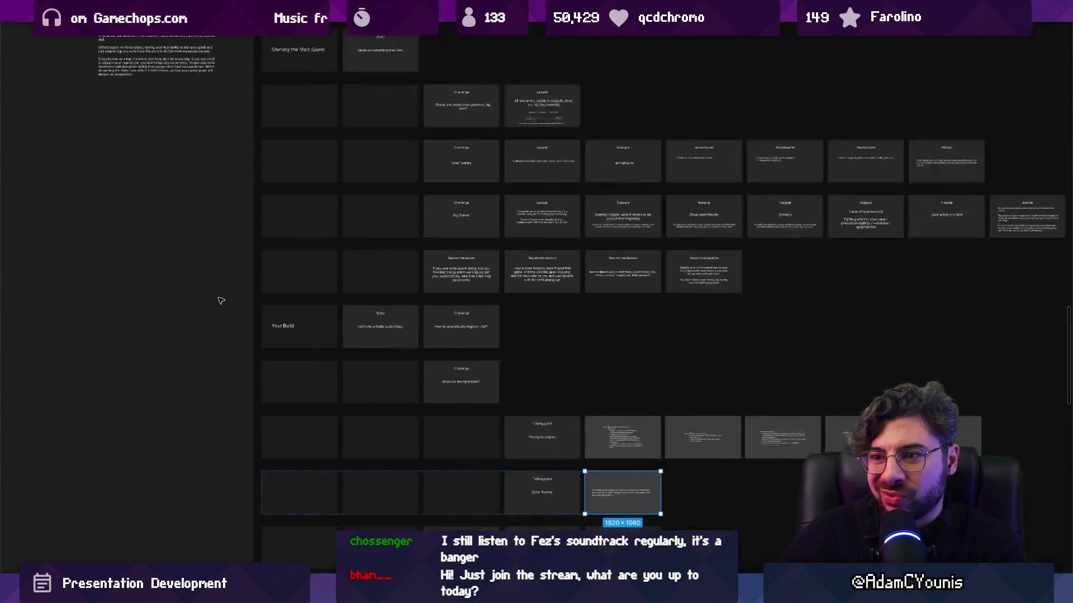
scroll(344, 400, "down", 3)
left_click_drag(436, 340, 294, 304)
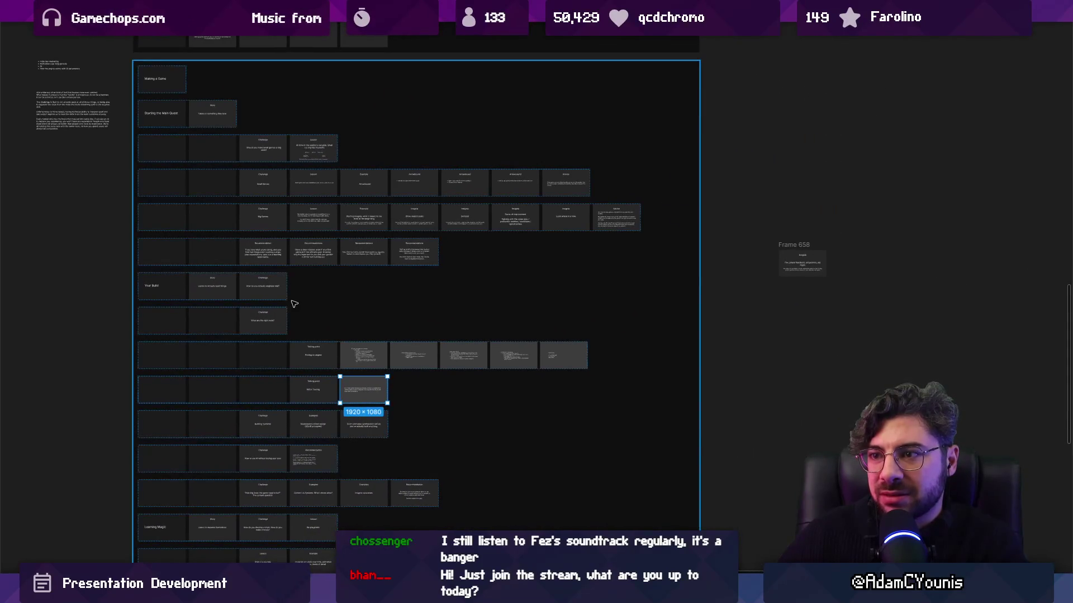
scroll(342, 303, "down", 5)
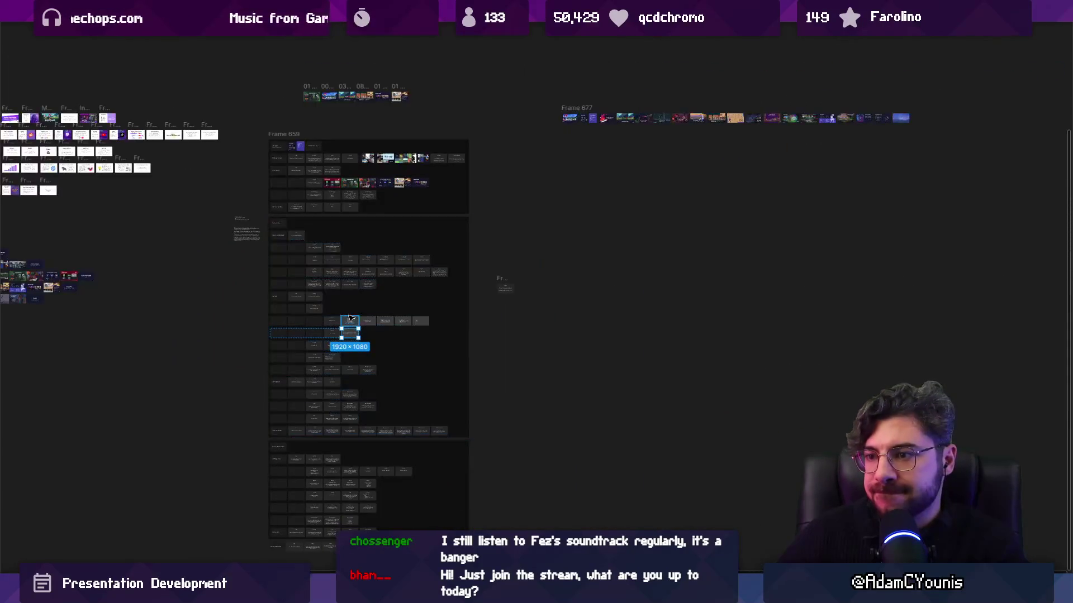
scroll(352, 330, "up", 10)
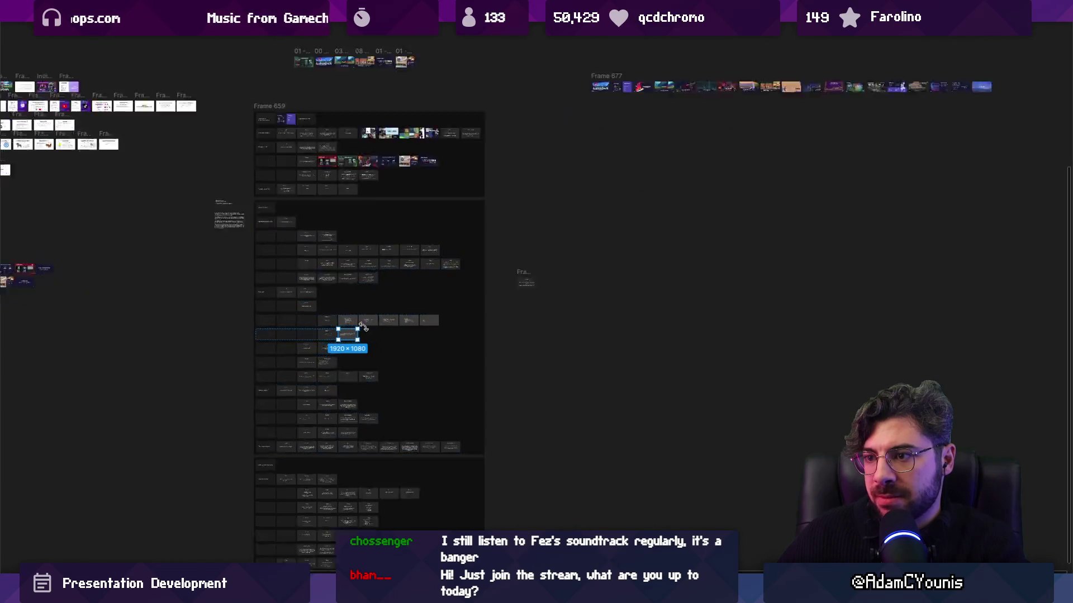
left_click_drag(309, 333, 508, 351)
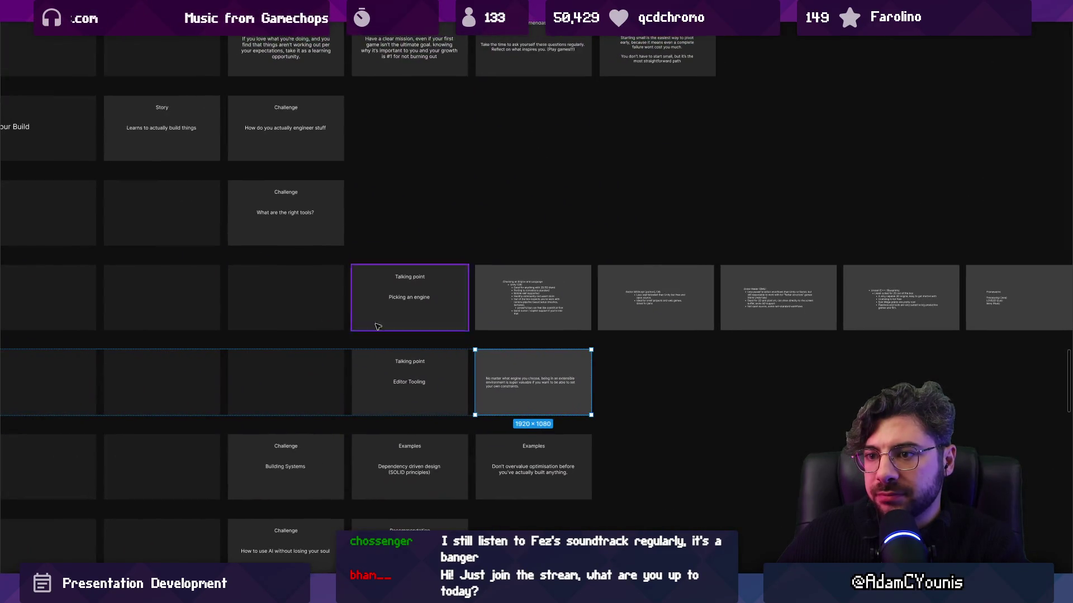
scroll(327, 330, "down", 6)
scroll(239, 237, "up", 3)
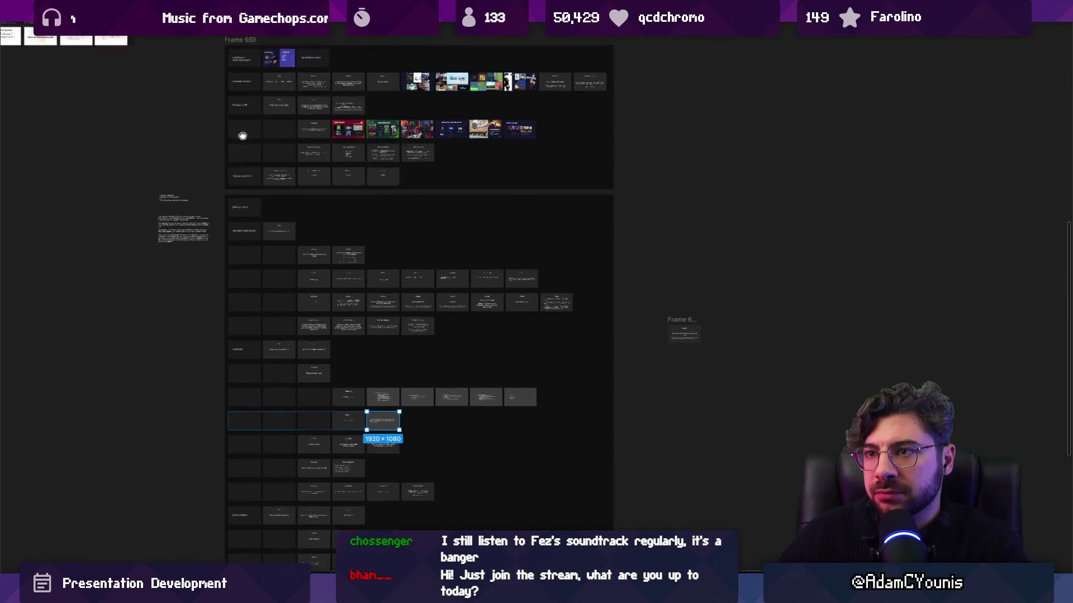
left_click(287, 180)
left_click(256, 179, "shift")
left_click(267, 210, "shift")
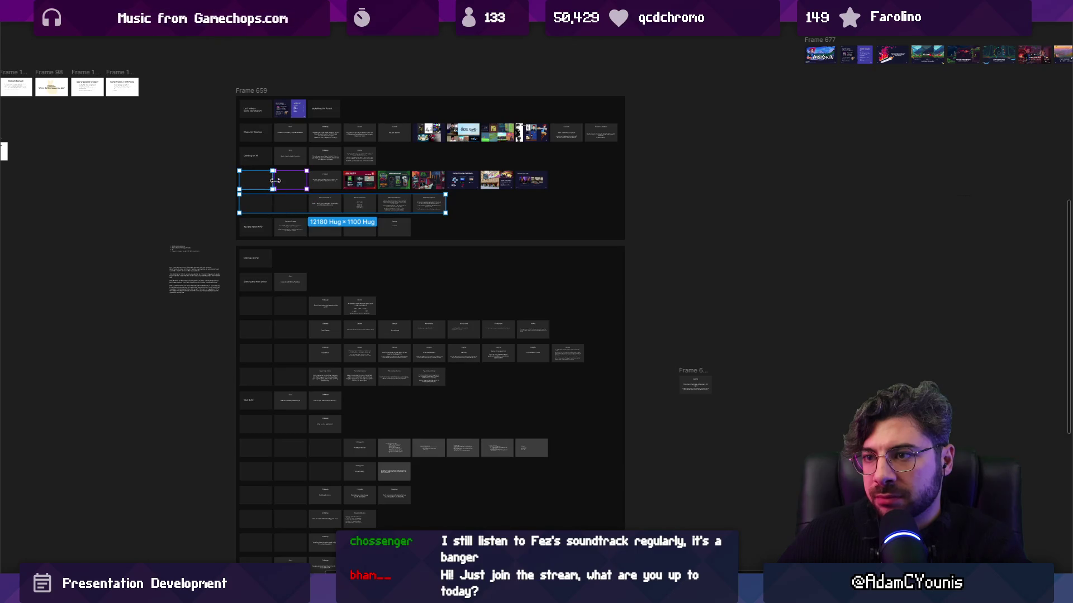
left_click(273, 180)
left_click(263, 182)
left_click(262, 181)
left_click(289, 208, "shift")
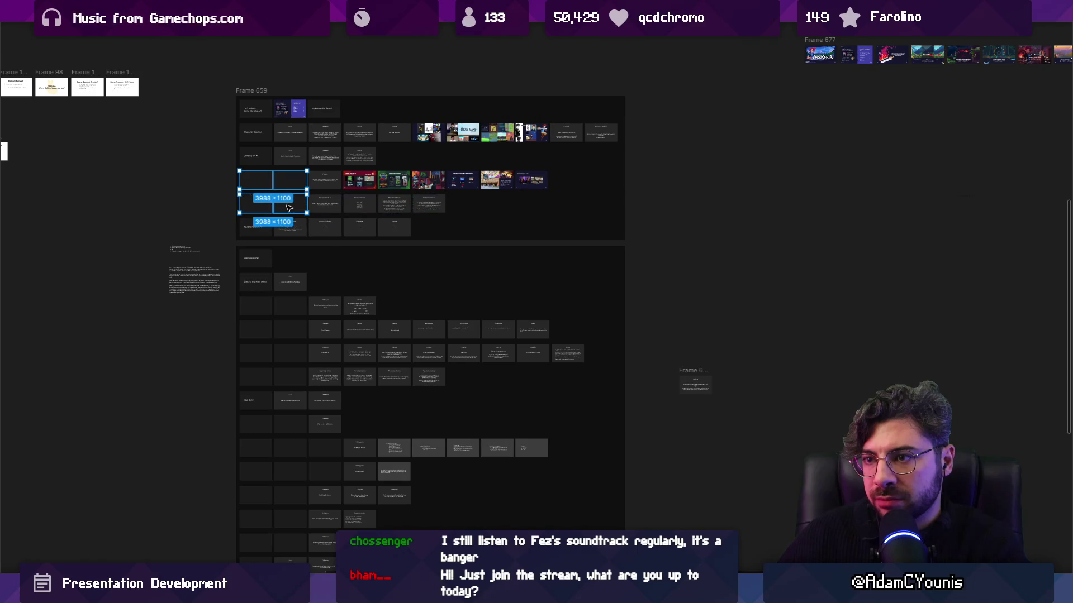
scroll(532, 349, "up", 2)
scroll(532, 349, "left", 6)
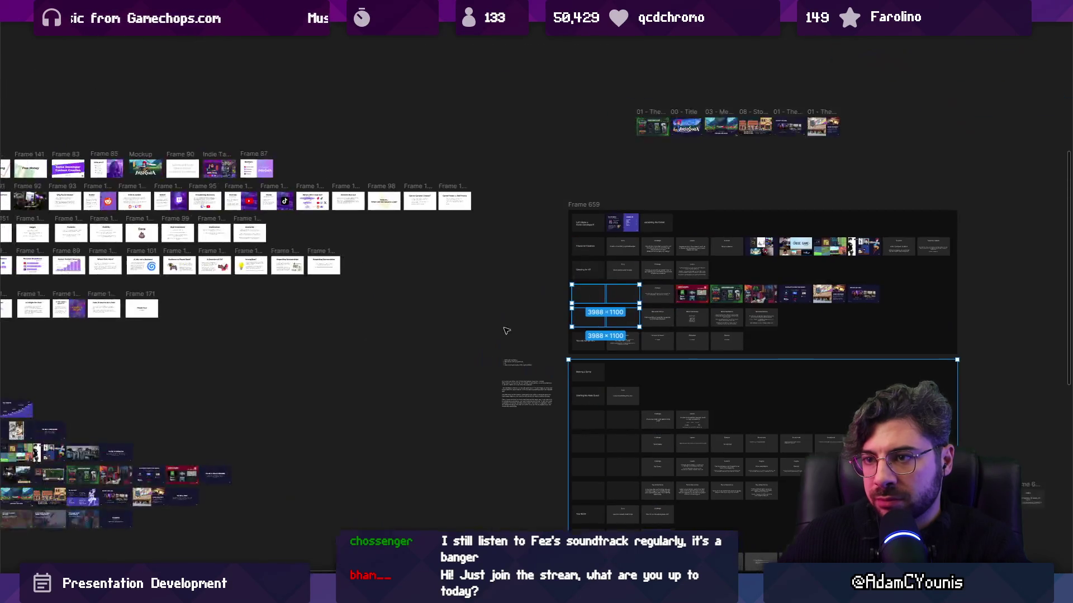
Step: Restore the hidden interface panels and wrap the selected cell groups in a new frame
scroll(532, 349, "left", 5)
scroll(532, 349, "down", 3)
scroll(575, 422, "up", 3)
scroll(222, 219, "up", 5)
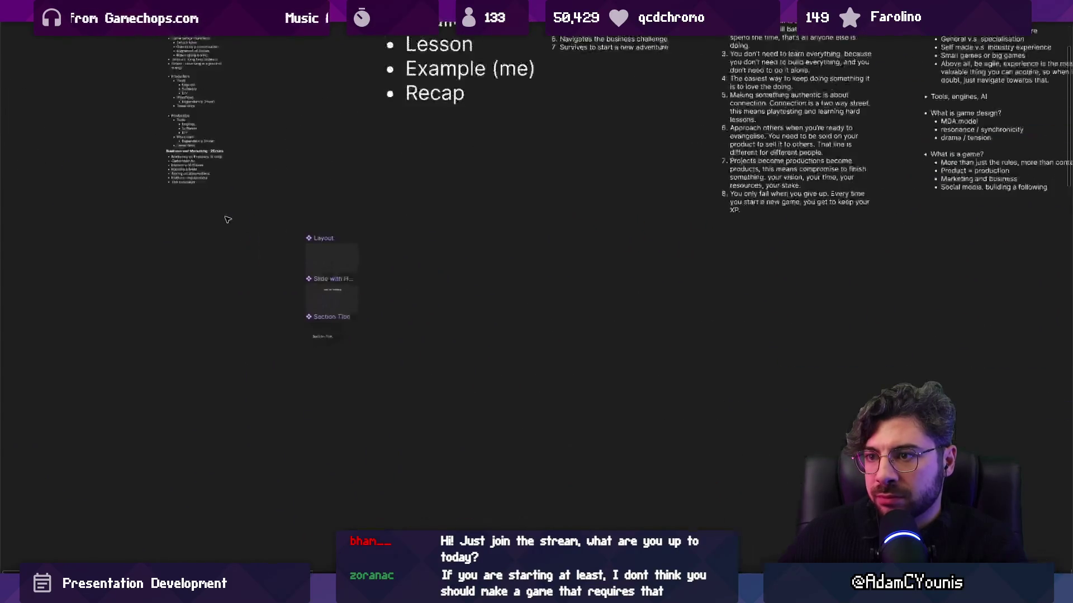
scroll(349, 341, "up", 4)
scroll(386, 363, "right", 2)
scroll(385, 363, "down", 1)
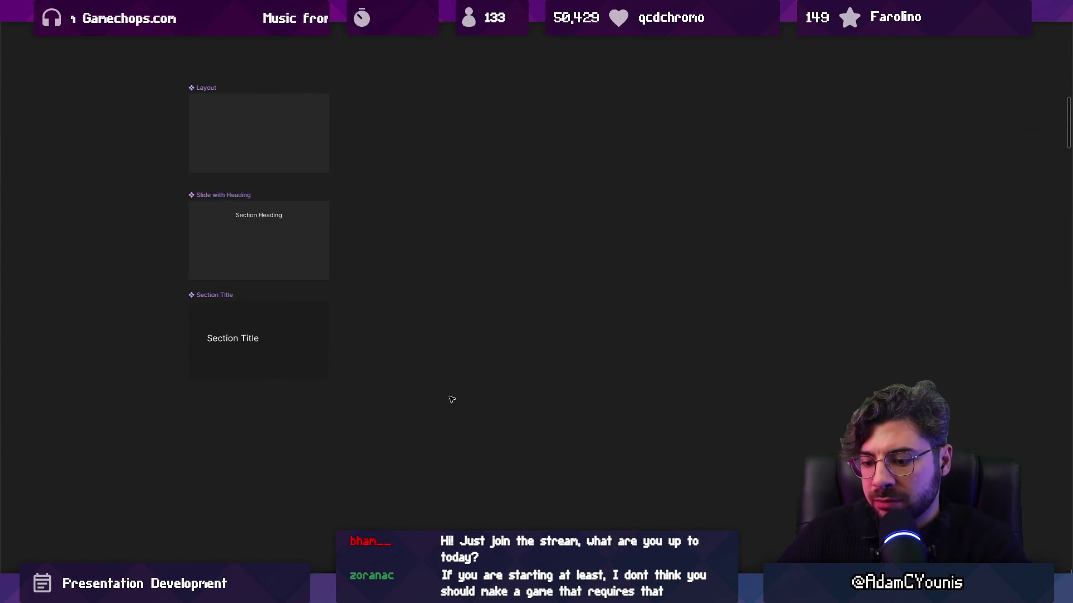
key("ctrl+backslash")
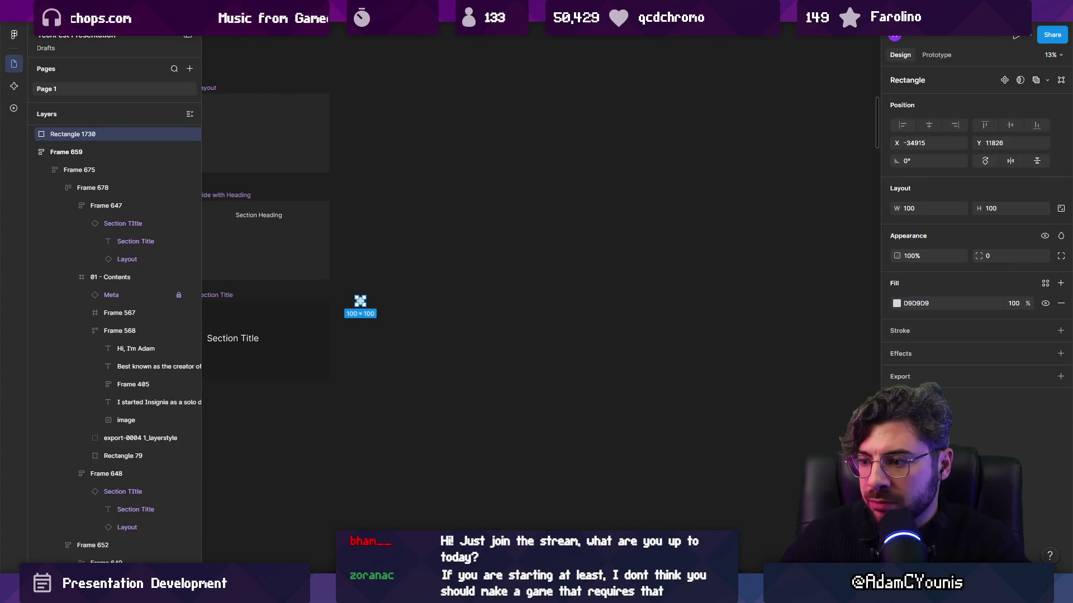
key("ctrl+alt+g")
Step: Draw a 450×1080 frame, turn it into a component, and name it Spacer
key("f")
left_click_drag(370, 293, 408, 385)
scroll(374, 335, "up", 2)
right_click(380, 266)
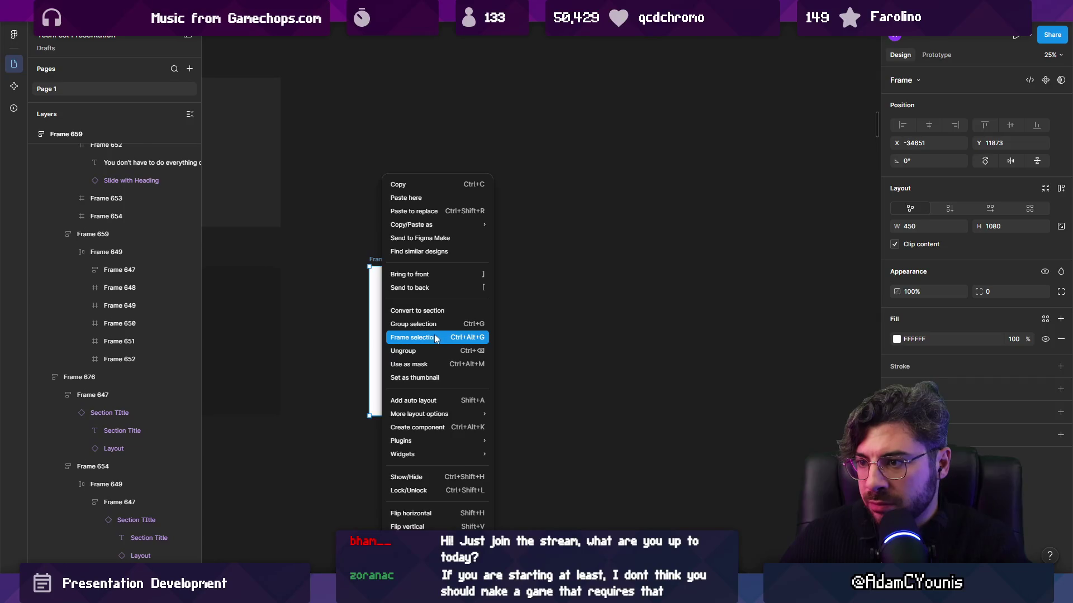
left_click(447, 427)
double_click(391, 259)
type("Spacer")
key("Return")
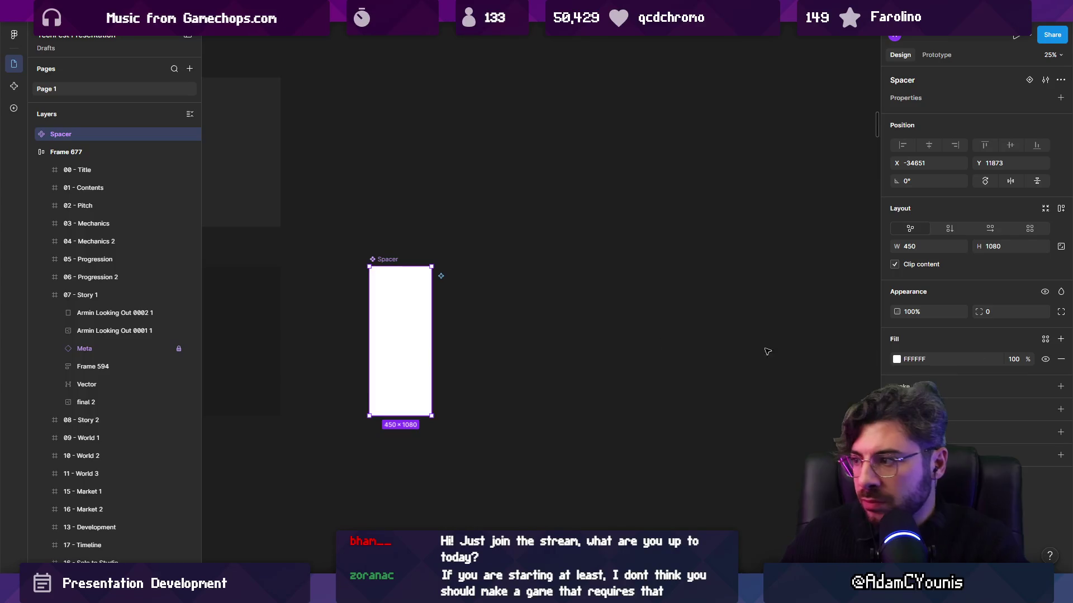
Step: Set the Spacer component's fill to black (000000)
left_click(897, 359)
left_click(755, 439)
left_click(502, 305)
left_click(393, 261)
scroll(402, 235, "down", 10)
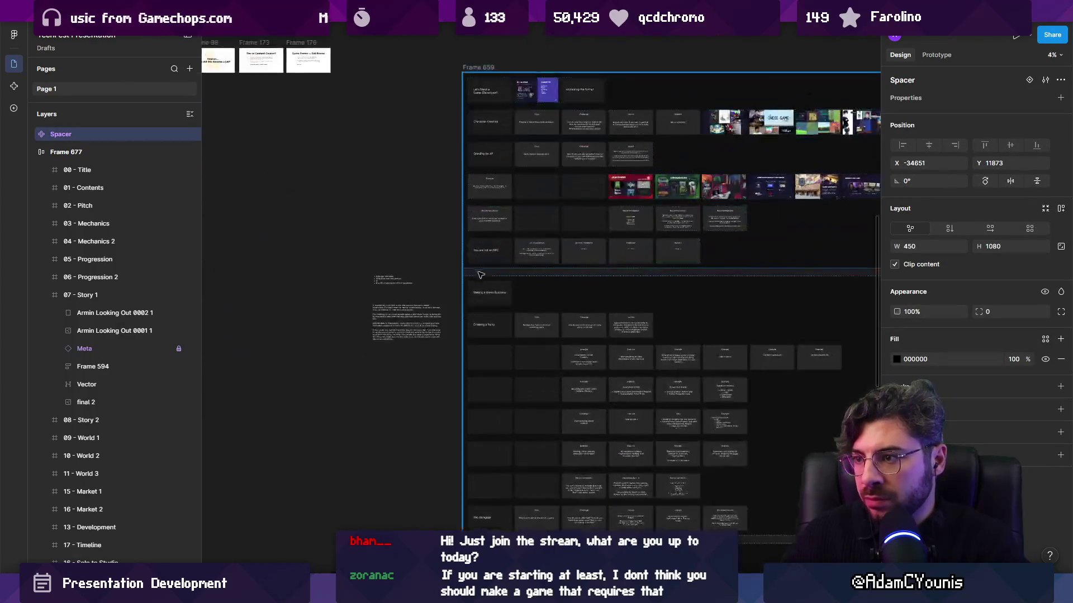
Step: Paste a Spacer into the first cell of the business row and delete the Section Title above it
scroll(479, 274, "up", 5)
left_click(356, 258)
double_click(356, 258)
key("ctrl+v")
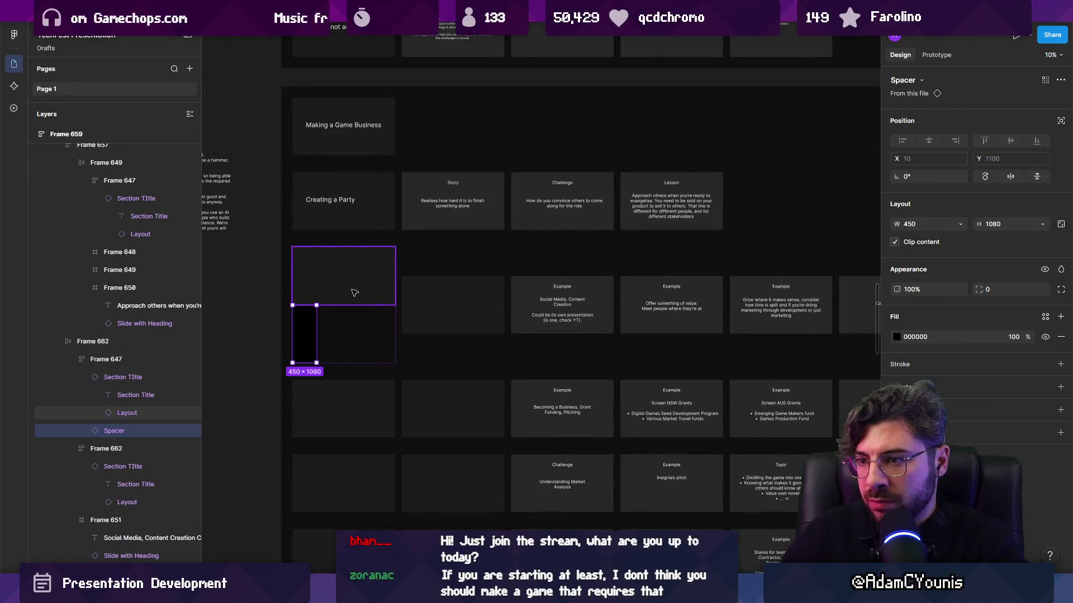
left_click(363, 289)
key("Delete")
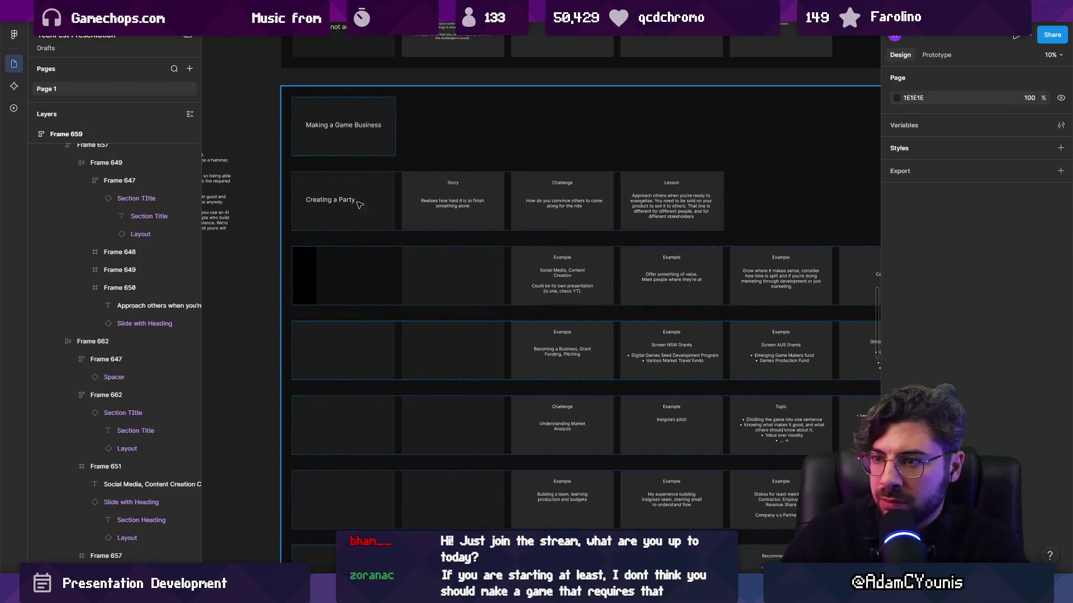
Step: Fit the cell to hug the Spacer, duplicate it, and delete the empty wide cell beside it
left_click(353, 274)
double_click(364, 274)
double_click(395, 275)
left_click(397, 275)
left_click(305, 275)
key("ctrl+d")
left_click(406, 284)
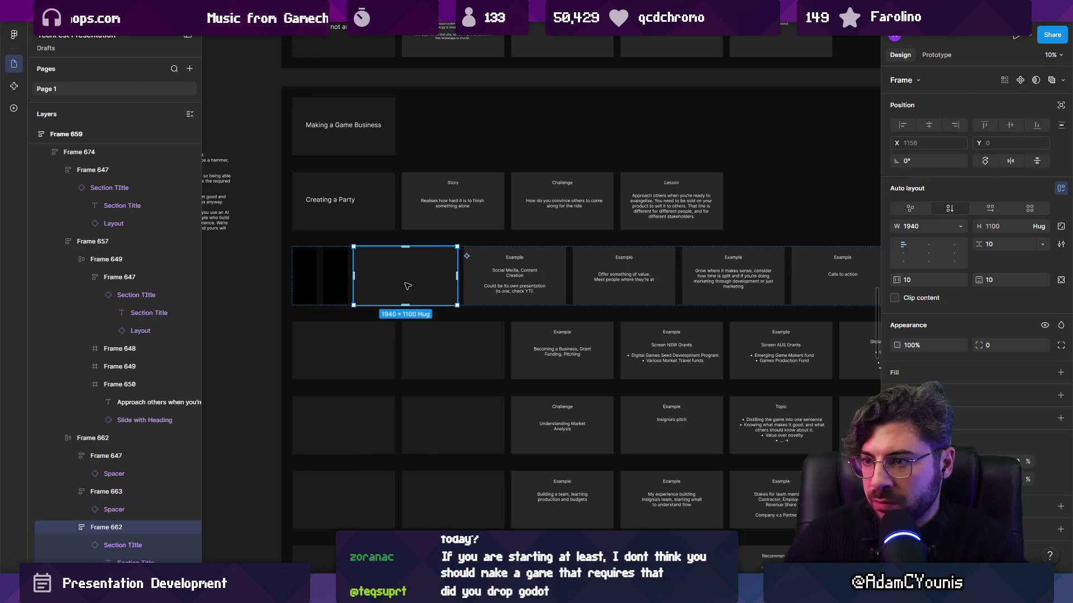
key("Delete")
Step: Move the narrow black strip frames down to the next row
left_click(305, 276)
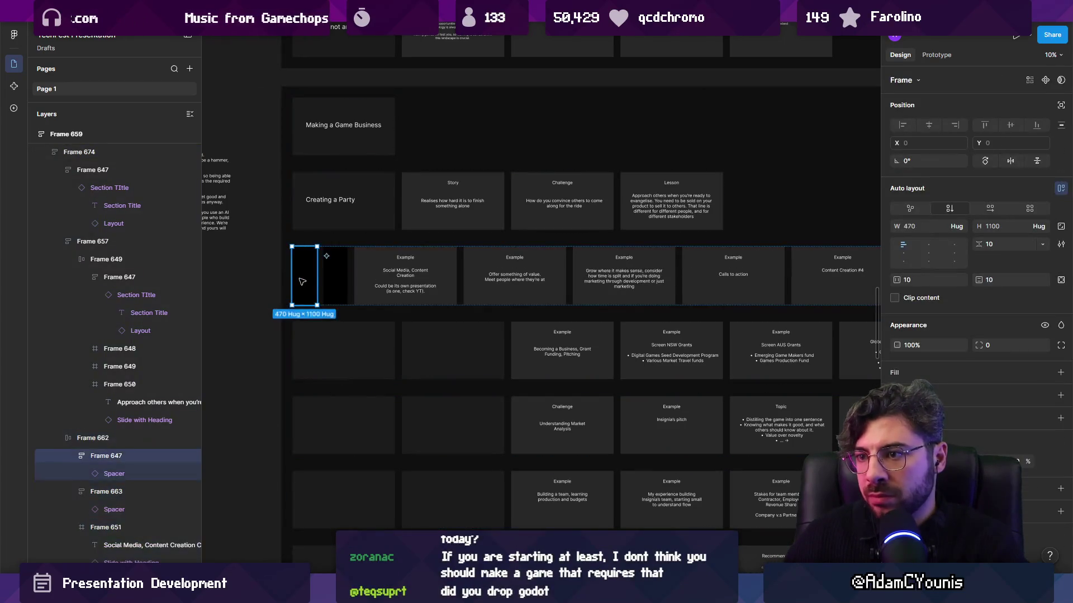
left_click(331, 351)
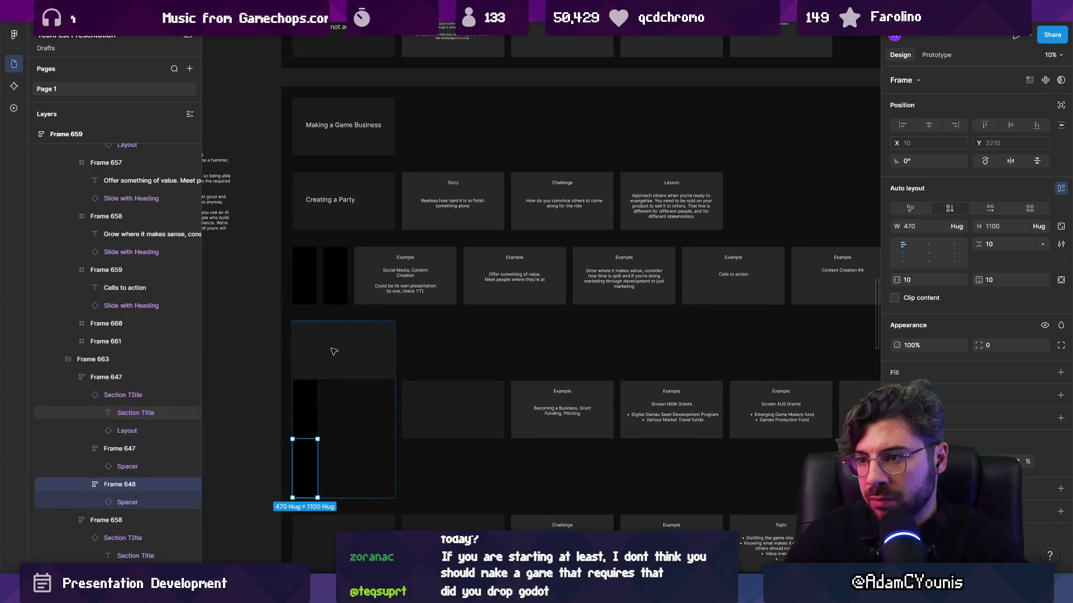
left_click(309, 287)
mouse_move(309, 287)
left_mouse_down()
mouse_move(398, 332)
mouse_move(365, 353)
left_mouse_up()
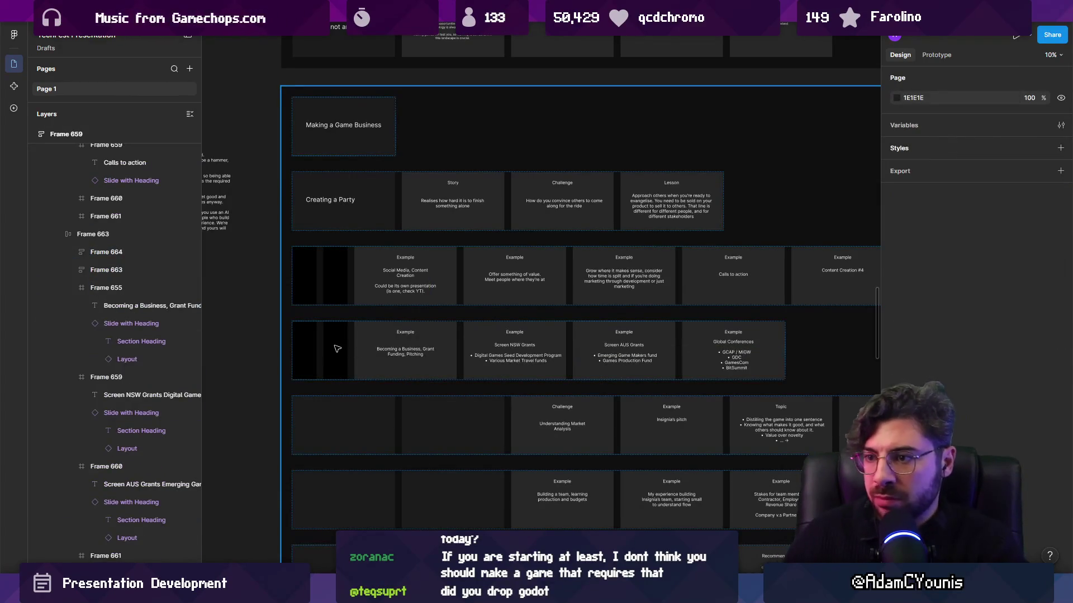
Step: Drag both black strips into the Becoming a Business row, then cancel the misplaced move
left_click(337, 349)
left_click(336, 346)
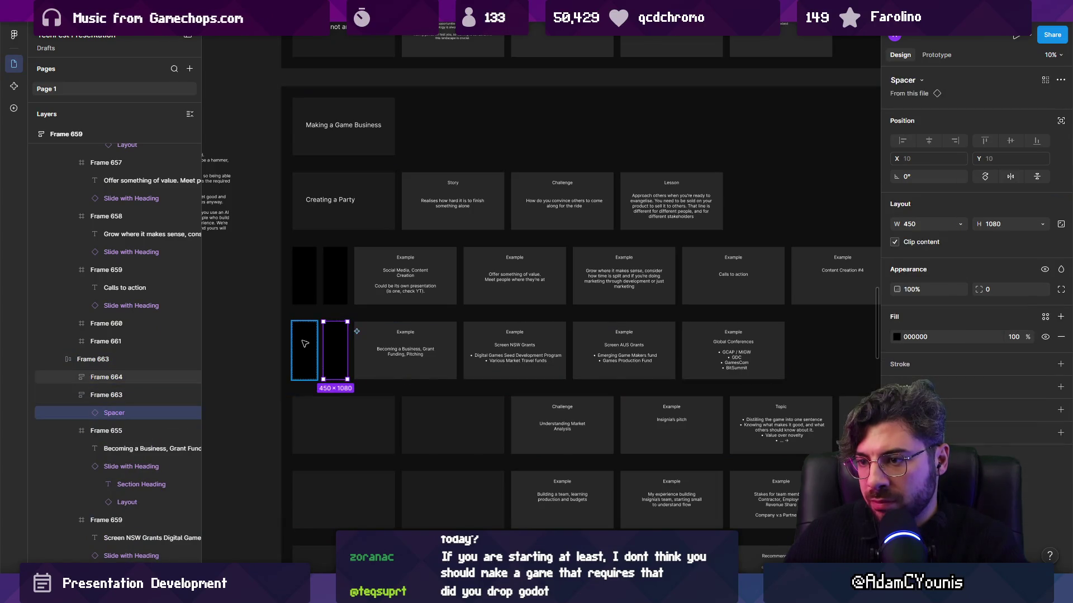
left_click(310, 344, "shift")
scroll(369, 363, "down", 3)
scroll(369, 363, "right", 3)
left_click_drag(372, 353, 515, 314)
scroll(401, 352, "right", 2)
key("Escape")
scroll(514, 318, "down", 3)
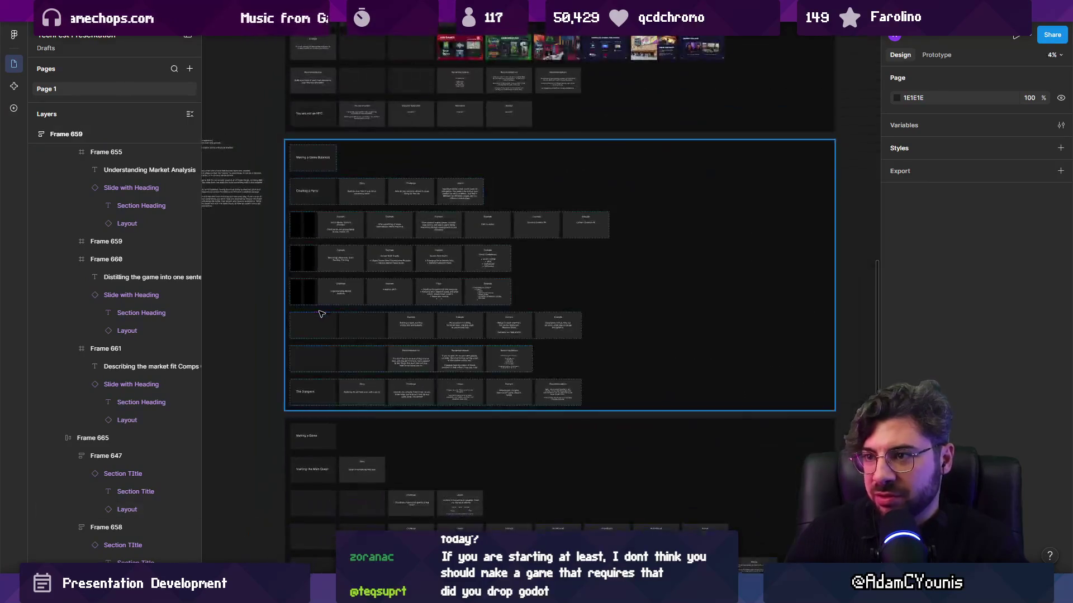
Step: Undo the recent misplaced changes to restore the earlier layout of the section board
left_click(306, 326)
scroll(307, 326, "up", 3)
double_click(307, 327)
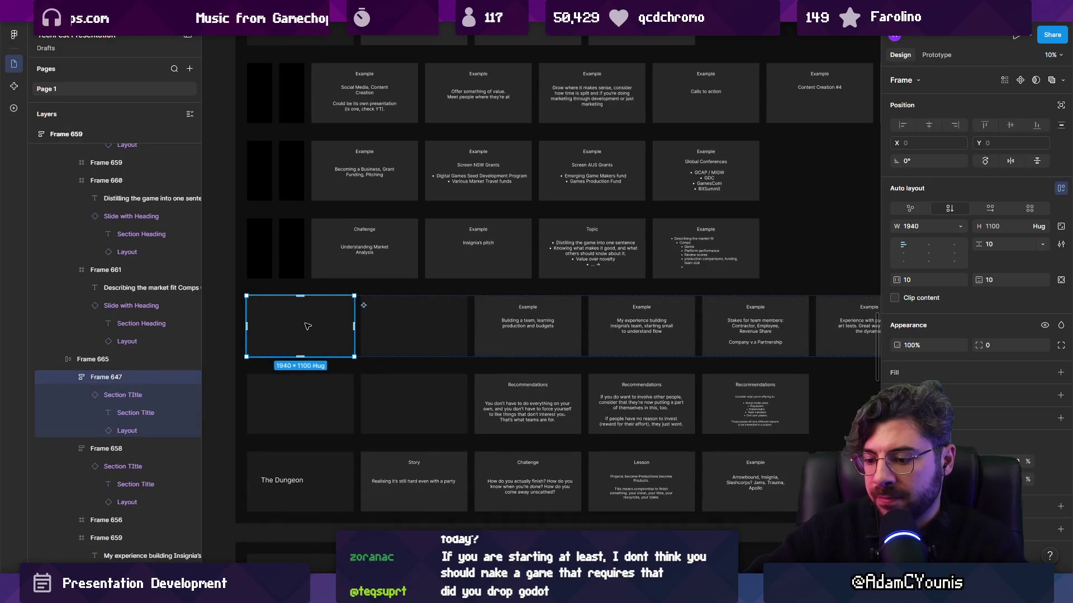
key("ctrl+z")
key("ctrl+z")
key("ctrl+z")
key("ctrl+z")
key("ctrl+z")
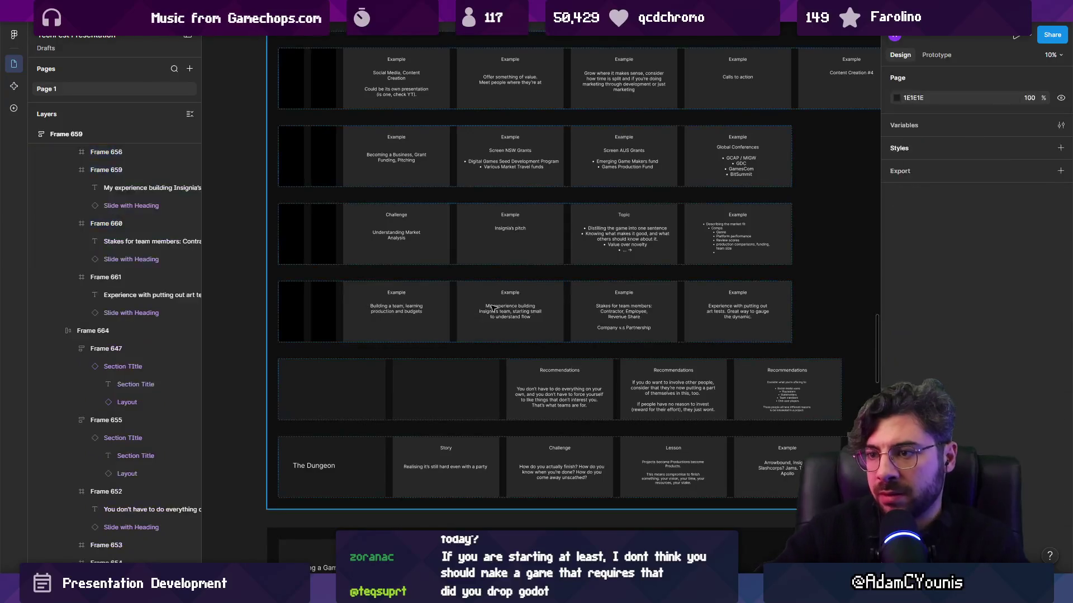
key("ctrl+z")
key("ctrl+z")
key("ctrl+z")
Step: Select the black strip frame in the Making a Game Business board for copying
scroll(337, 351, "up", 2)
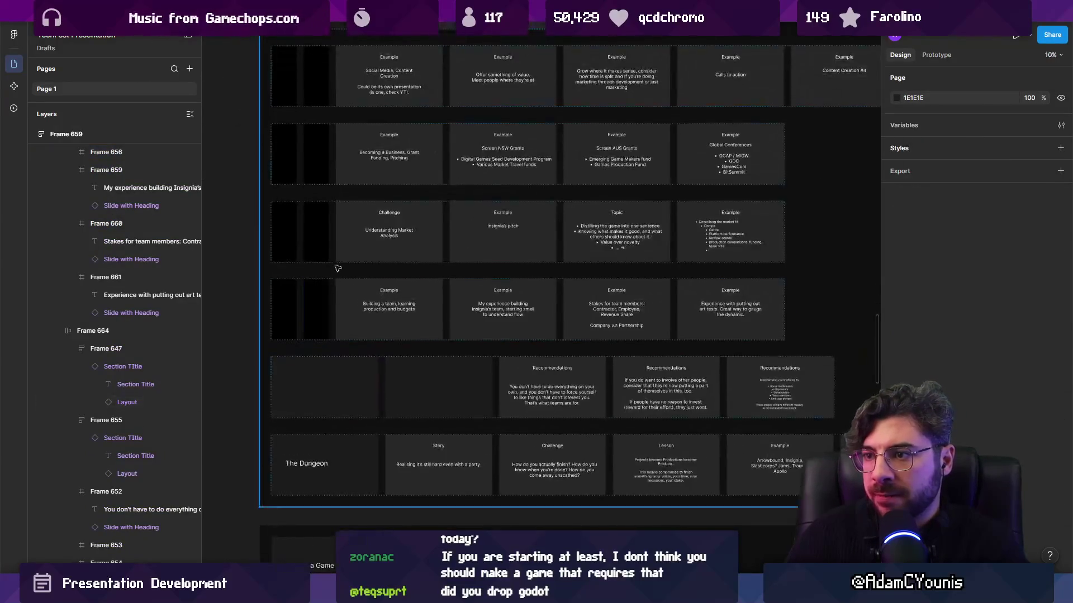
scroll(367, 251, "up", 2)
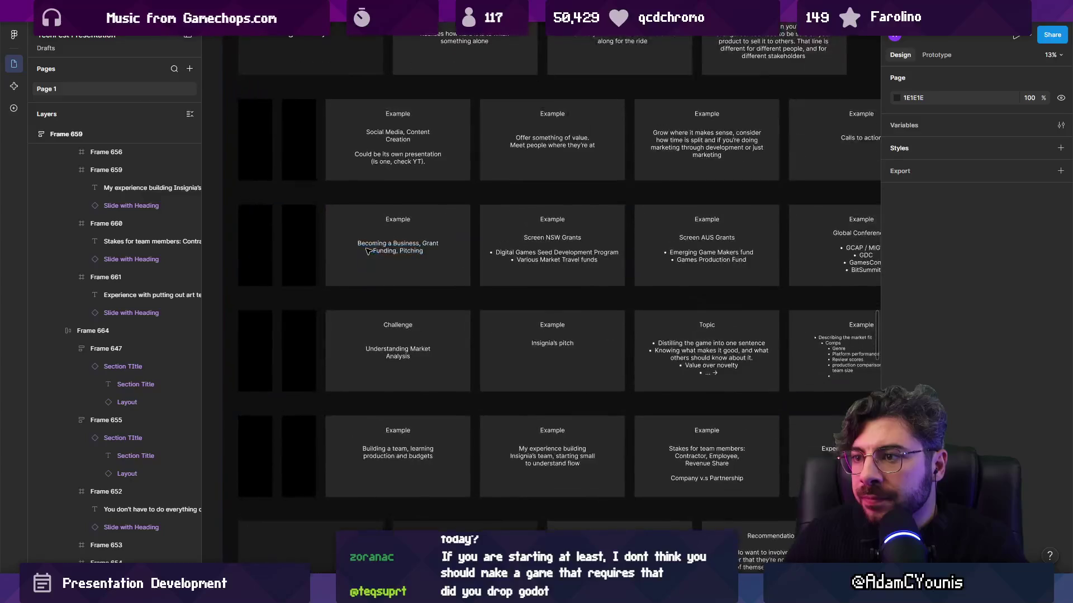
left_click(298, 244)
left_click(298, 244)
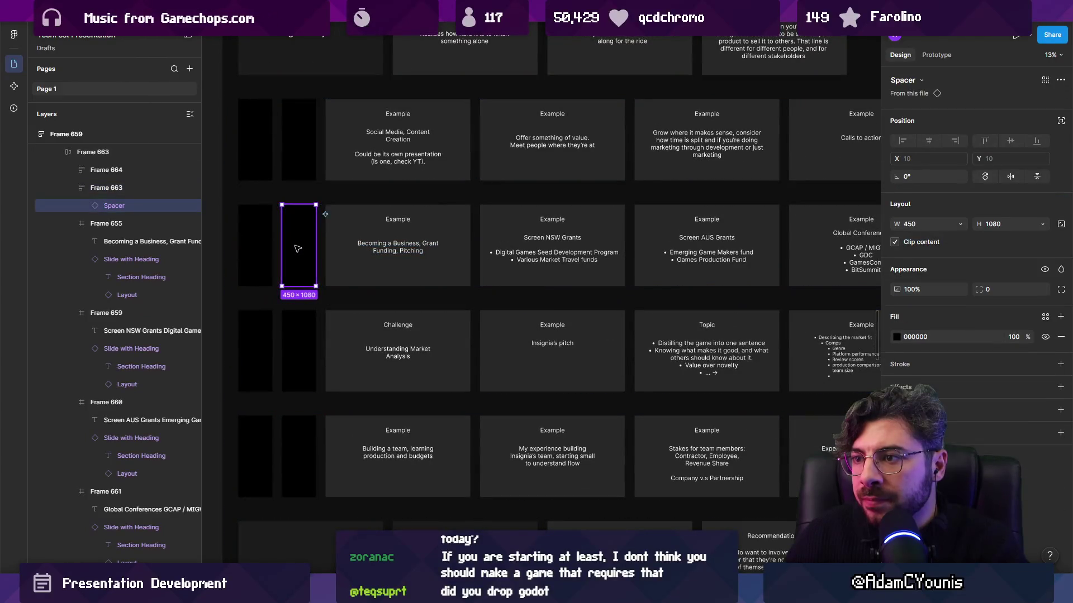
scroll(418, 379, "up", 3)
scroll(419, 379, "down", 5)
scroll(357, 311, "up", 5)
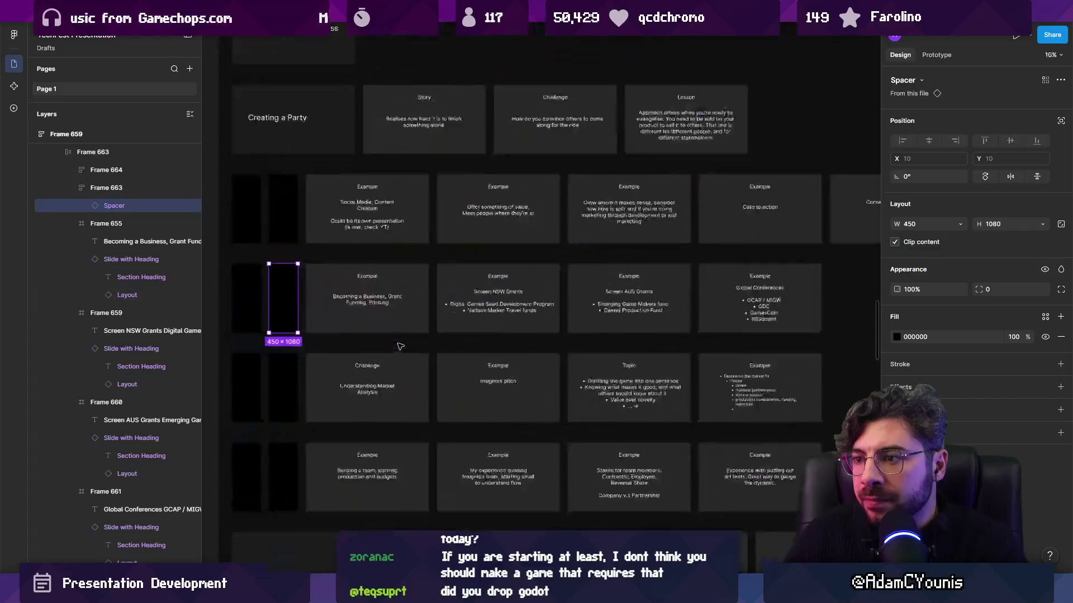
scroll(358, 311, "down", 5)
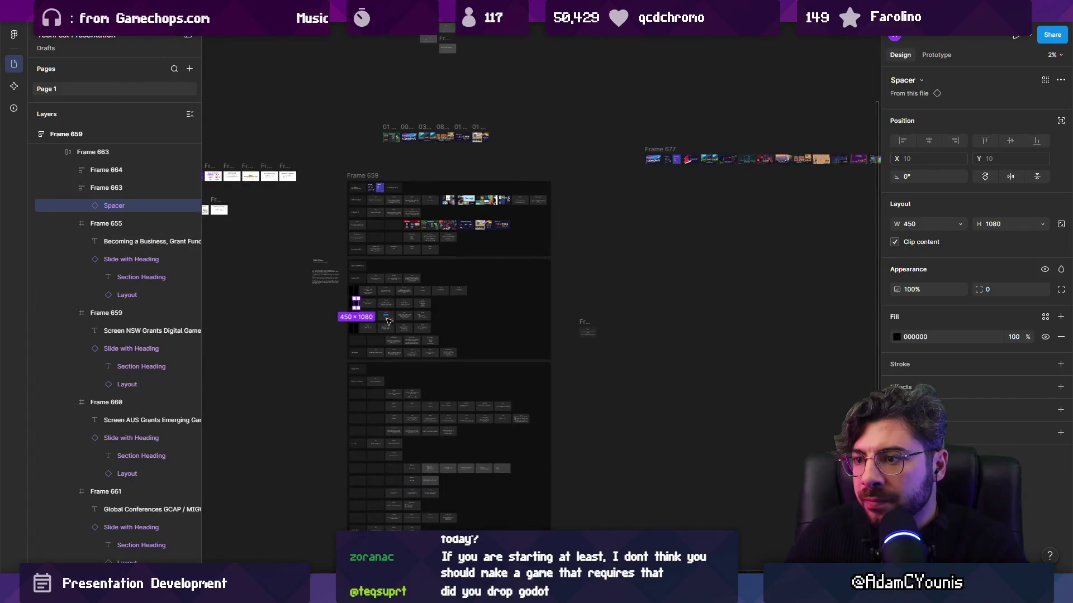
scroll(386, 318, "up", 5)
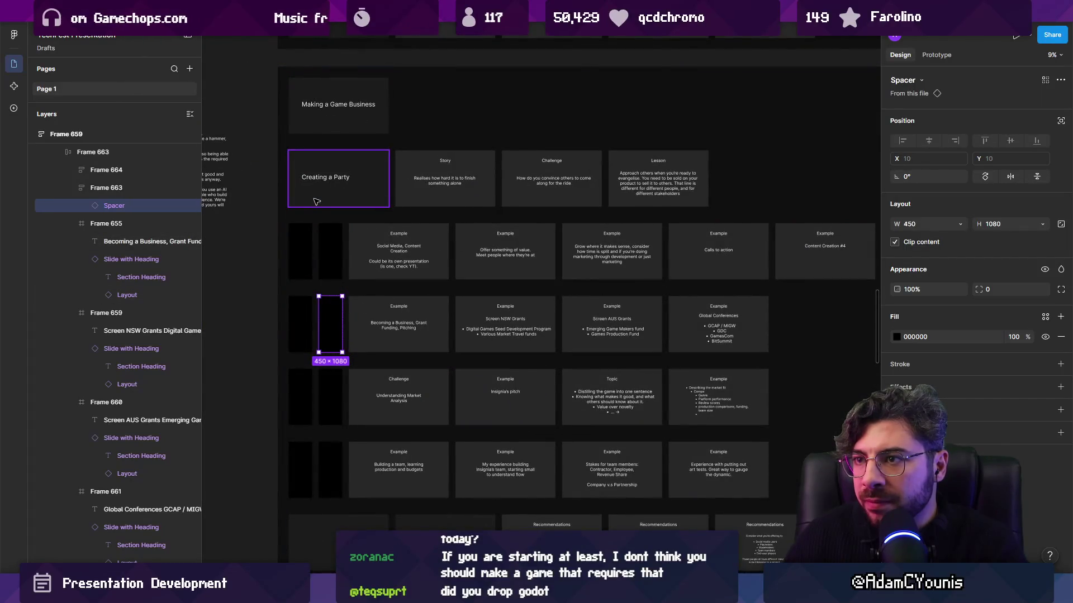
scroll(317, 202, "down", 3)
scroll(382, 348, "up", 2)
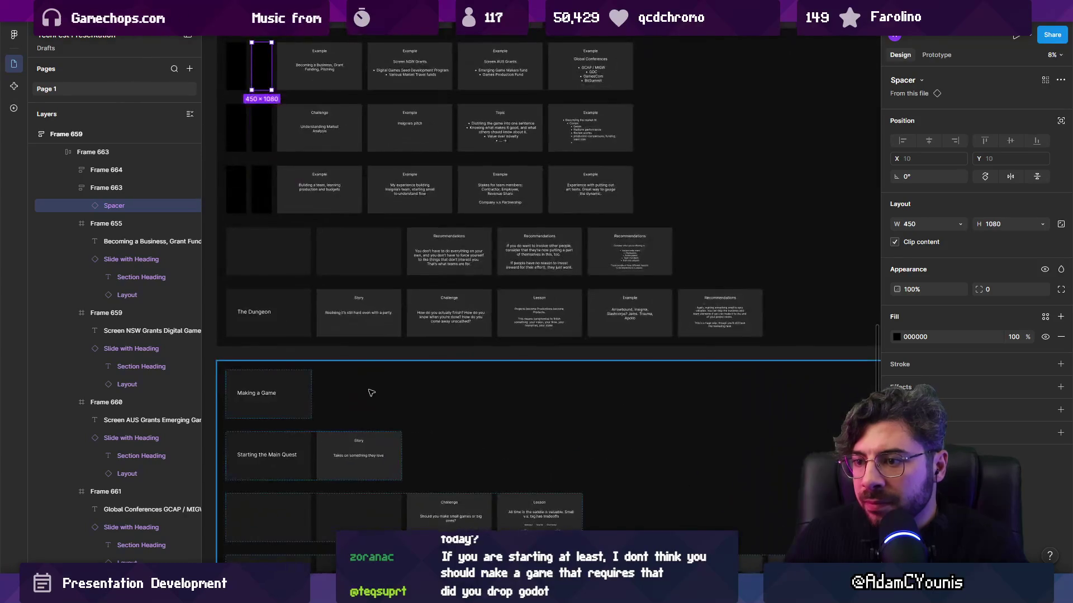
left_click(364, 343)
scroll(365, 343, "down", 2)
left_click(340, 263)
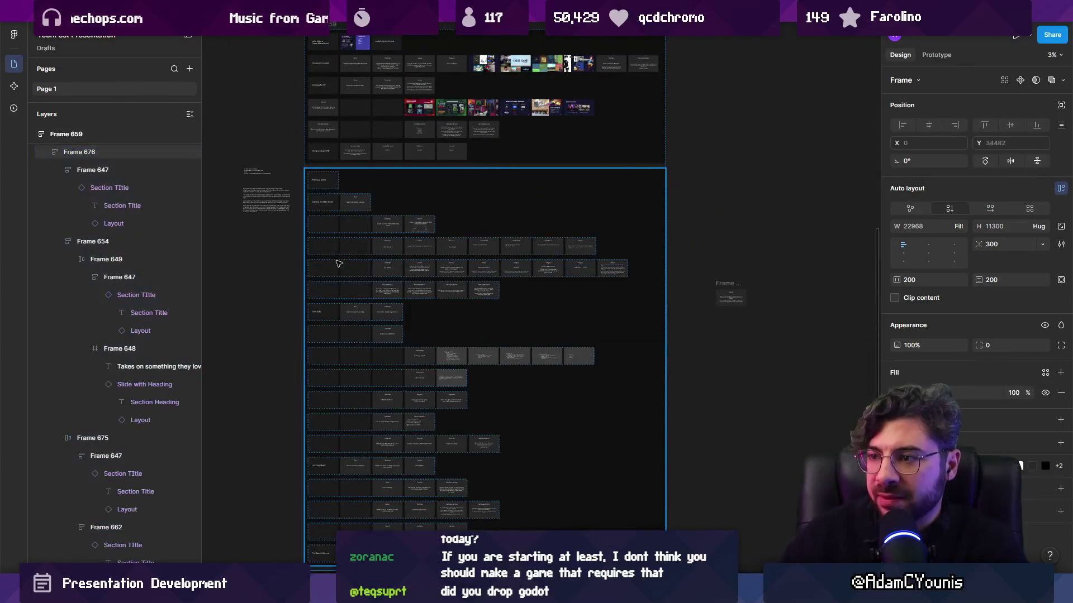
scroll(339, 263, "up", 3)
scroll(265, 360, "up", 1)
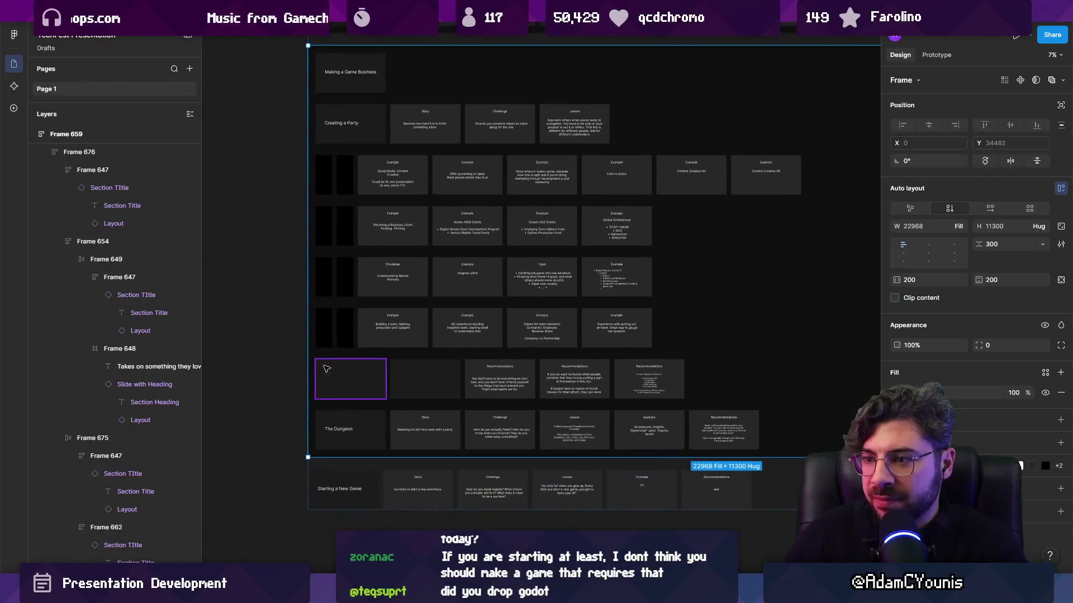
double_click(325, 333)
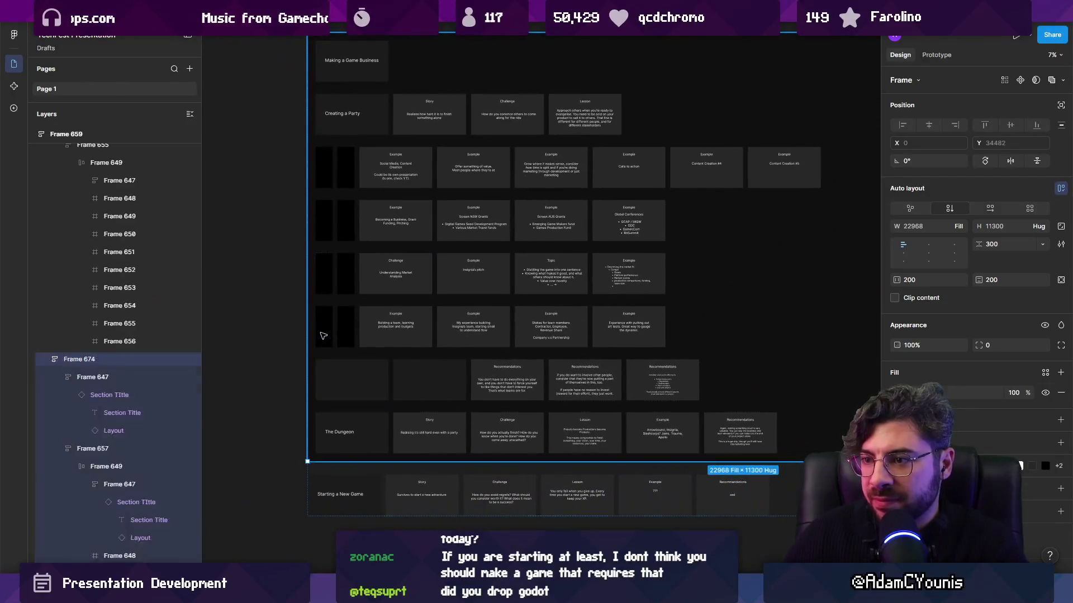
Step: Paste the black strips into the first card of the Recommendations row
left_click(360, 378)
left_click(362, 383)
key("ctrl+v")
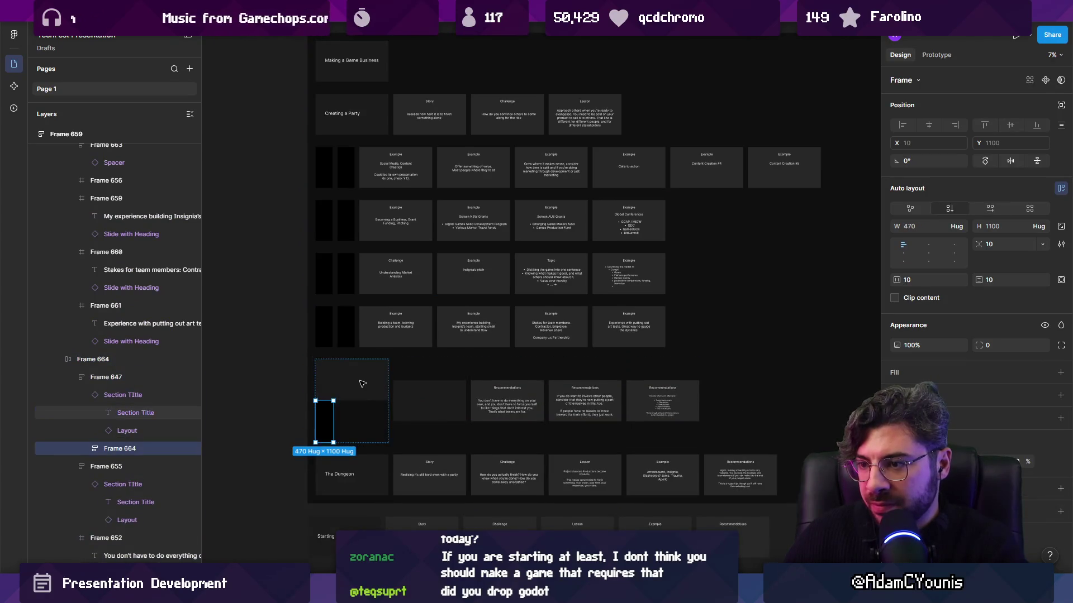
key("ctrl+z")
left_click(328, 335)
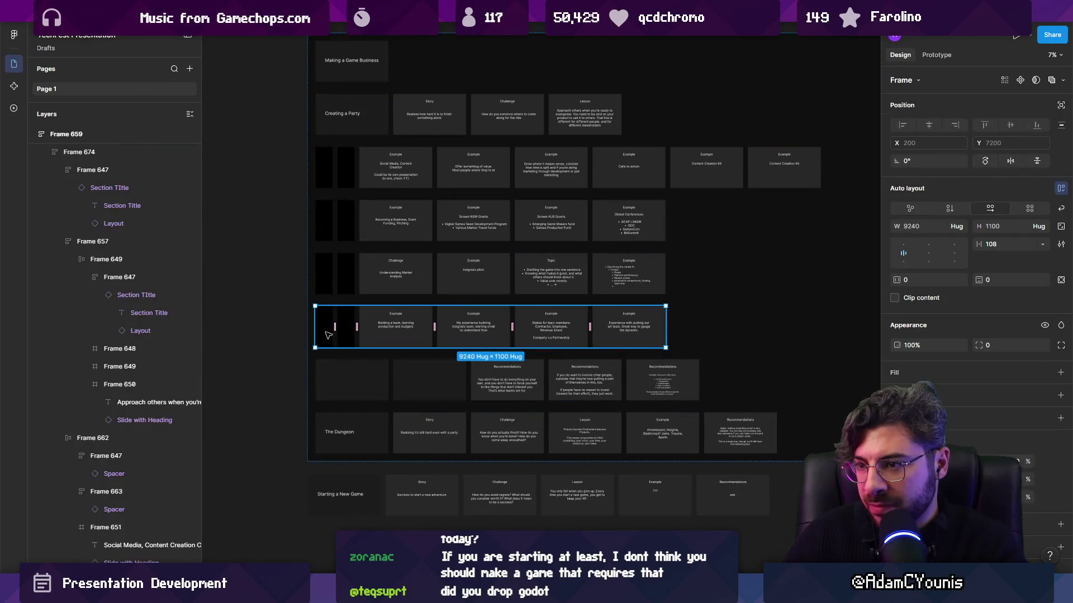
left_click(365, 383)
key("ctrl+v")
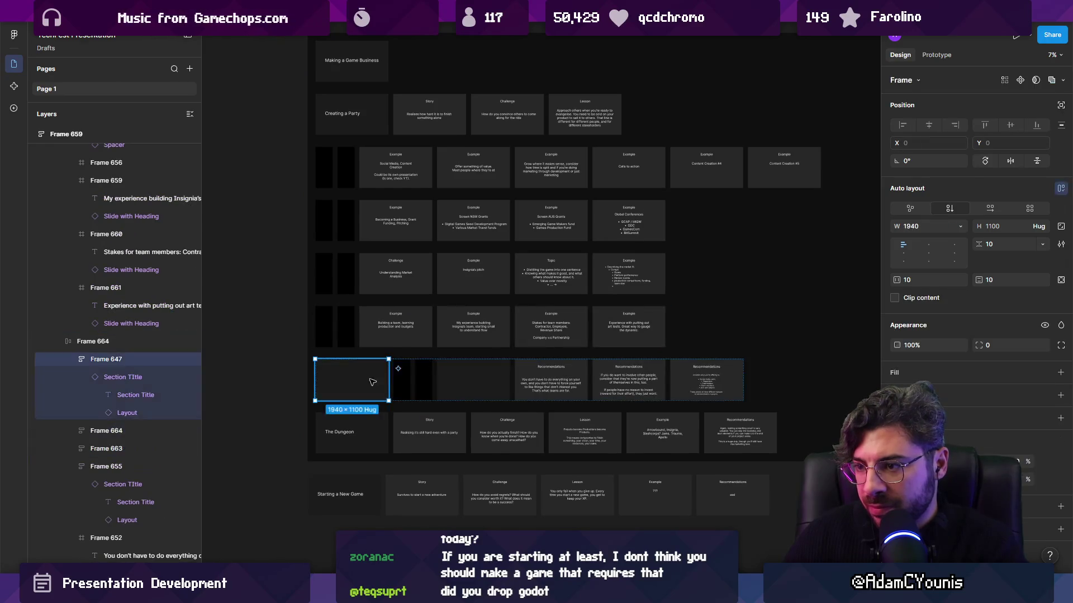
Step: Delete the two empty leading cards of the Recommendations row
double_click(473, 380)
key("Escape")
left_click(365, 382, "shift")
left_click(441, 380, "shift")
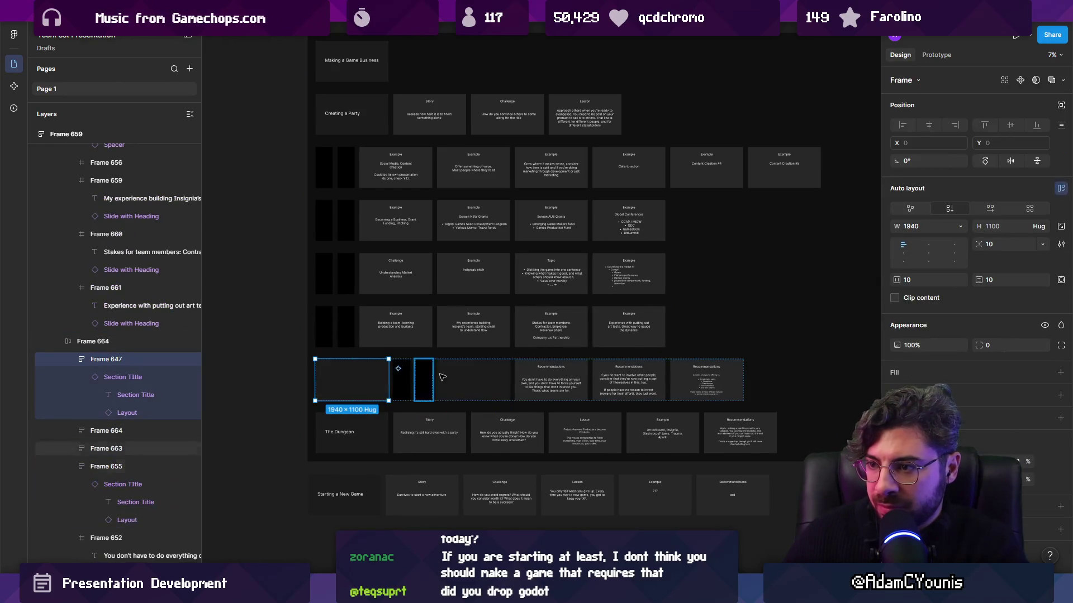
key("Delete")
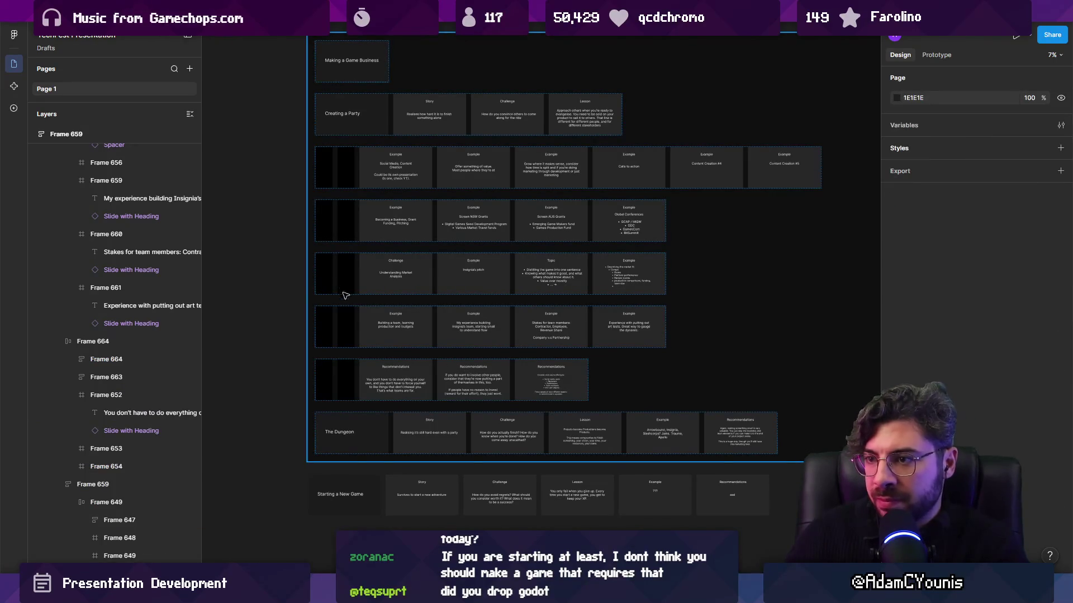
scroll(342, 250, "up", 3)
Step: Move the black strips up into a Lesson row and delete its two empty leading cells
left_click(351, 368)
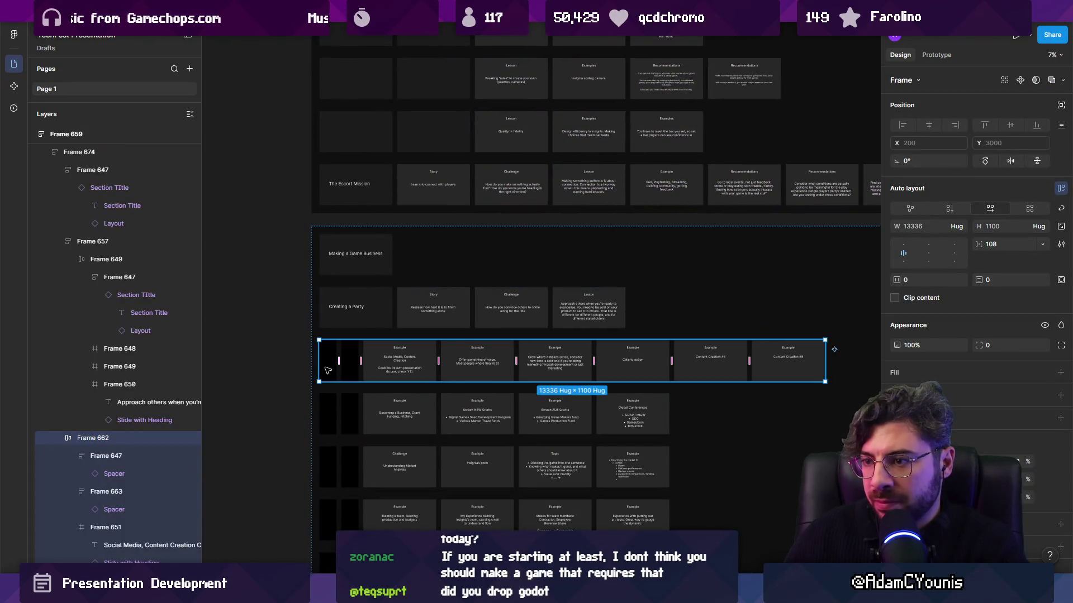
mouse_move(351, 367)
left_mouse_down()
mouse_move(354, 139)
mouse_move(314, 139)
mouse_move(479, 134)
left_mouse_up()
scroll(425, 185, "up", 2)
left_click(428, 250)
left_click(338, 246, "shift")
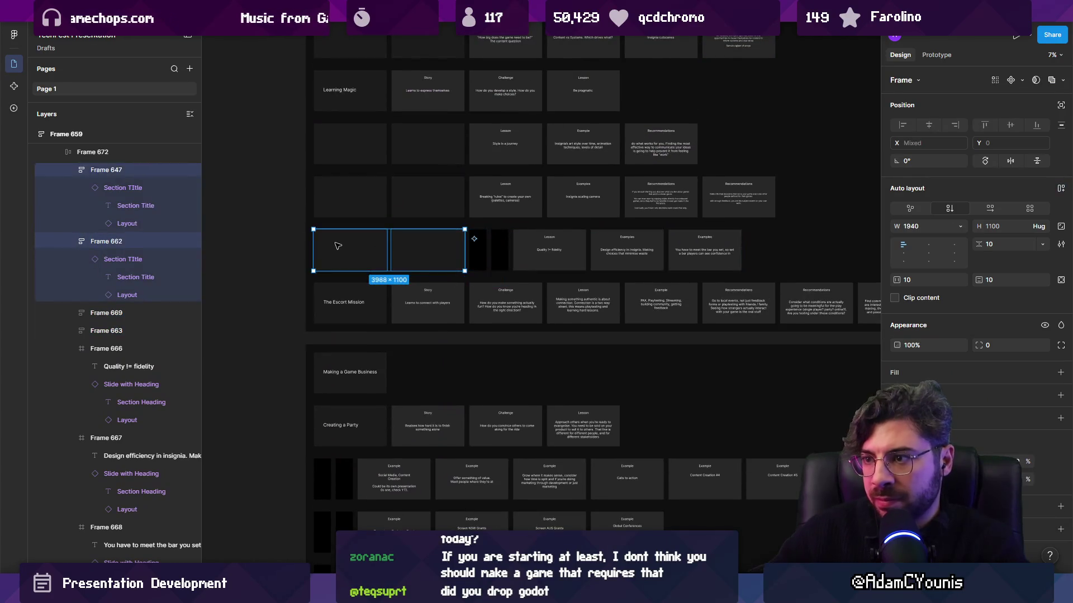
key("Delete")
Step: Move the next pair of black strips into the row above and delete its empty cells
left_click(341, 254)
double_click(342, 254)
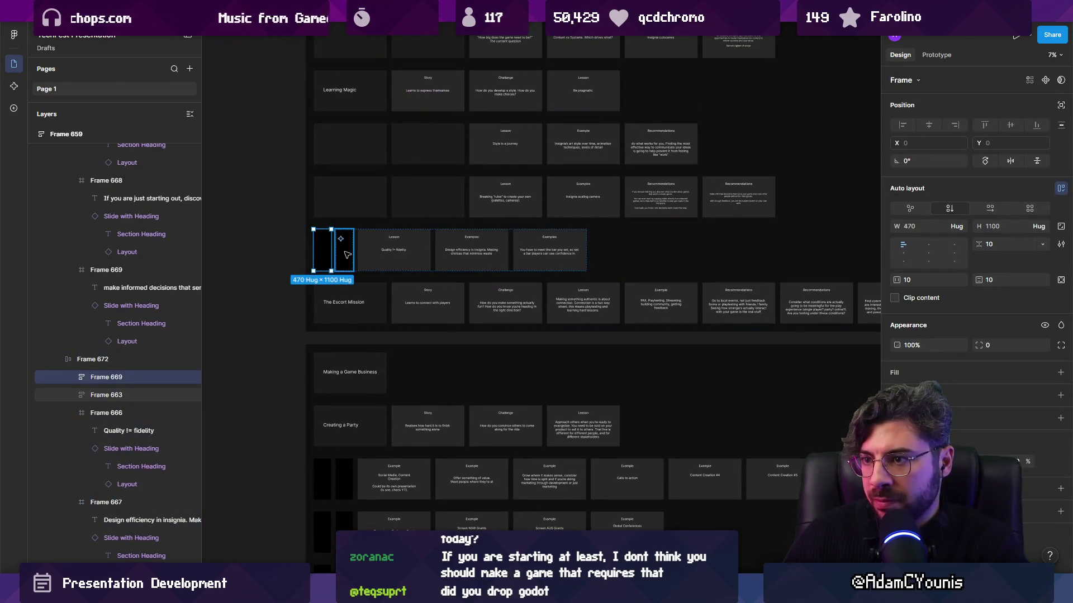
scroll(352, 311, "up", 1)
left_click_drag(352, 312, 472, 250)
left_click(428, 257)
left_click(354, 252, "shift")
key("Delete")
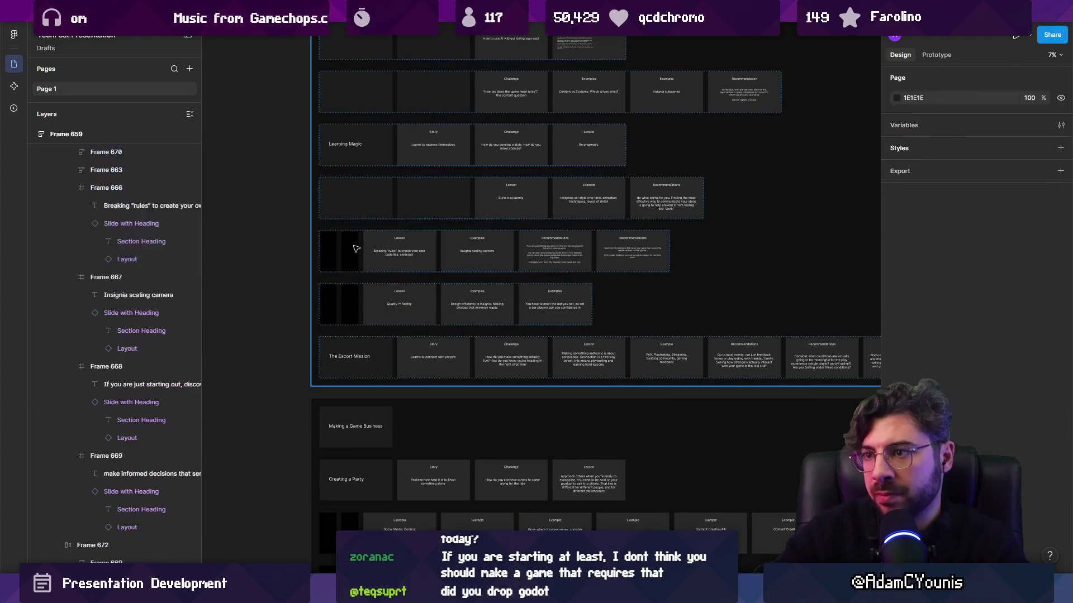
Step: Drag the two black strips up into the Style is a journey row
scroll(417, 296, "up", 3)
left_click(344, 372)
double_click(343, 373)
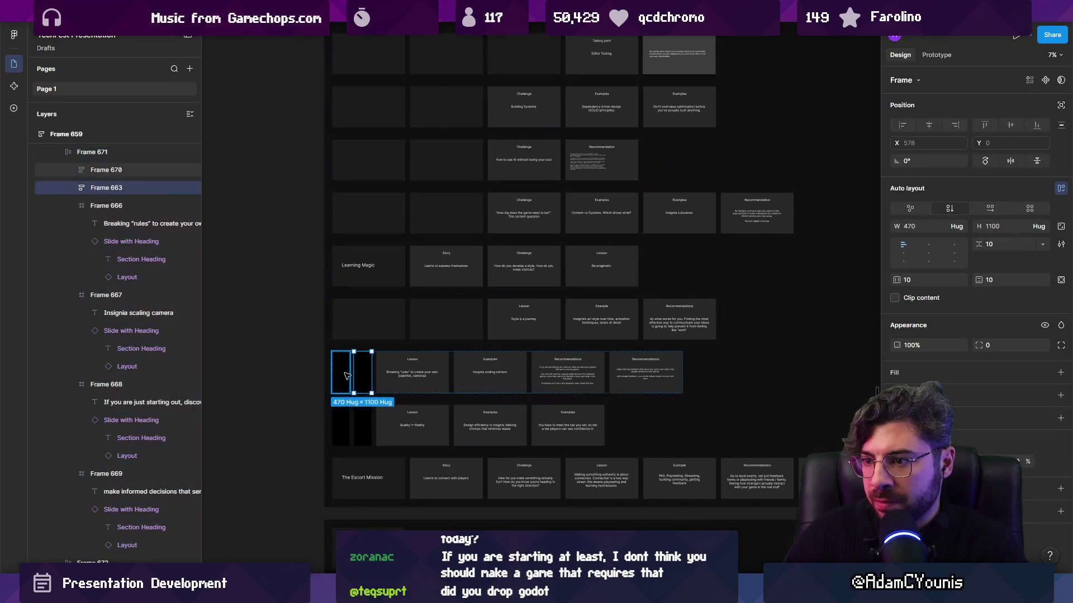
mouse_move(362, 372)
left_mouse_down()
mouse_move(447, 321)
mouse_move(494, 324)
mouse_move(360, 319)
left_mouse_up()
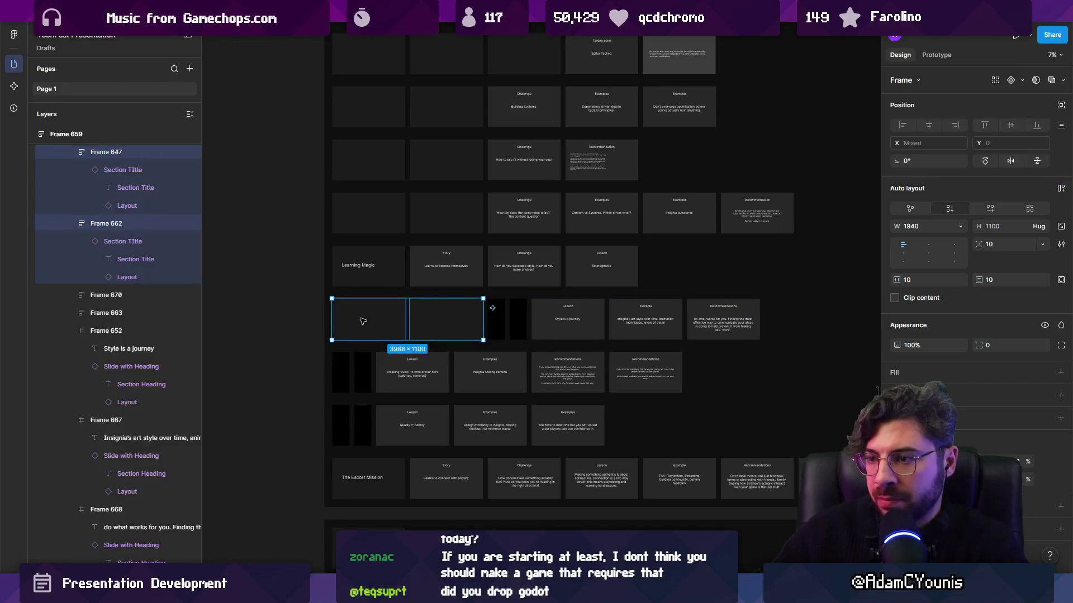
key("Escape")
Step: Move the bottom row's black strip up and select an empty leading cell of the Building Systems row
scroll(363, 321, "up", 3)
left_click(371, 475)
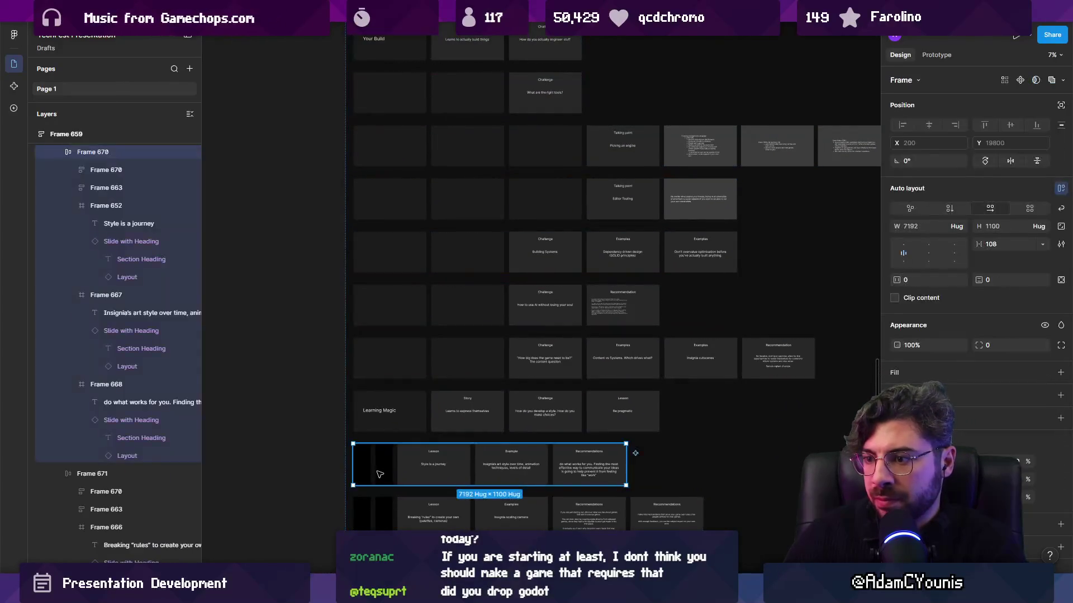
left_click(387, 473)
mouse_move(362, 472)
left_mouse_down()
mouse_move(371, 358)
mouse_move(440, 359)
mouse_move(428, 304)
mouse_move(448, 380)
mouse_move(421, 403)
mouse_move(434, 420)
mouse_move(419, 373)
mouse_move(417, 209)
mouse_move(410, 263)
mouse_move(386, 223)
left_mouse_up()
scroll(438, 341, "up", 3)
left_click(421, 364)
left_click(376, 366)
Step: Move the row's two black strips up into the Picking an engine row's empty slot
left_click(498, 367, "shift")
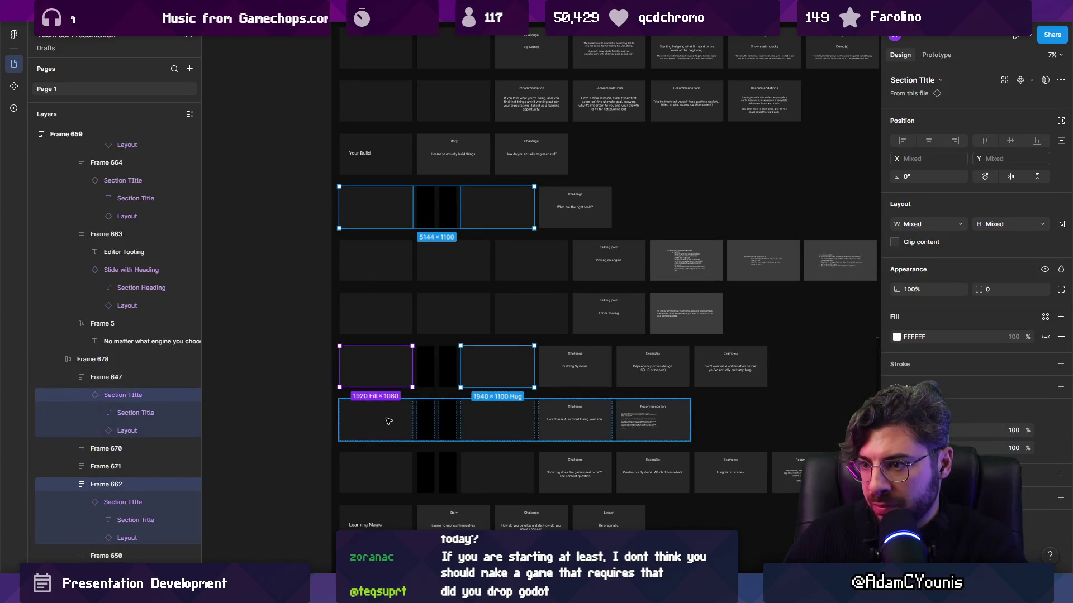
left_click_drag(389, 421, 374, 471)
left_click(369, 361, "shift")
left_click_drag(386, 371, 500, 372)
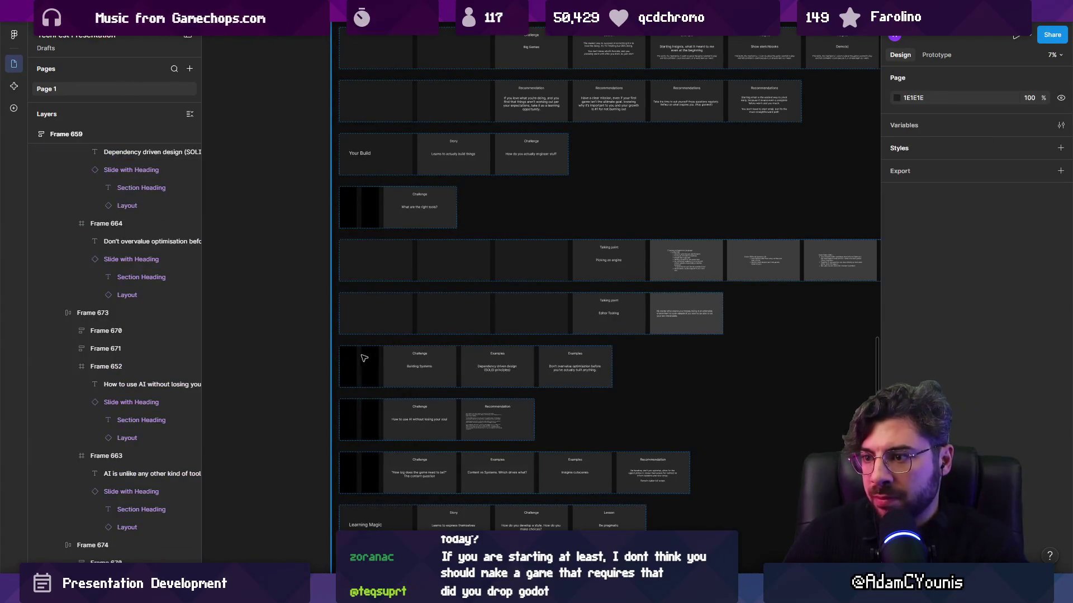
left_click(370, 360)
left_click(369, 365)
mouse_move(369, 366)
left_mouse_down()
mouse_move(361, 264)
mouse_move(418, 266)
left_mouse_up()
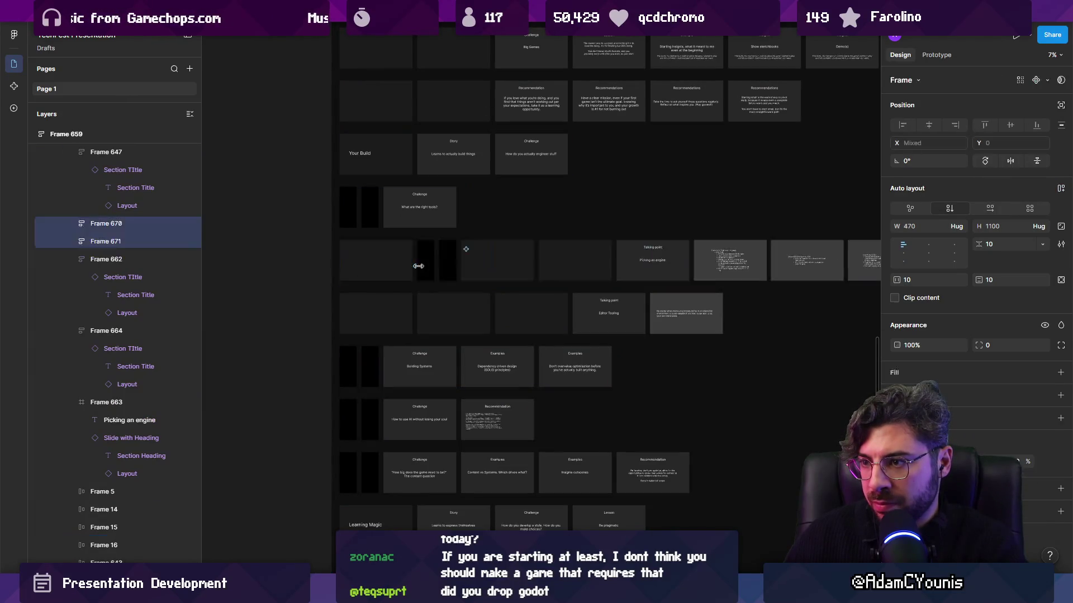
Step: Delete the blank placeholder slides from the Picking an engine row
left_click(453, 270)
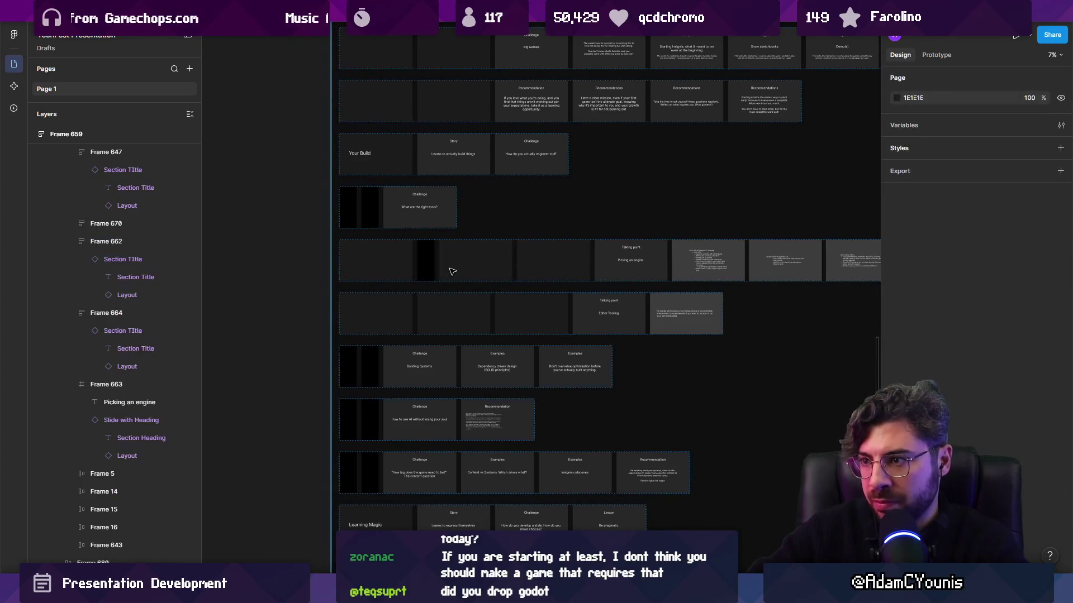
left_click(452, 271)
left_click(453, 271)
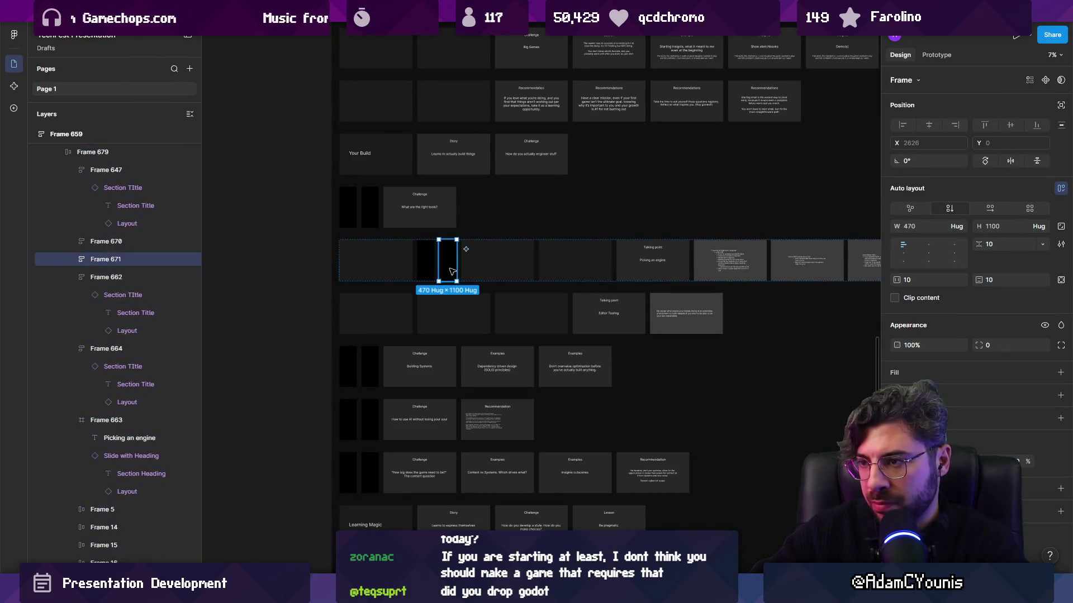
left_click(400, 272)
left_click(514, 270, "shift")
left_click(615, 267, "shift")
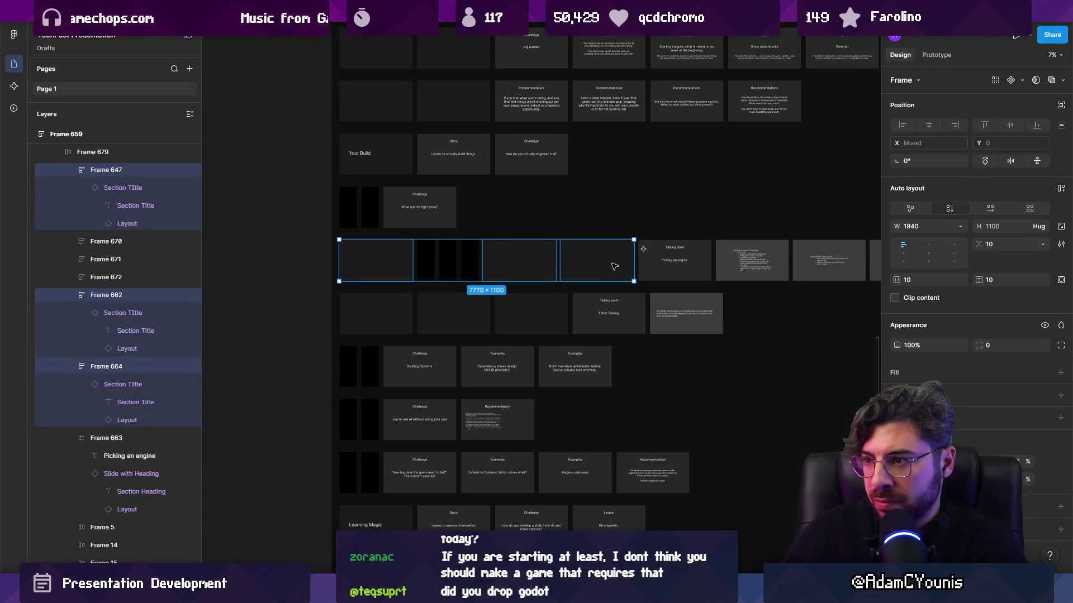
key("Delete")
Step: Move a single black spacer from the engine row into the Editor Tooling row
left_click(395, 269)
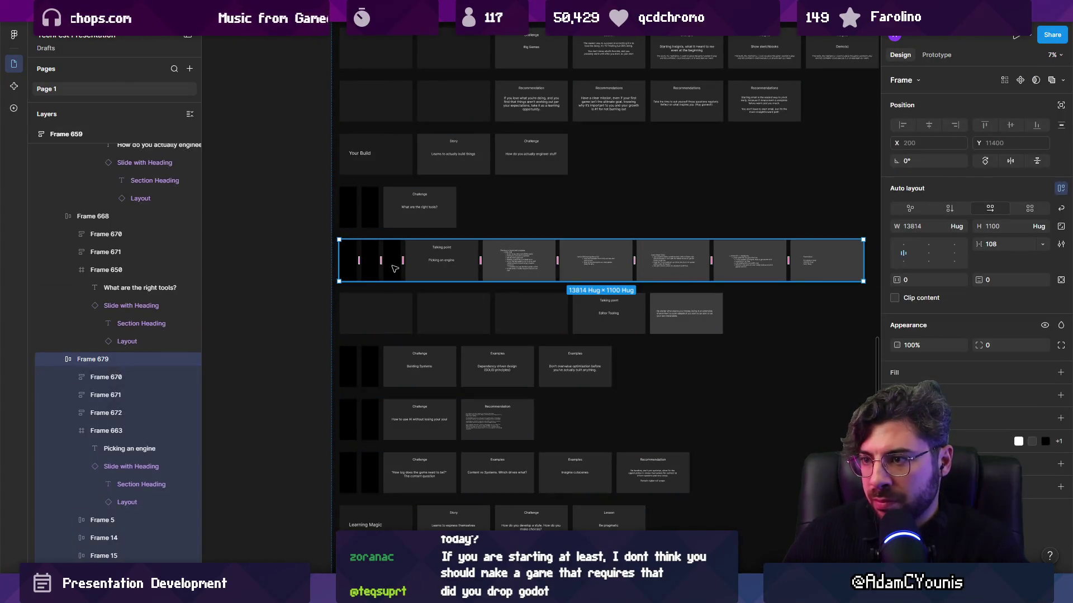
left_click(370, 270)
left_click(391, 270, "shift")
left_click(392, 270)
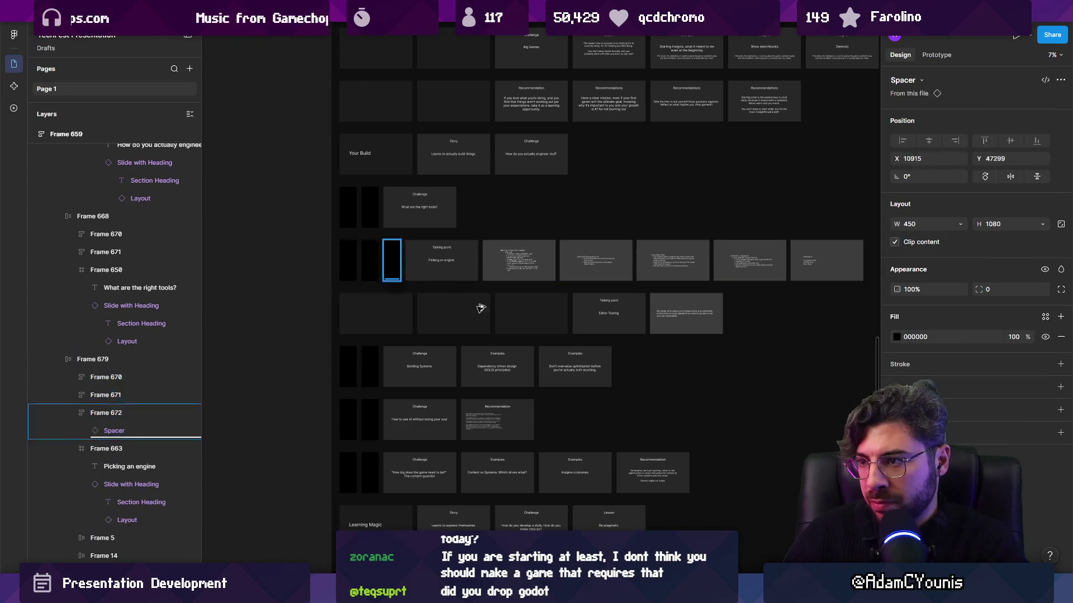
left_click_drag(495, 313, 490, 311)
Step: Delete the blank placeholder slides from the Editor Tooling row
left_click(374, 313)
left_click(453, 313, "shift")
left_click(551, 312, "shift")
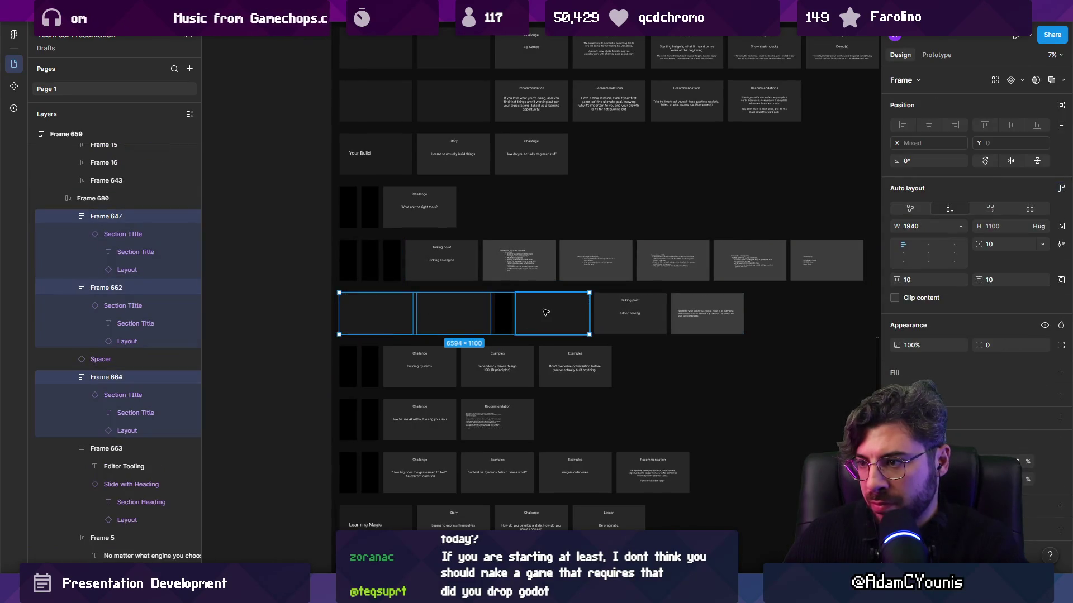
key("Delete")
left_click(354, 319)
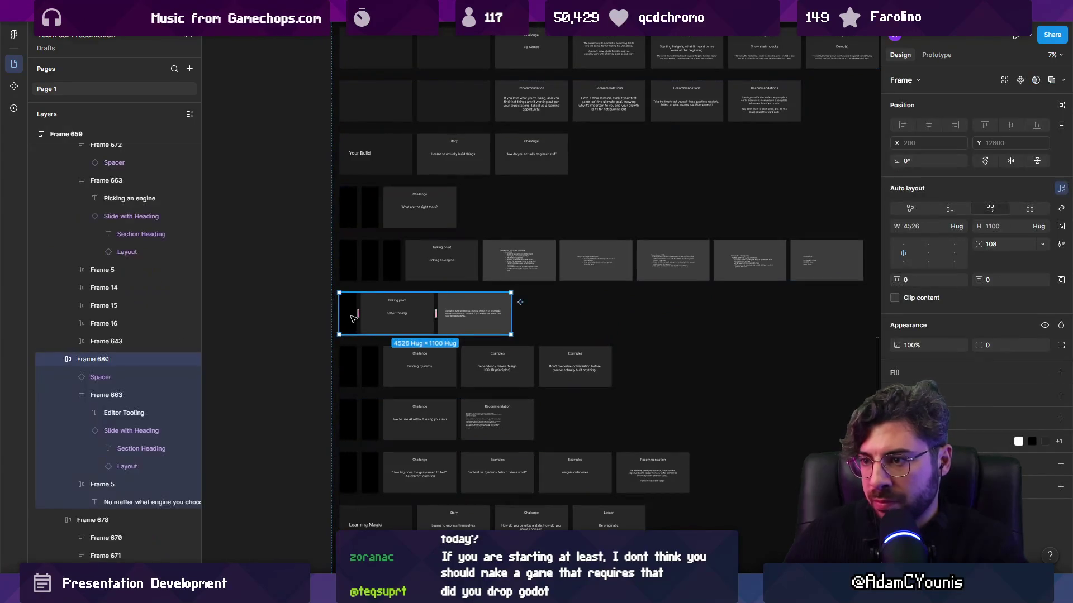
key("ctrl+z")
key("Delete")
Step: Bring a black column from the row above into Editor Tooling and delete the leftover spacer
left_click(351, 319)
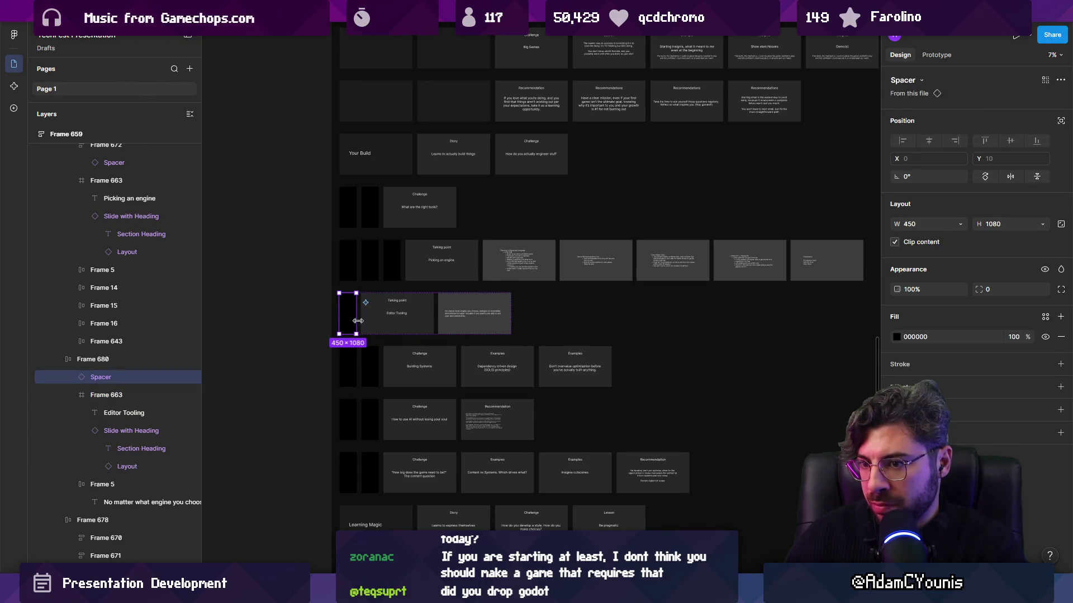
left_click(360, 324)
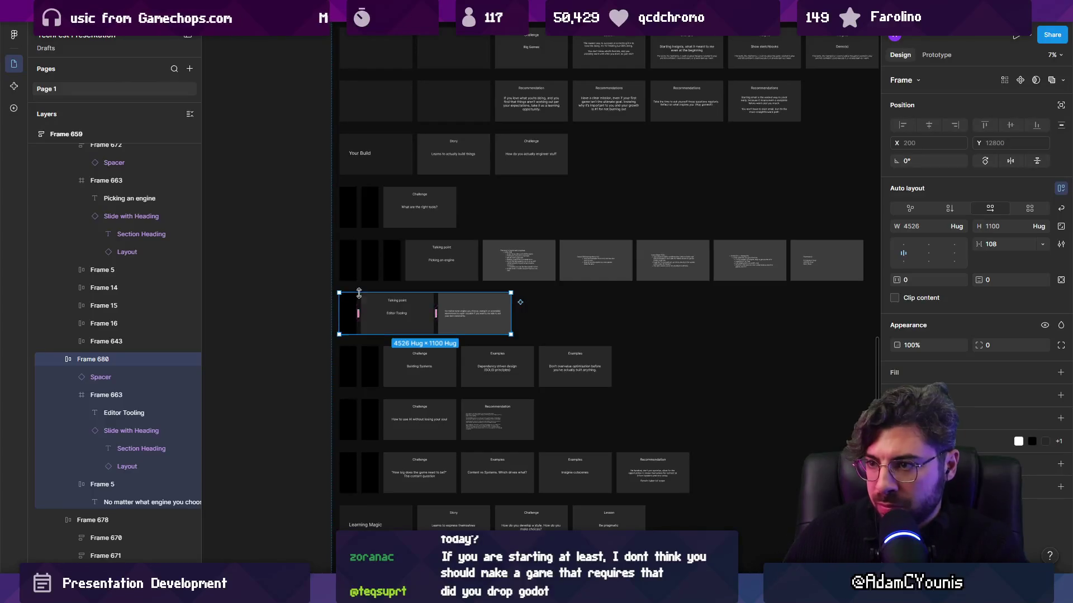
left_click(370, 261)
left_click(369, 268)
left_click_drag(369, 269, 346, 320)
left_click(347, 320)
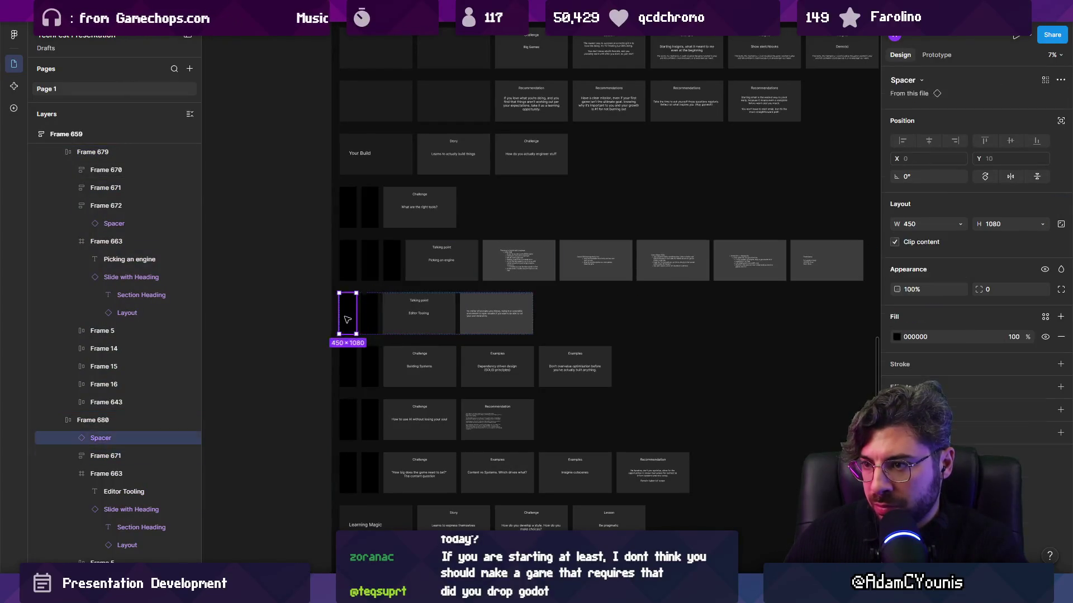
key("Delete")
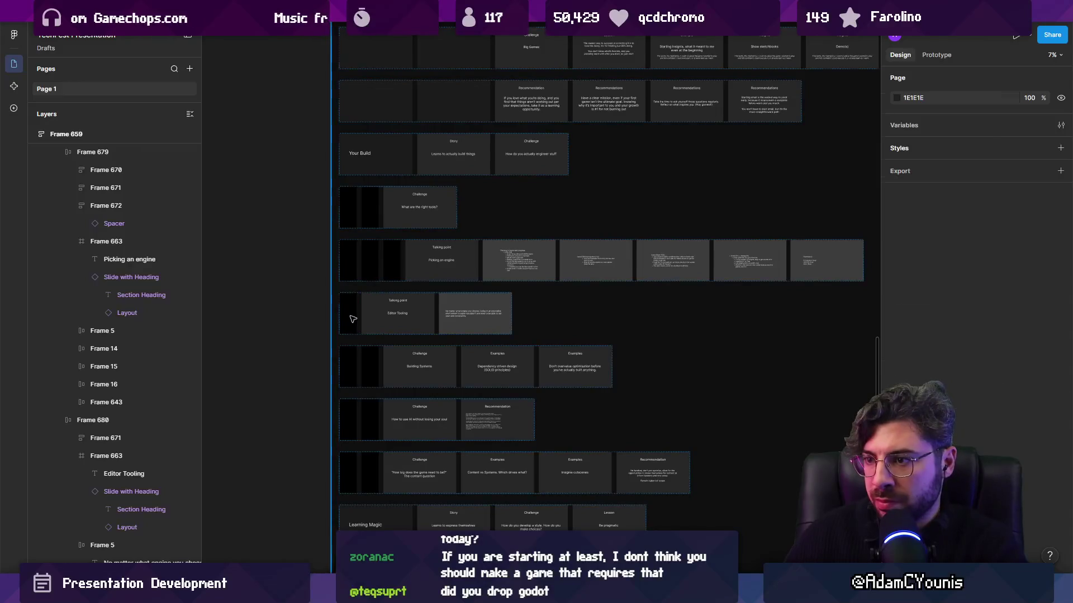
Step: Duplicate the black column in the Editor Tooling row with Ctrl+D
left_click(345, 318)
scroll(344, 366, "up", 2)
left_click(347, 370)
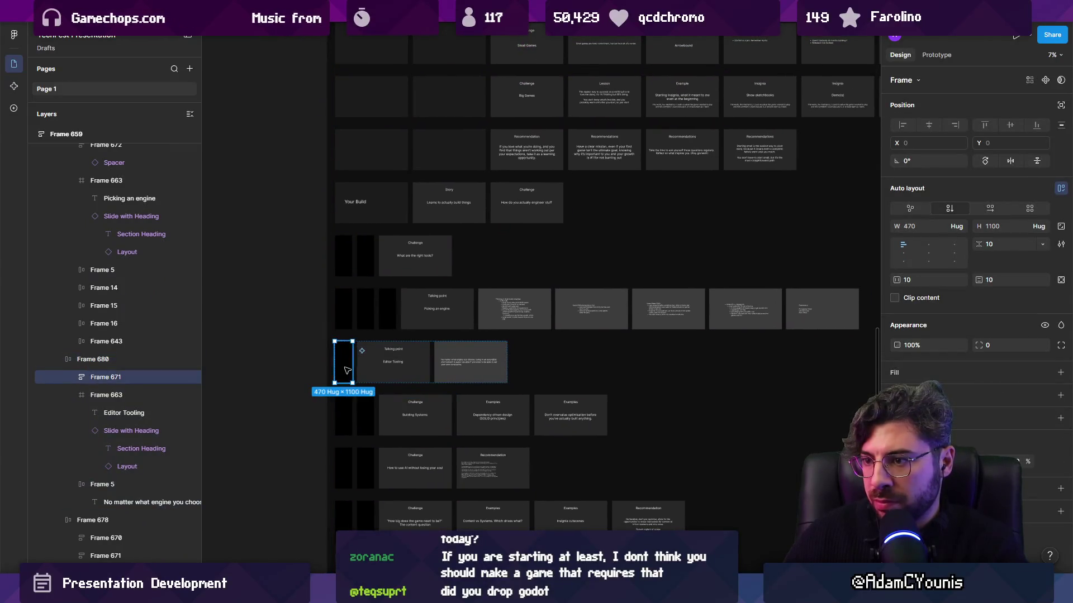
key("ctrl+d")
key("ctrl+d")
Step: Select all three black columns leading the Editor Tooling row
left_click(347, 363)
scroll(347, 364, "up", 1)
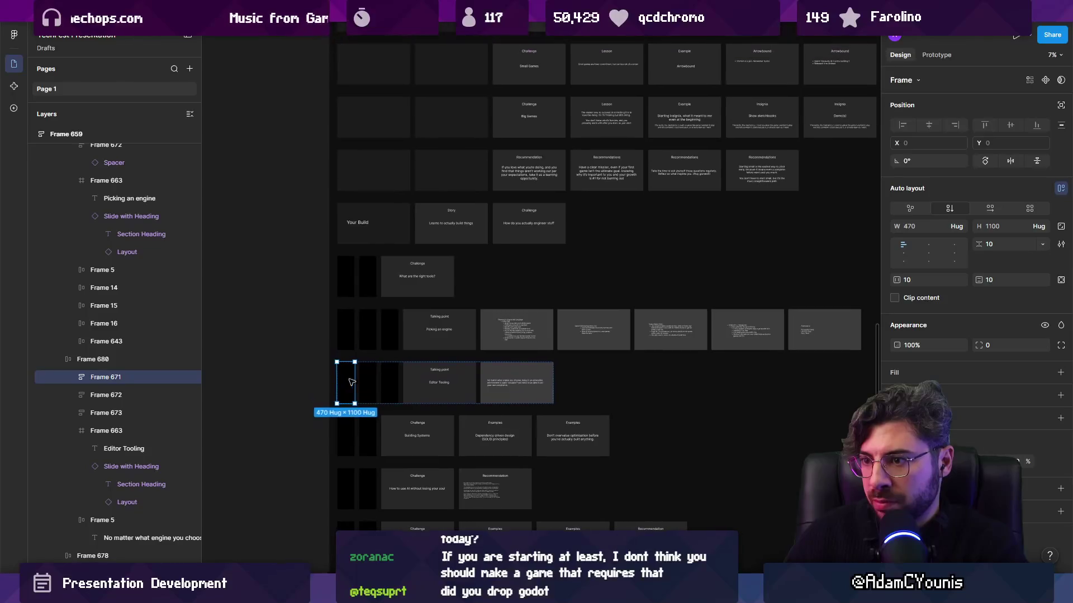
left_click(365, 383, "shift")
left_click(387, 382, "shift")
scroll(388, 382, "up", 2)
mouse_move(387, 423)
left_mouse_down()
mouse_move(486, 210)
mouse_move(483, 313)
mouse_move(455, 385)
mouse_move(443, 246)
left_mouse_up()
scroll(483, 313, "up", 5)
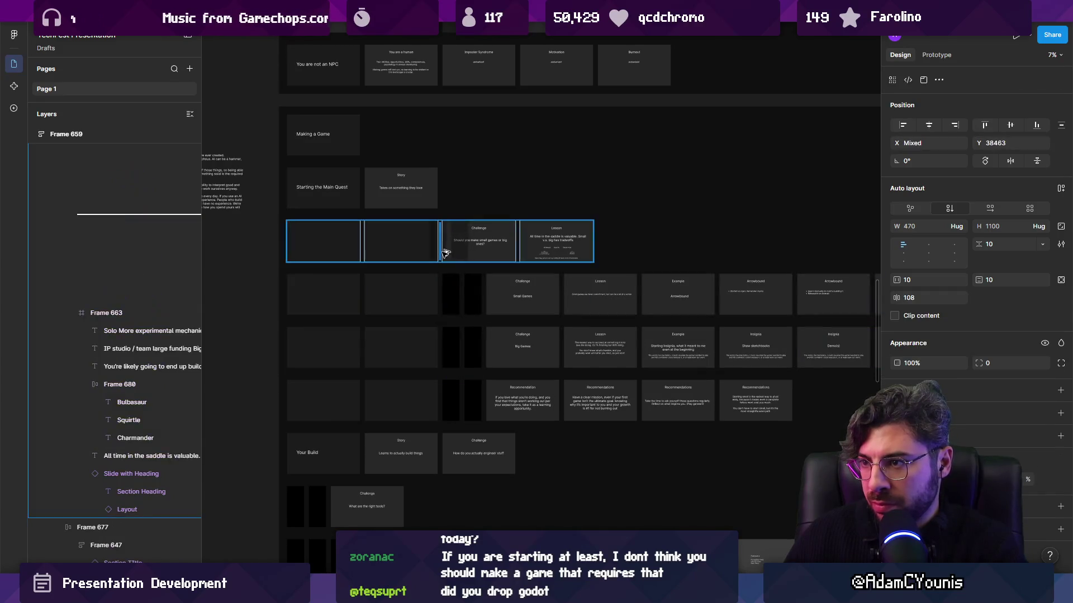
Step: Select the blank leading slides in the Challenge row and the three rows below, and delete them
left_click(335, 241)
left_click(374, 295, "shift")
left_click(385, 296, "shift")
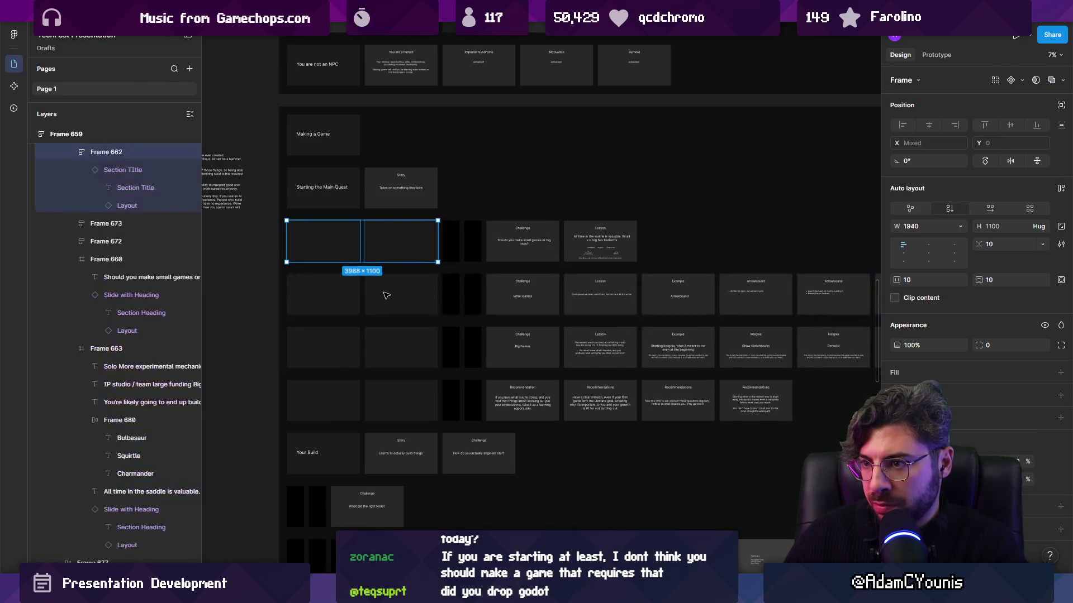
left_click(385, 296, "shift")
left_click(386, 296, "shift")
left_click(322, 300, "shift")
left_click(388, 348, "shift")
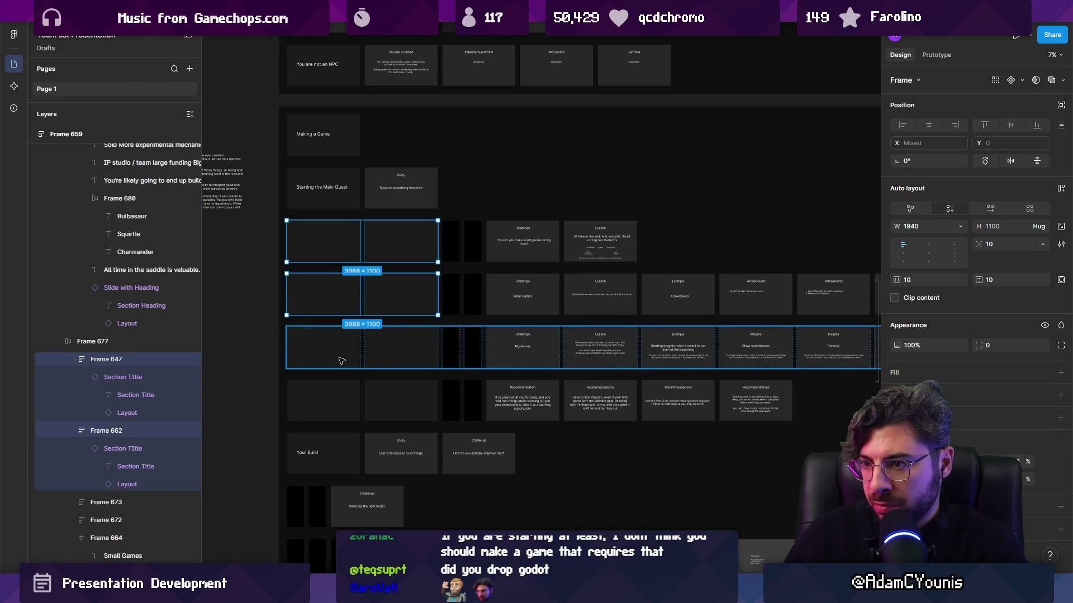
left_click(388, 347, "shift")
left_click(387, 399, "shift")
left_click(387, 400, "shift")
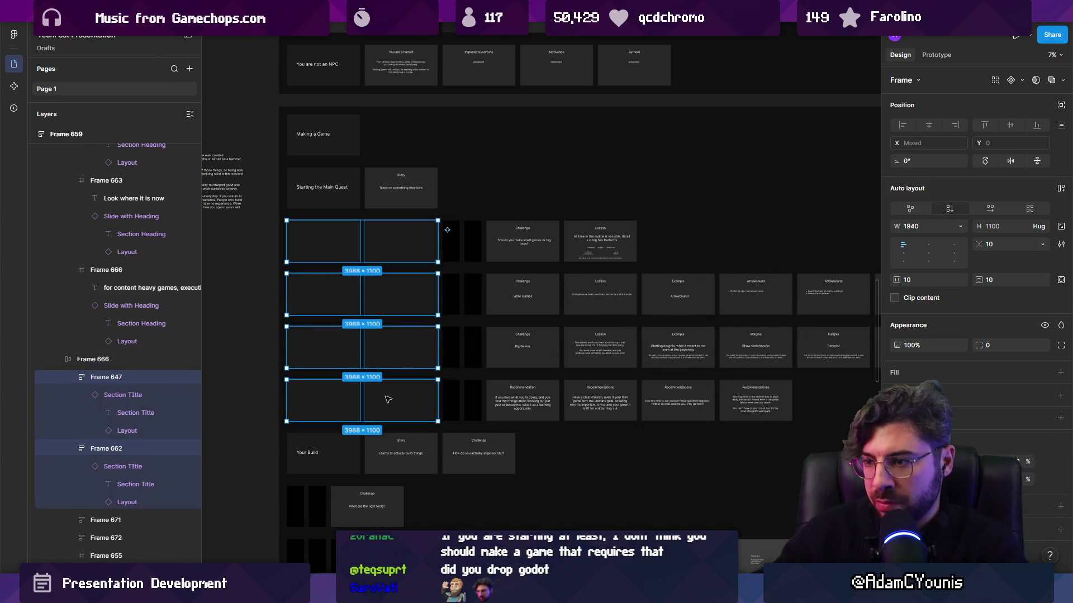
key("Delete")
scroll(394, 363, "up", 5)
scroll(398, 328, "down", 5)
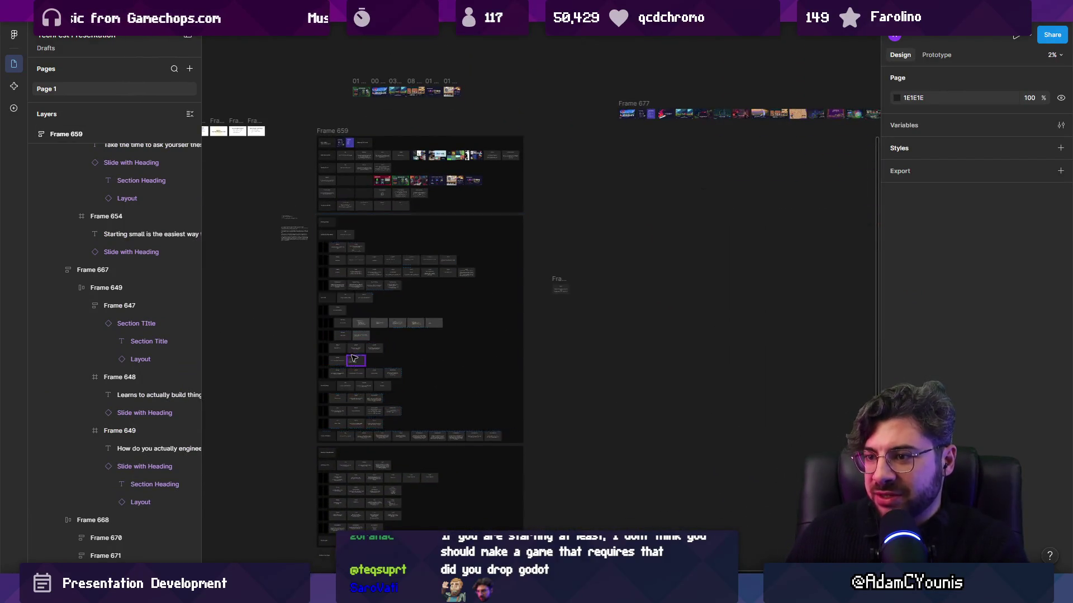
scroll(352, 357, "up", 2)
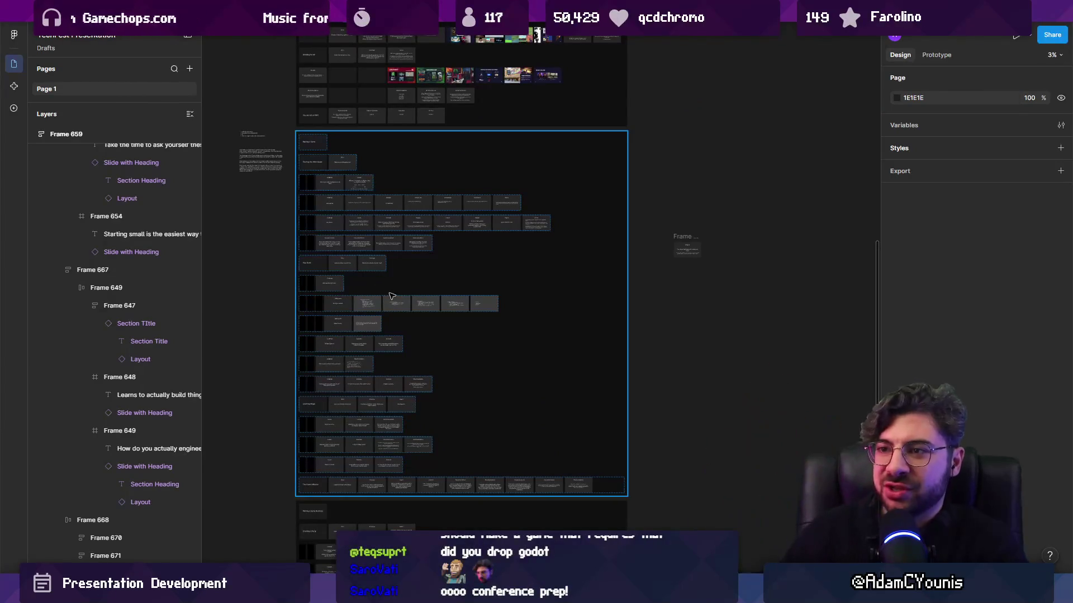
scroll(358, 263, "up", 5)
scroll(345, 248, "up", 3)
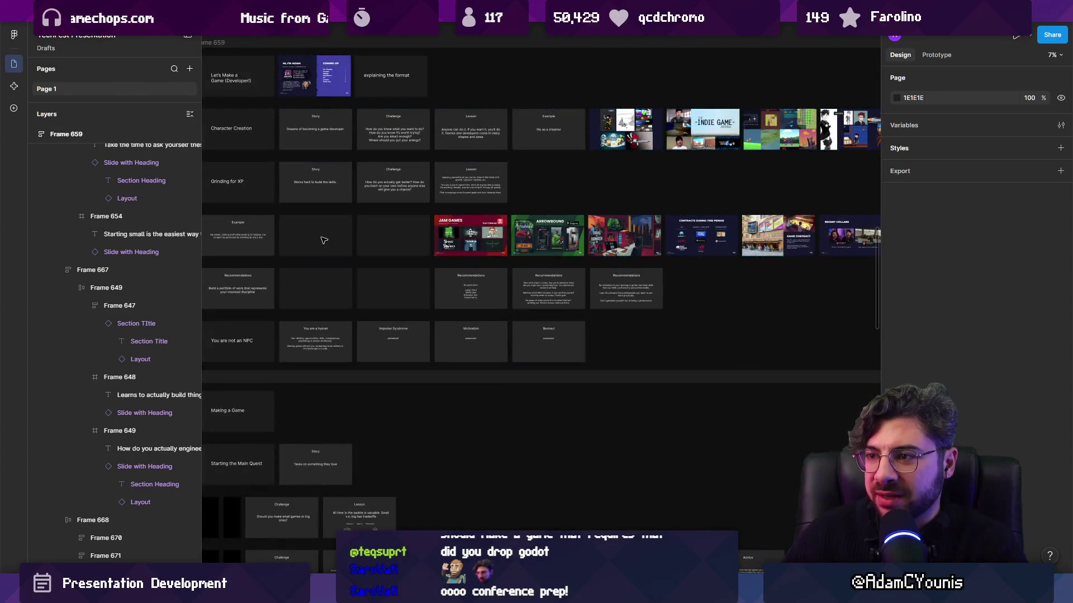
scroll(329, 243, "up", 3)
scroll(430, 245, "down", 5)
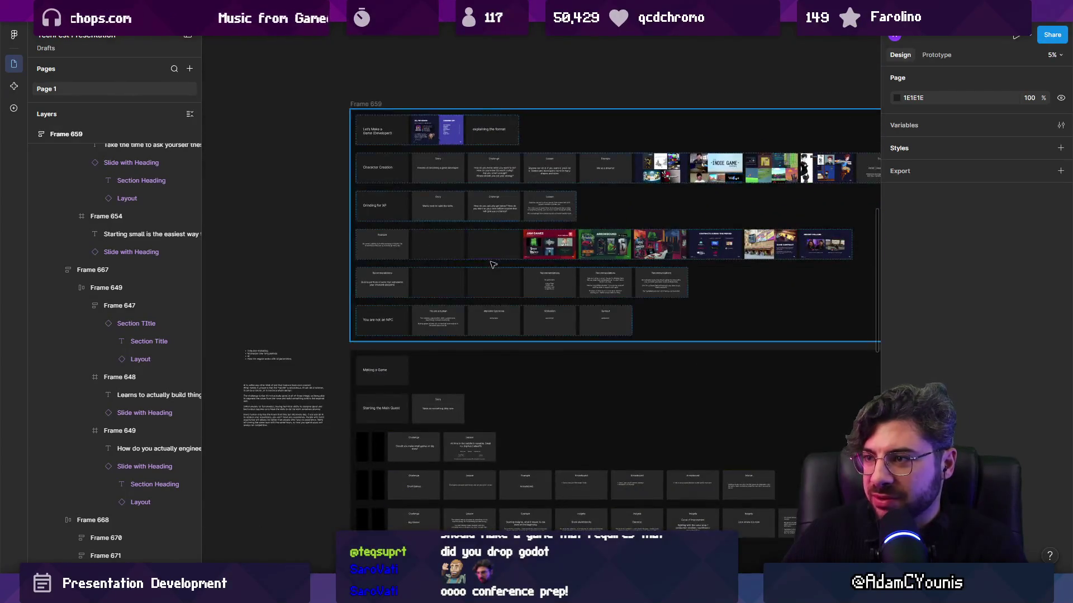
scroll(391, 254, "down", 3)
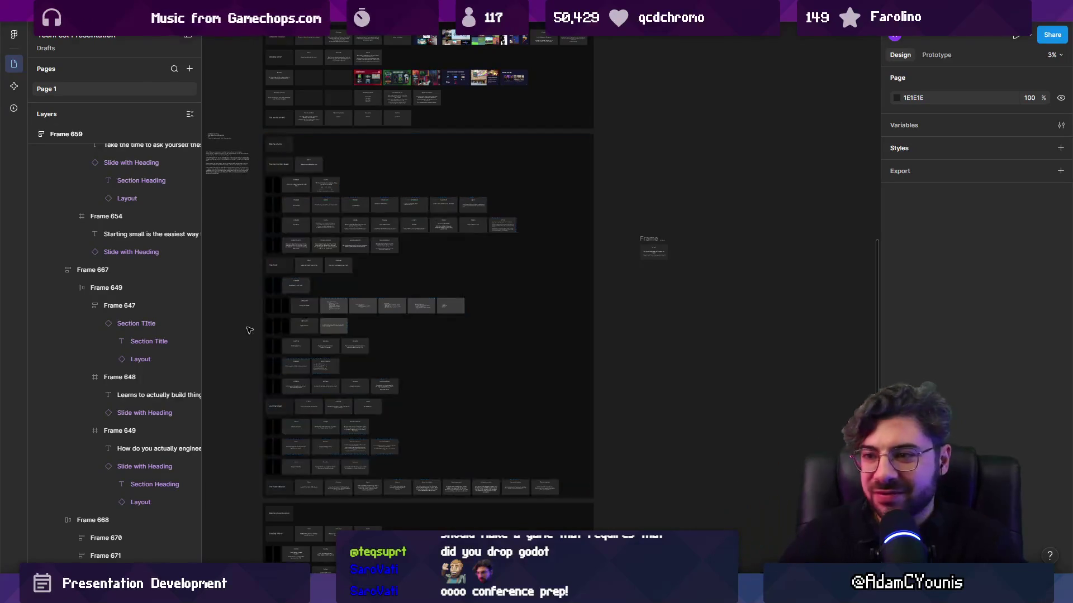
scroll(336, 305, "down", 4)
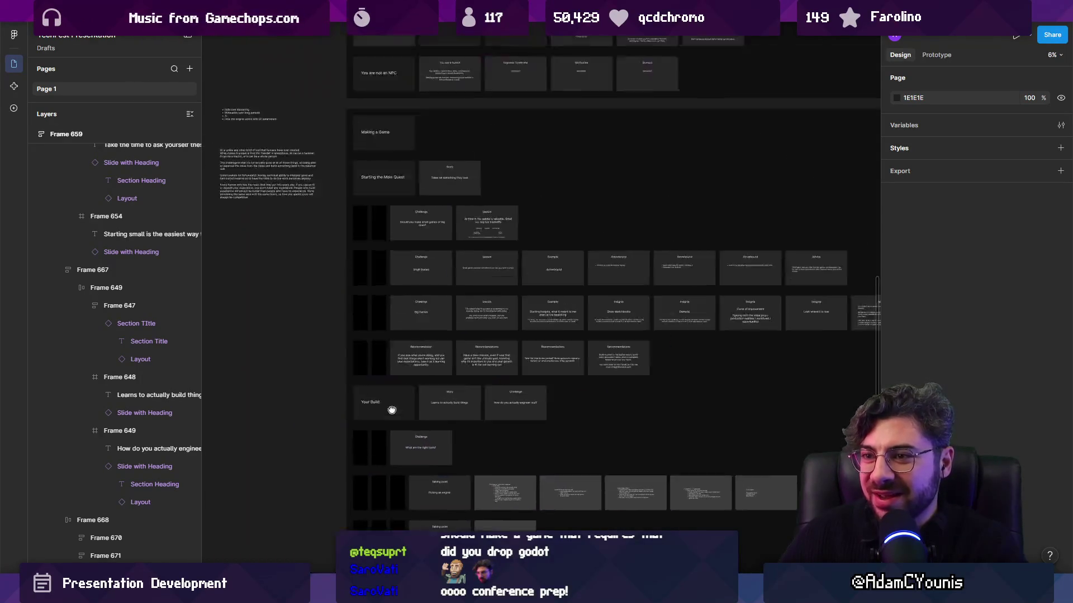
scroll(383, 318, "left", 5)
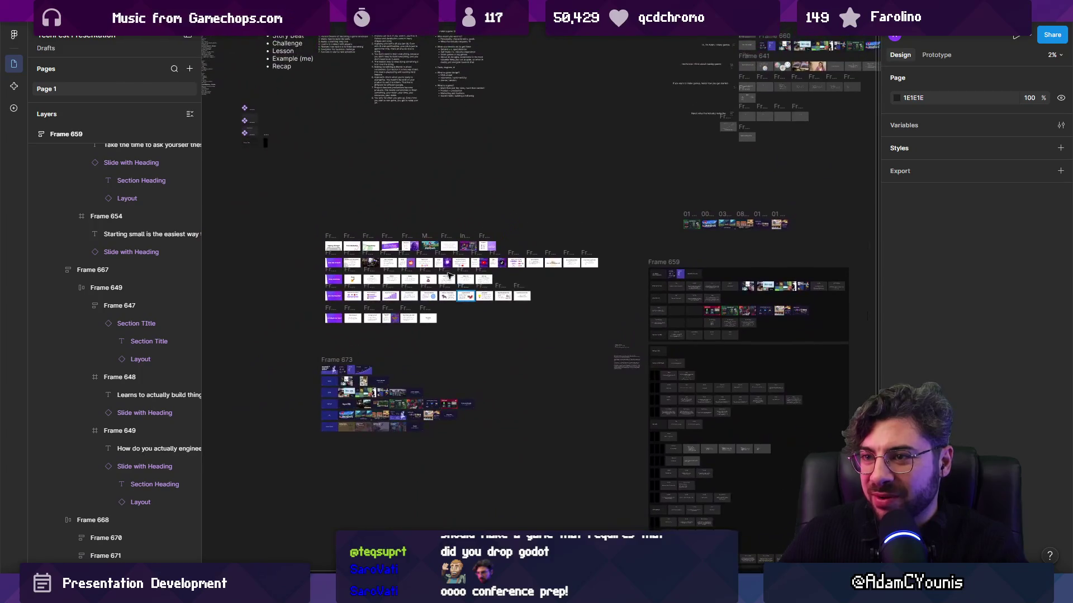
left_click(267, 142)
left_click_drag(267, 143, 282, 143)
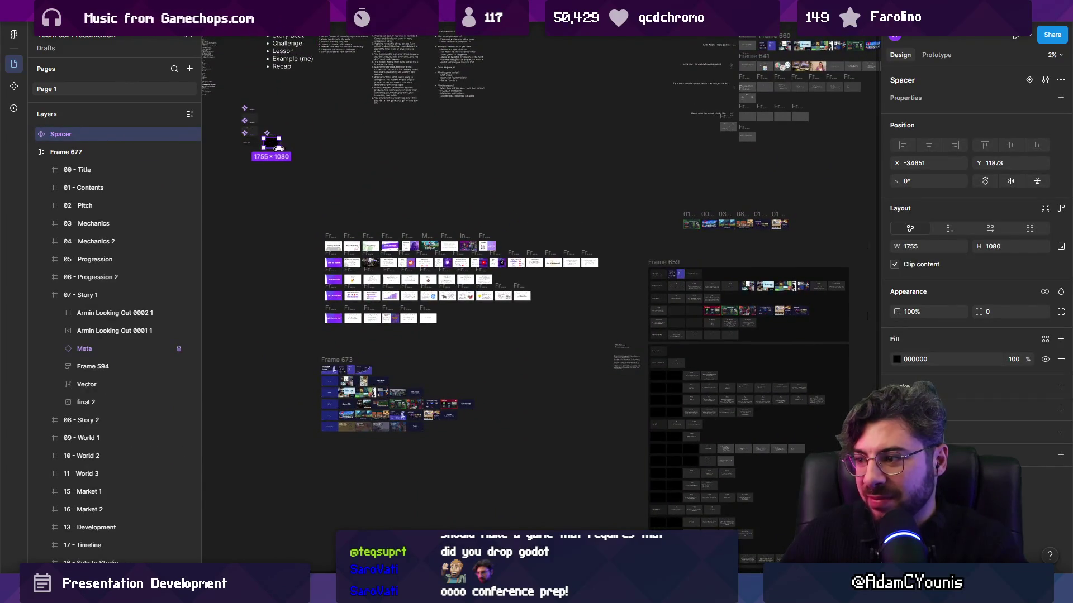
scroll(534, 310, "up", 3)
scroll(535, 310, "up", 3)
key("ctrl+z")
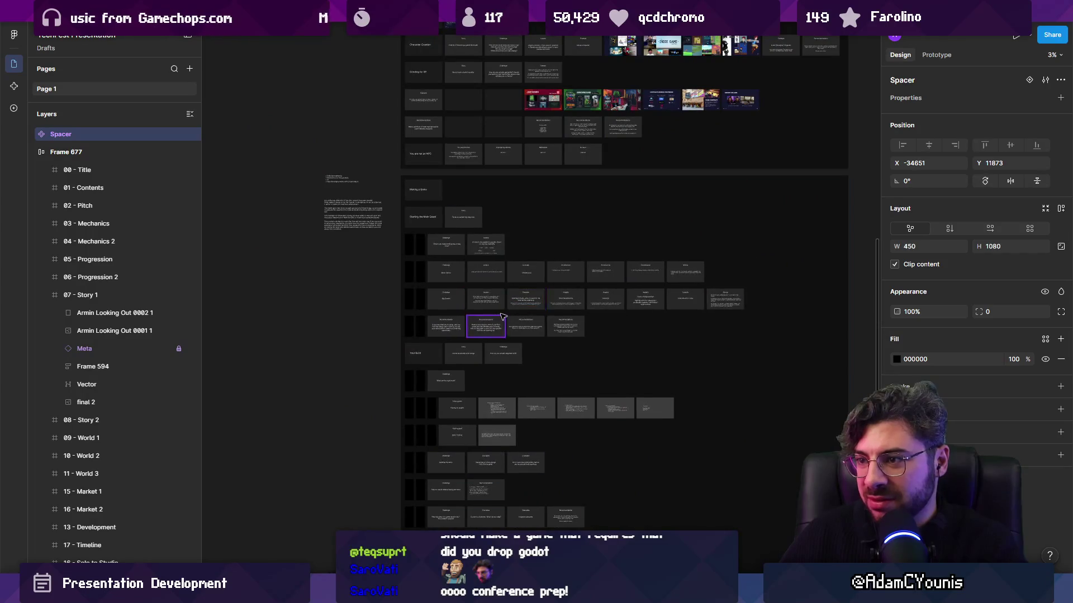
scroll(498, 319, "up", 3)
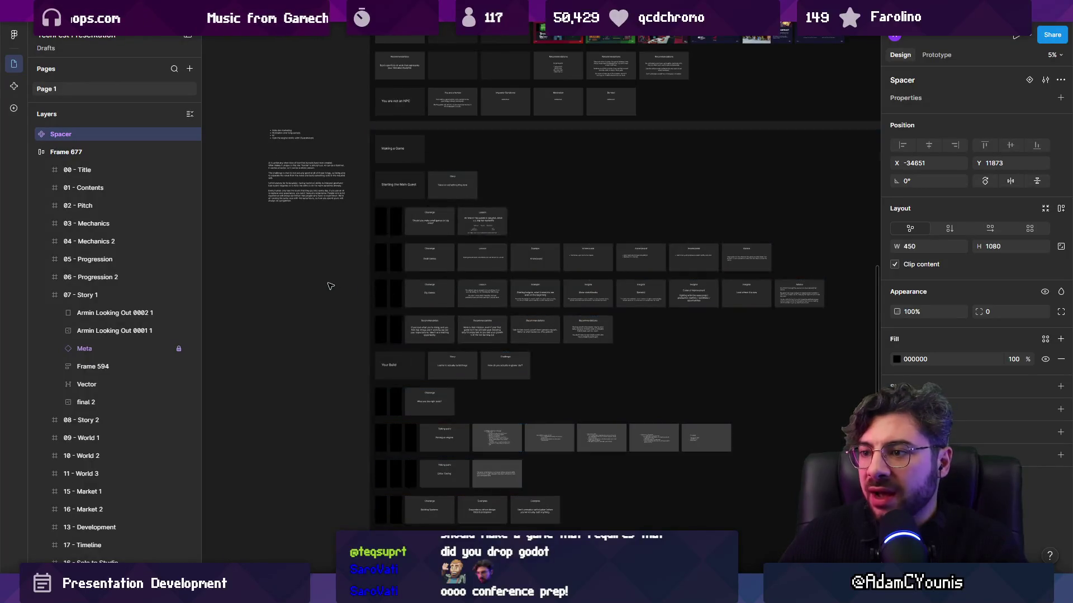
scroll(235, 300, "down", 5)
scroll(235, 301, "up", 4)
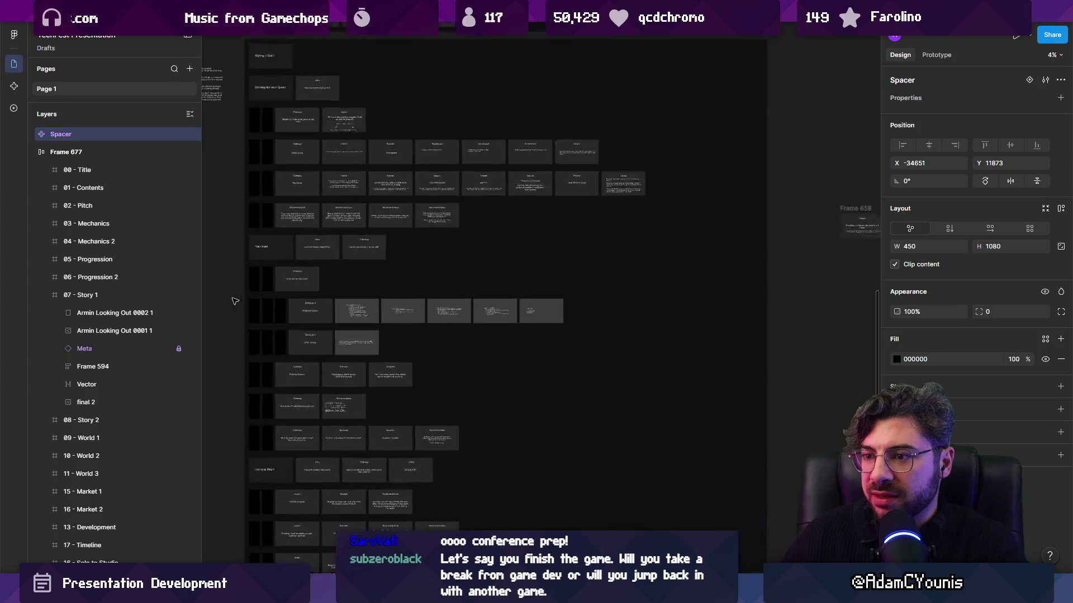
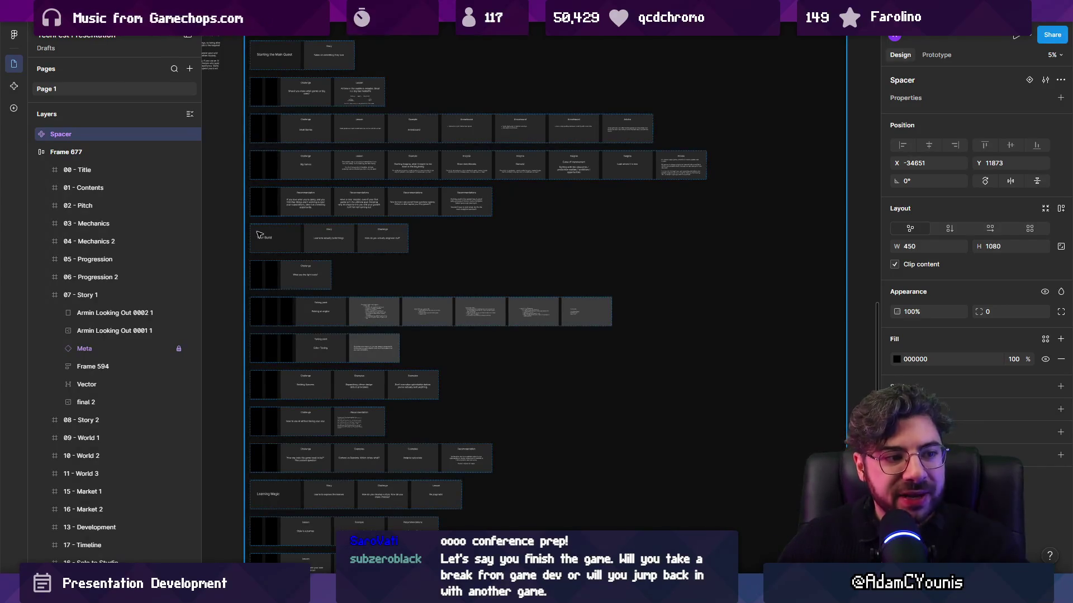
Step: Select the right-tools challenge row and its leading spacer frame, then deselect everything
left_click(270, 274)
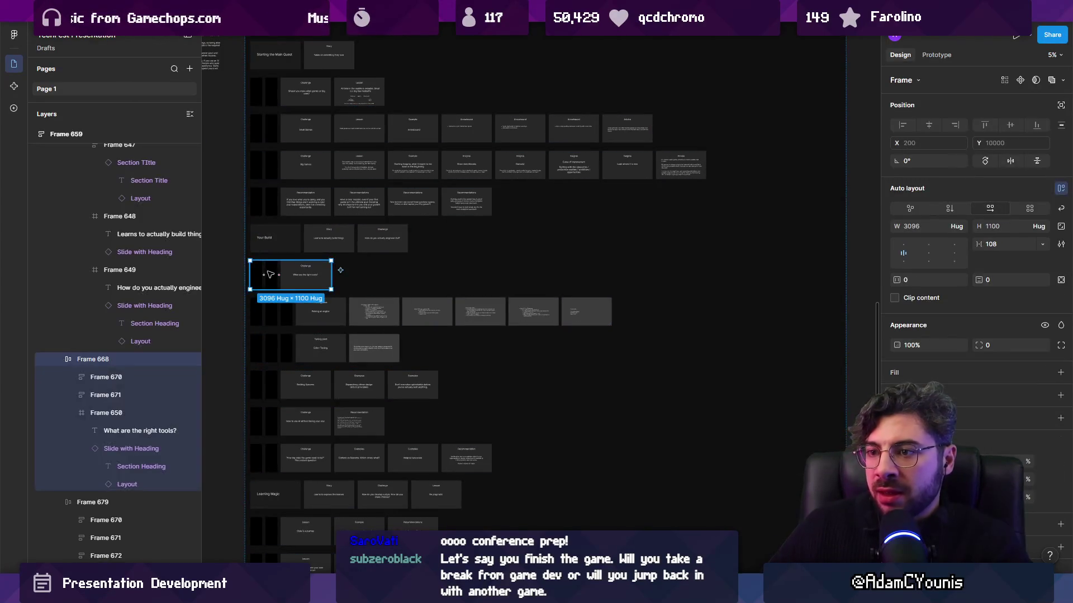
left_click(260, 276)
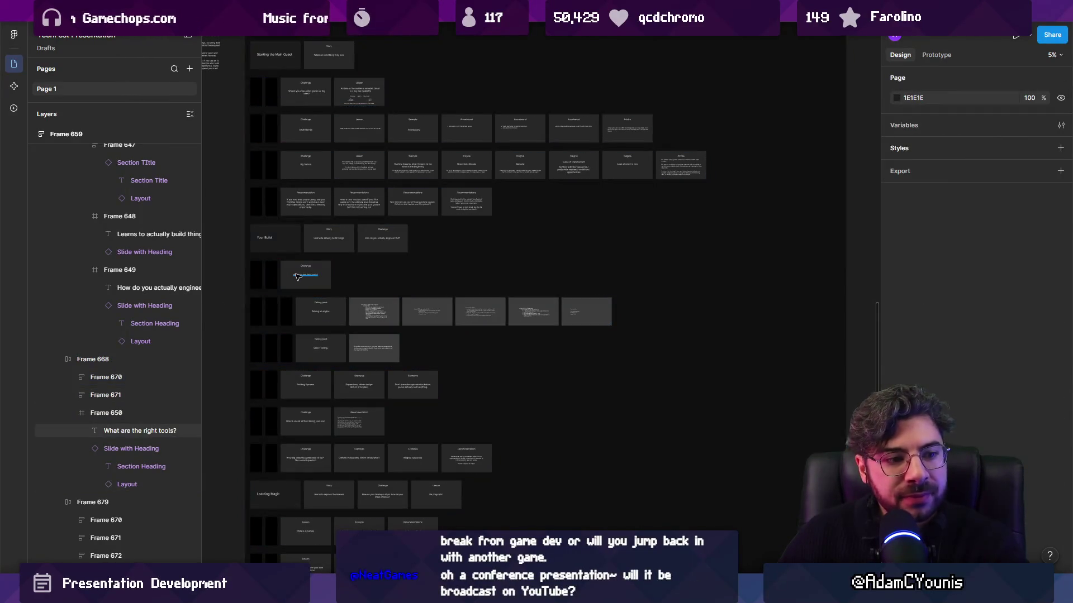
scroll(298, 276, "up", 3, "ctrl")
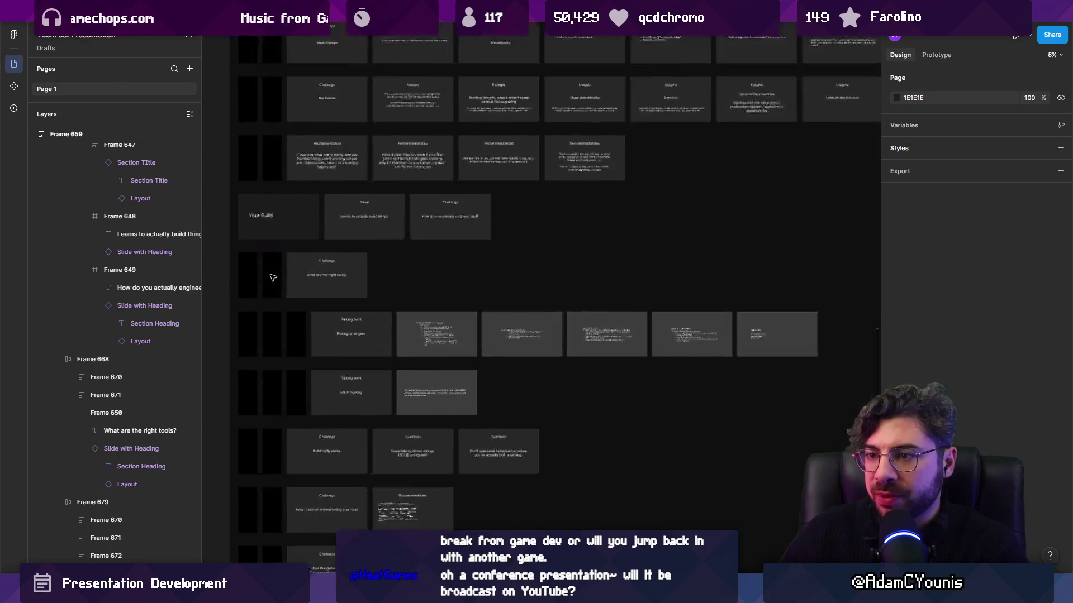
left_click(259, 289)
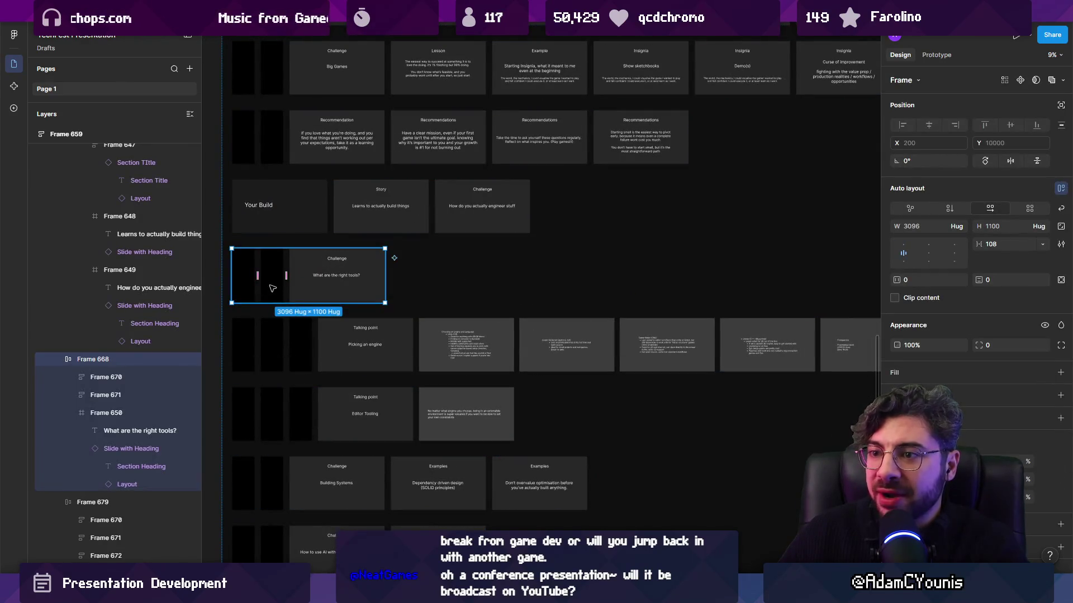
left_click(271, 288)
scroll(290, 278, "down", 3, "ctrl")
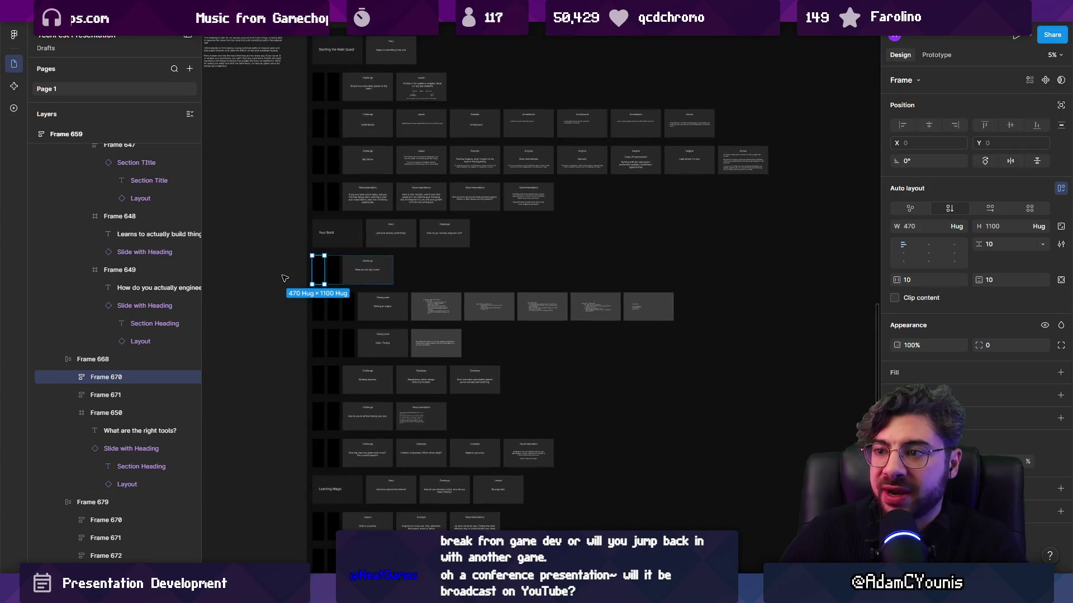
left_click(286, 279)
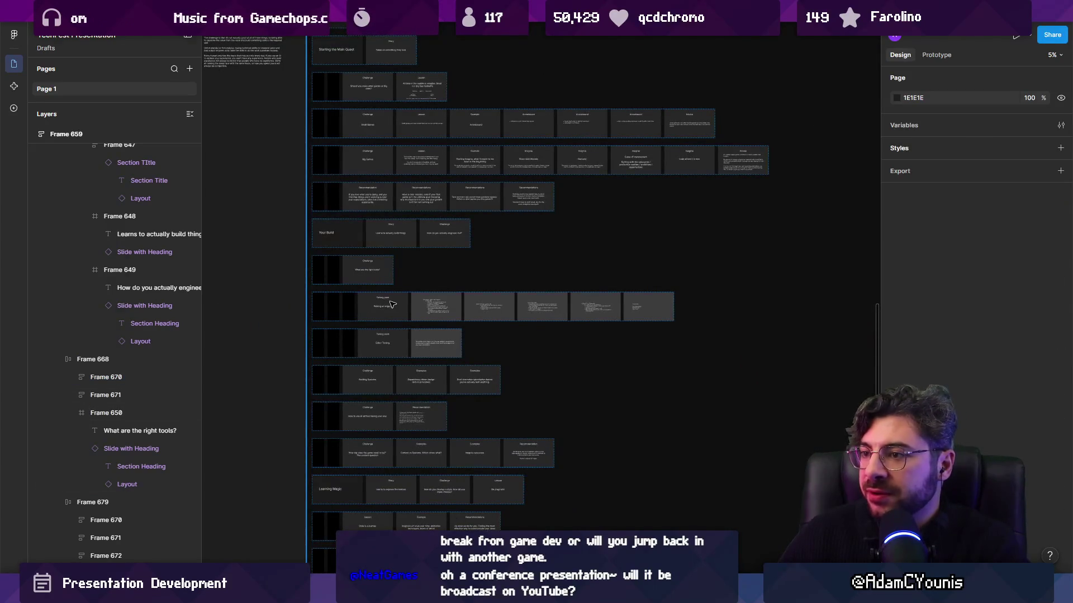
scroll(390, 304, "up", 5, "ctrl")
scroll(376, 295, "up", 2, "ctrl")
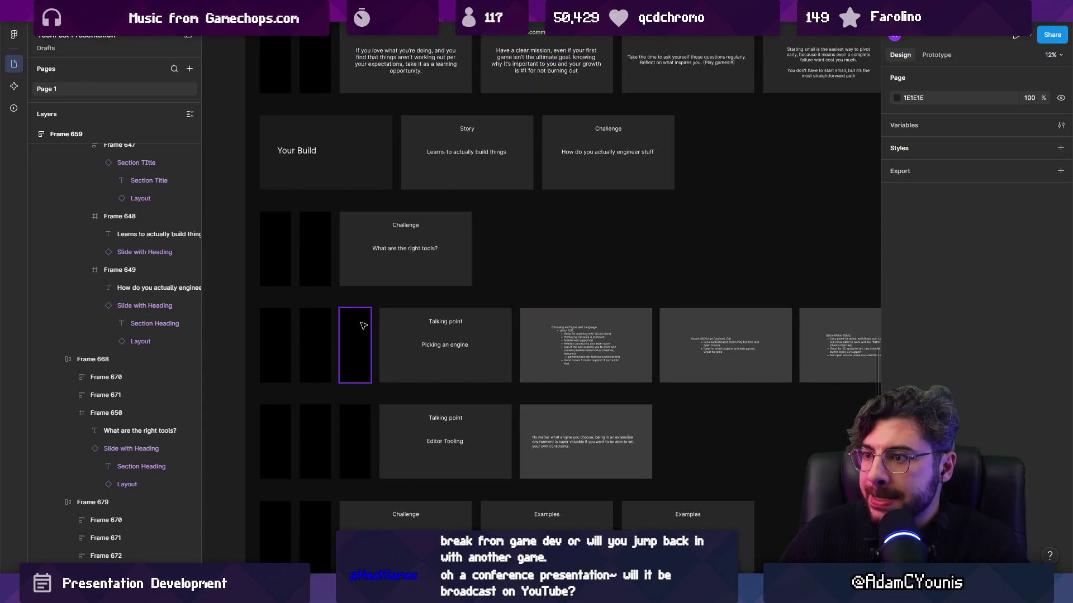
scroll(364, 326, "down", 6, "ctrl")
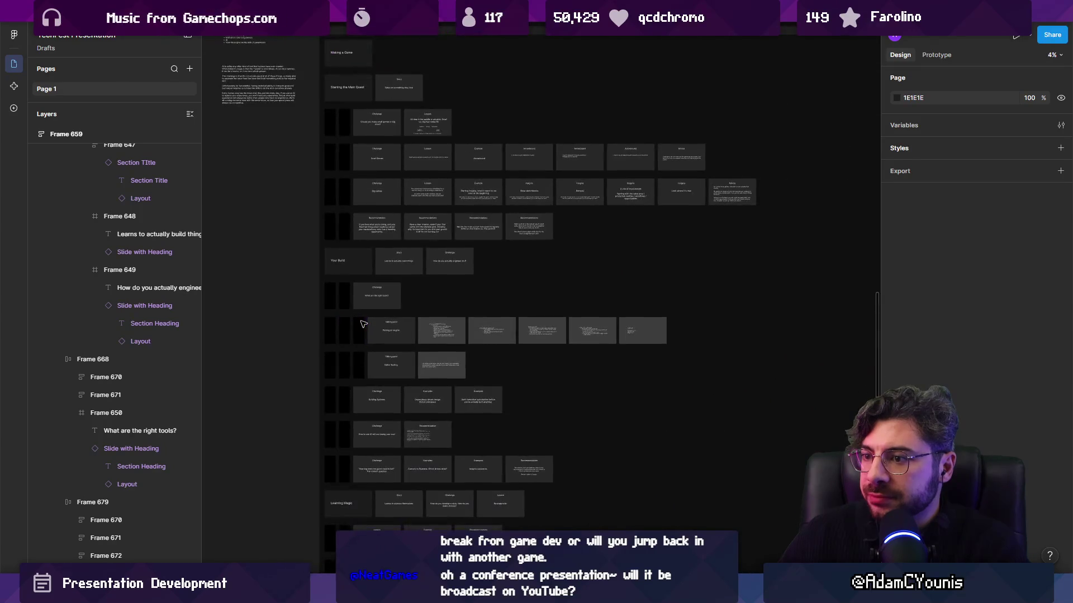
scroll(364, 324, "down", 3, "ctrl")
scroll(341, 176, "up", 3, "ctrl")
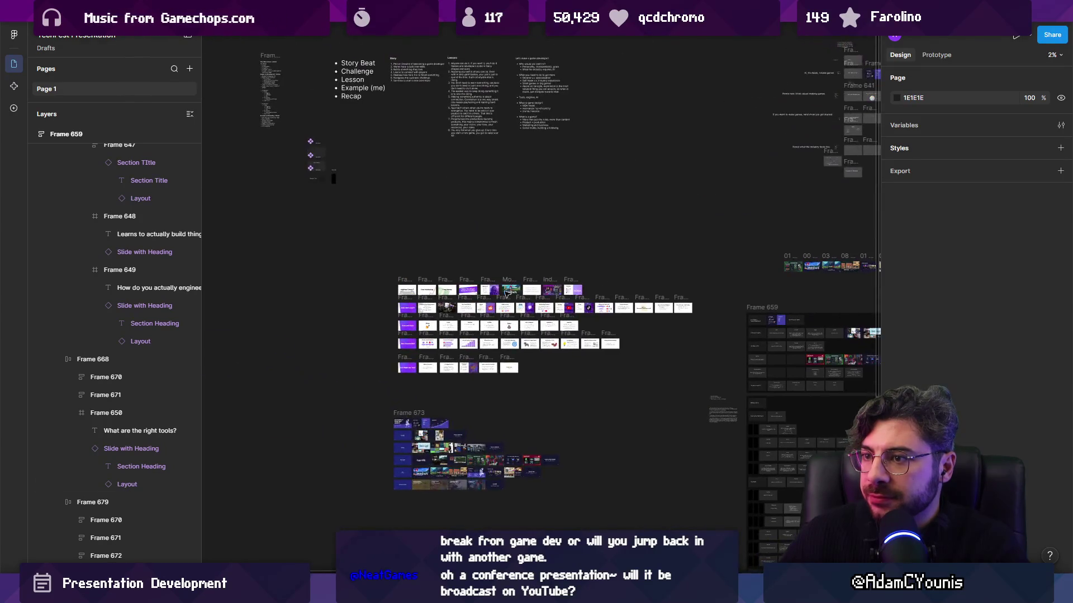
scroll(327, 177, "up", 3, "ctrl")
Step: Narrow the black Spacer component's width to about 250
left_click(321, 178)
left_click_drag(328, 180, 310, 179)
scroll(311, 179, "down", 3, "ctrl")
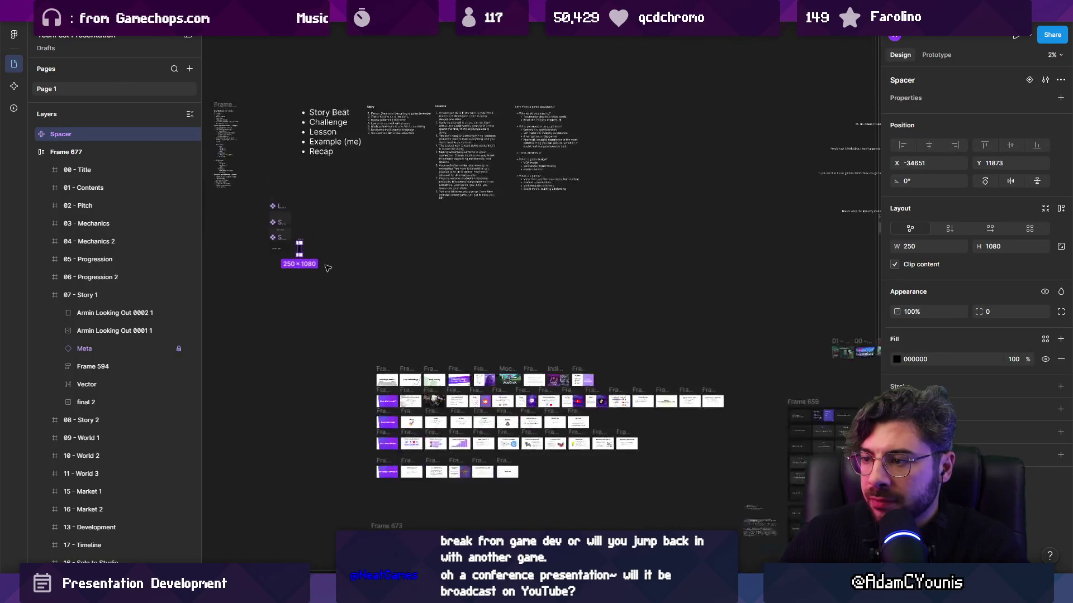
scroll(503, 307, "down", 10)
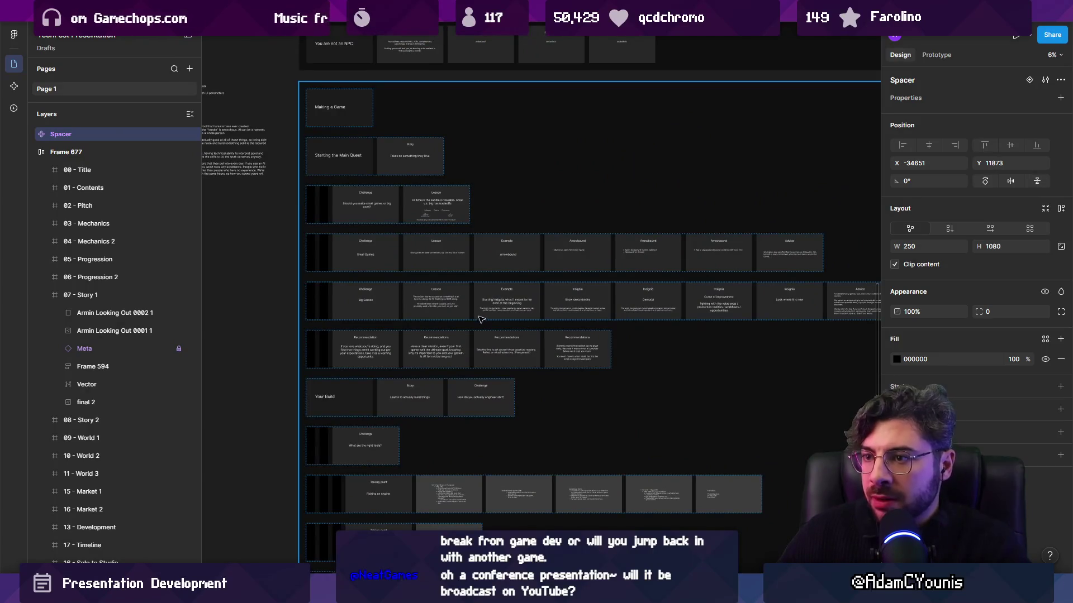
key("Escape")
scroll(481, 320, "down", 5, "ctrl")
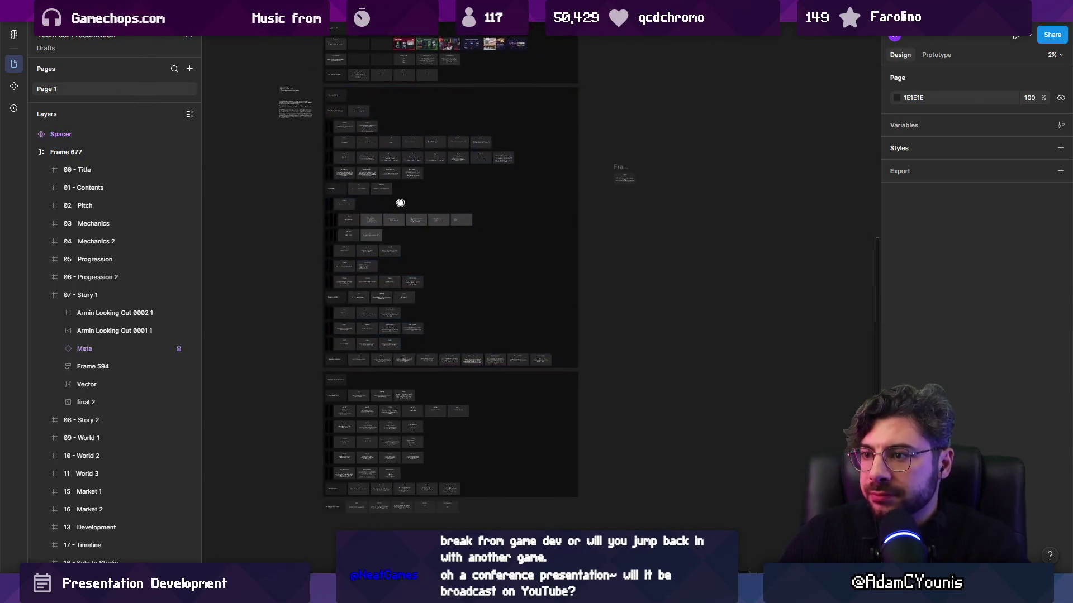
left_click_drag(413, 206, 376, 202)
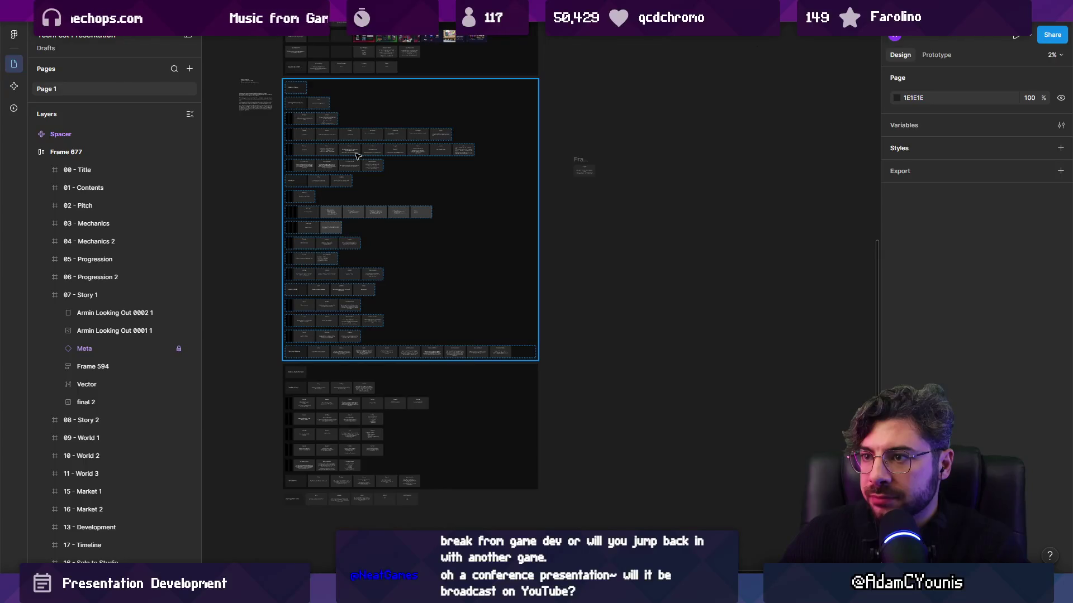
scroll(358, 156, "up", 2, "ctrl")
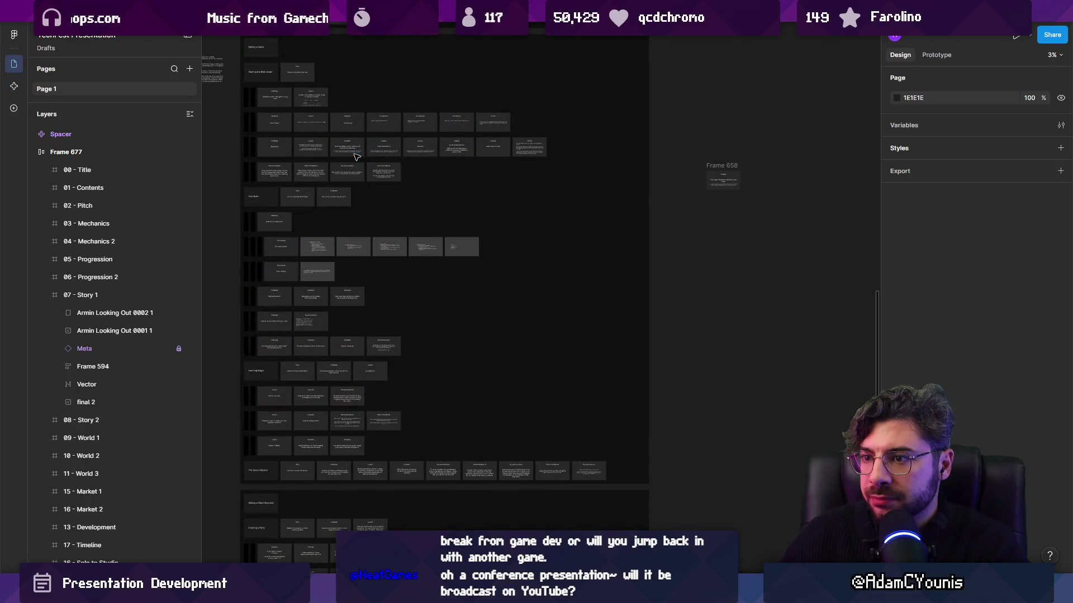
scroll(357, 157, "up", 3, "ctrl")
scroll(332, 230, "up", 2)
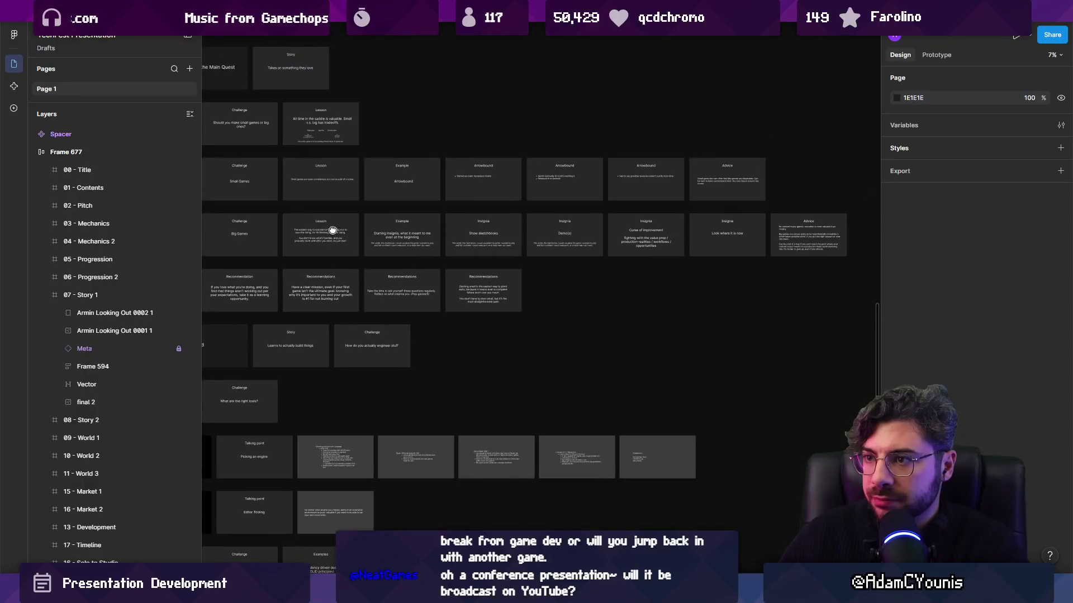
scroll(332, 230, "down", 3, "ctrl")
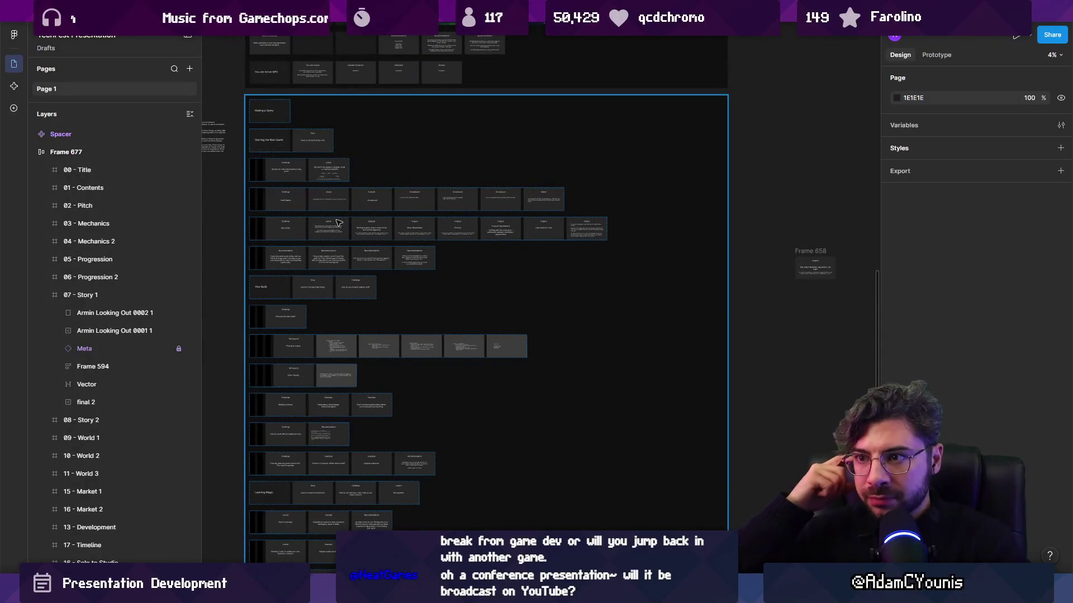
scroll(357, 237, "up", 3, "ctrl")
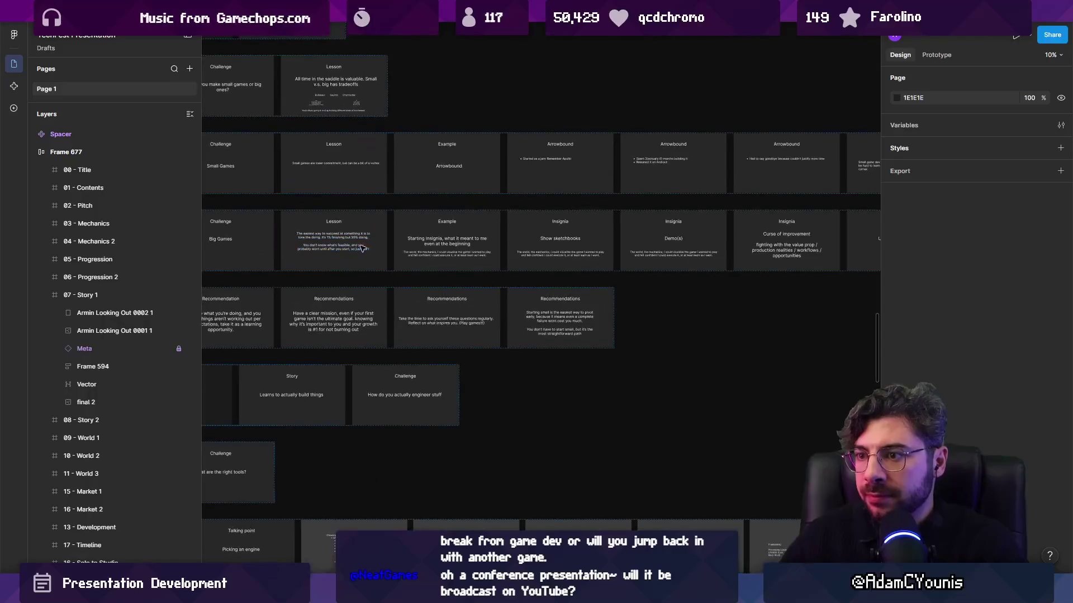
scroll(391, 256, "down", 2, "ctrl")
scroll(399, 258, "up", 5, "ctrl")
scroll(463, 271, "down", 1, "ctrl")
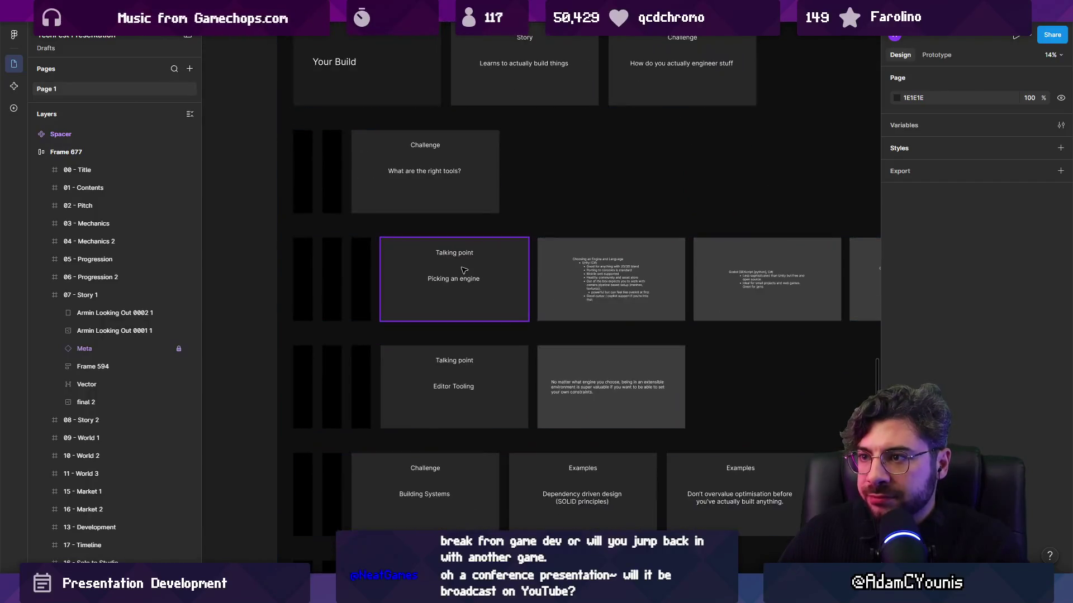
scroll(463, 271, "right", 3)
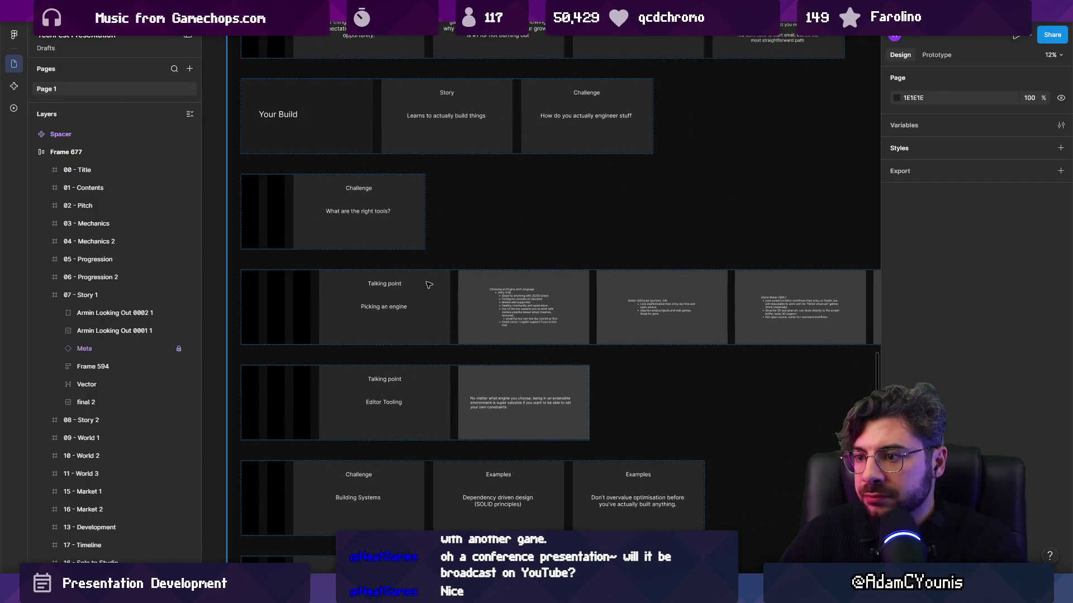
left_click_drag(506, 291, 400, 284)
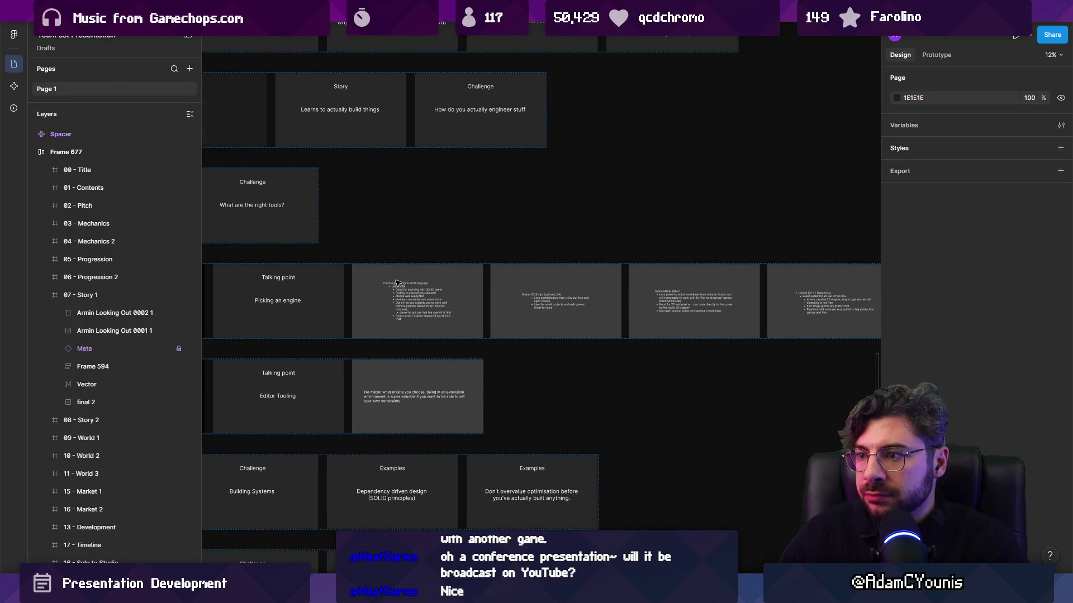
scroll(464, 313, "up", 5, "ctrl")
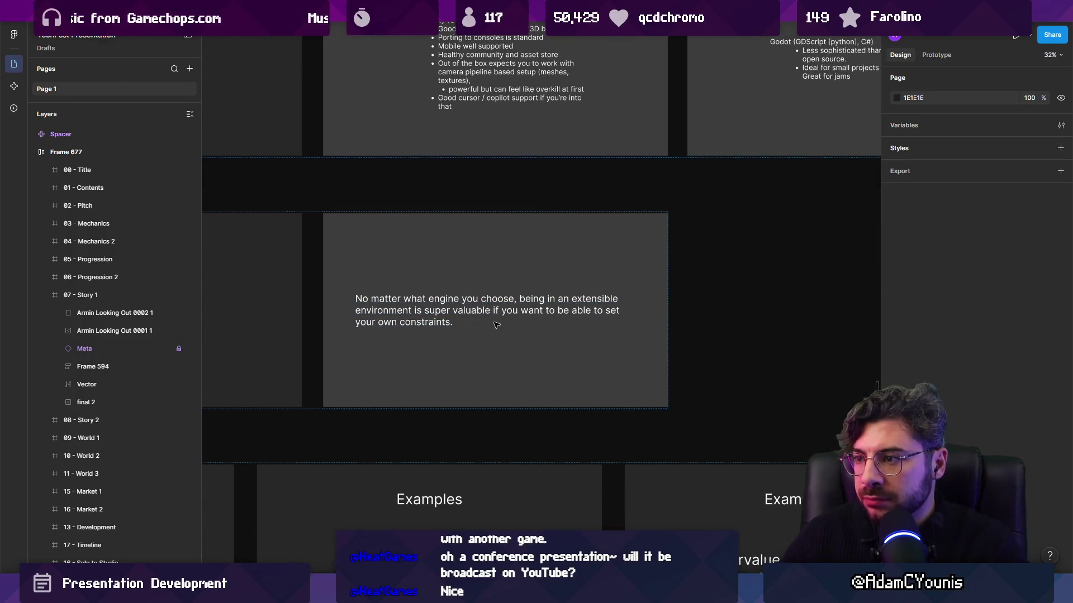
left_click(495, 324)
scroll(503, 302, "left", 3)
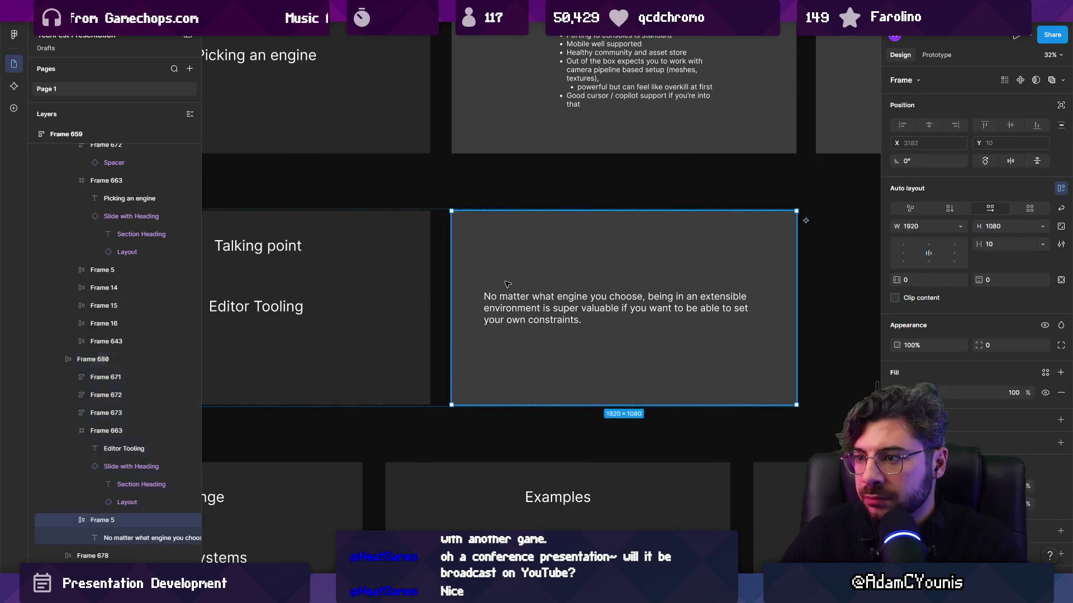
scroll(448, 280, "left", 2)
scroll(447, 279, "down", 1, "ctrl")
Step: Retitle the Editor Tooling heading to 'Working with Constraints vs Breaking them'
double_click(372, 318)
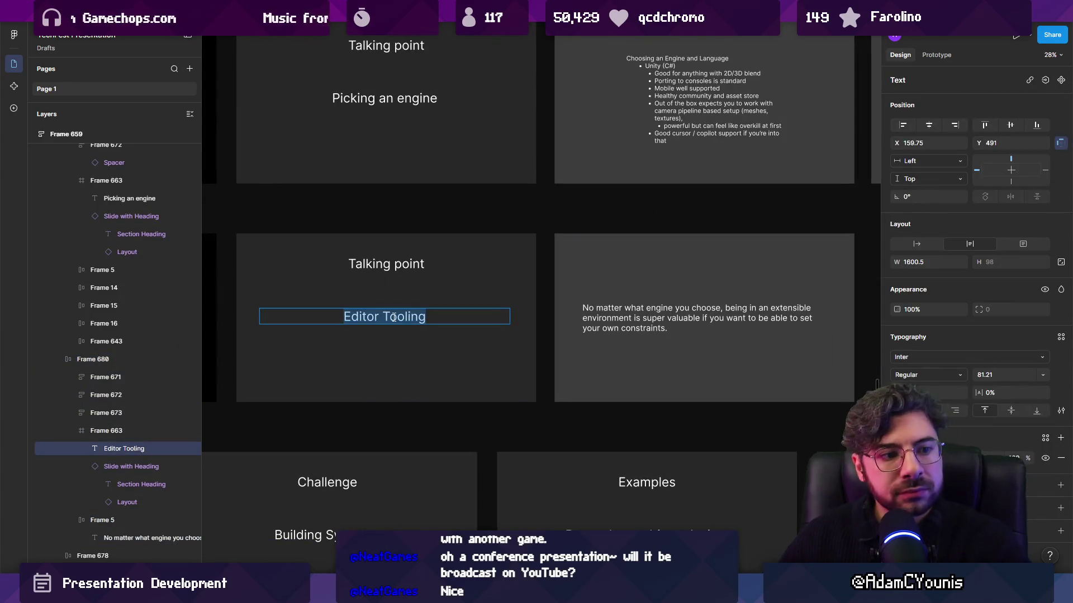
type("Cus")
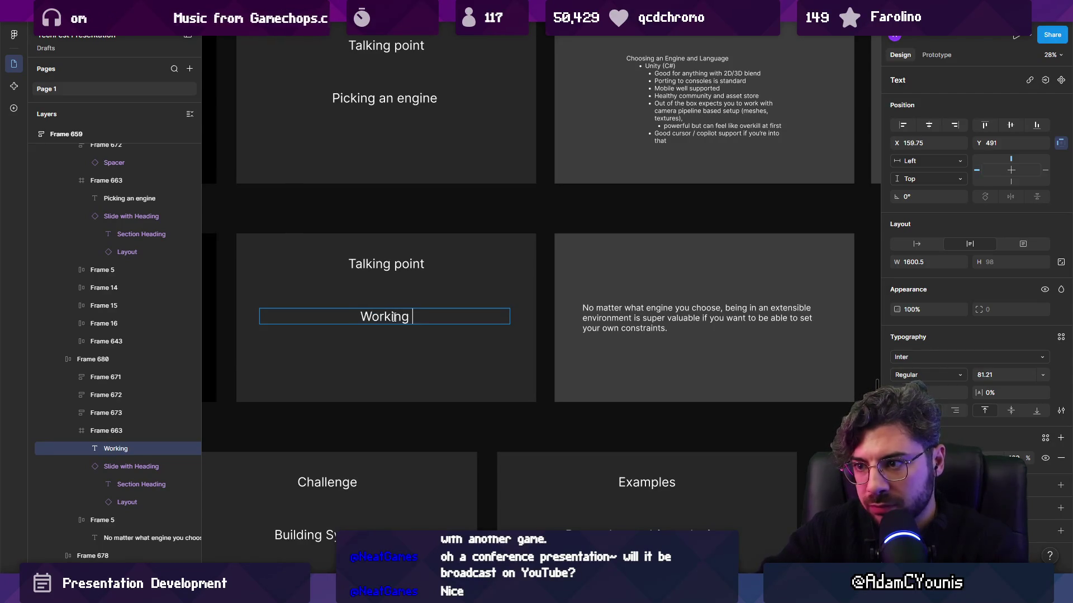
type("onstraints vb")
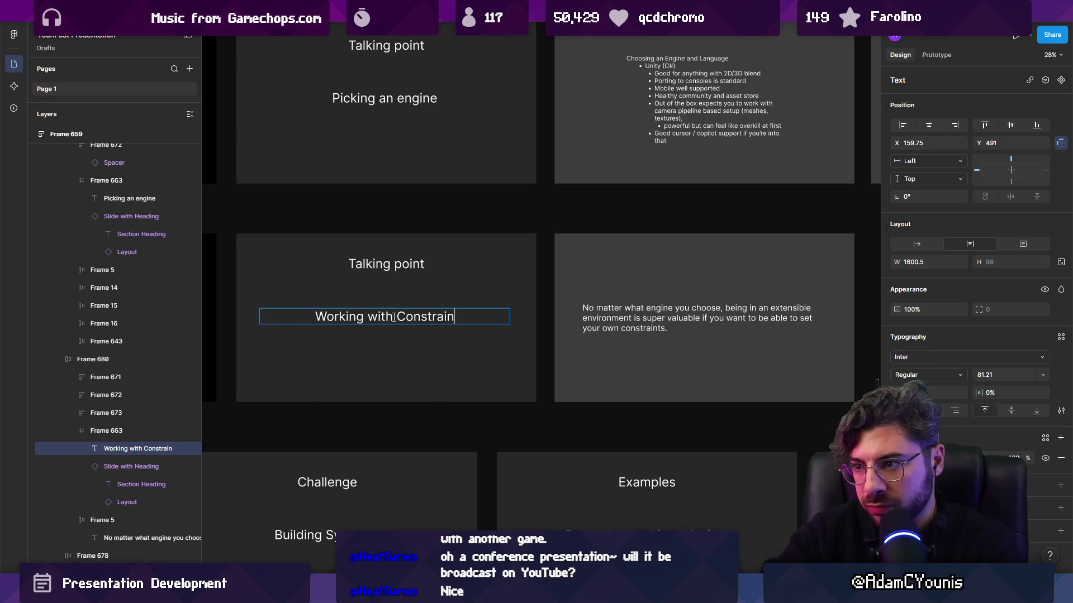
key("BackSpace")
type("s Breaking them")
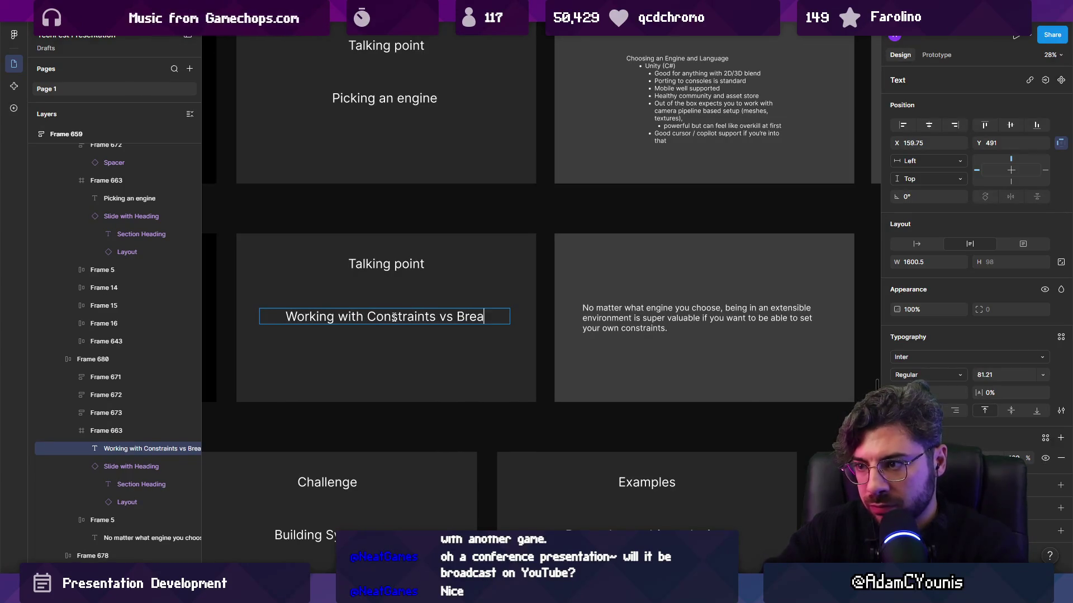
key("Escape")
Step: Narrow the heading text box so the title wraps onto two lines
left_click_drag(509, 324, 470, 321)
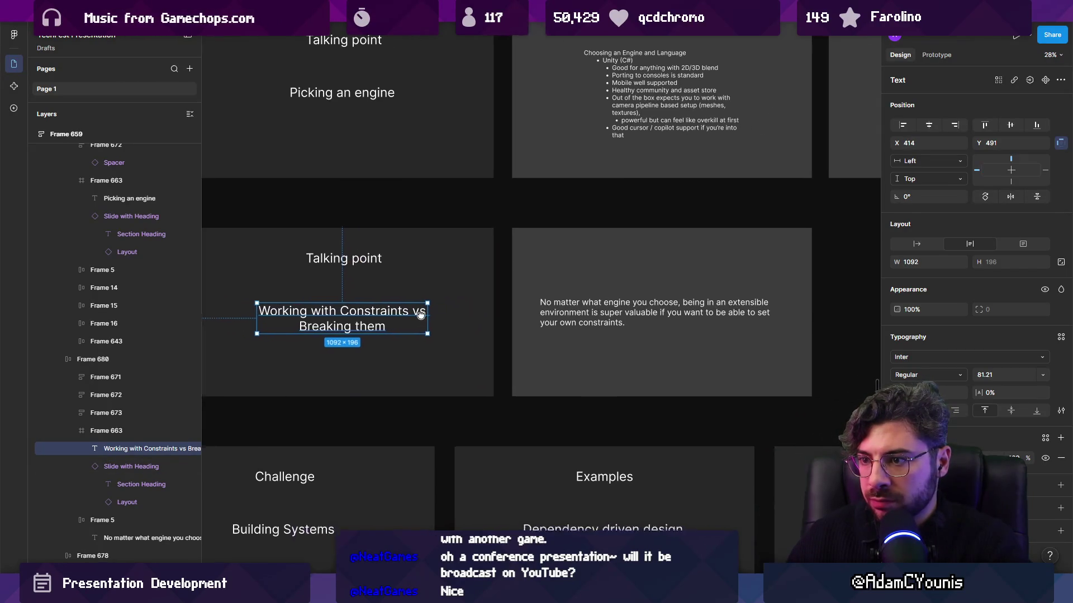
scroll(642, 279, "right", 4)
left_click(425, 318)
Step: Duplicate the extensible-engine note slide beside the original
key("Return")
key("Escape")
key("Escape")
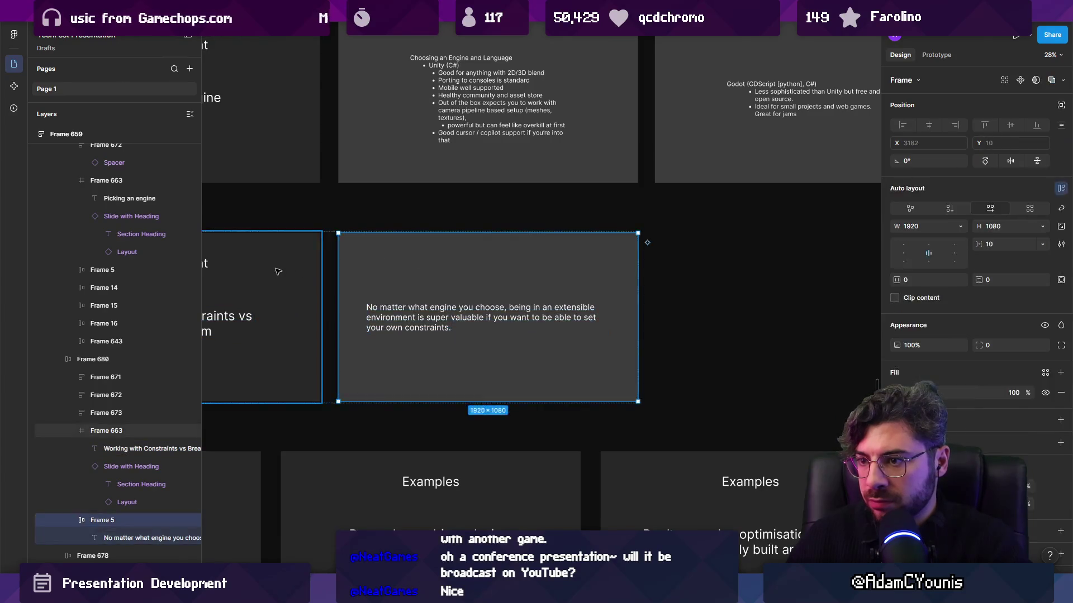
key("ctrl+d")
Step: Replace the duplicate's text with 'Teach a man to make a game… he'll never release anything'
left_click(375, 316)
key("Return")
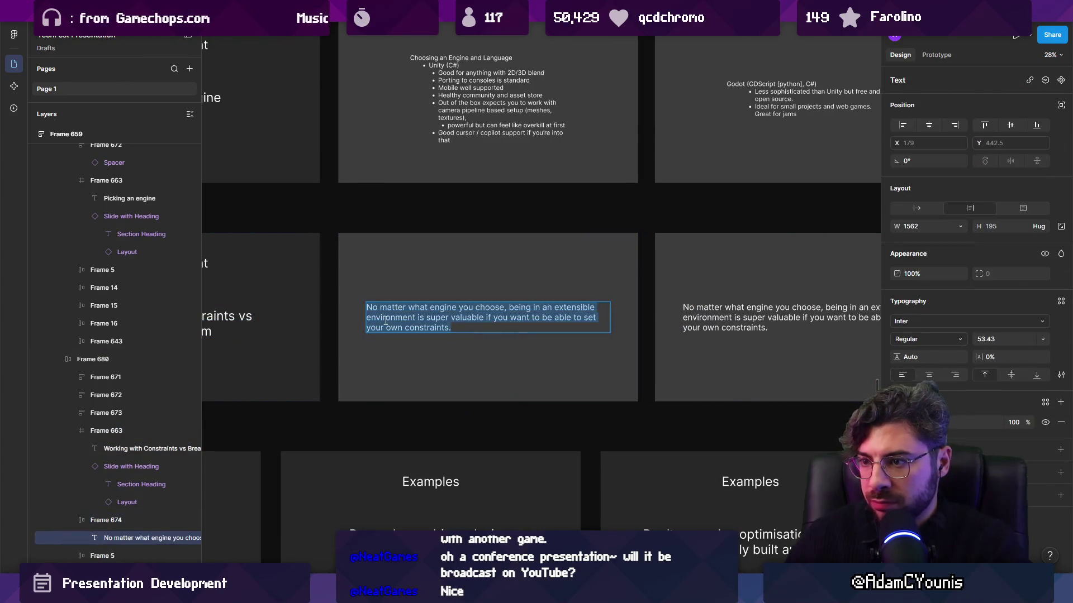
type("\"")
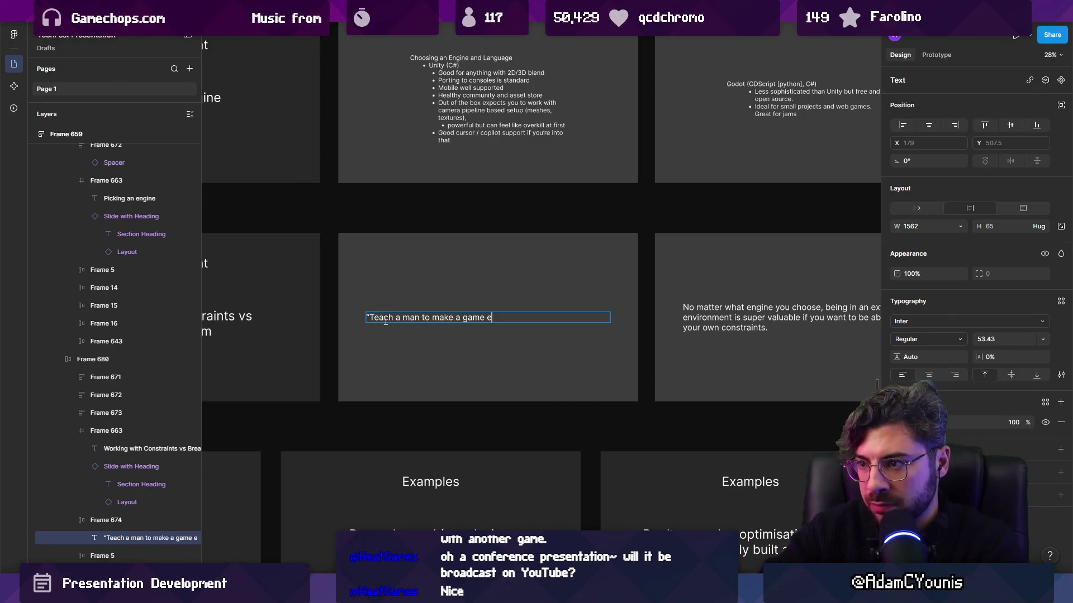
scroll(539, 342, "up", 5)
key("ctrl+shift+Left")
type(",")
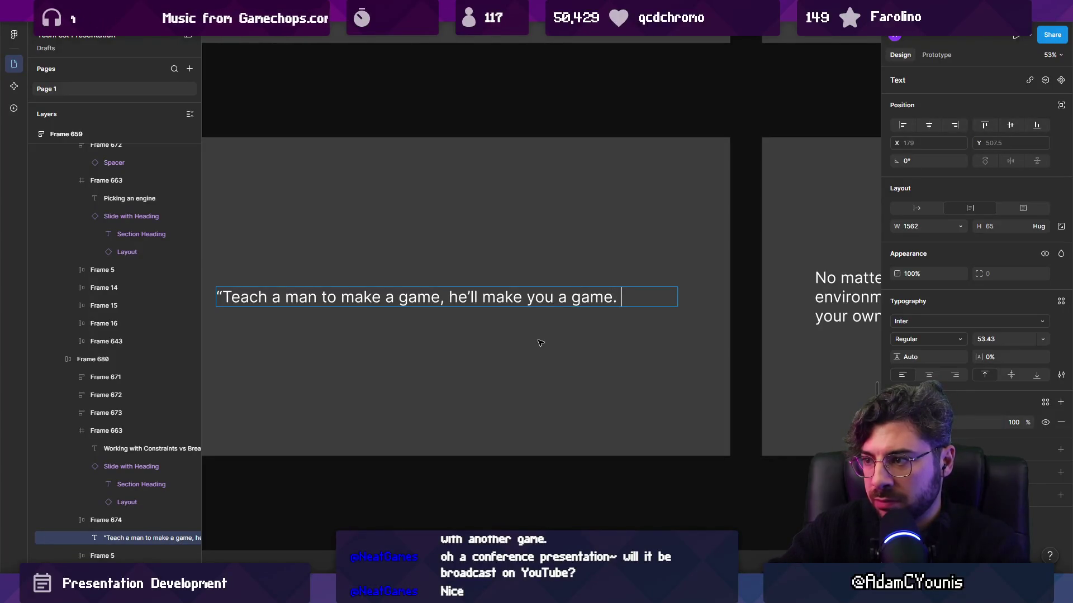
type("h a m")
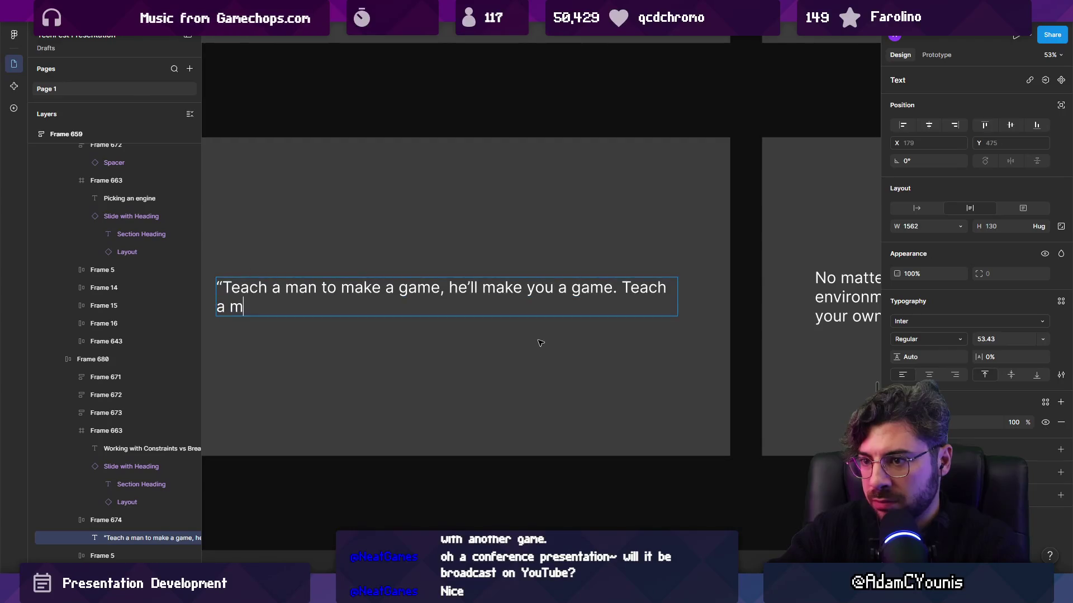
type("gine, he’ll")
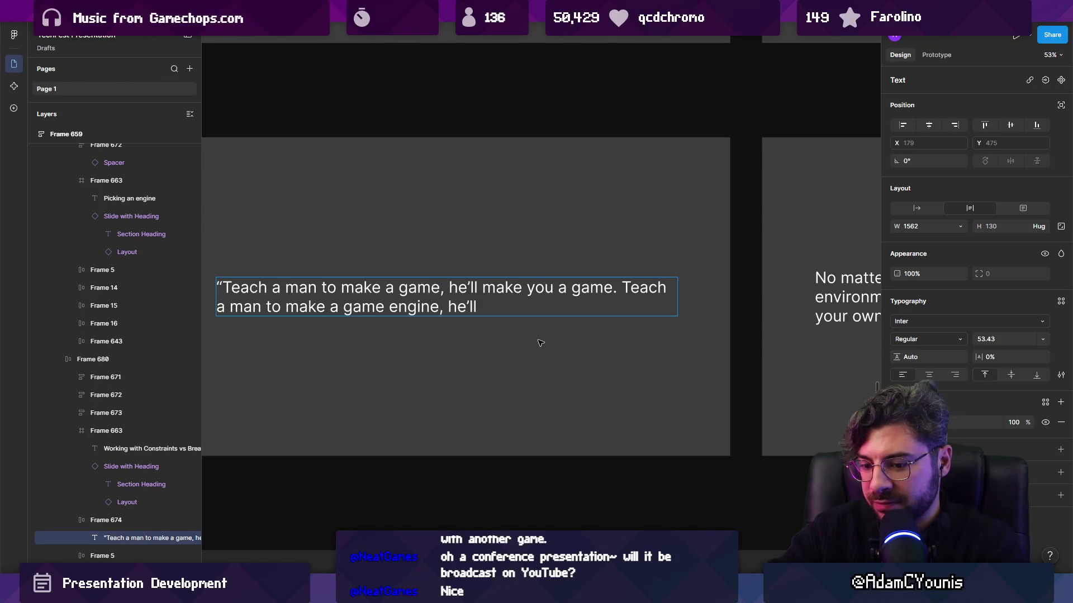
type(" nev")
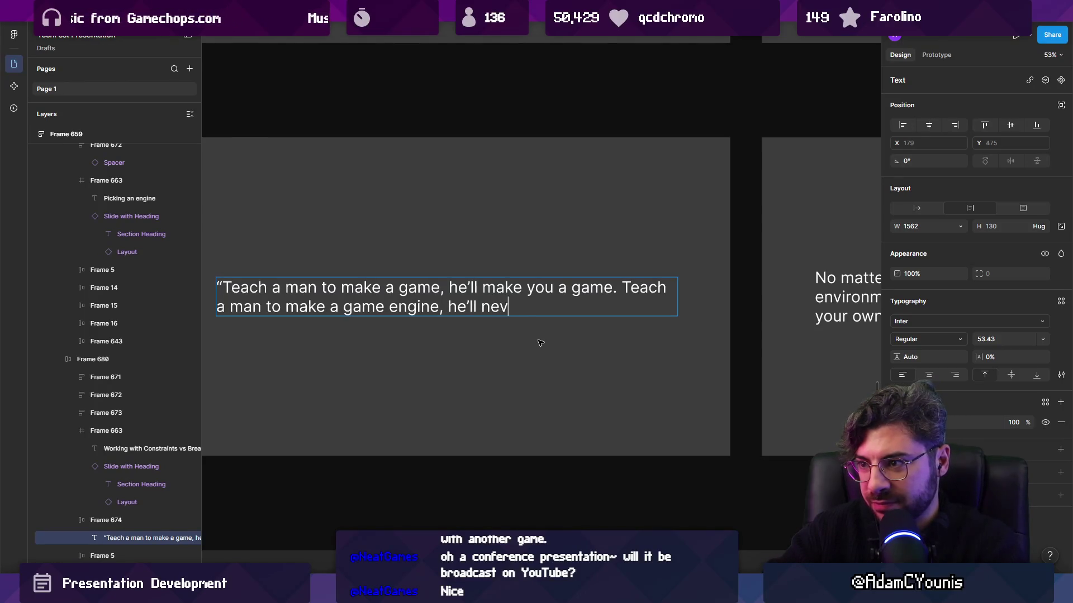
type("er release anything\"")
key("Escape")
key("Escape")
scroll(516, 322, "down", 3, "ctrl")
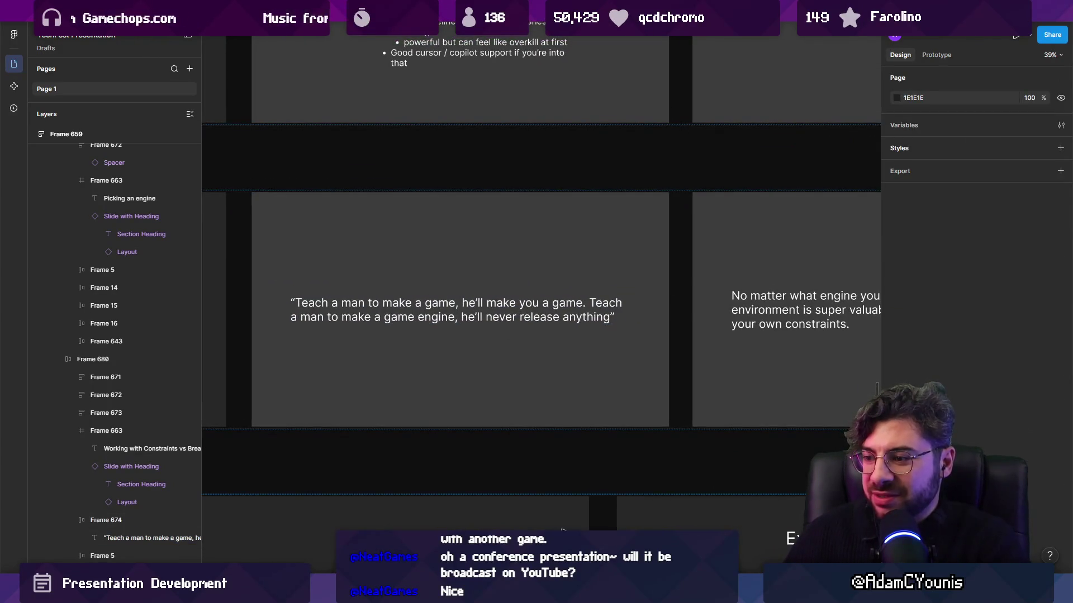
Step: Launch Google Chrome from the system search
key("super")
type("chrome")
key("Return")
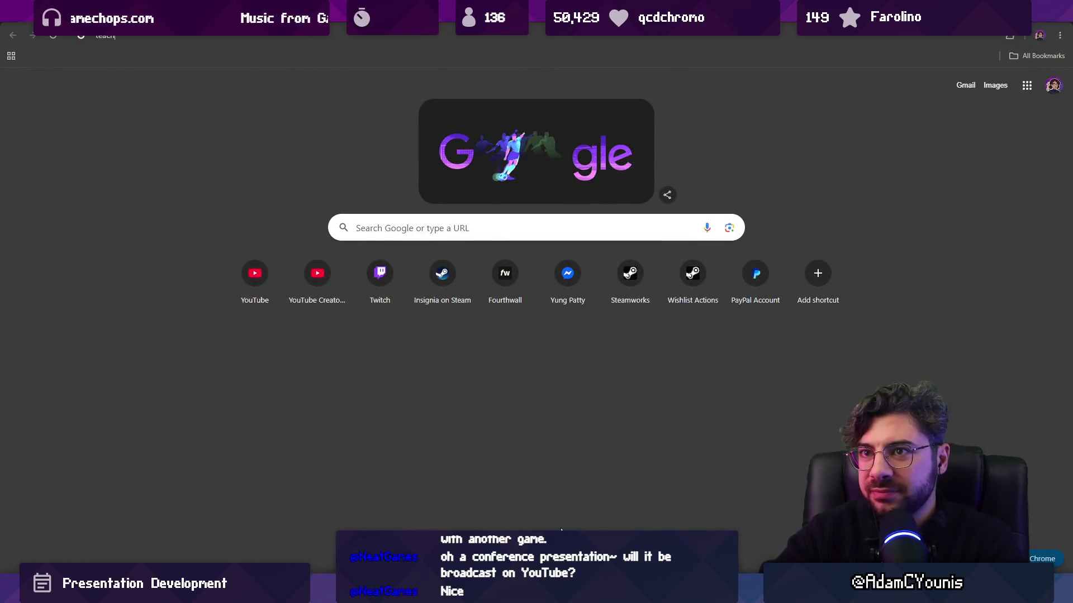
Step: Search Google Images for 'teach a man to make a game'
type("teach a man to make a game")
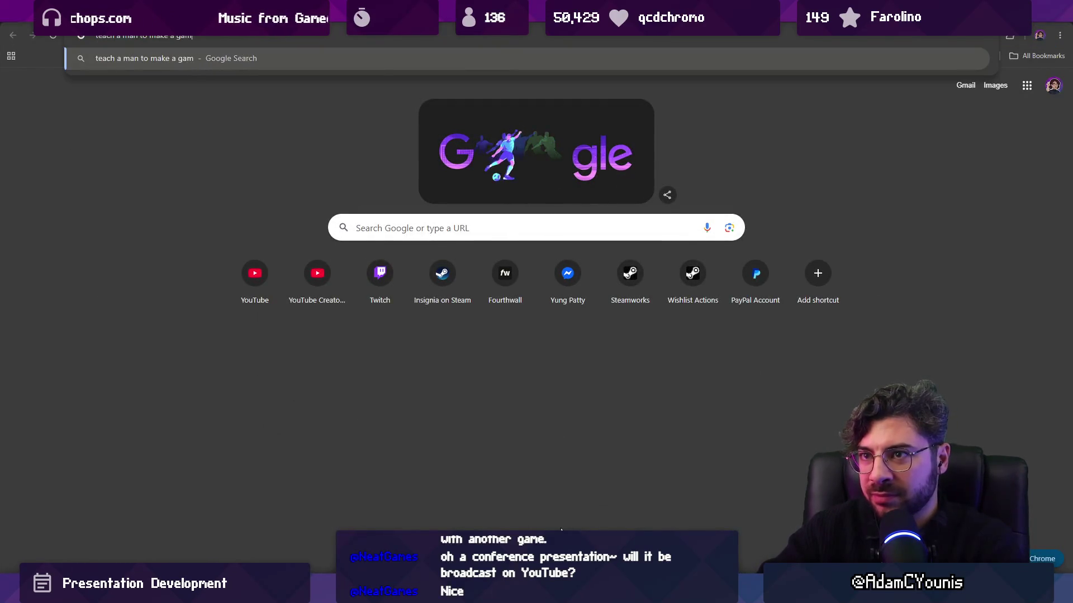
key("Return")
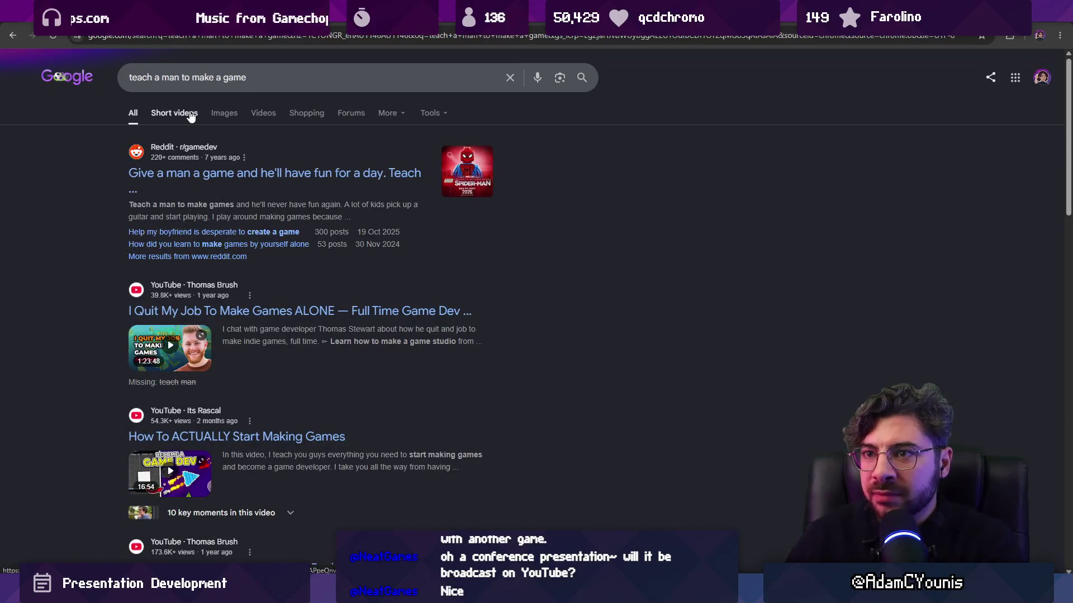
left_click(224, 114)
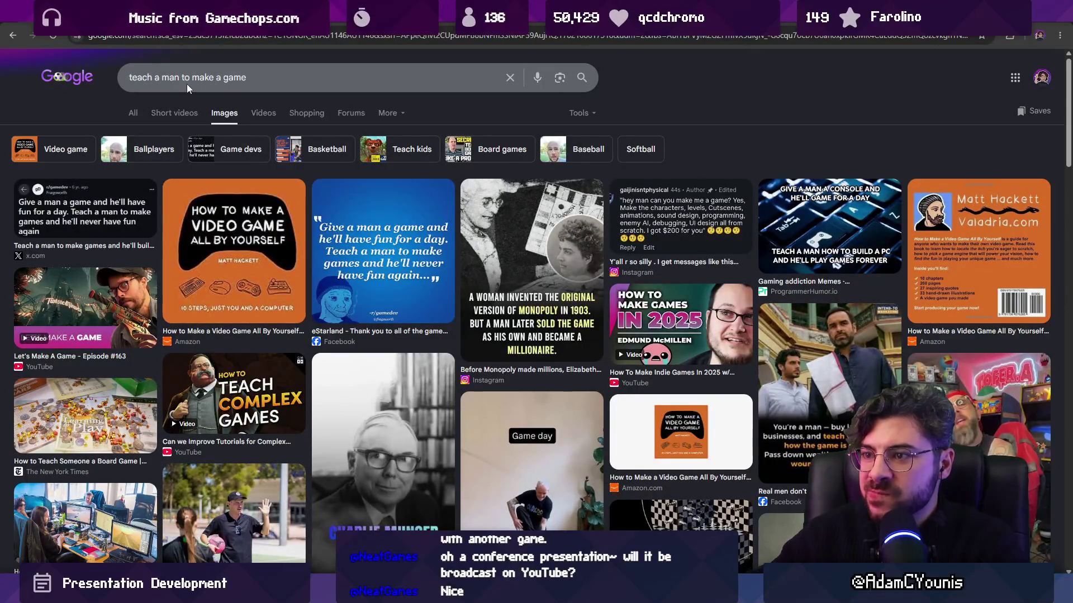
Step: Run an image search for 'give a man a game engine' and browse the results
triple_click(188, 83)
type("give a ma")
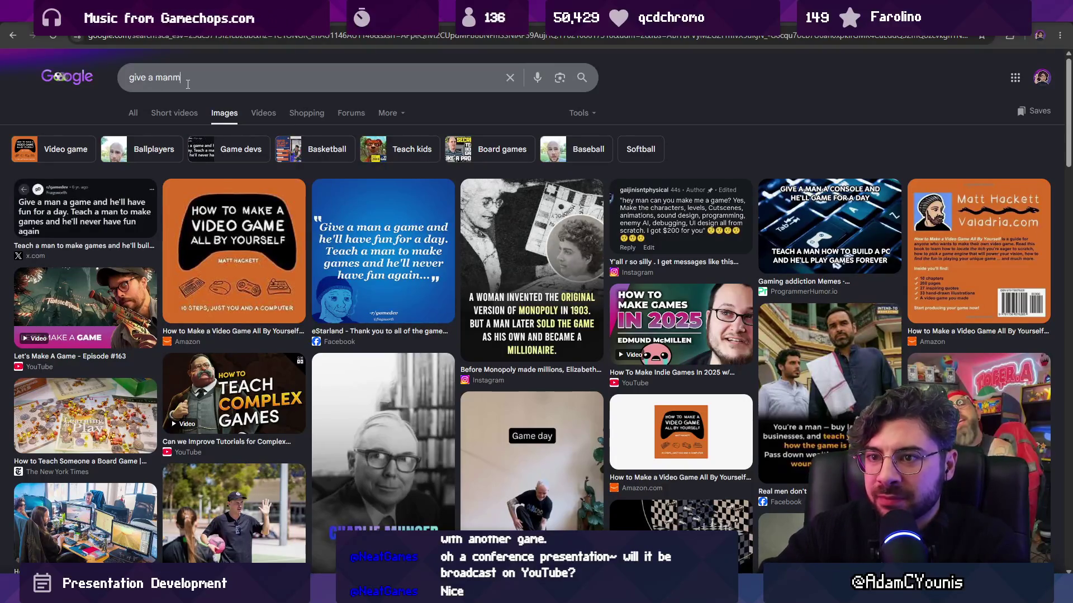
type("n a ")
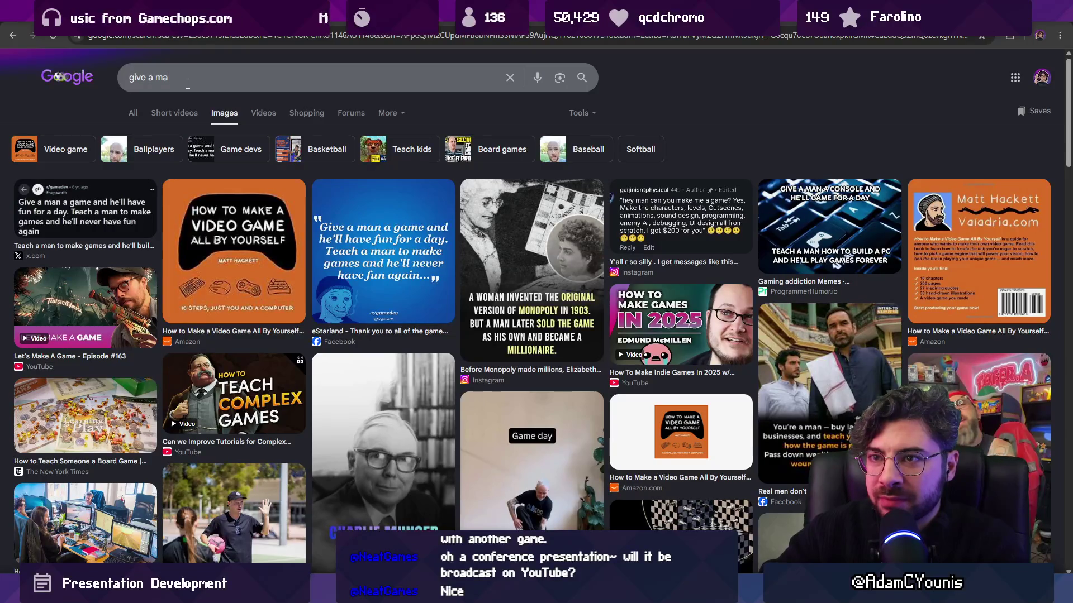
type("game engine")
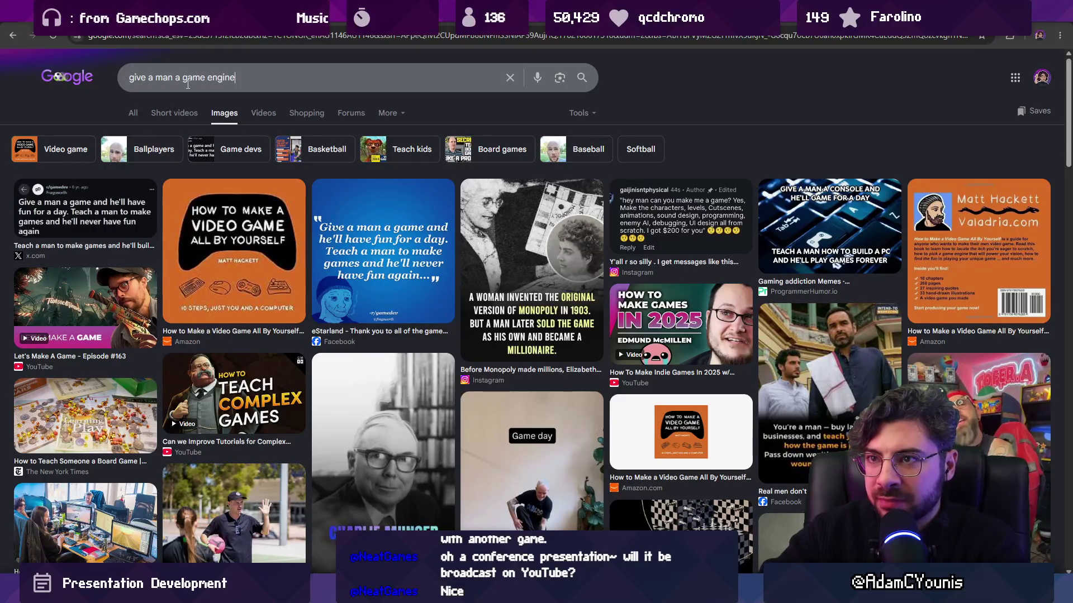
key("Return")
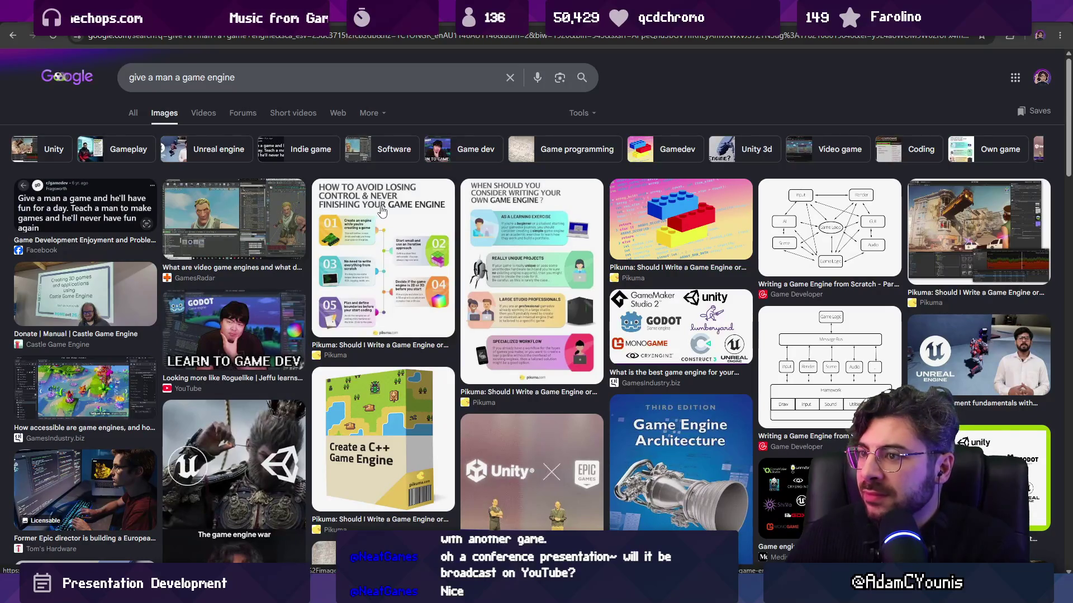
scroll(382, 210, "down", 2)
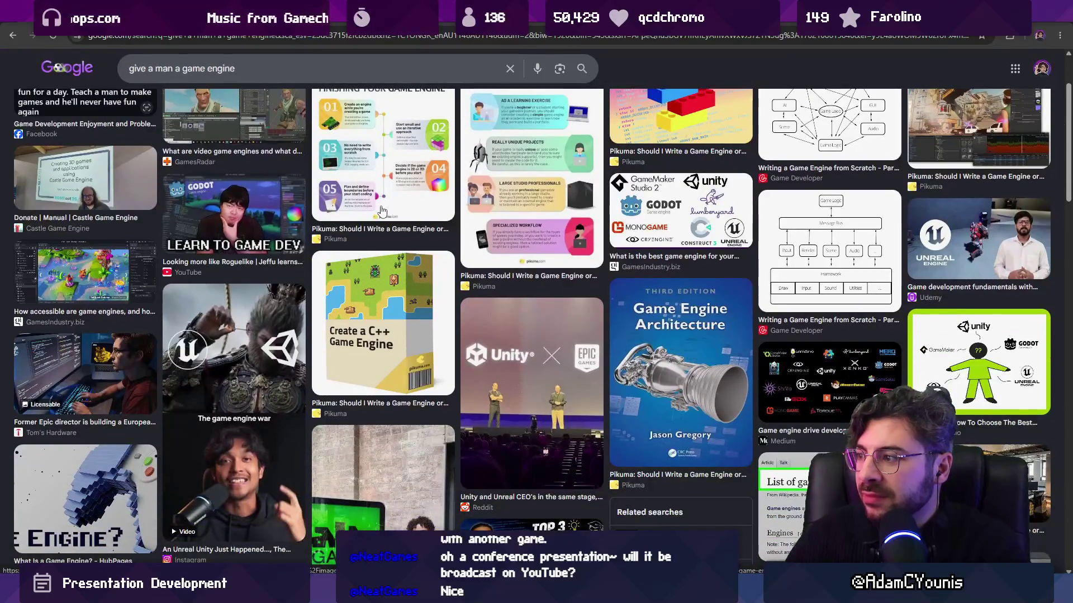
scroll(380, 211, "down", 2)
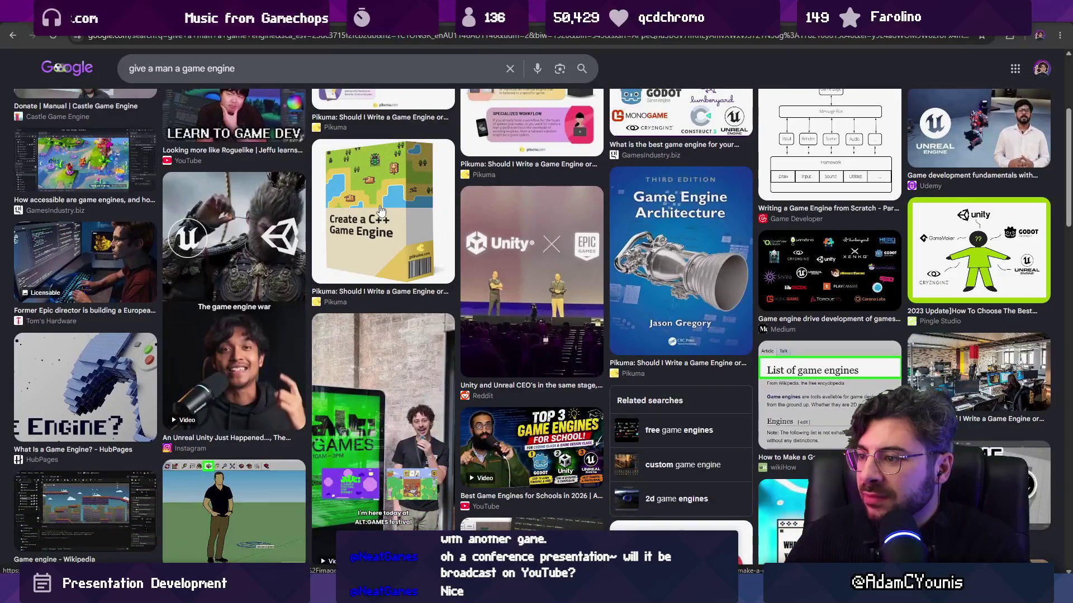
scroll(380, 210, "up", 4)
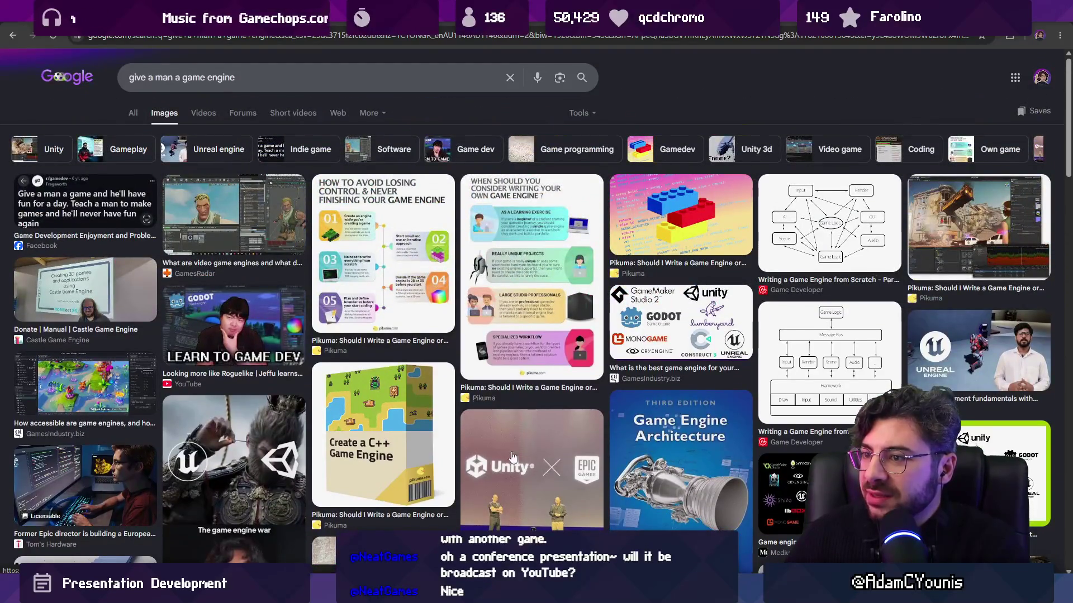
Step: Switch back to Figma and place the caret in the quote text
key("alt+Tab")
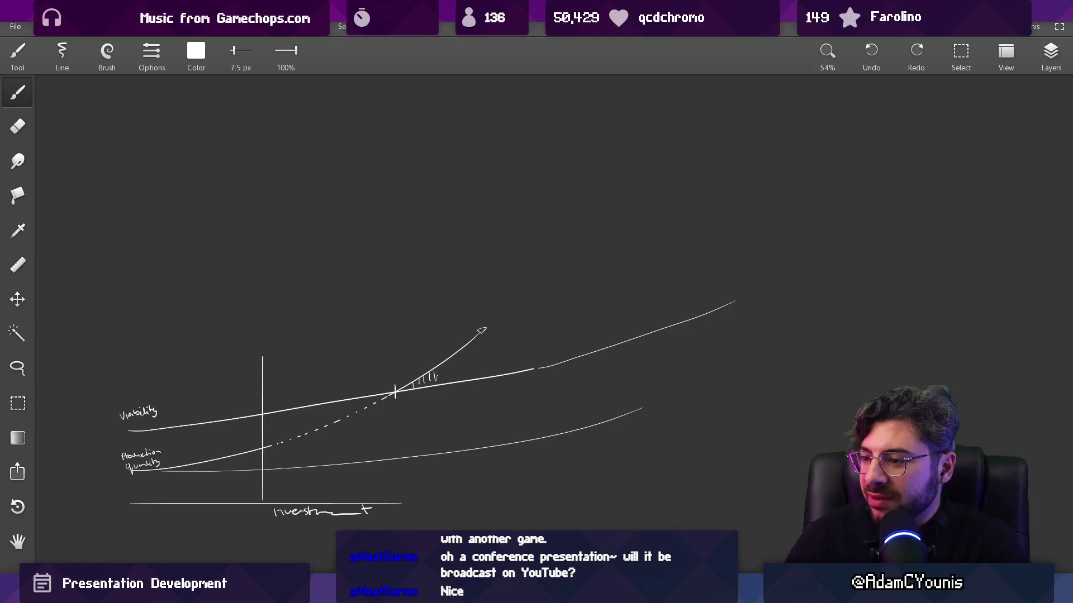
key("alt+Tab")
left_click(433, 298)
Step: Rewrite the quote's opening as 'Give a man a game engine'
key("shift+Right")
key("shift+Right")
key("shift+Right")
key("shift+Right")
key("shift+Right")
key("shift+Right")
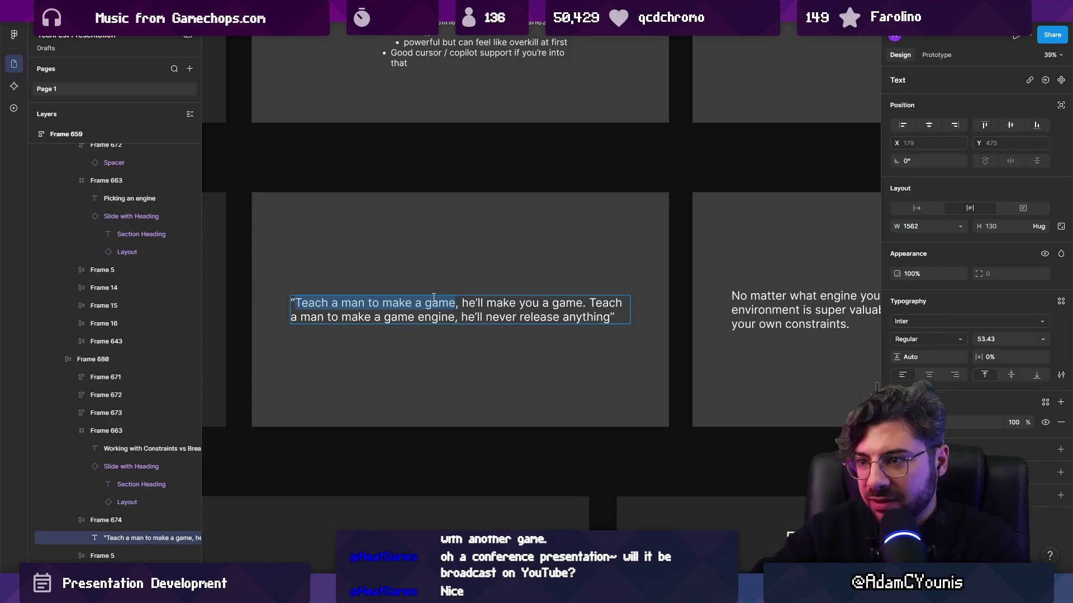
type("Give a man a g")
type("ame engine")
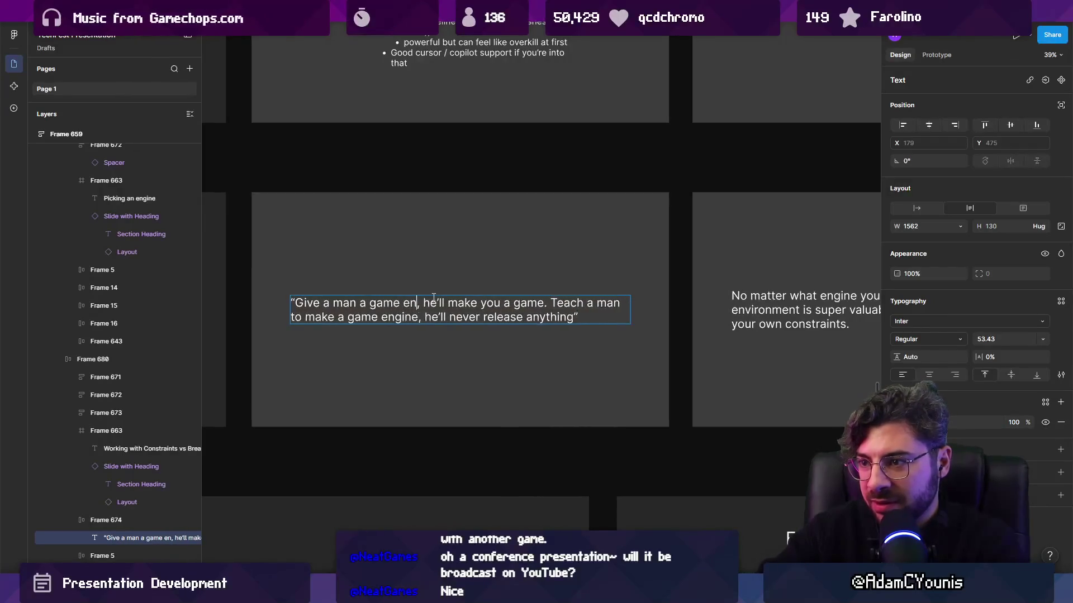
key("ctrl+shift+Right")
key("ctrl+shift+Right")
key("ctrl+shift+Right")
key("Right")
key("ctrl+shift+Right")
key("ctrl+shift+Right")
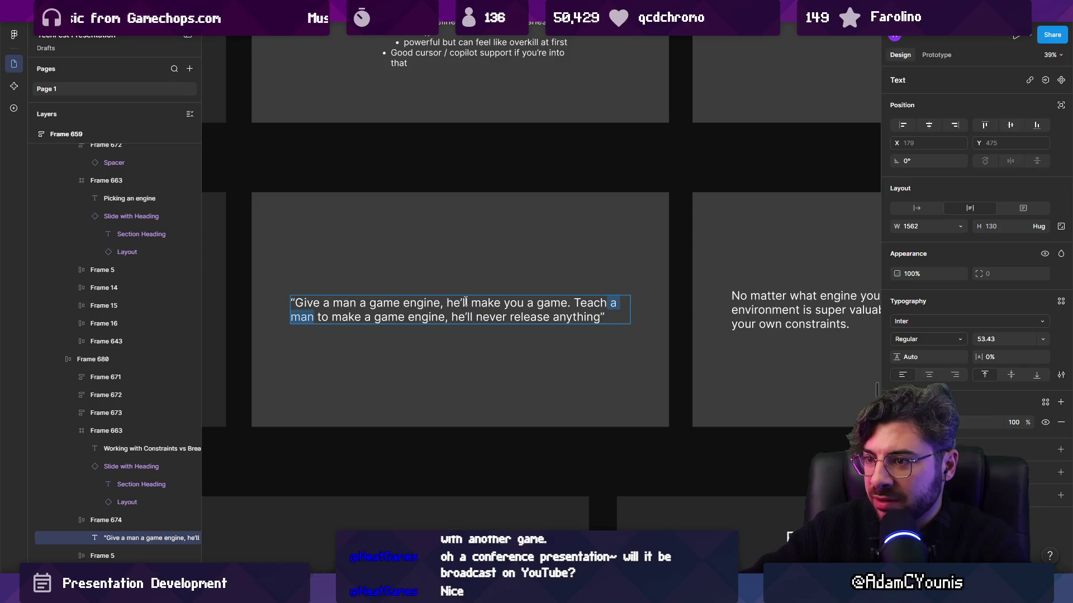
key("Right")
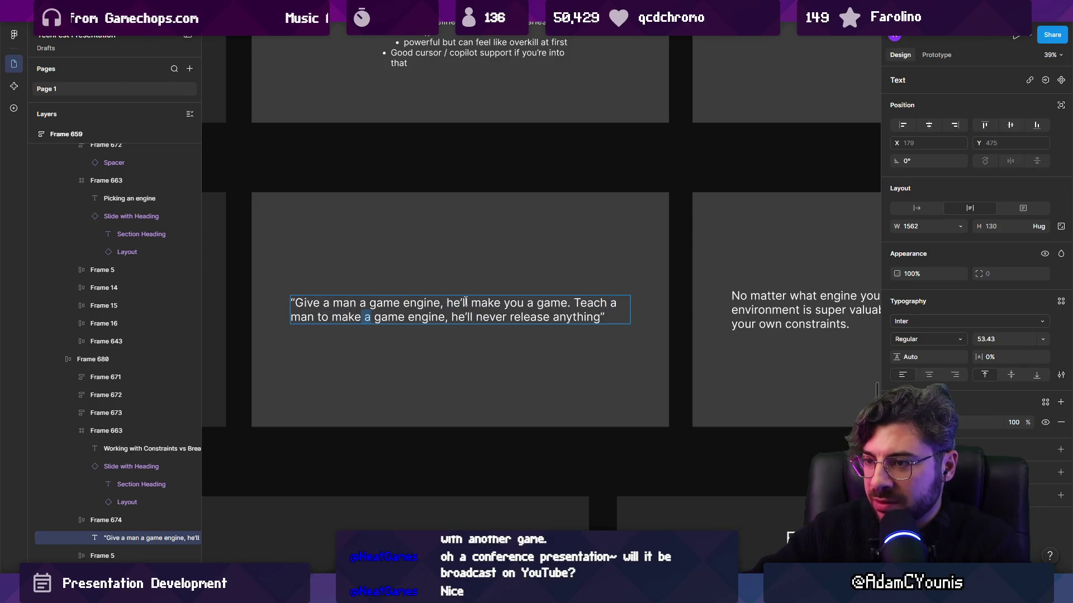
key("ctrl+shift+Right")
key("BackSpace")
key("ctrl+shift+Right")
key("ctrl+shift+Right")
key("Right")
type("s")
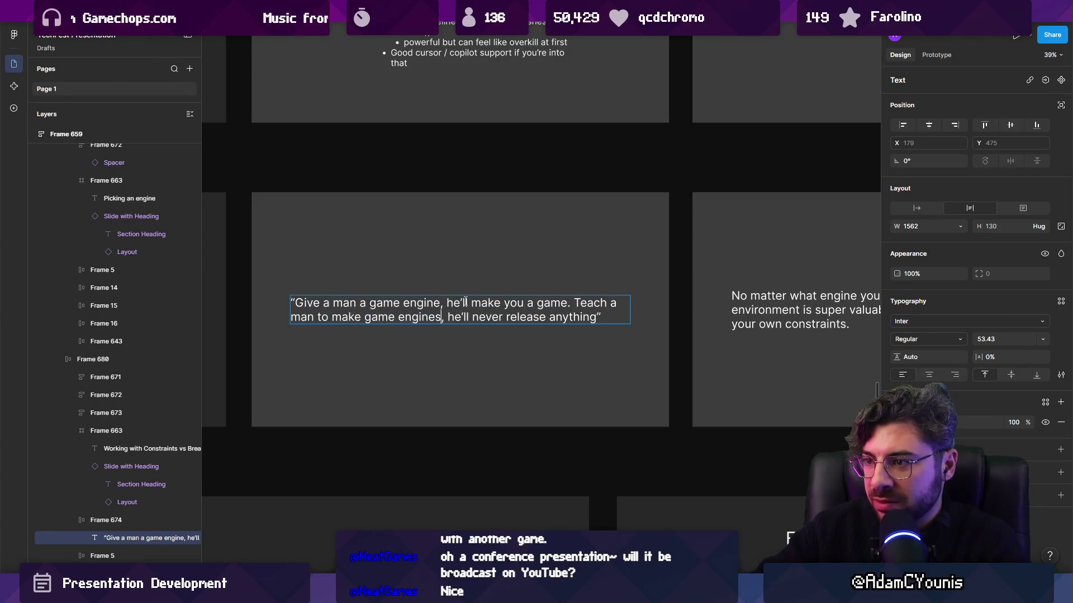
Step: Replace 'never release anything' with 'be working on it forever' and widen the box slightly
key("Left")
key("ctrl+shift+Left")
key("ctrl+shift+Left")
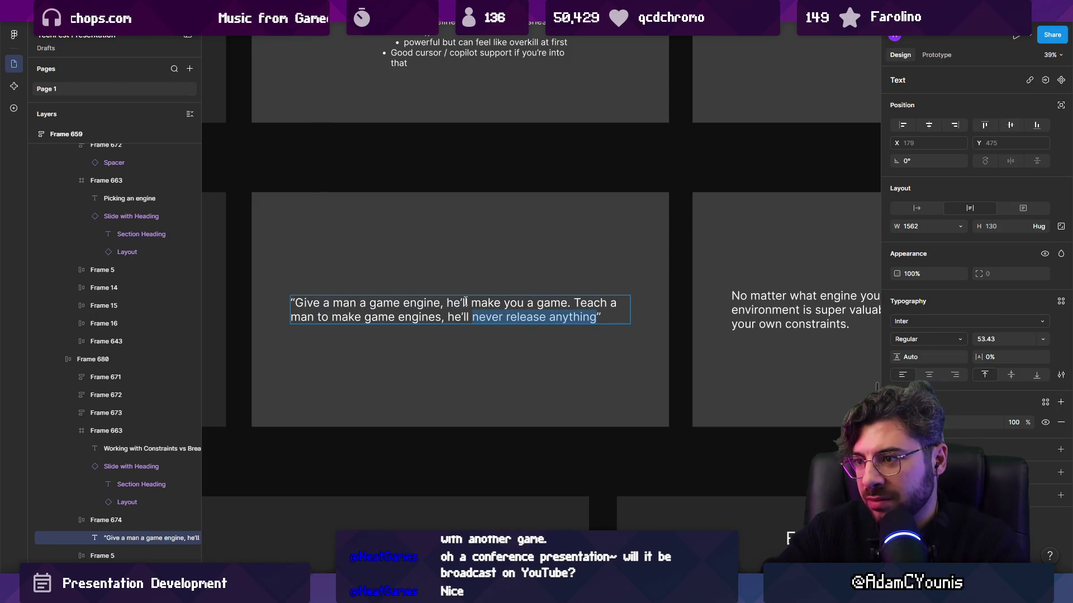
key("BackSpace")
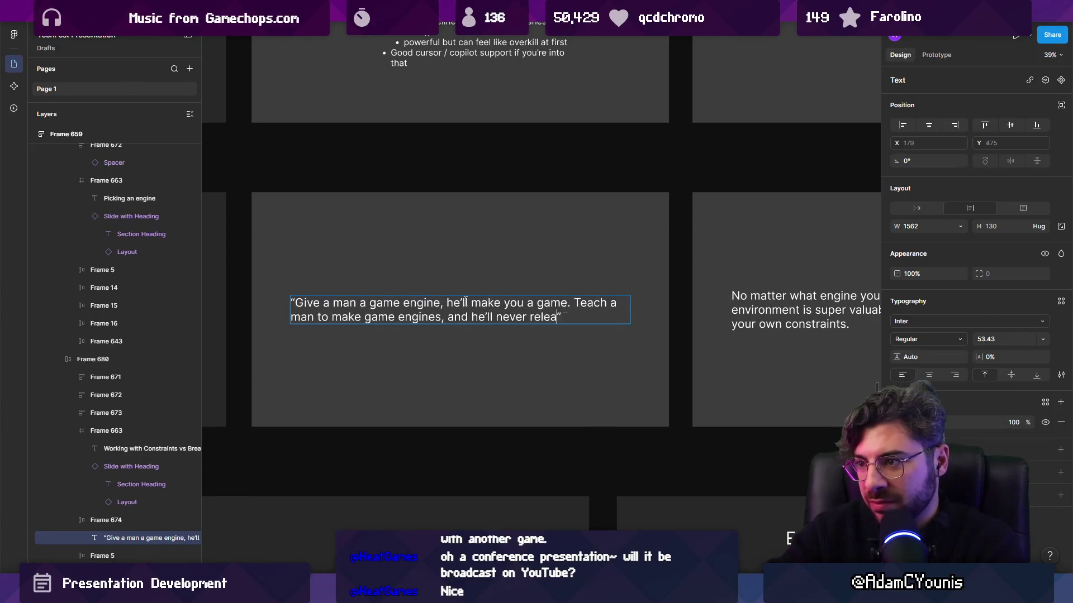
type("g")
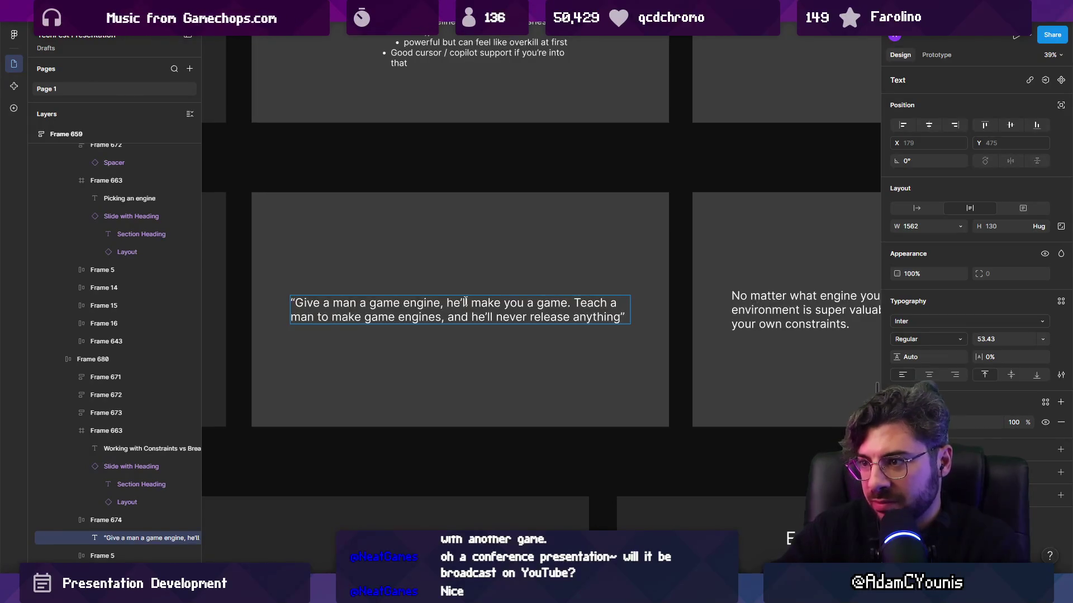
key("ctrl+shift+Left")
key("ctrl+shift+Left")
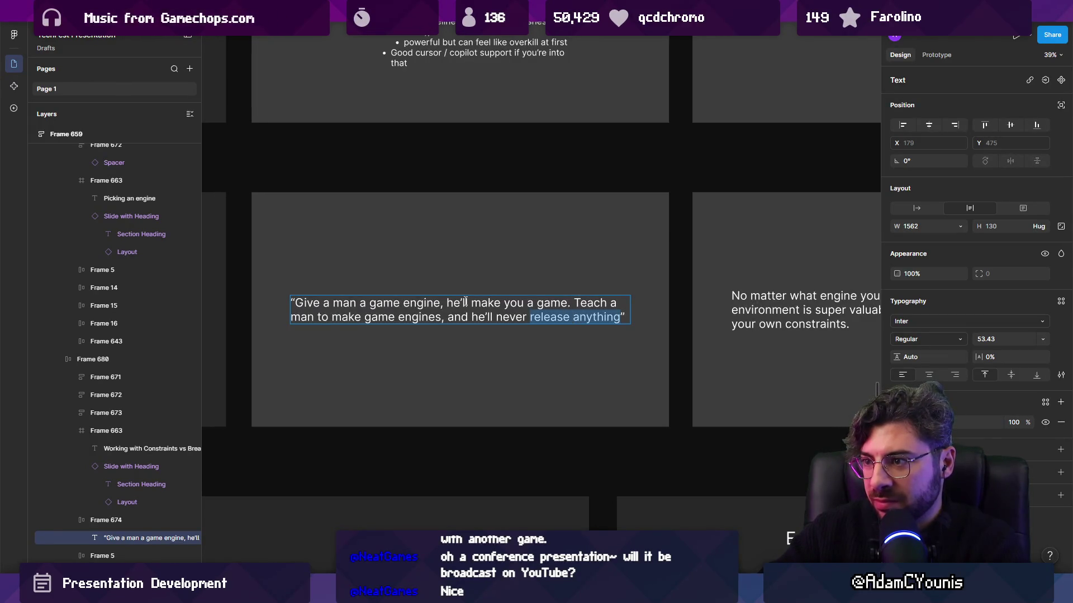
type("be work")
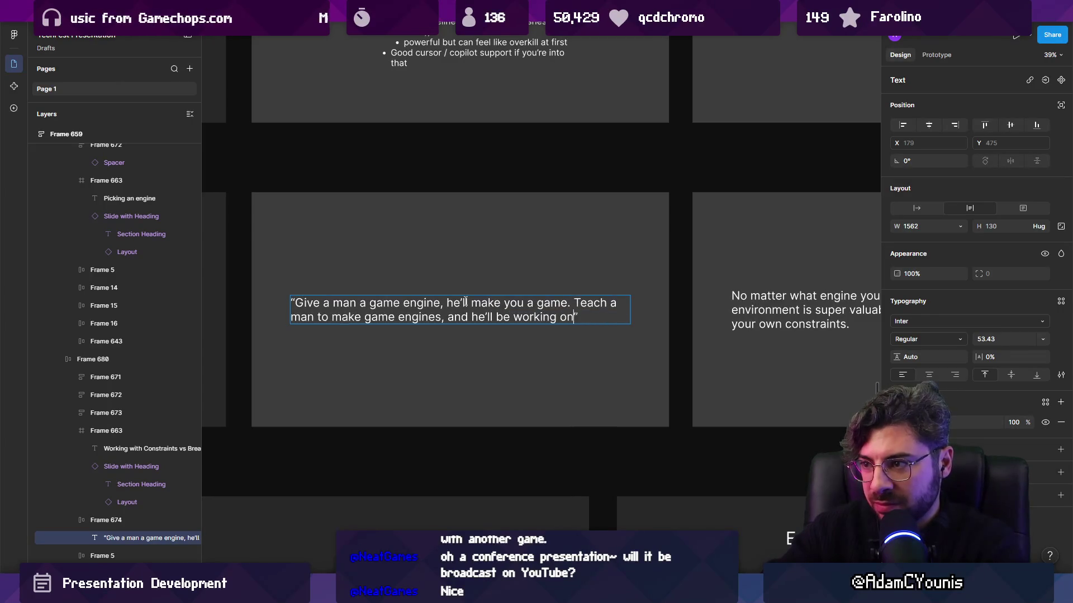
type("ver")
key("Escape")
left_click_drag(630, 309, 629, 309)
Step: Change 'forever' to 'lifetime' and insert 'one day' after 'game'
double_click(609, 317)
key("ctrl+shift+Left")
type("fir")
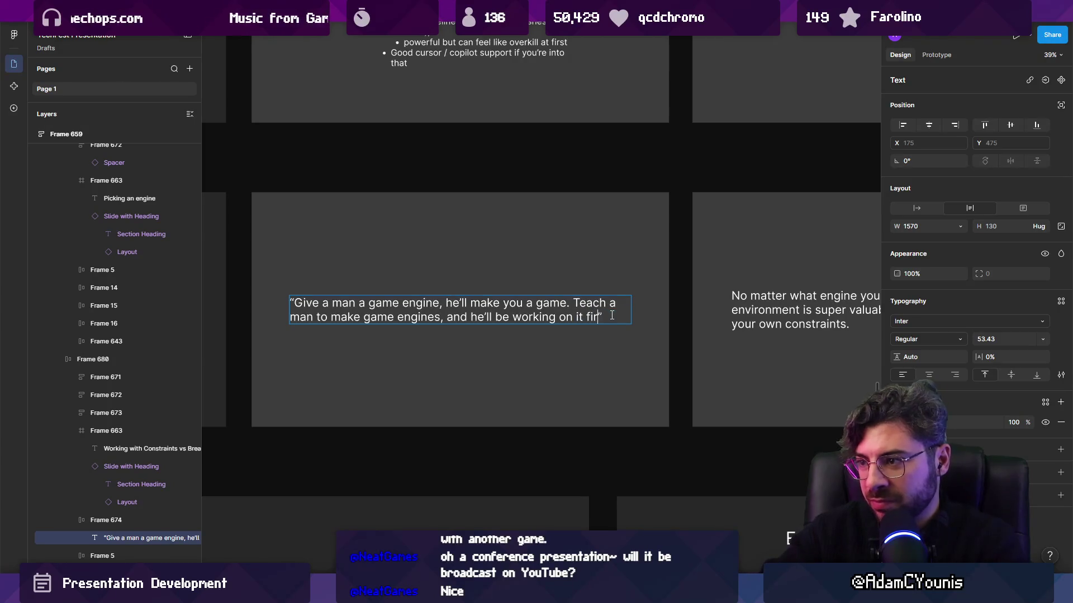
type(" life")
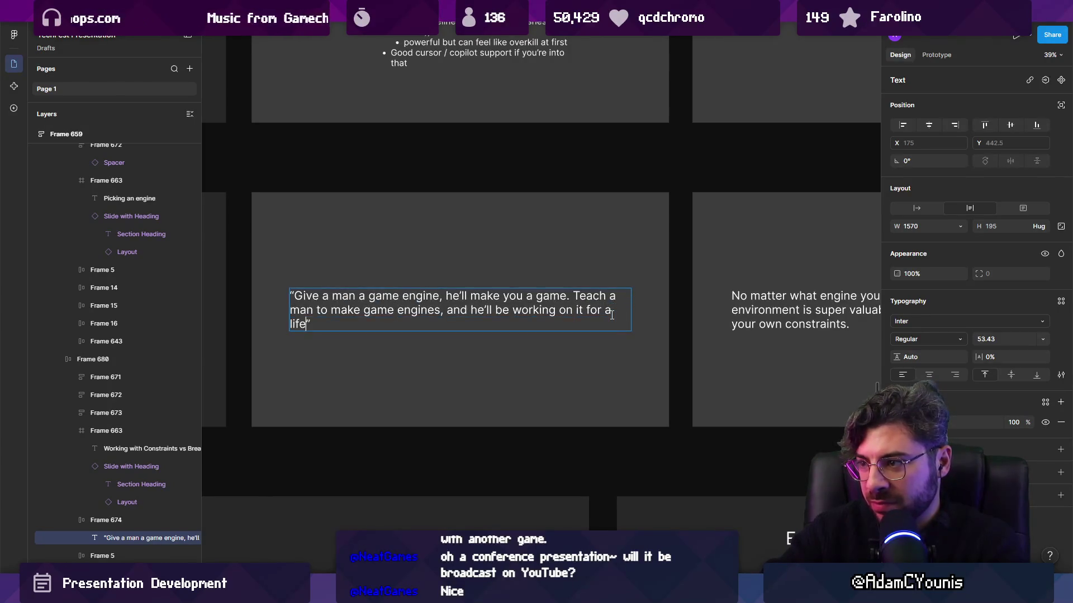
key("Up")
key("Up")
key("ctrl+shift+Left")
key("ctrl+shift+Left")
key("ctrl+shift+Left")
key("Left")
key("ctrl+Right")
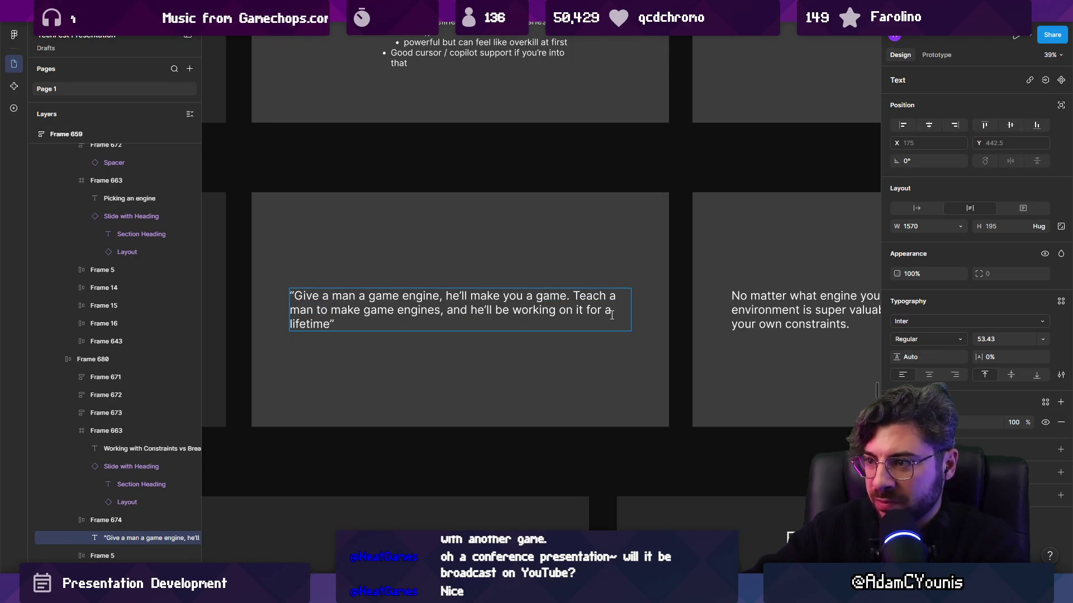
type("one day")
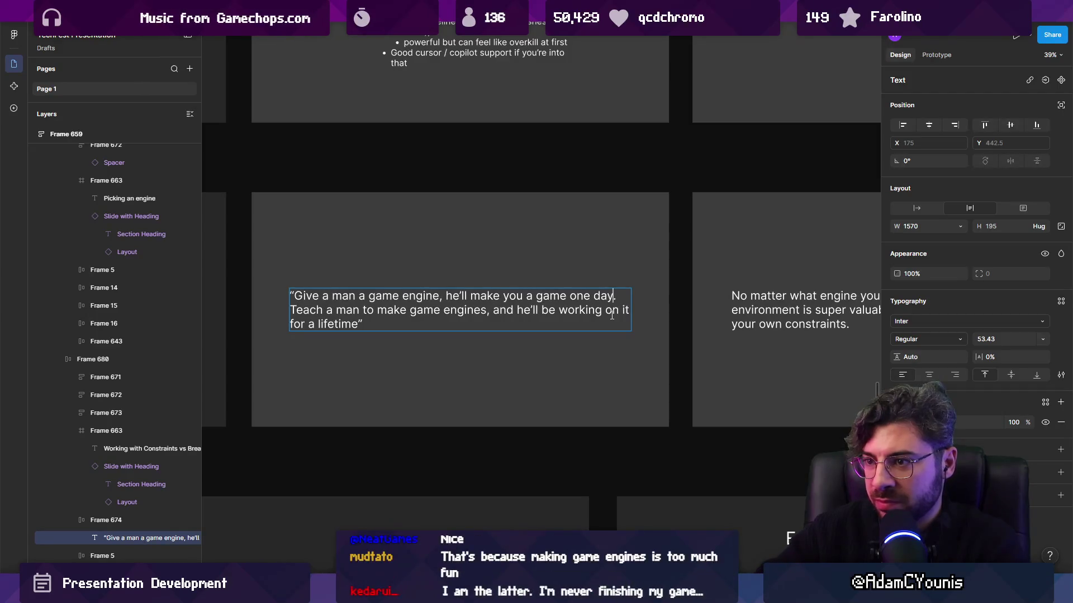
key("Escape")
key("Escape")
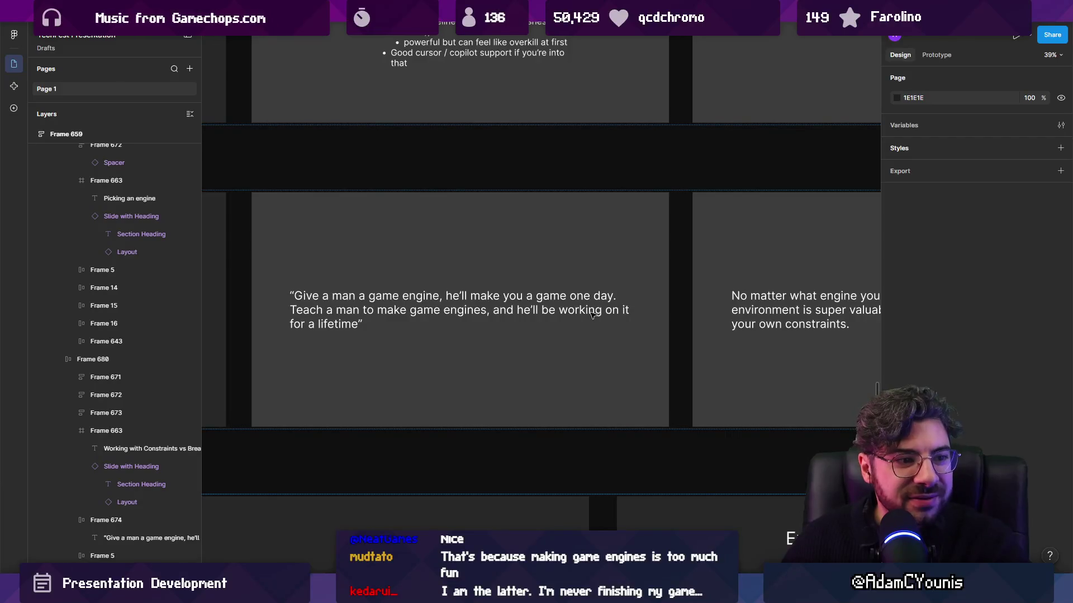
Step: Narrow the quote box so it wraps and scale the quote text up
double_click(628, 309)
mouse_move(630, 310)
left_mouse_down()
mouse_move(580, 312)
mouse_move(668, 313)
mouse_move(612, 339)
left_mouse_up()
key("k")
key("Escape")
key("Escape")
double_click(619, 329)
left_click(619, 330)
key("Escape")
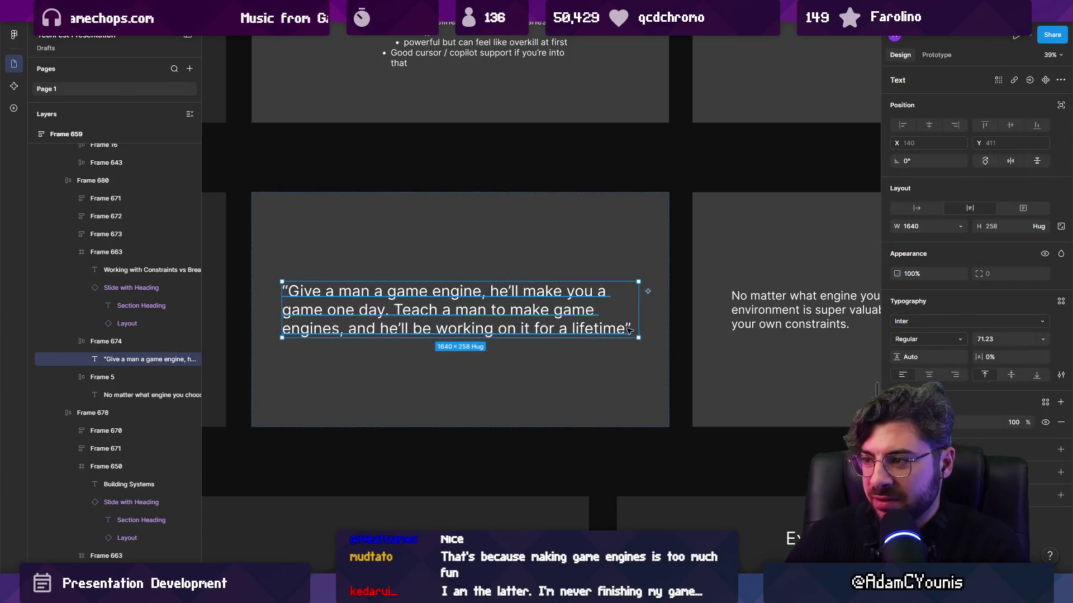
Step: Add a '-Gandalf' attribution line below the quote
double_click(620, 330)
left_click(637, 328)
key("Return")
type("-")
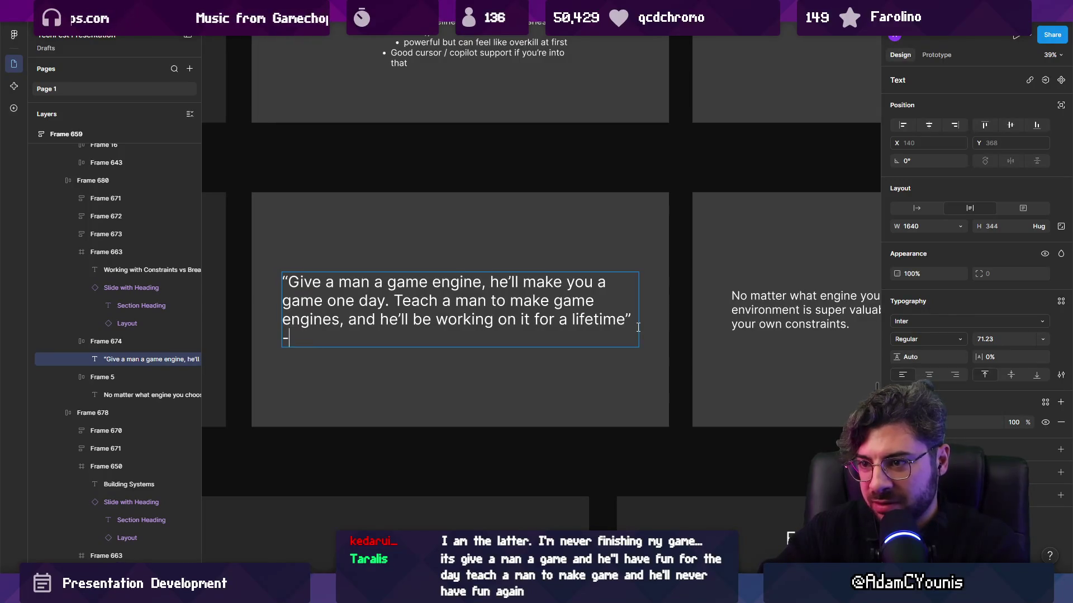
type("0 andal")
key("BackSpace")
key("BackSpace")
key("BackSpace")
type("f the Greyboxer")
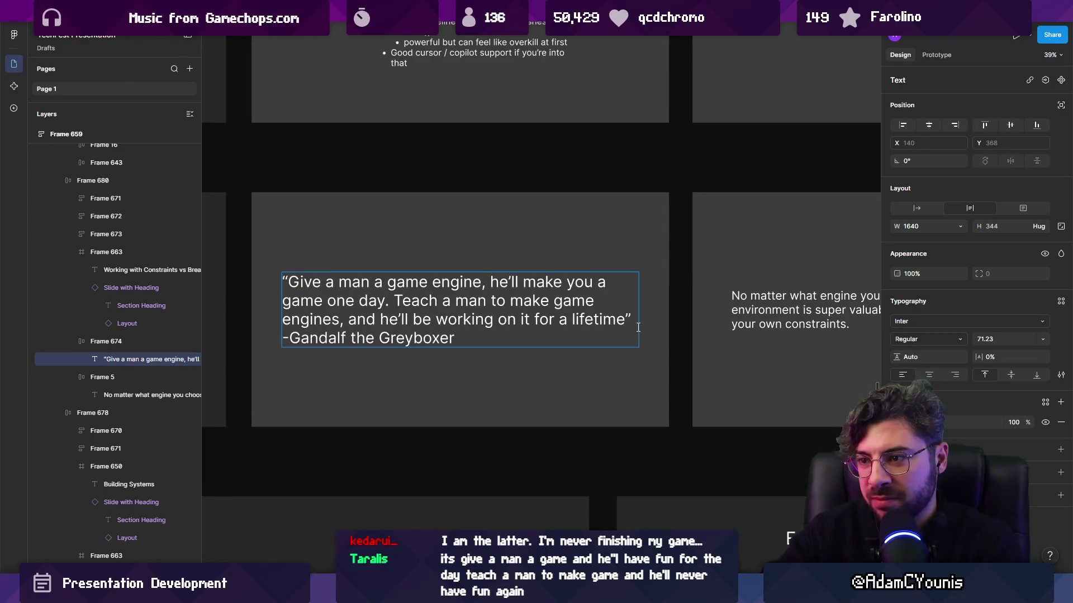
key("Escape")
key("Escape")
Step: Trim the attribution's 'Greyboxer' to 'Grey' so it reads '-Gandalf the Grey'
scroll(341, 325, "down", 3)
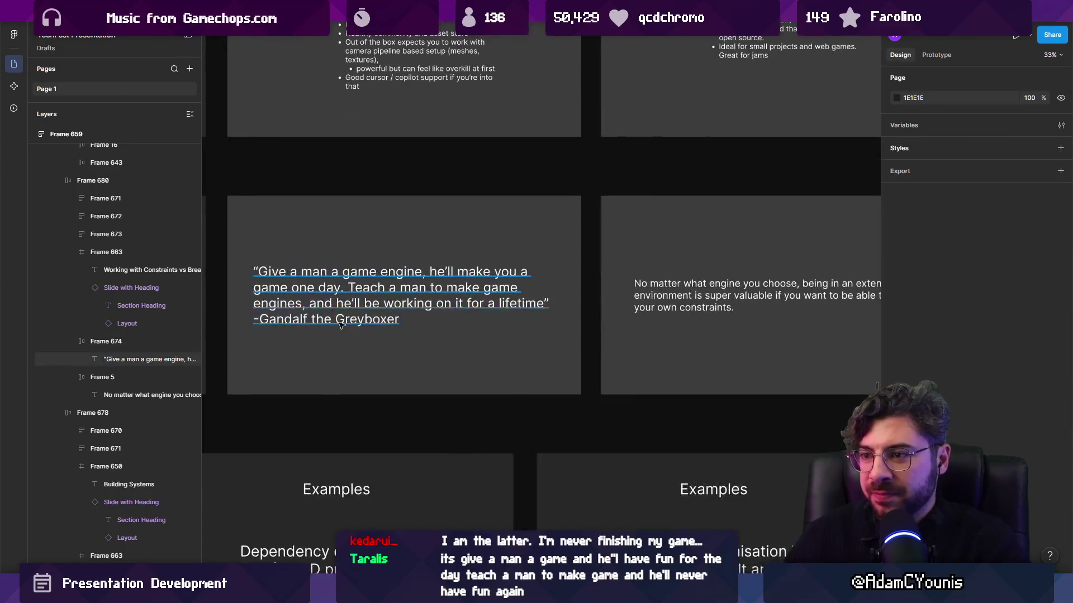
left_click(341, 325)
left_click(389, 319)
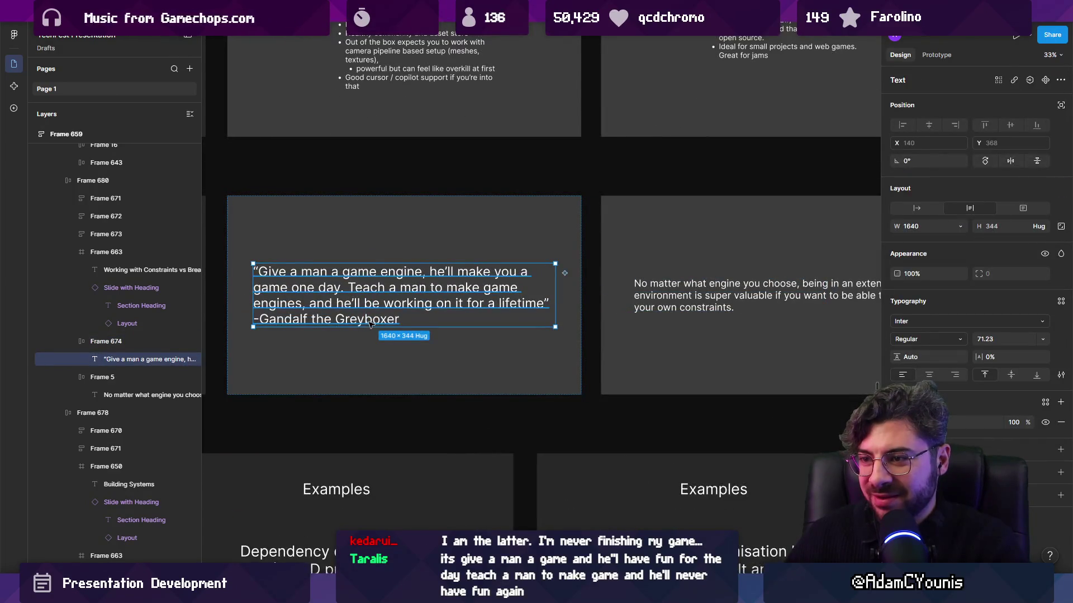
double_click(378, 323)
double_click(380, 320)
key("Right")
key("BackSpace")
key("BackSpace")
key("BackSpace")
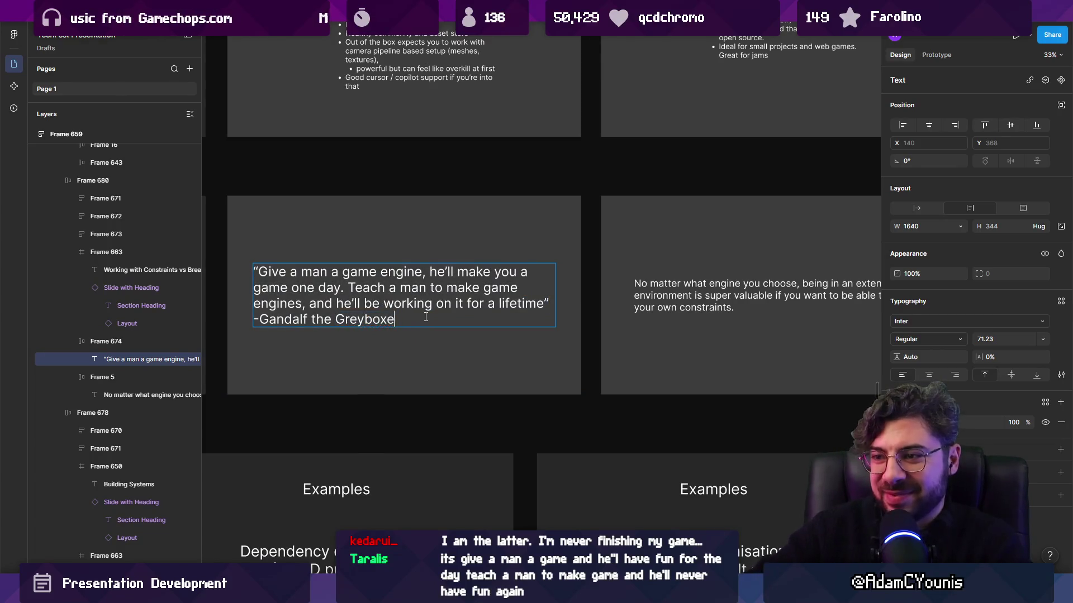
key("Escape")
Step: Insert a blank line between the quote and its attribution
double_click(426, 317)
double_click(427, 316)
key("shift+Home")
key("shift+Left")
key("Left")
key("Return")
key("Escape")
key("Escape")
left_click(394, 286)
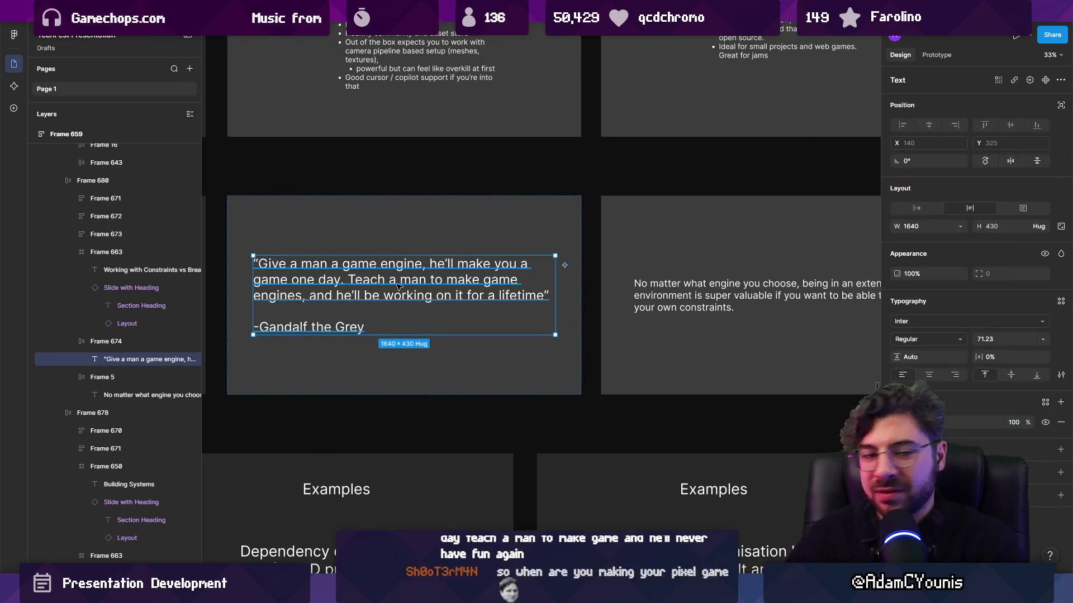
scroll(386, 302, "right", 2)
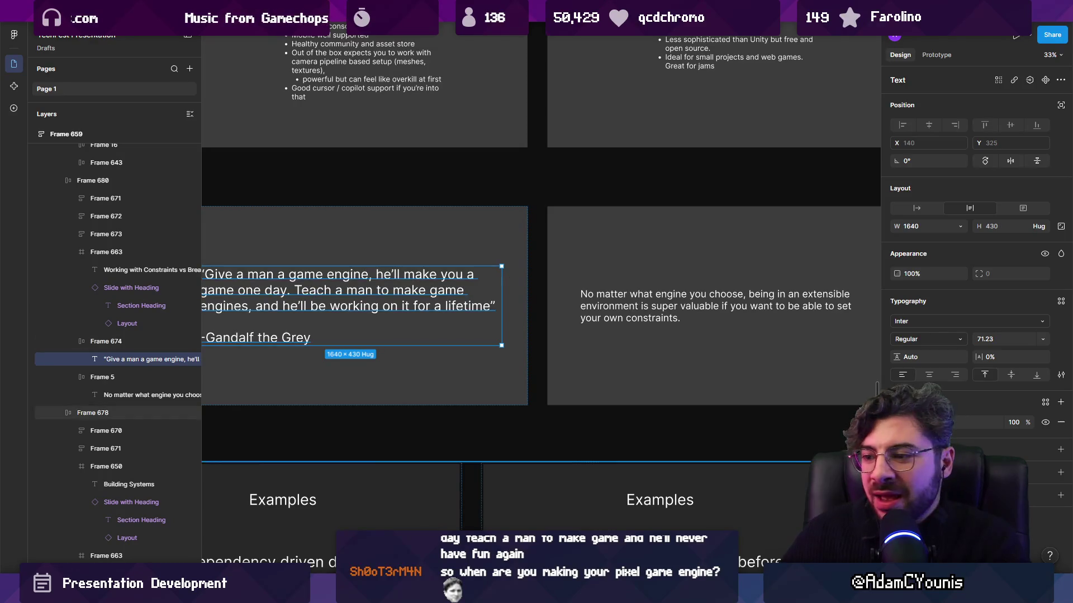
Step: Return to Chrome's image results and preview the 'Give a man a game' meme
mouse_move(533, 593)
left_click(642, 506)
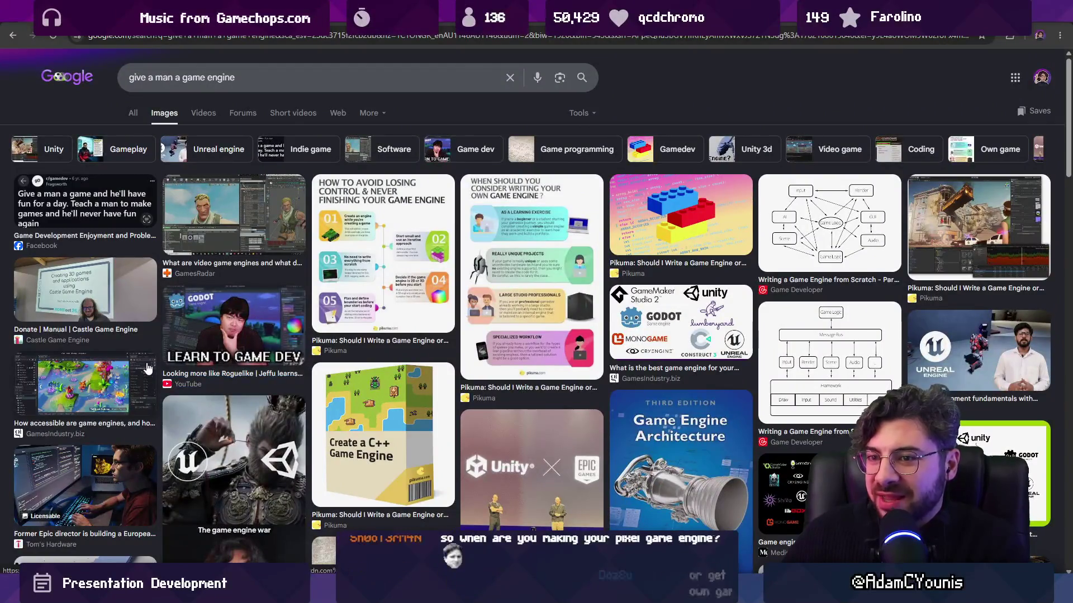
scroll(286, 357, "down", 4)
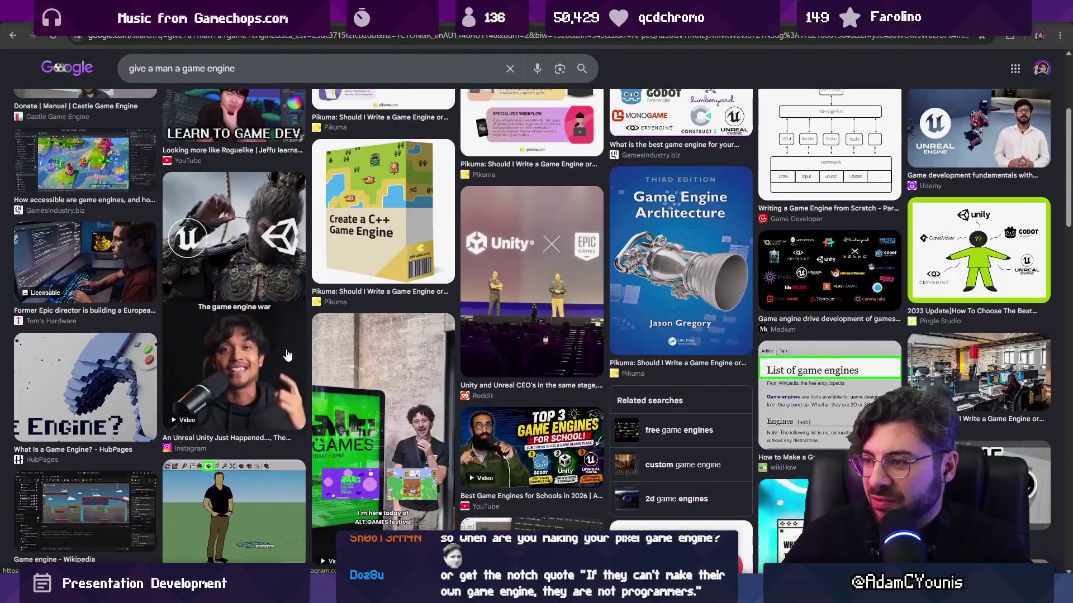
scroll(286, 357, "up", 5)
left_click(70, 201)
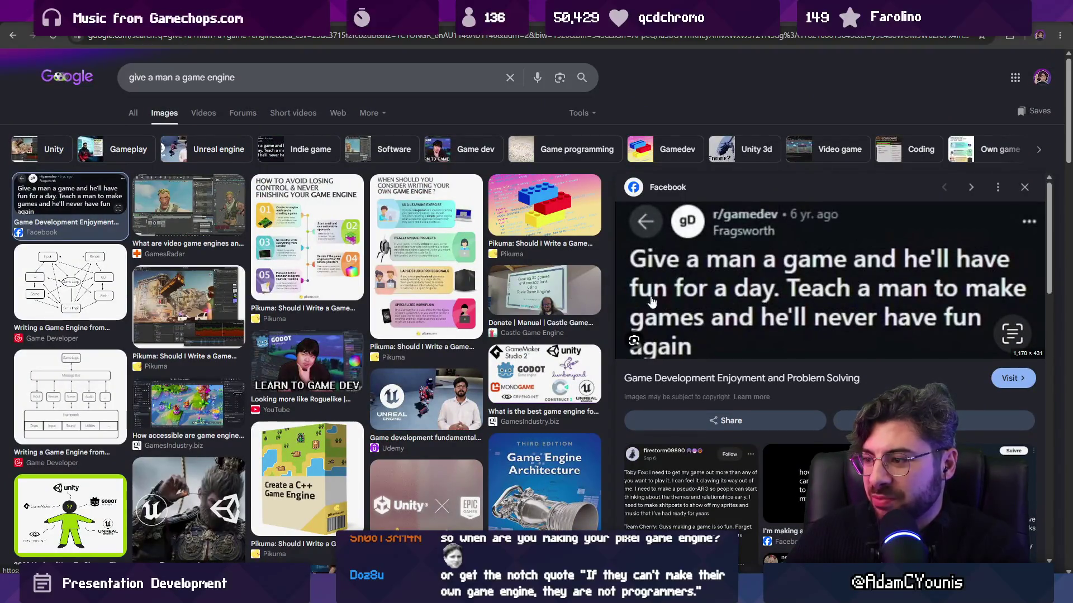
scroll(441, 313, "down", 6)
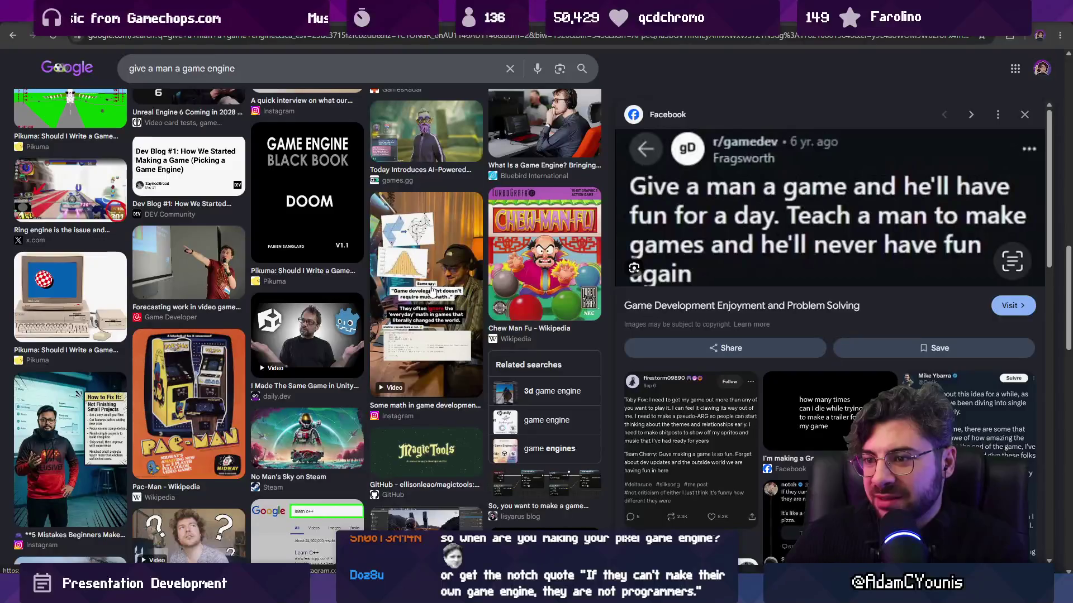
scroll(438, 287, "down", 4)
scroll(438, 288, "down", 3)
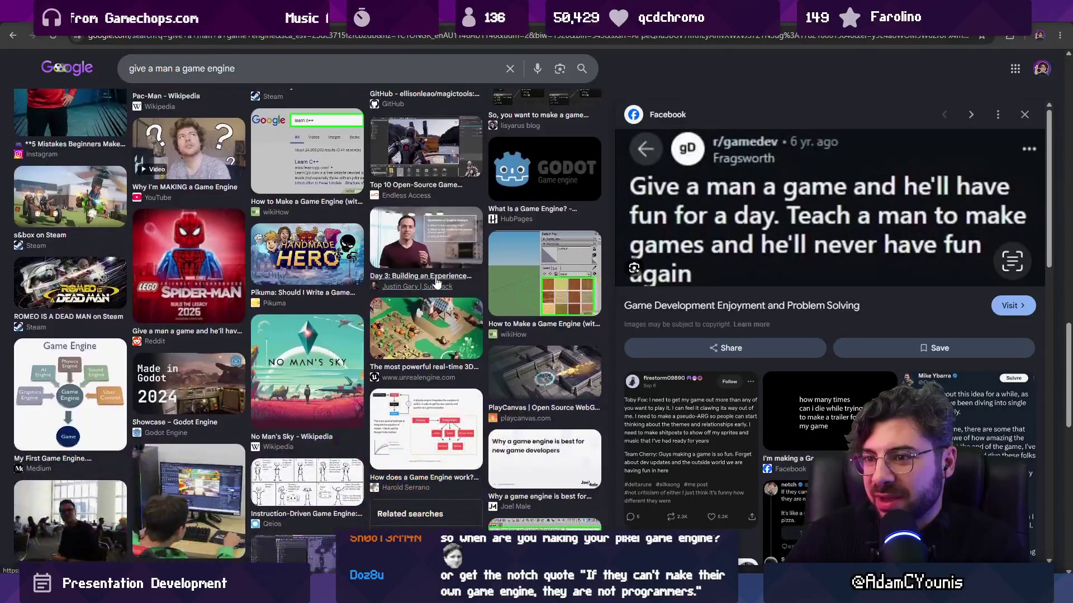
Step: Run an image search for 'teach a man to make game engines'
triple_click(216, 71)
type("teach")
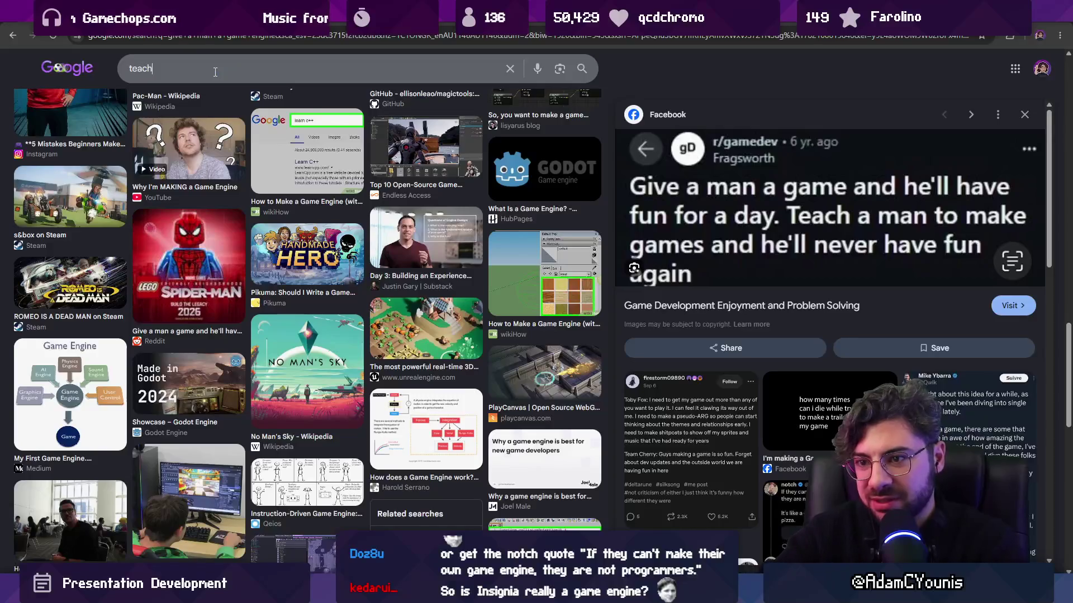
type(" a man to make game ending")
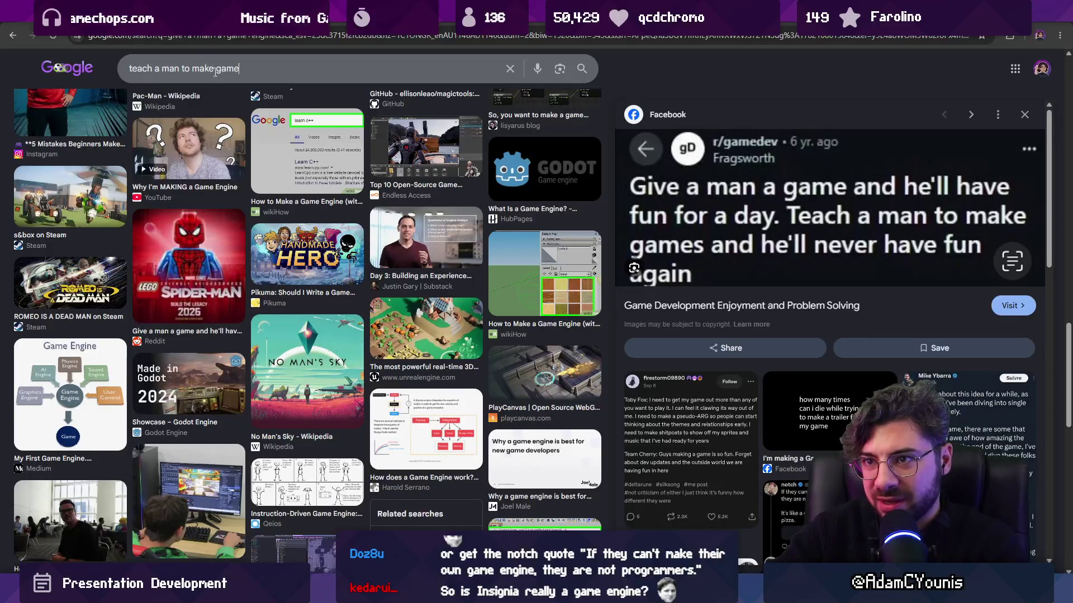
key("BackSpace")
key("BackSpace")
key("BackSpace")
type("gines")
key("Return")
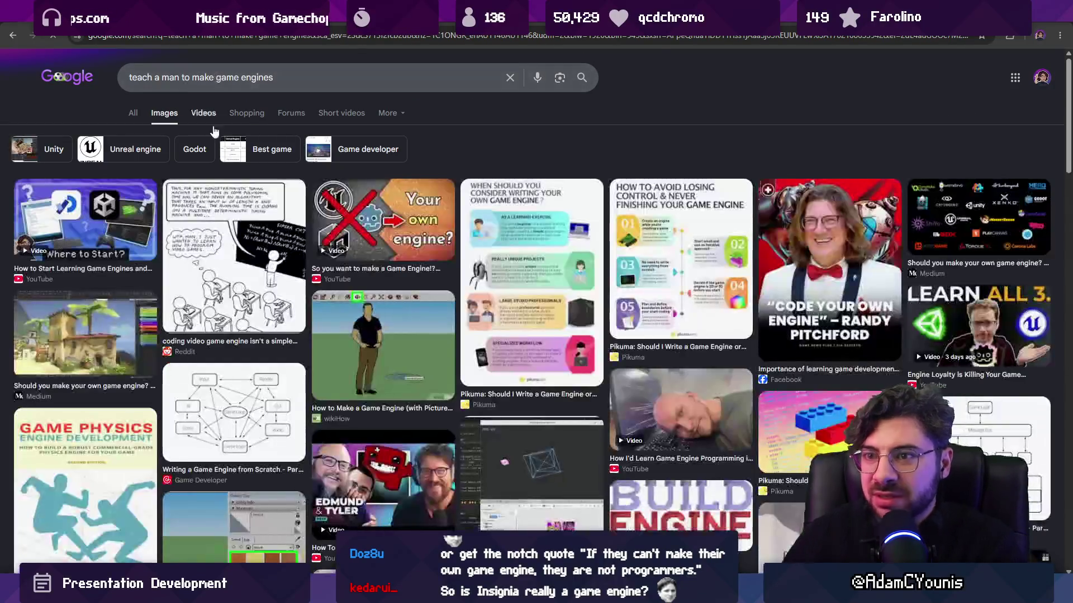
Step: Preview the classroom comic result and browse further images before leaving Chrome
left_click(240, 249)
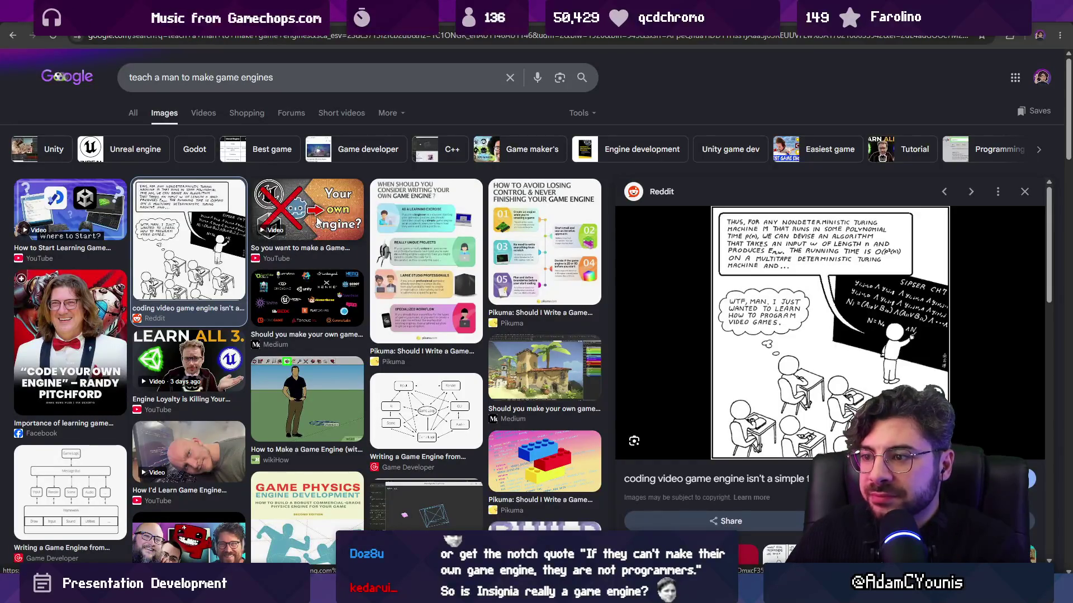
scroll(320, 224, "down", 6)
scroll(316, 222, "down", 4)
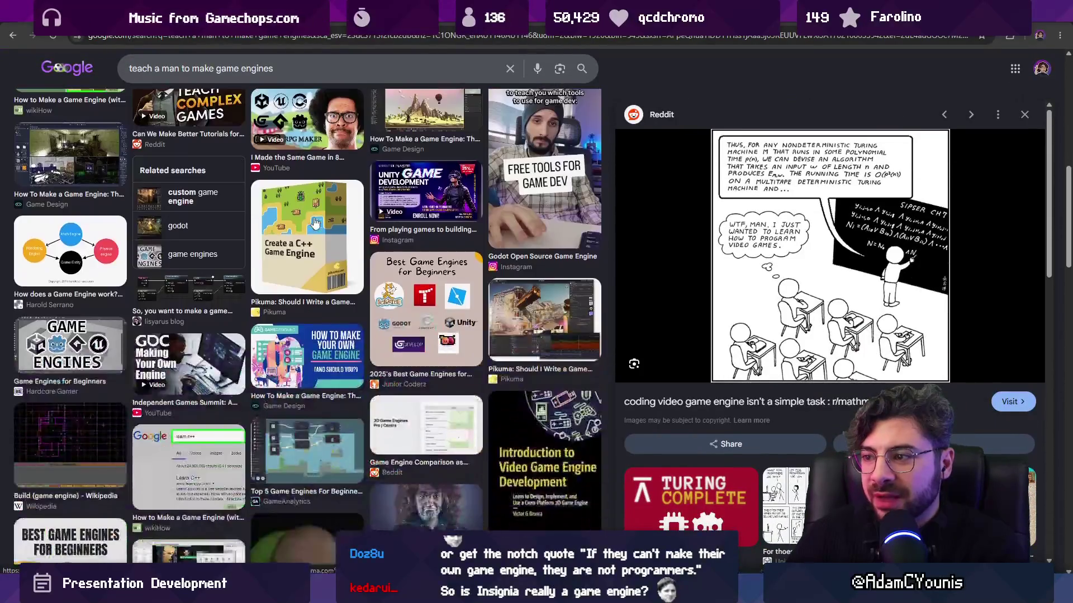
scroll(305, 222, "down", 5)
scroll(304, 223, "down", 3)
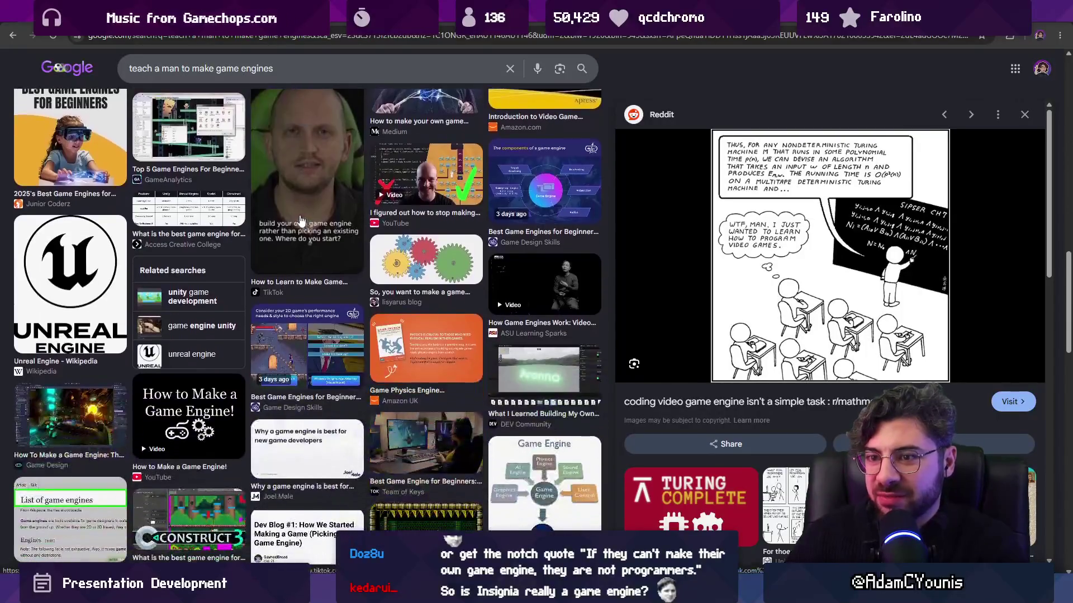
scroll(304, 223, "down", 2)
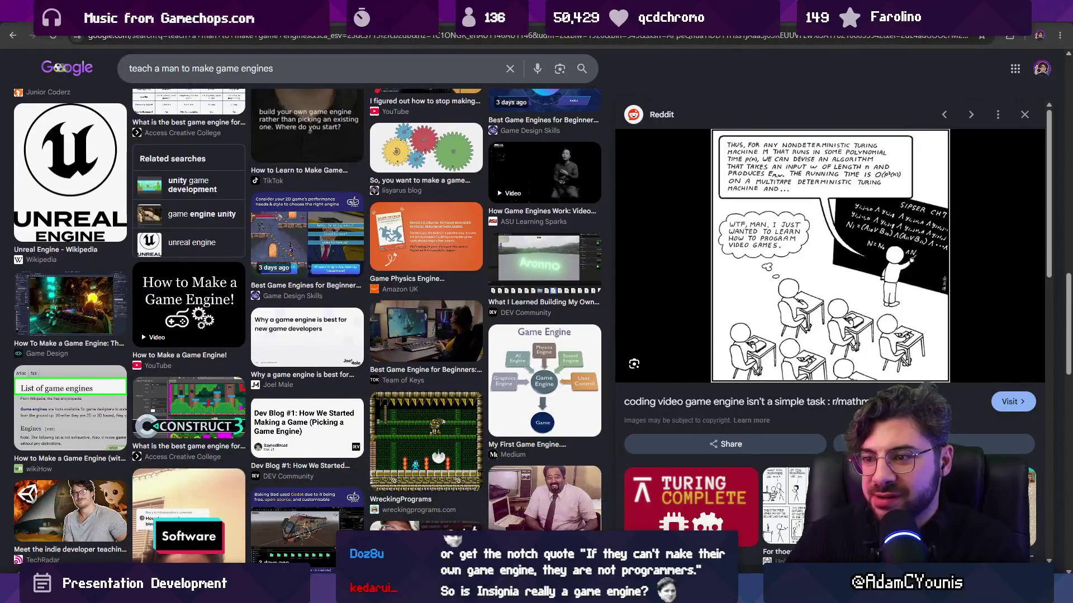
key("alt+Tab")
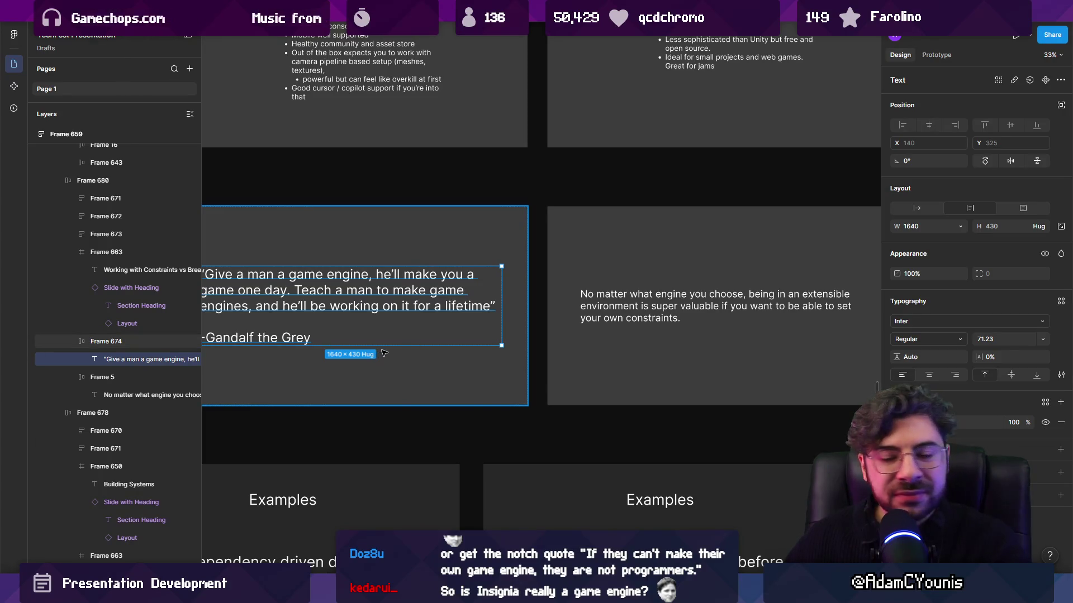
Step: Duplicate the quote slide with Ctrl+D
scroll(341, 331, "down", 3)
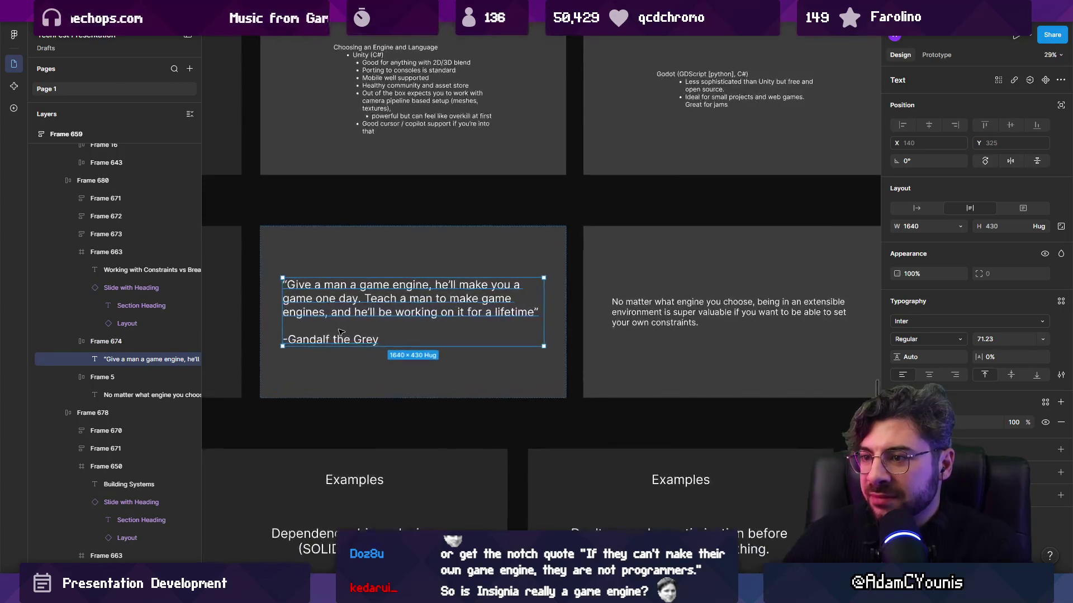
scroll(584, 339, "down", 3)
scroll(584, 340, "up", 2)
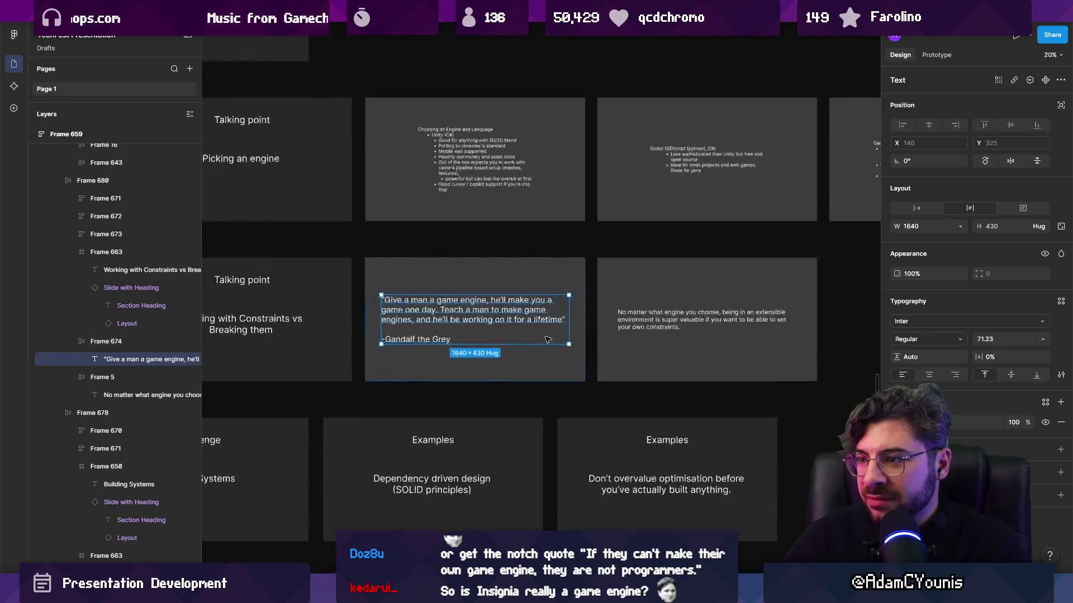
scroll(584, 340, "left", 3)
scroll(349, 334, "right", 6)
scroll(460, 322, "up", 3)
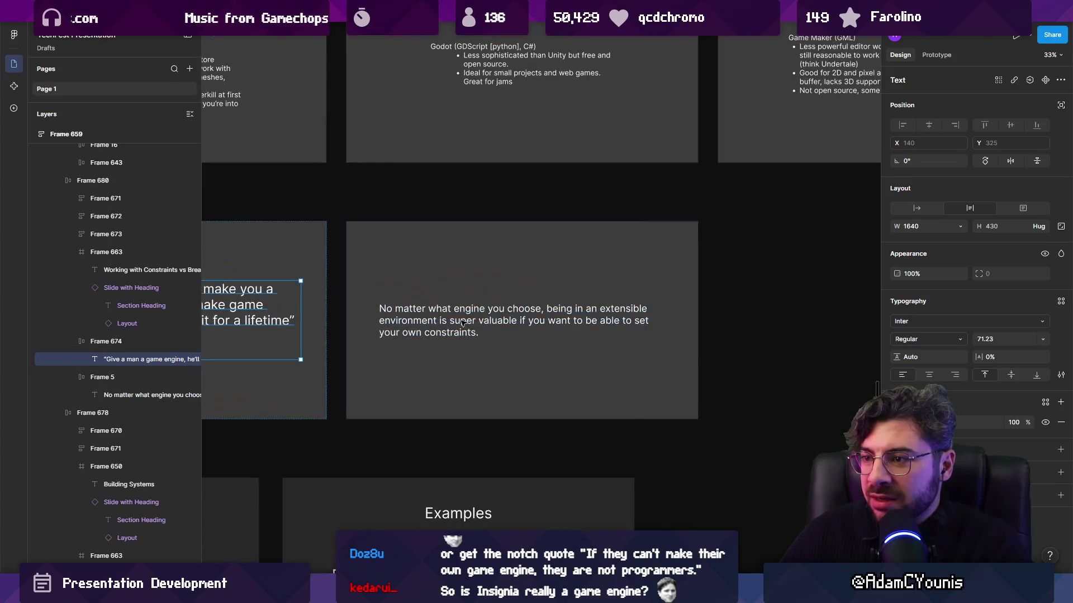
scroll(474, 325, "down", 4)
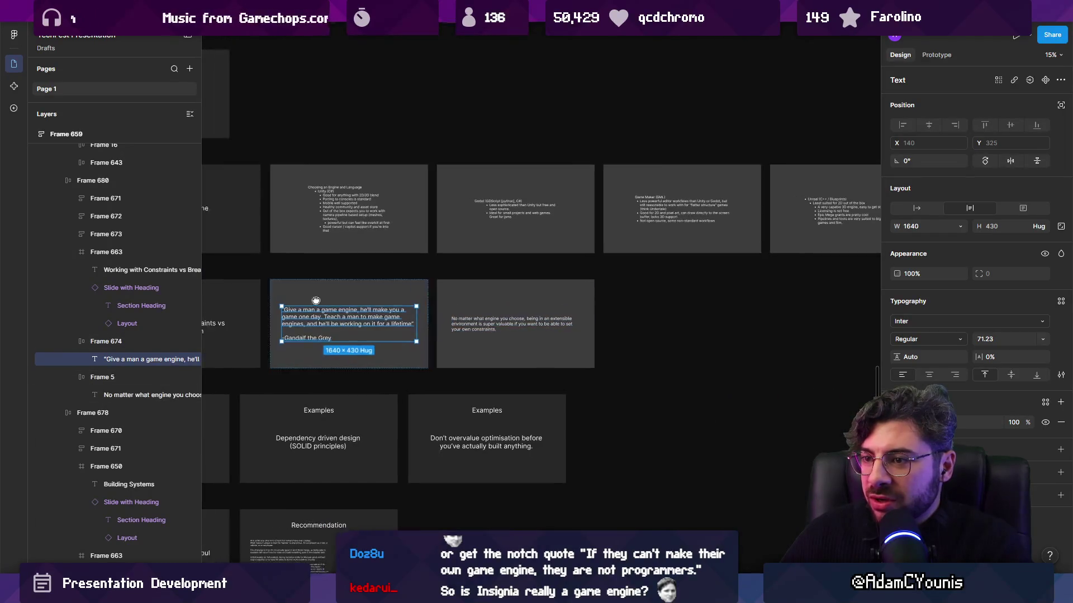
scroll(486, 321, "up", 1)
left_click(490, 310)
key("ctrl+d")
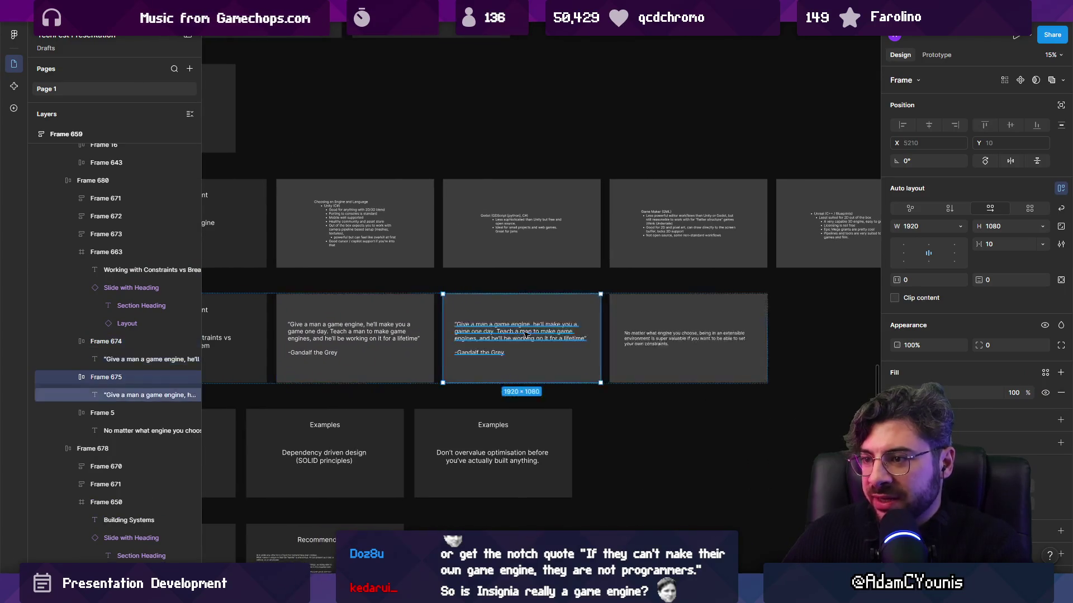
Step: Replace the copy's text: limited tools force creativity within constraints, good for releasing a game one day
scroll(528, 333, "up", 3)
double_click(525, 332)
key("BackSpace")
type("Small")
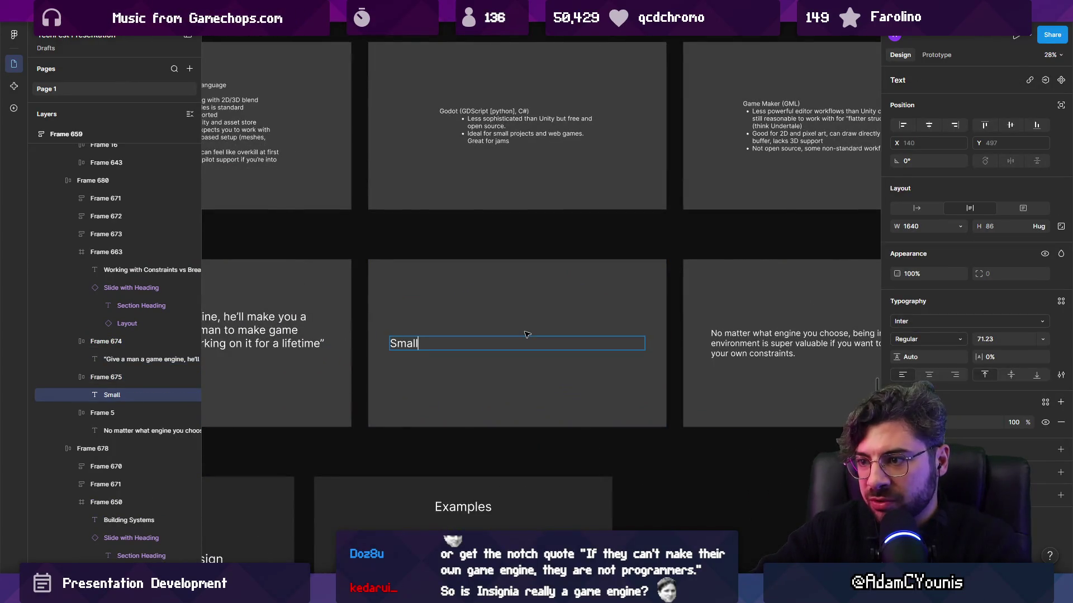
type("engines will")
key("ctrl+a")
type("L")
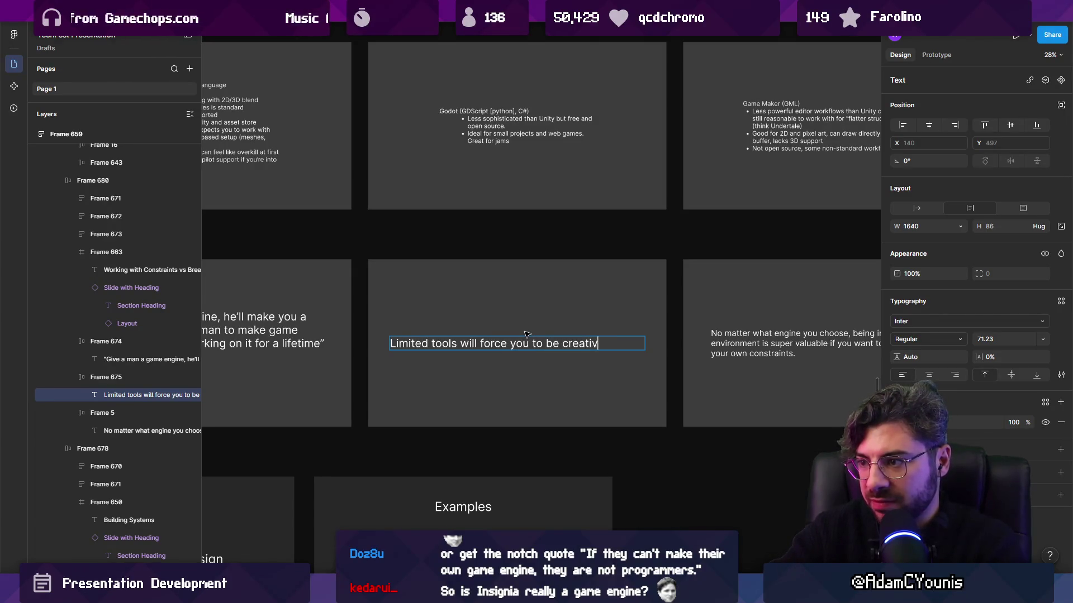
type("de of the")
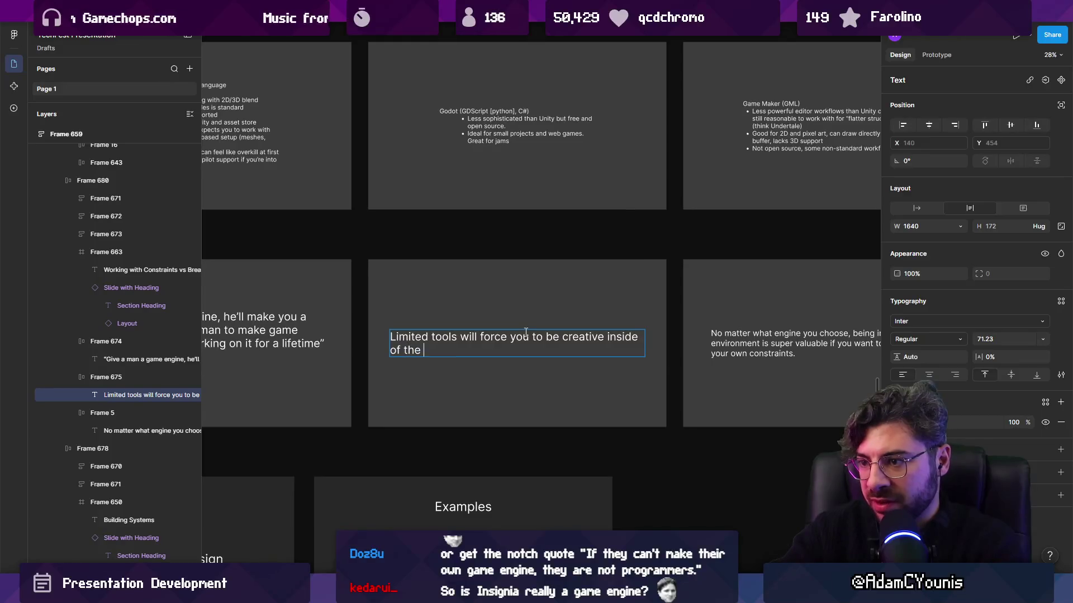
type("ir constraint")
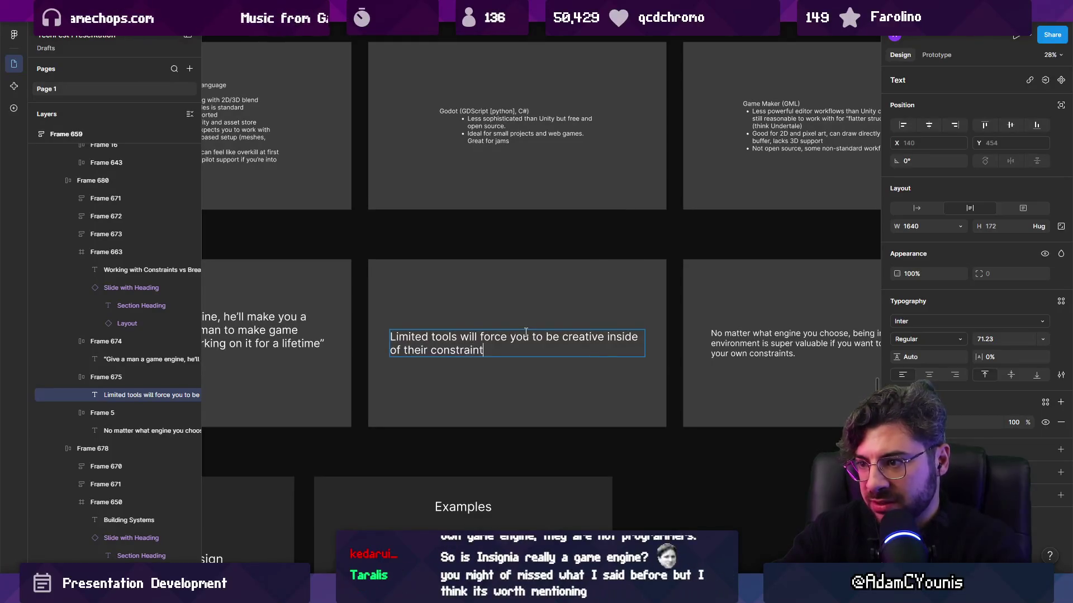
type("s, which is goodf for ")
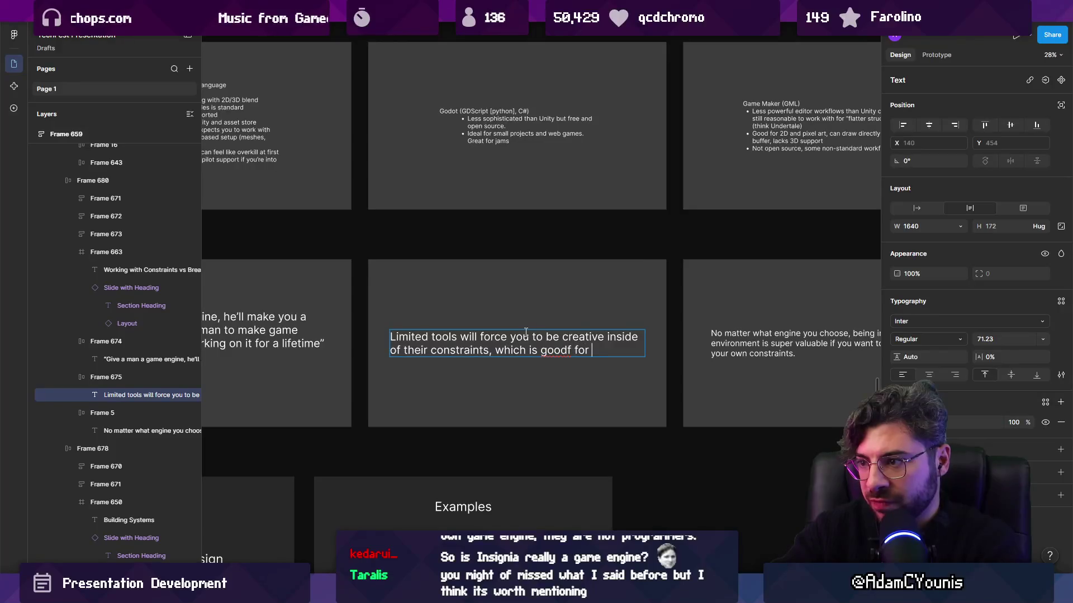
key("BackSpace")
key("BackSpace")
key("BackSpace")
key("BackSpace")
key("BackSpace")
key("BackSpace")
type(" for rel")
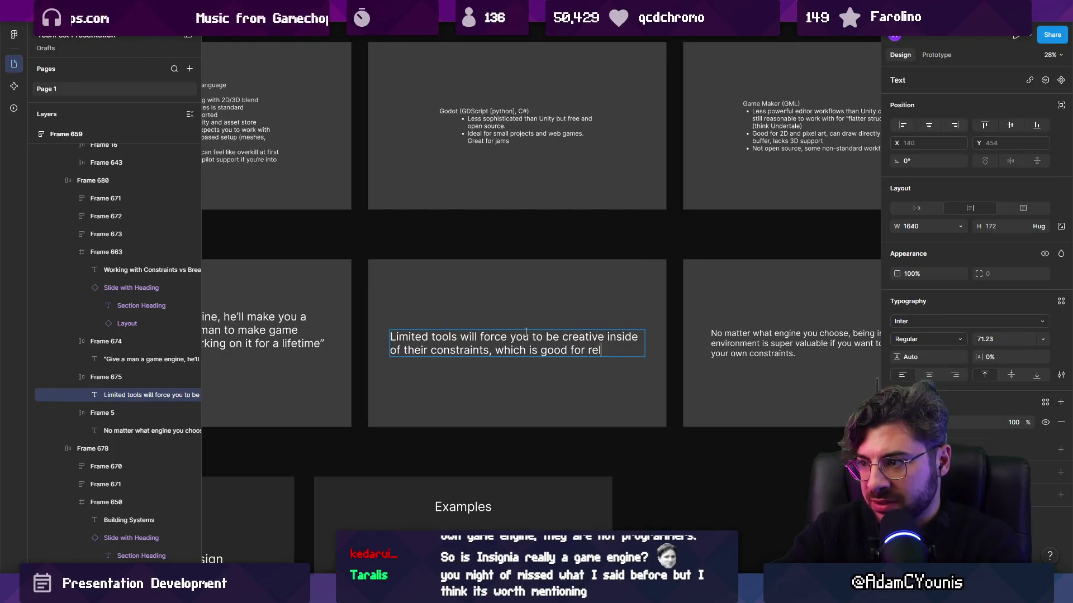
type("easing a game one day.")
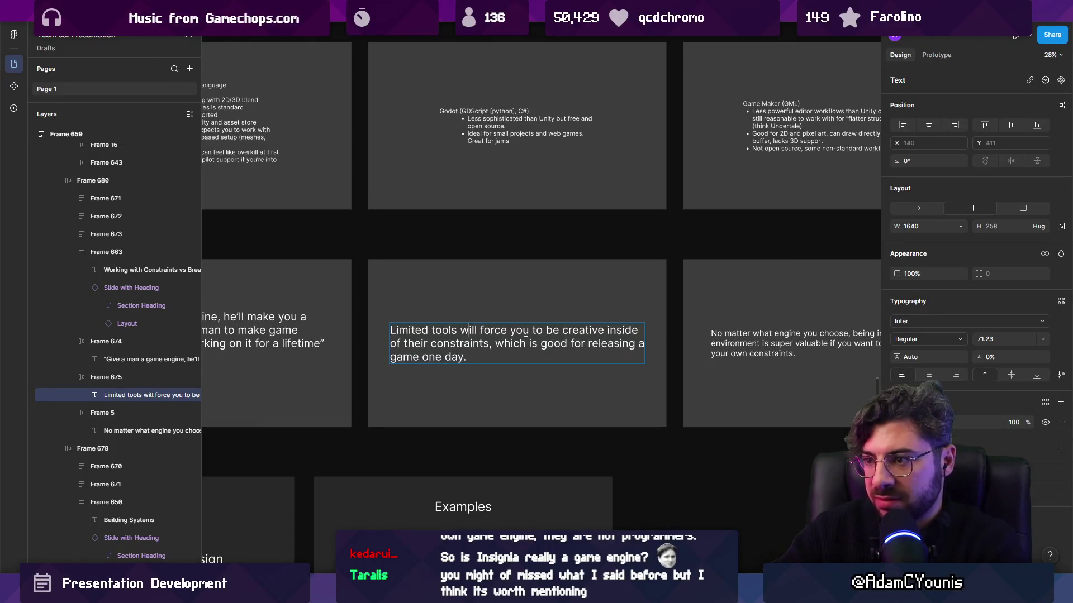
key("Return")
Step: Add a bold 'Pro:' label below the Limited tools heading
type("Pro”")
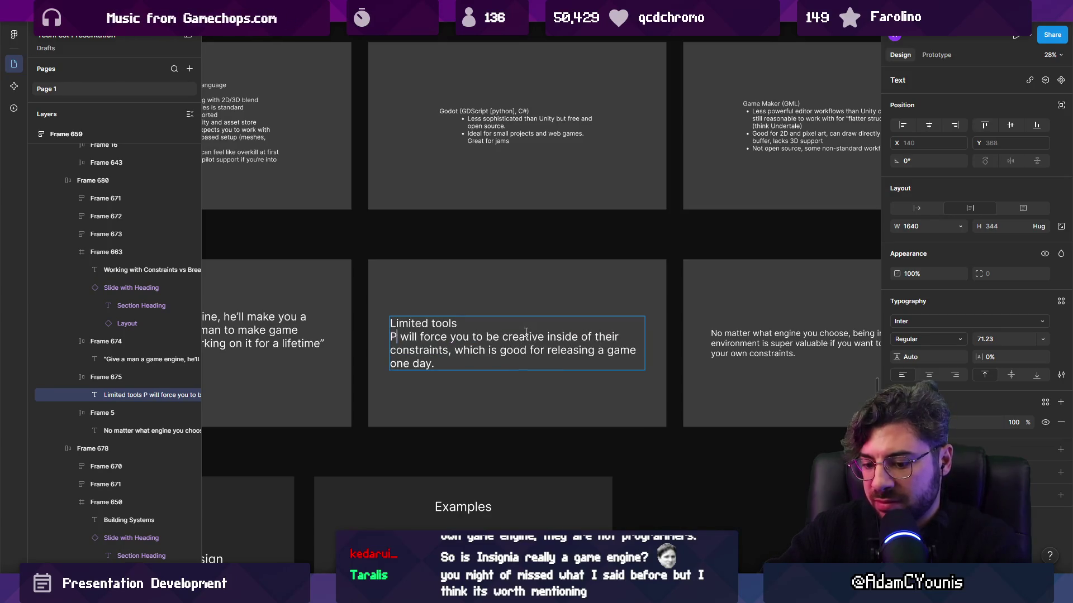
key("BackSpace")
type(":")
key("shift+Home")
key("ctrl+b")
key("Left")
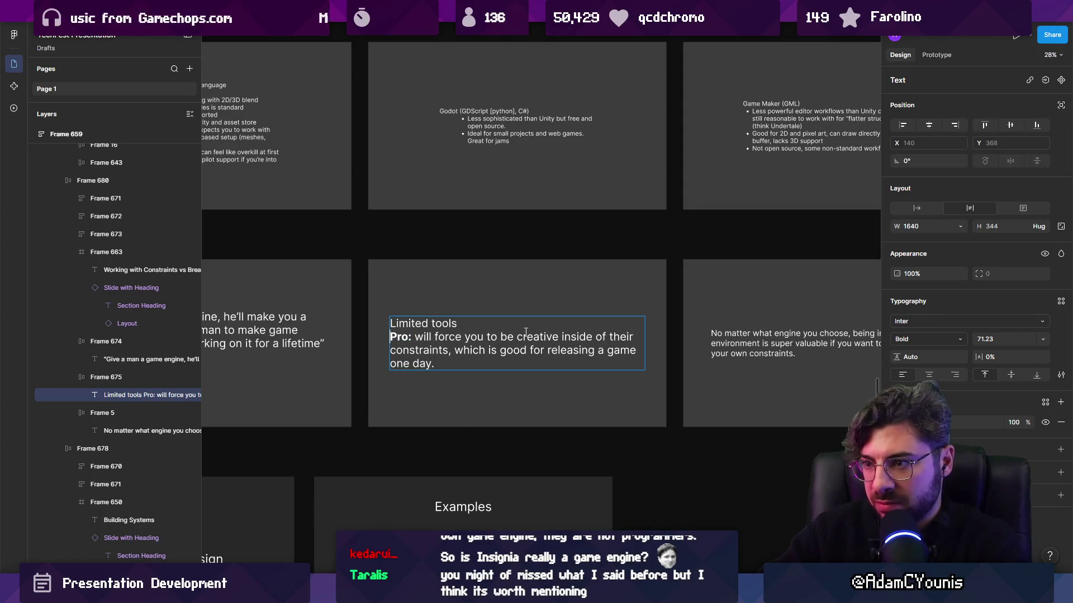
key("Return")
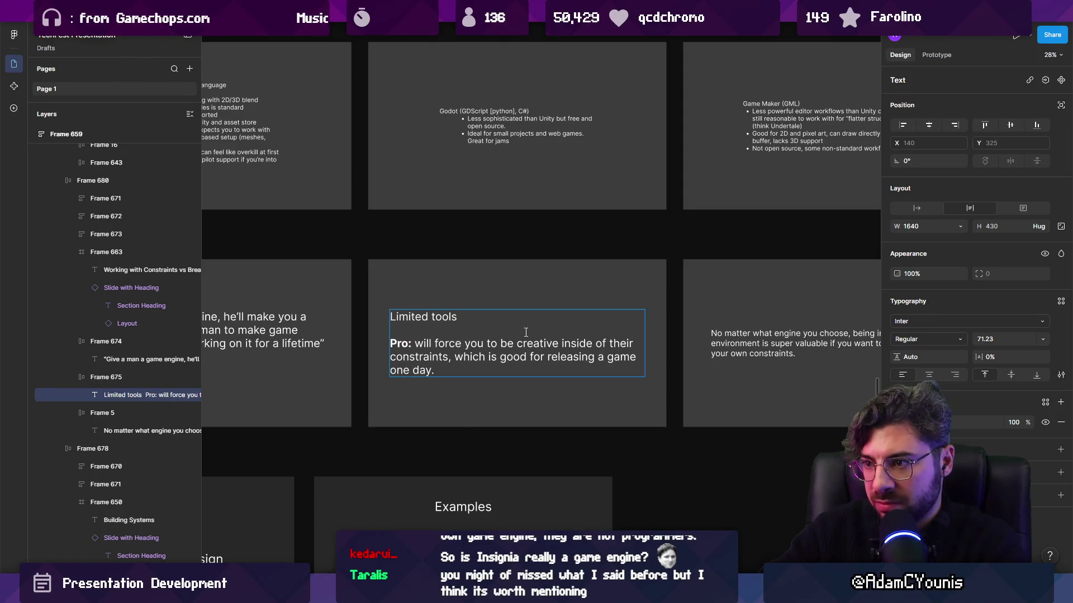
Step: Add a bold 'Con:' point: your game may end up similar to games made with the same tools
key("Return")
key("Return")
type("Con")
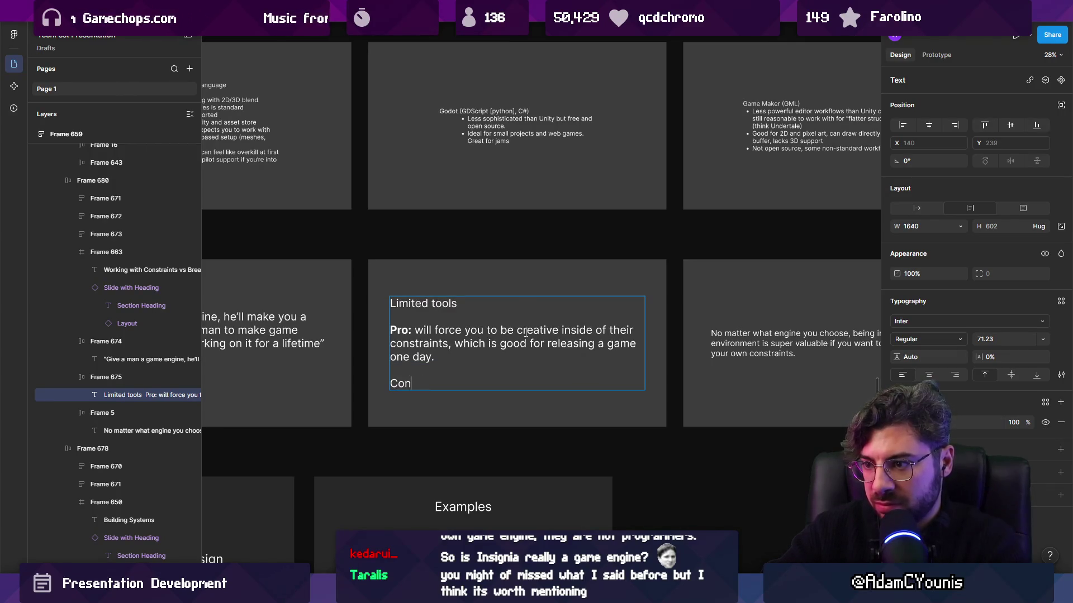
key("shift+Home")
key("ctrl+b")
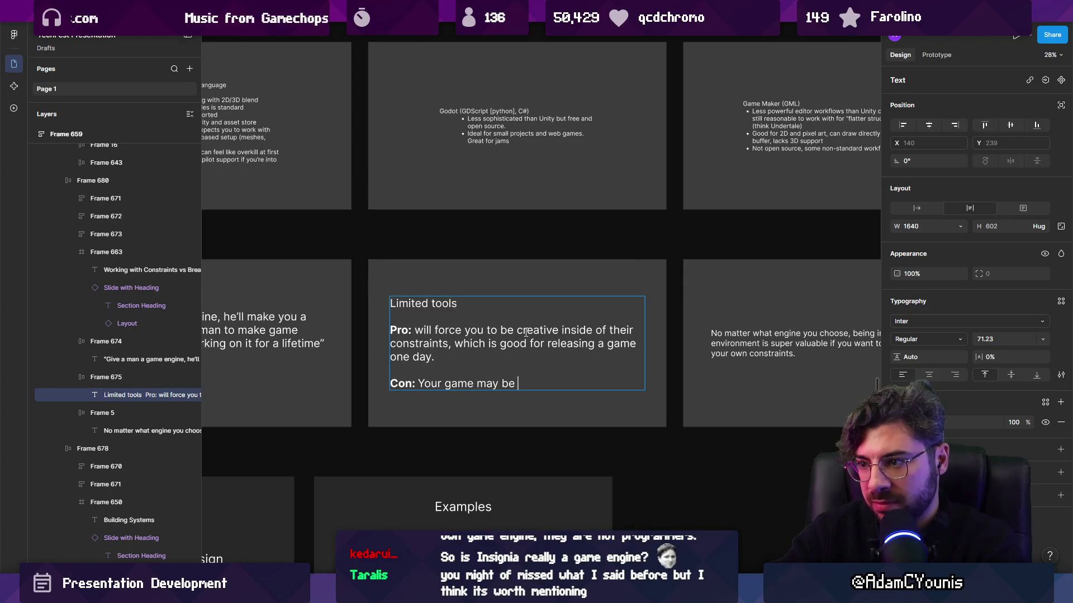
key("ctrl+shift+Left")
key("ctrl+shift+Left")
type("enmd ")
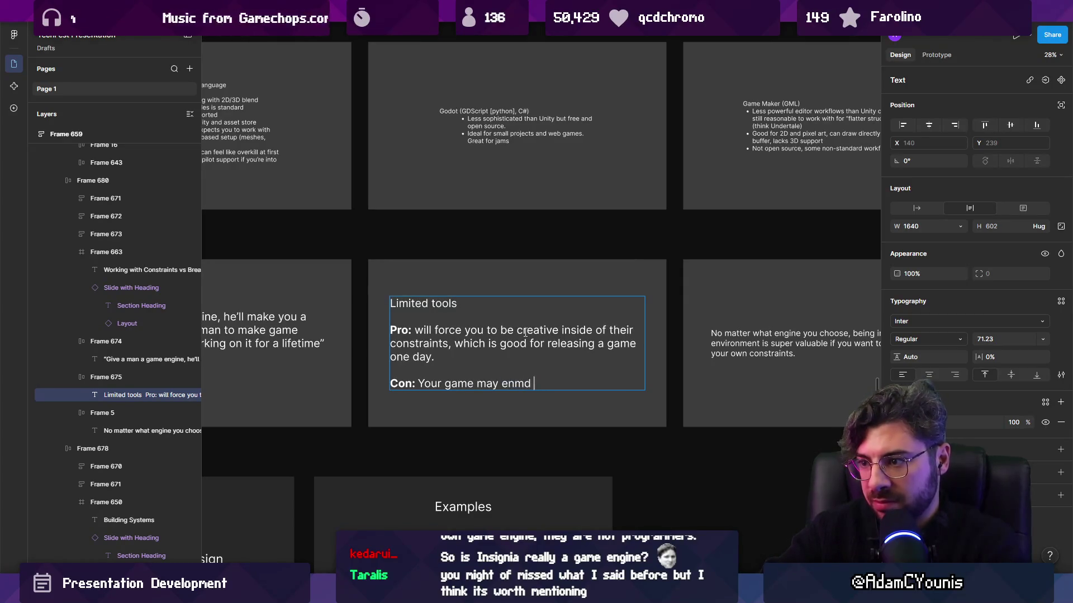
type("up ")
type("mil")
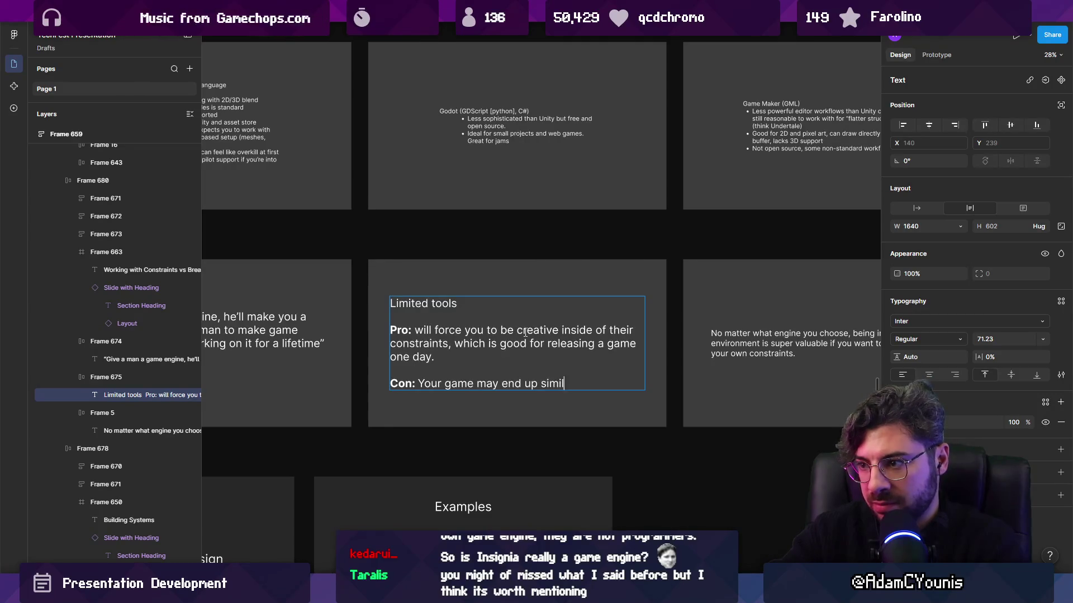
type("ar to other games m")
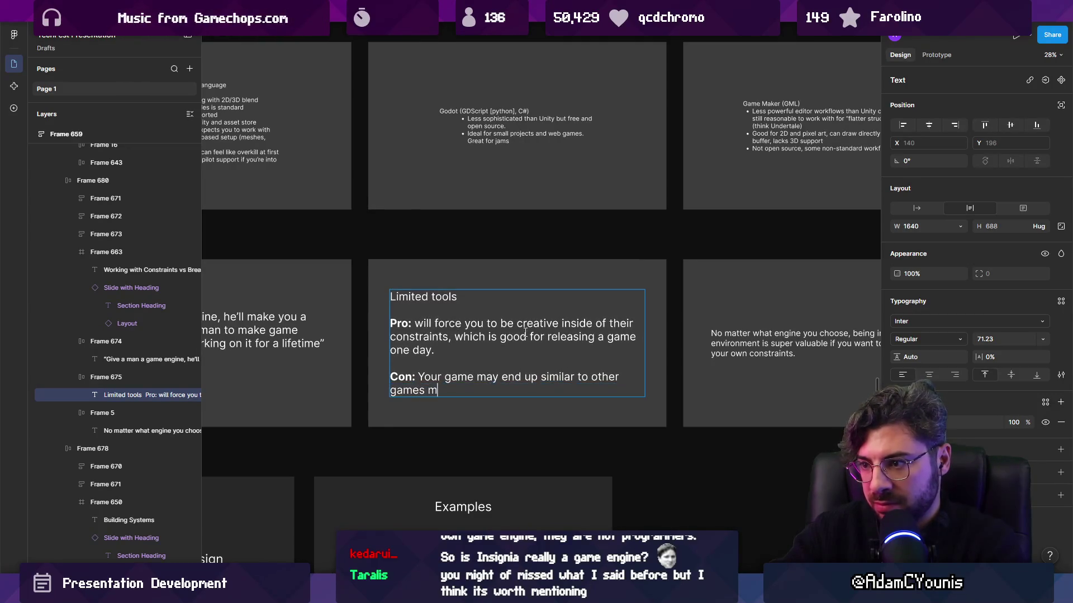
type("ade with the same tool")
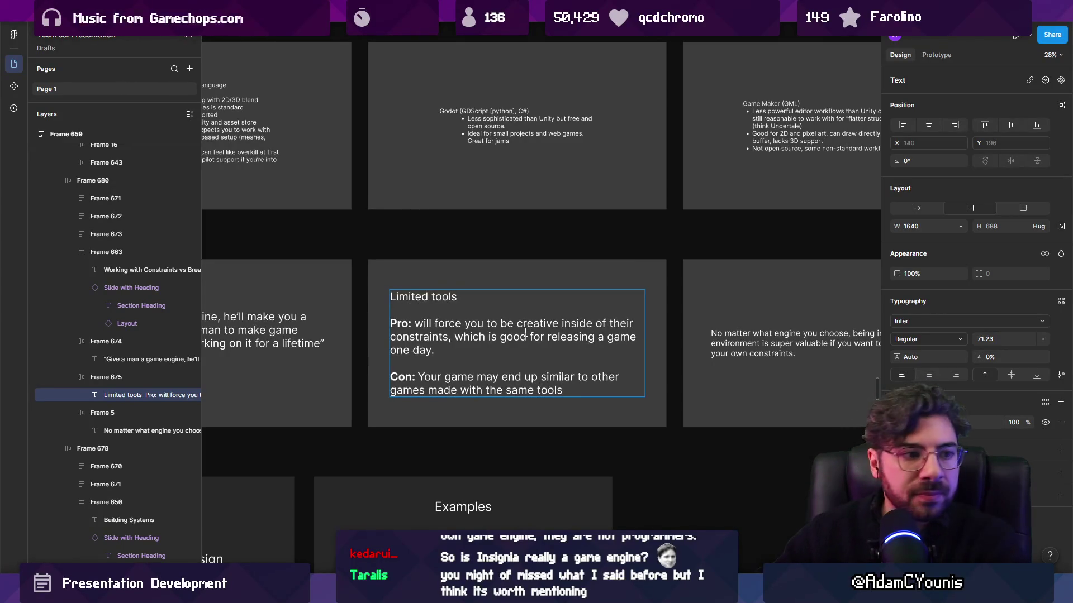
type(" same constraing")
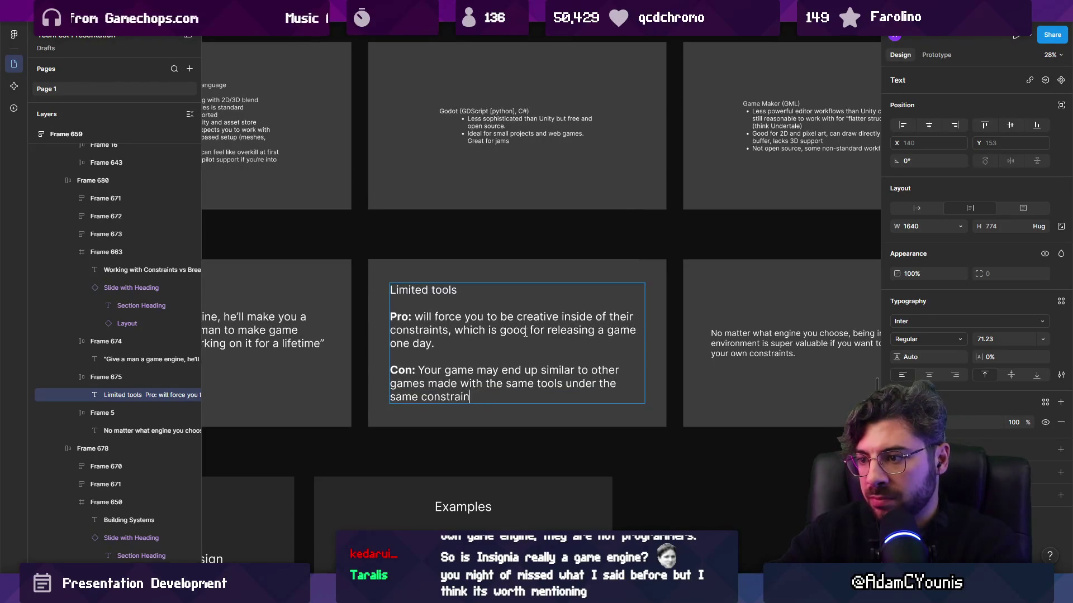
key("ctrl+shift+Left")
key("ctrl+shift+Left")
key("ctrl+shift+Left")
key("BackSpace")
key("Escape")
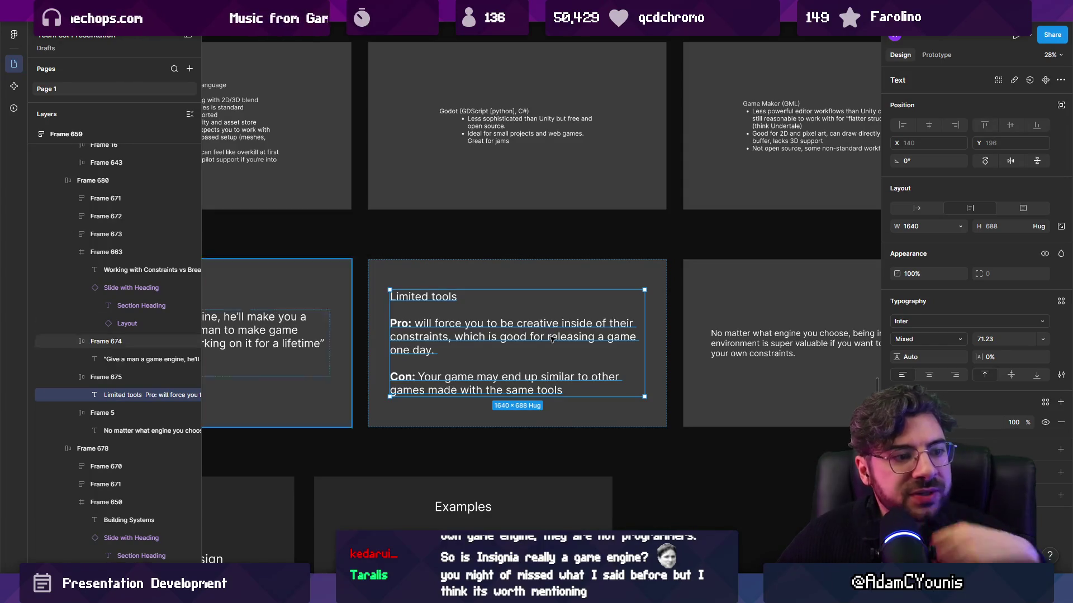
left_click(588, 243)
scroll(588, 243, "down", 6)
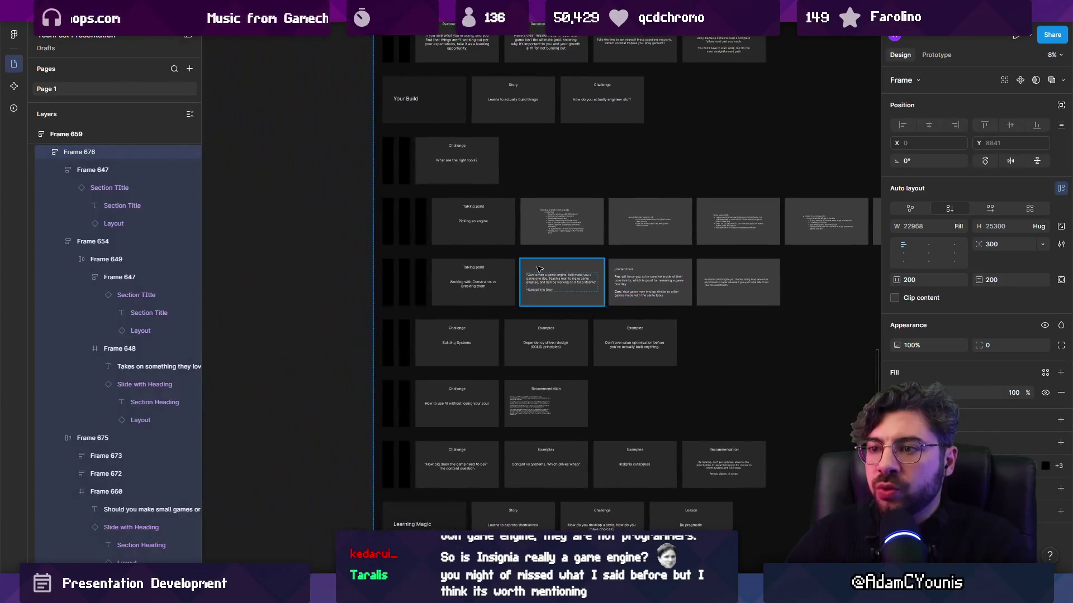
left_click(341, 260)
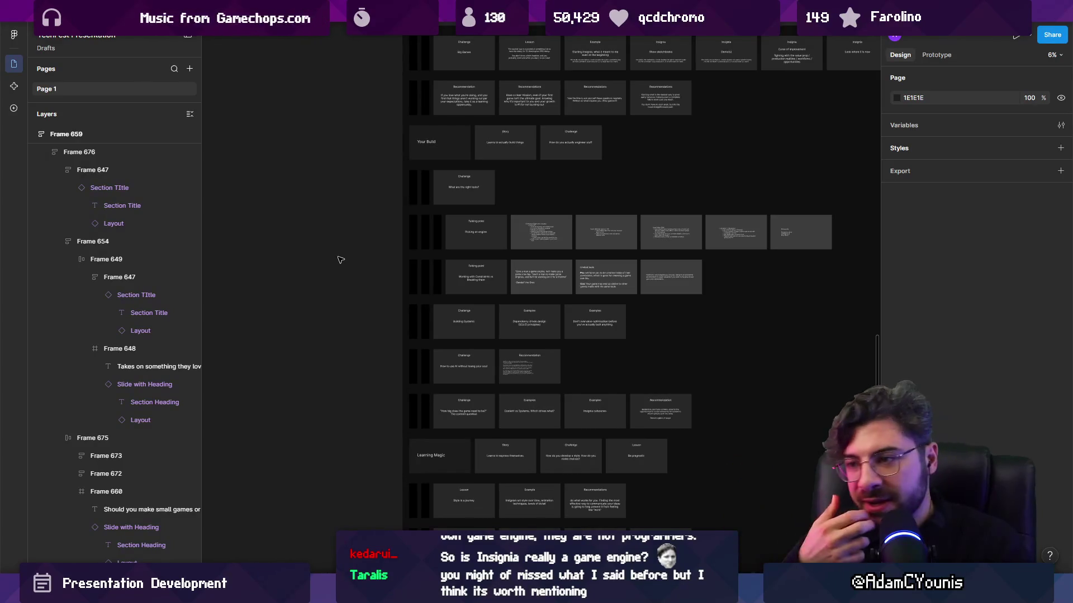
scroll(415, 264, "up", 5)
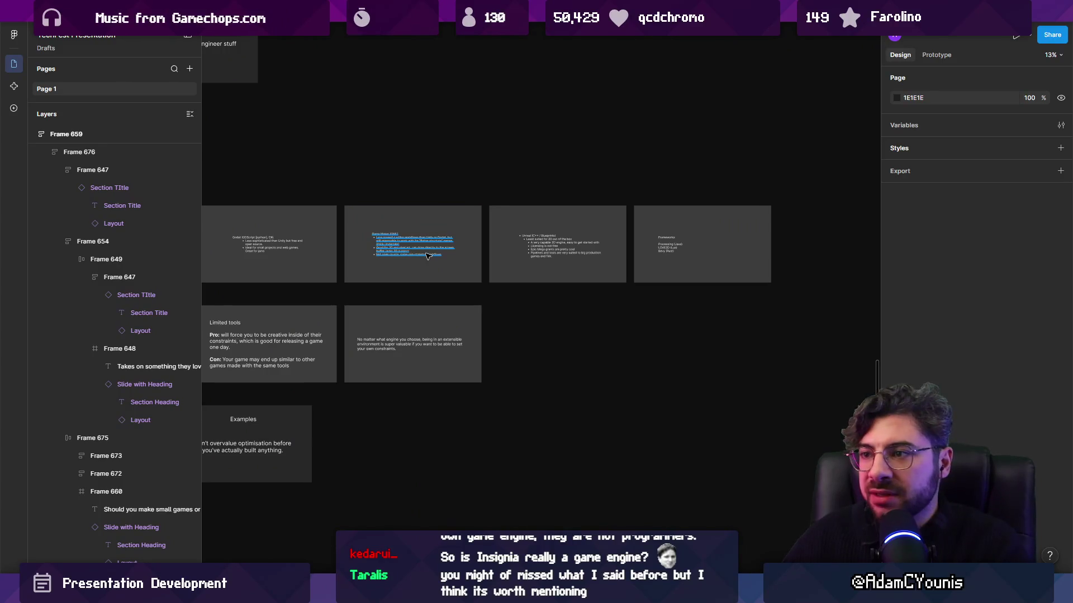
scroll(428, 256, "down", 4)
scroll(437, 313, "up", 6)
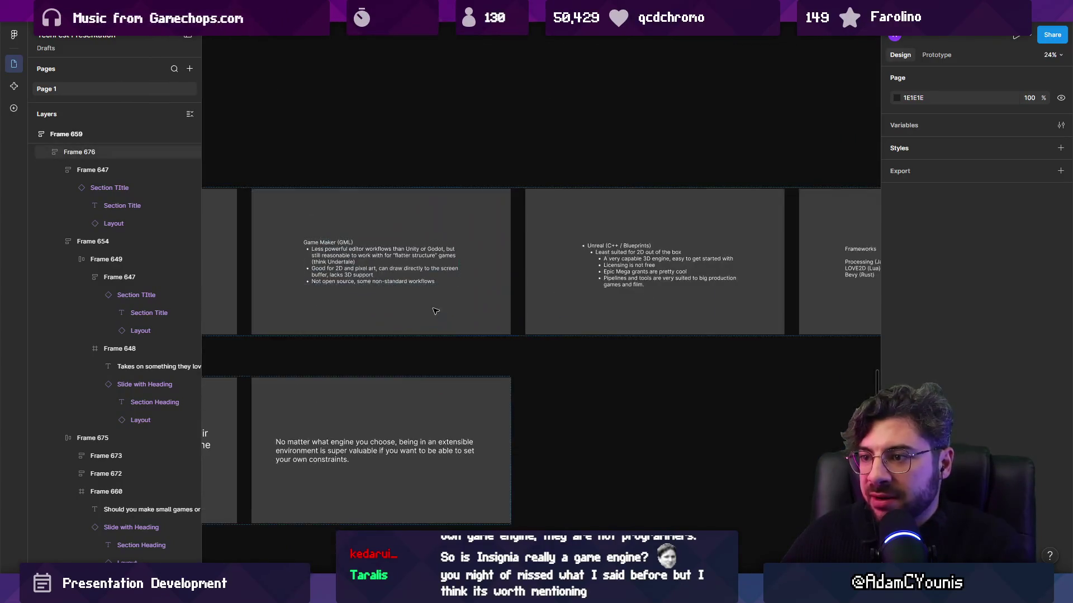
scroll(437, 313, "left", 5)
scroll(357, 259, "down", 5)
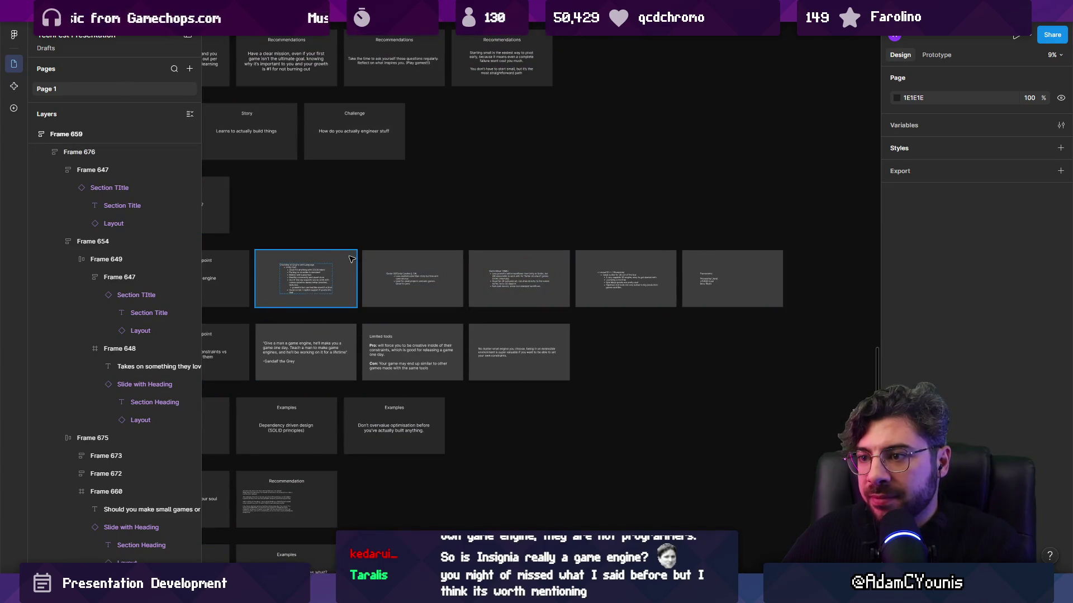
scroll(369, 263, "down", 3)
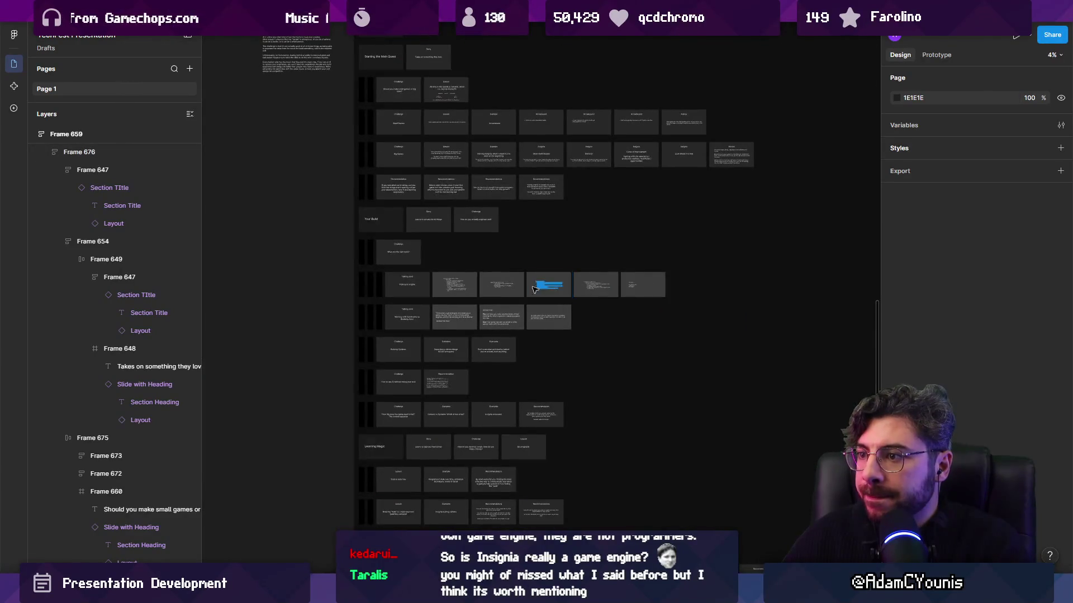
scroll(453, 282, "up", 4)
scroll(455, 284, "down", 3)
scroll(486, 291, "up", 4)
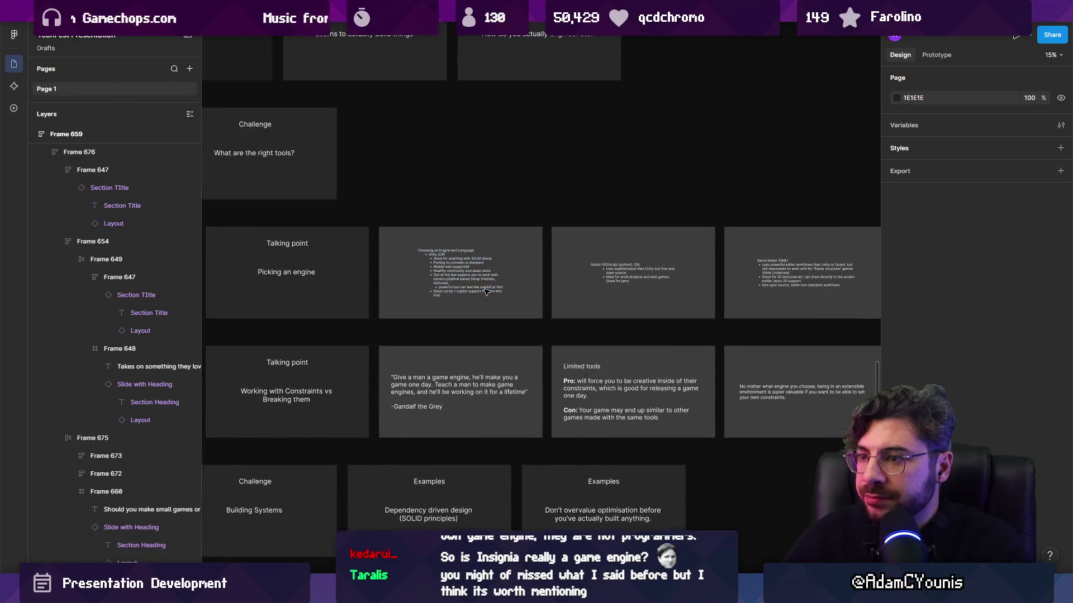
scroll(460, 268, "down", 2)
scroll(460, 268, "right", 2)
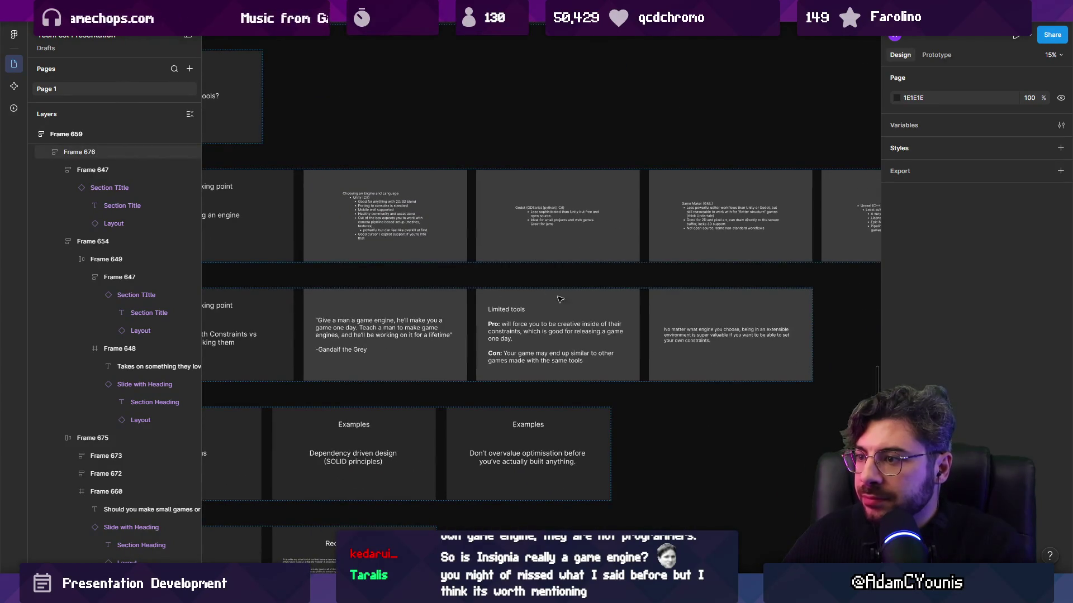
scroll(557, 298, "right", 3)
scroll(556, 299, "down", 1)
scroll(391, 262, "up", 2)
left_click(390, 263)
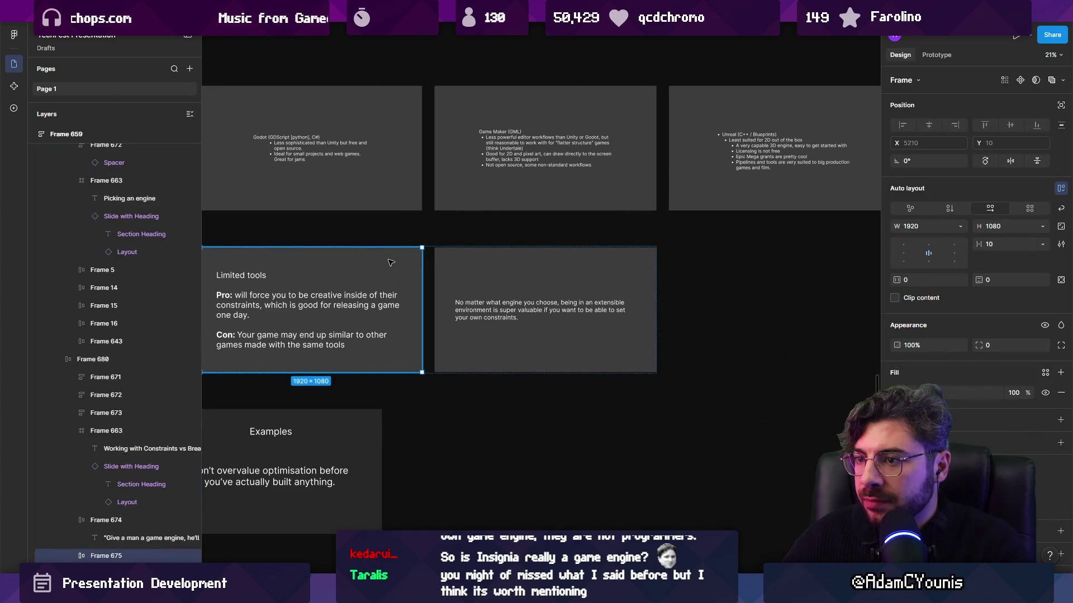
Step: Duplicate the Limited tools slide and change its heading to Custom tools
key("ctrl+d")
scroll(559, 391, "up", 4)
key("Return")
key("Return")
double_click(336, 252)
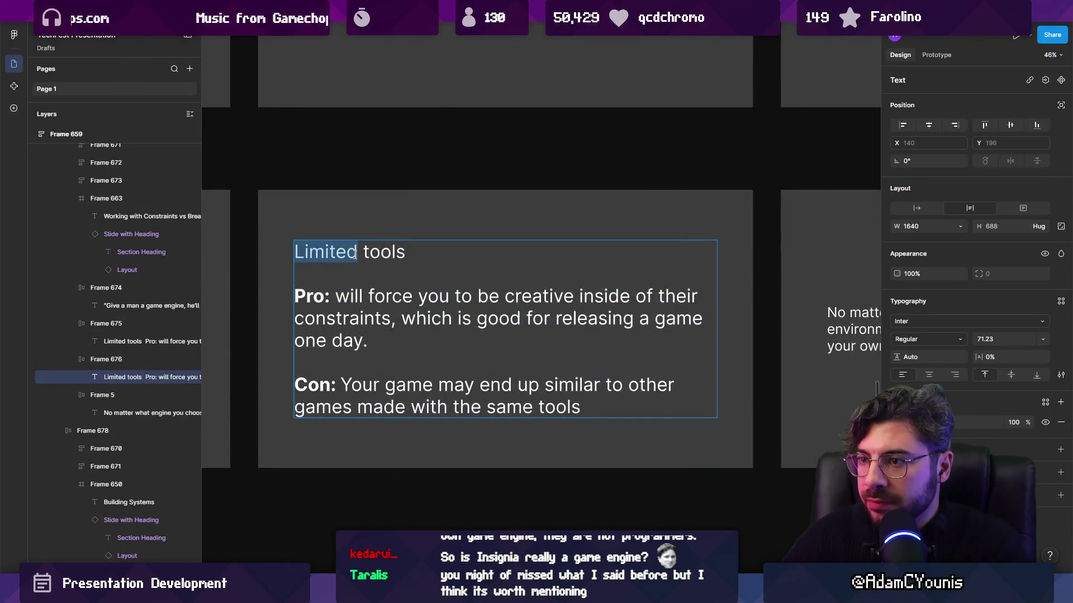
type("Custom")
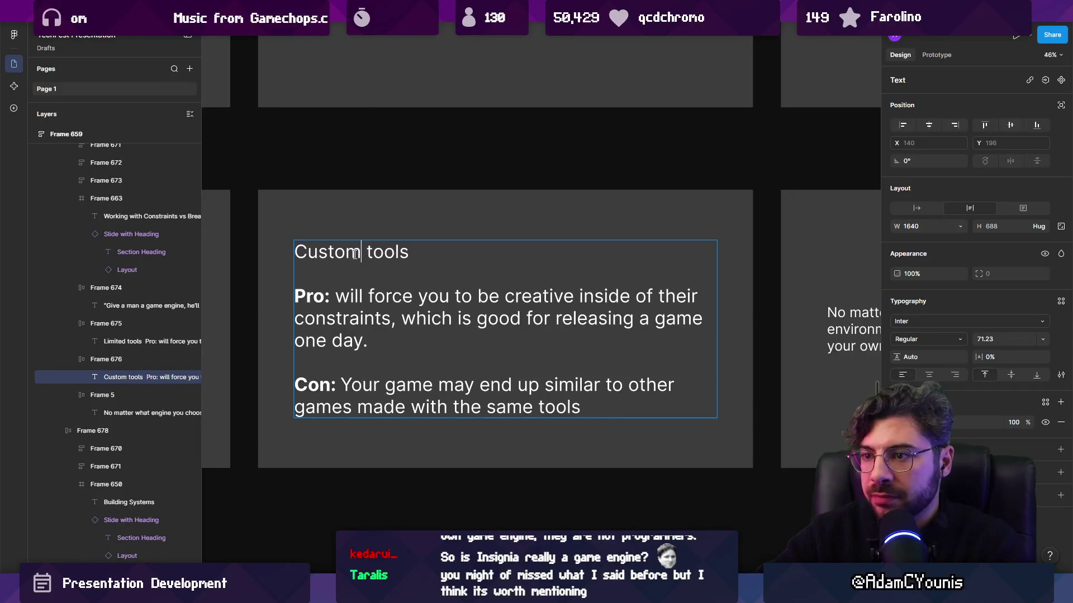
Step: Rewrite the Pro point as 'will allow you to optimise workflows and innovate on systems'
key("shift+ctrl+Right")
key("Right")
key("Right")
key("shift+Down")
key("shift+Down")
key("shift+Right")
key("shift+Right")
key("shift+Right")
type("wiol")
key("BackSpace")
key("BackSpace")
type("ll allow you to optimi")
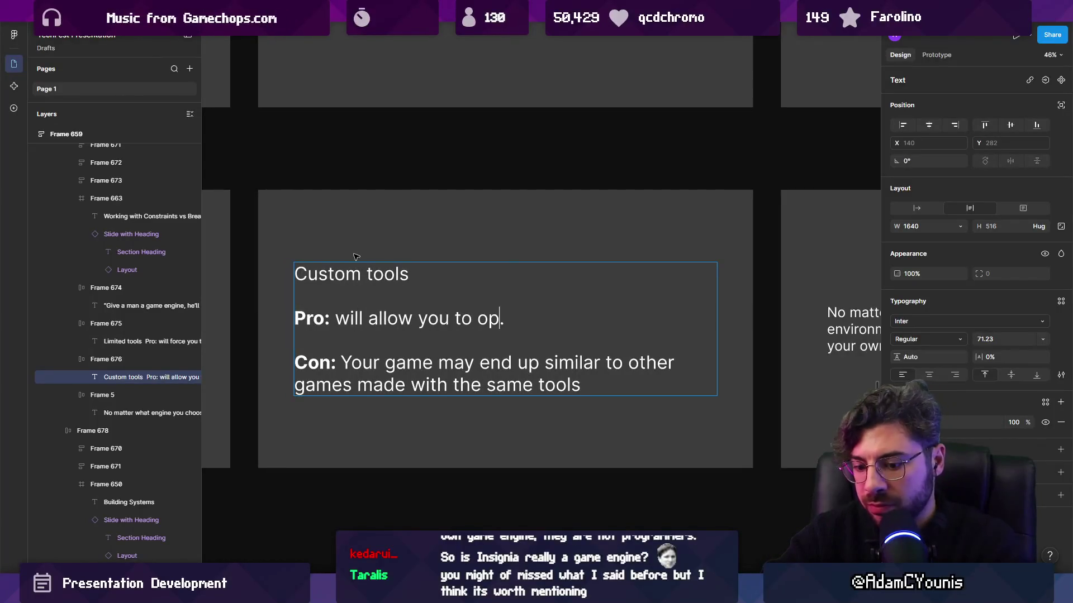
type("se workflows and ")
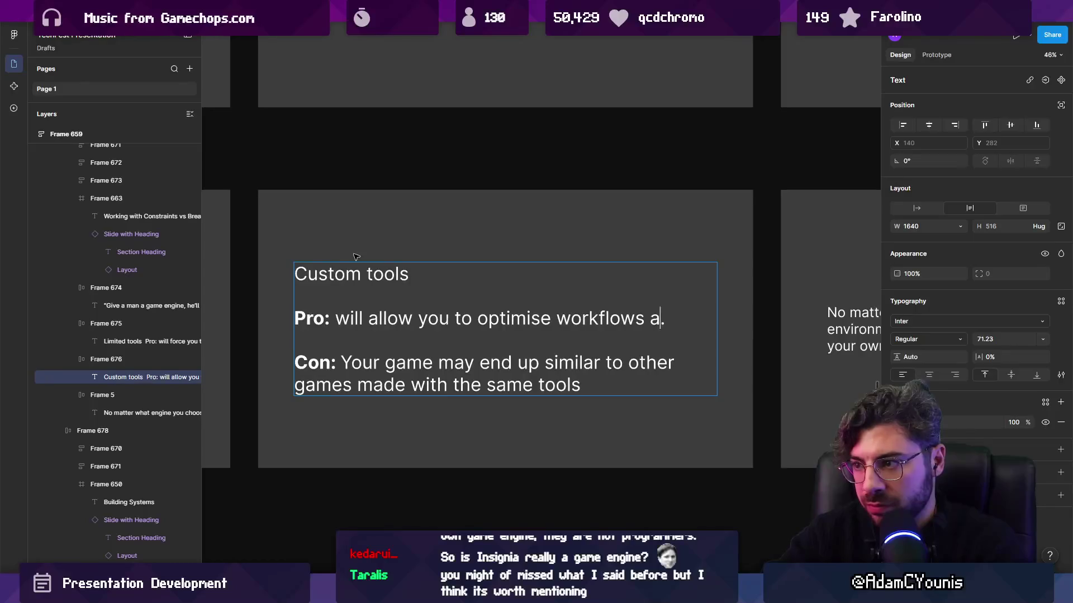
type("novate, op")
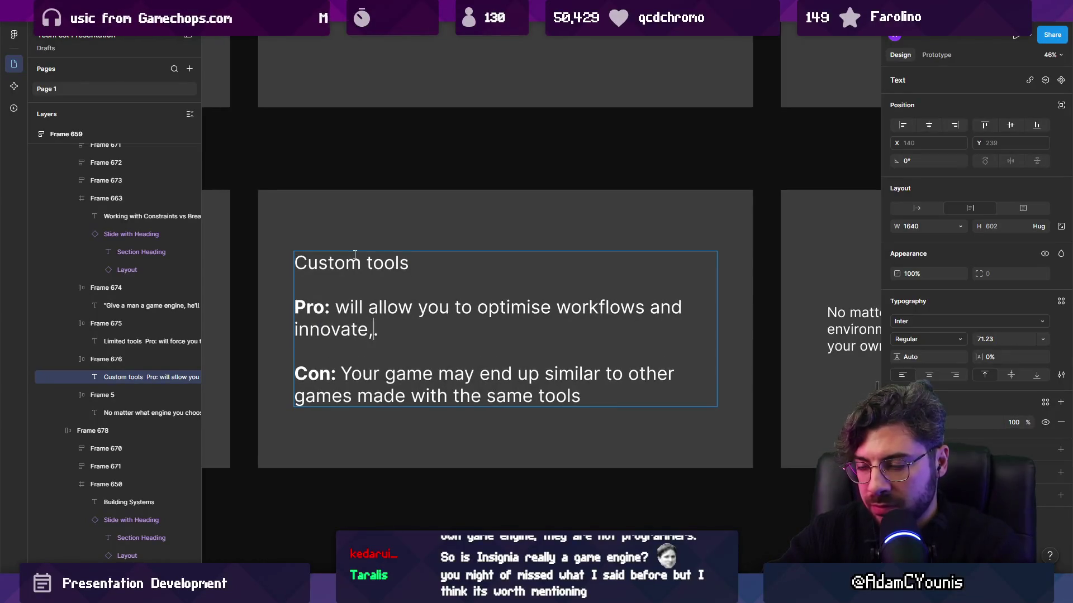
type("p")
type(" on systems")
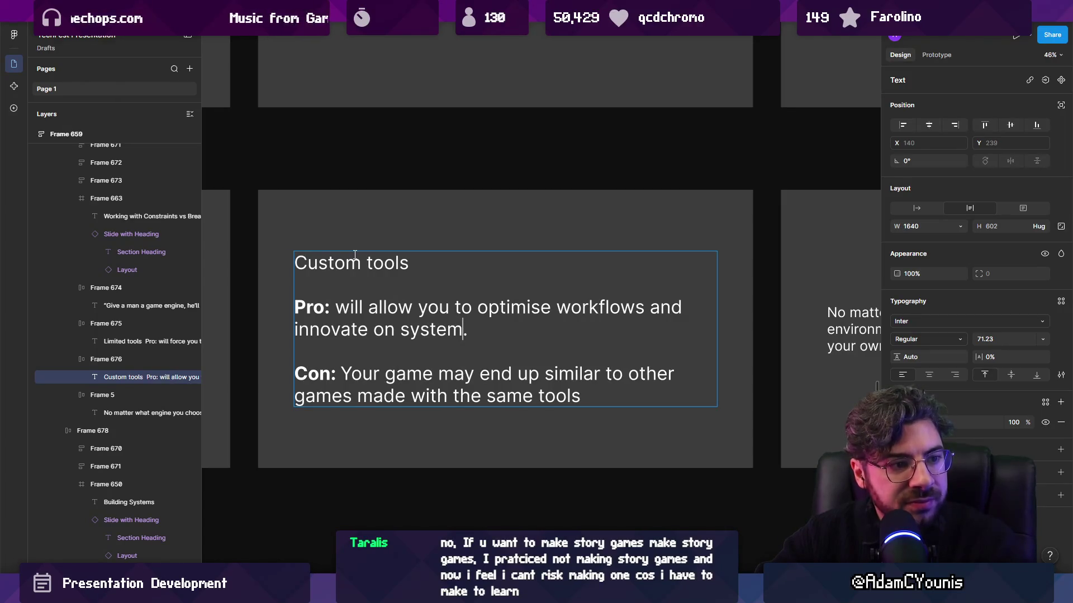
scroll(354, 254, "down", 10)
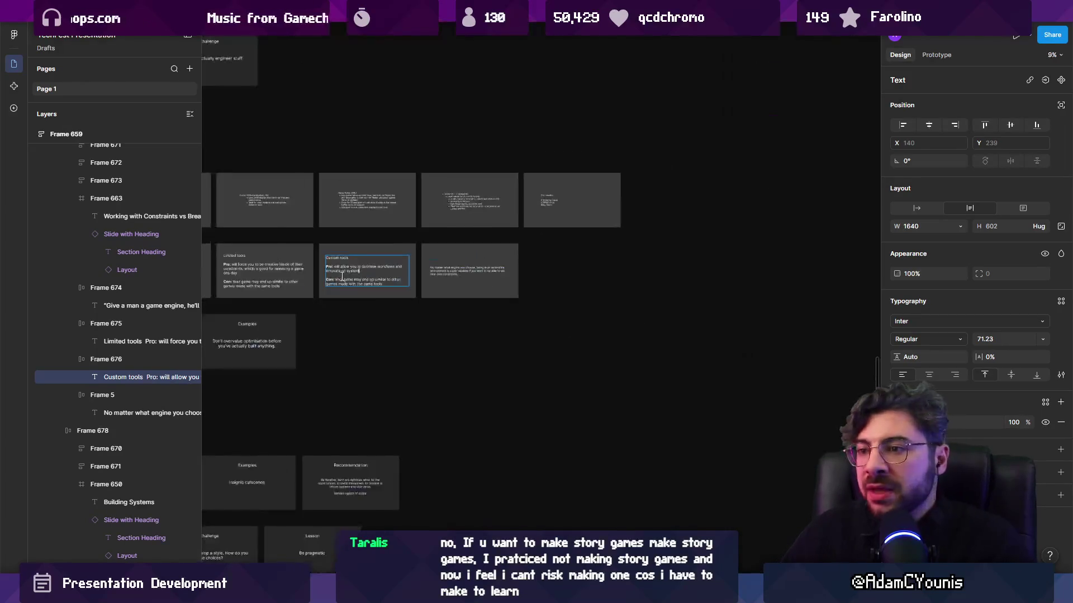
Step: Hide the UI with Ctrl+\ and pan across the slide grid down to the Arrowbound and Insignia rows
scroll(559, 246, "up", 4)
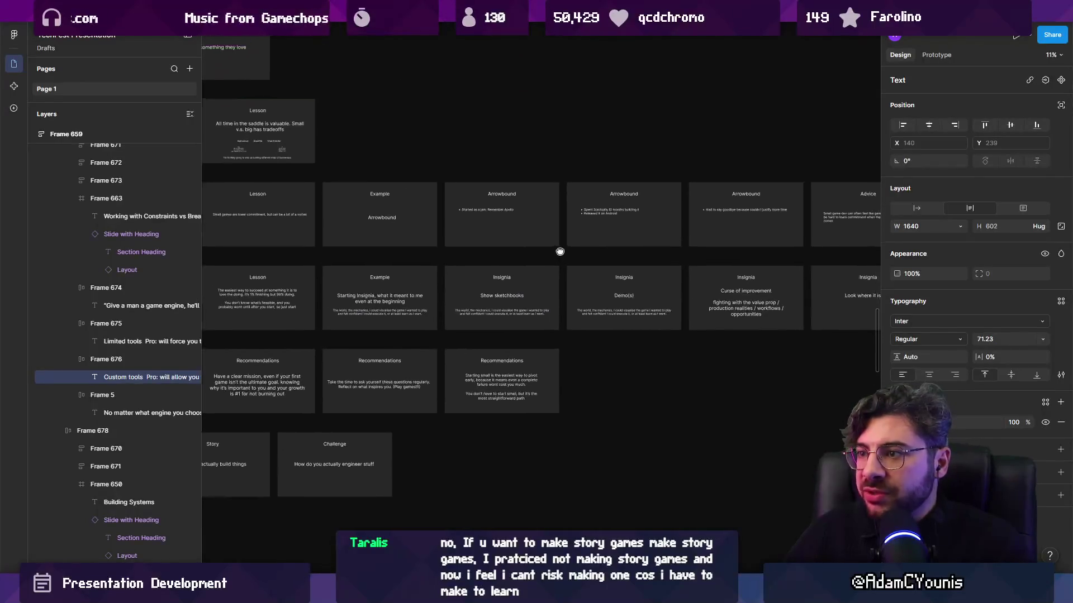
left_click(558, 252)
key("ctrl+backslash")
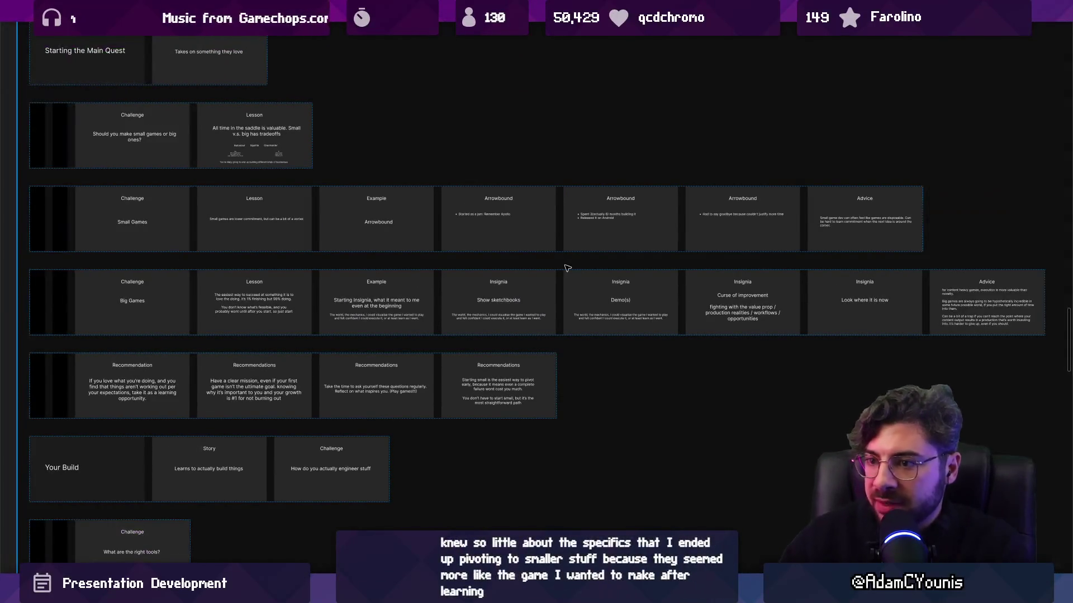
scroll(135, 351, "up", 2)
left_click_drag(136, 351, 158, 347)
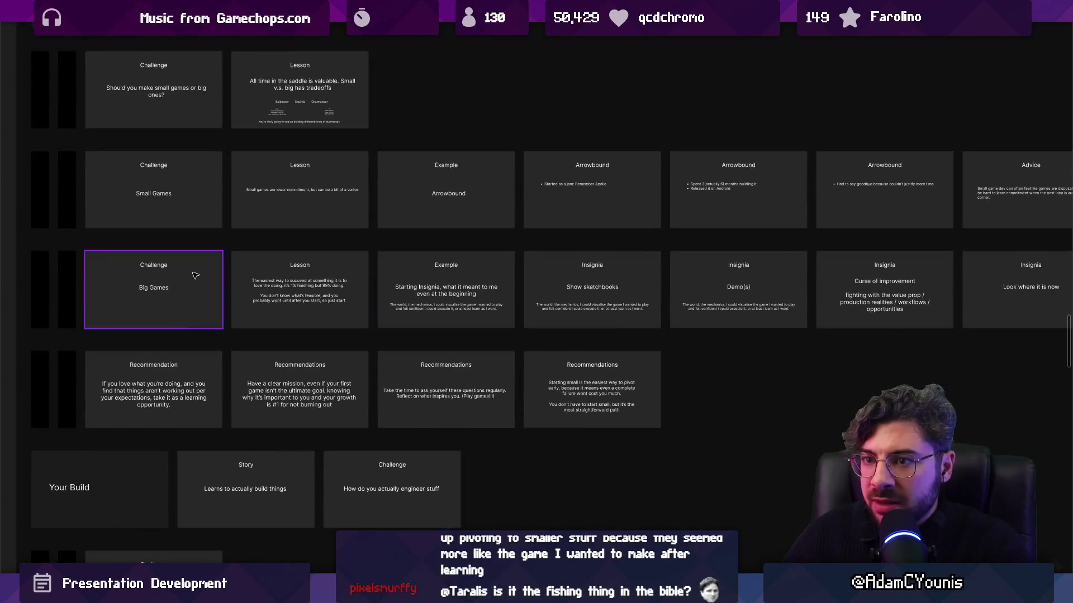
scroll(263, 303, "up", 5)
scroll(265, 306, "right", 10)
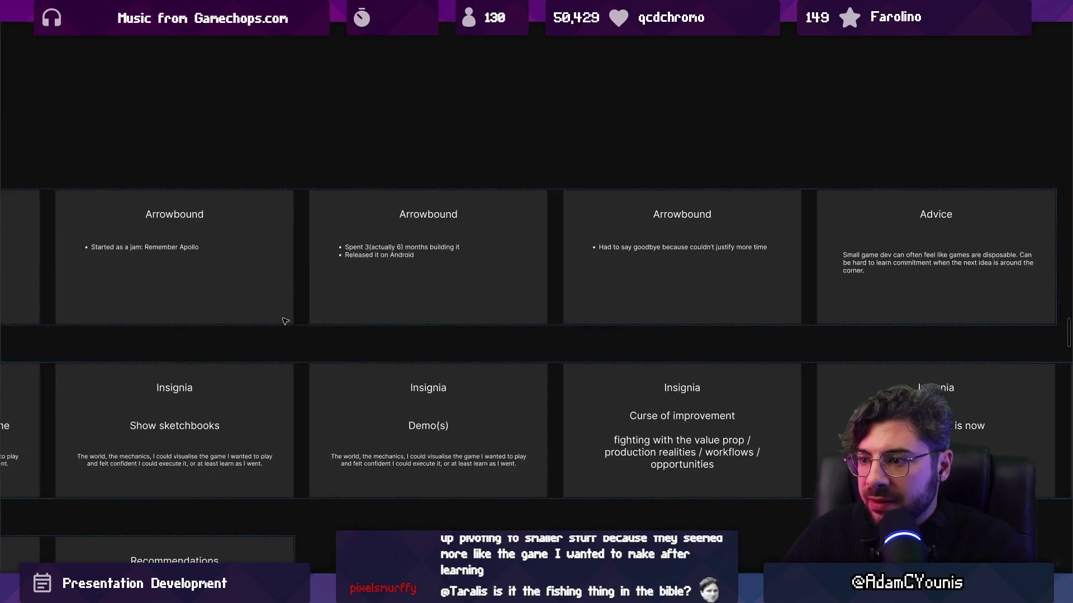
scroll(859, 319, "down", 5)
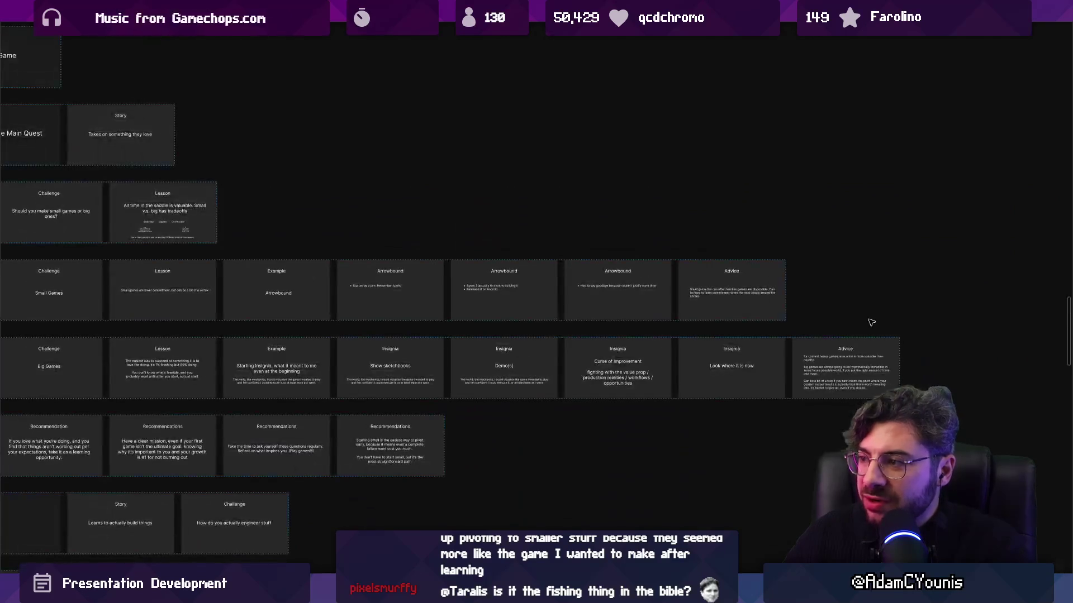
scroll(827, 322, "down", 3)
scroll(391, 346, "up", 10)
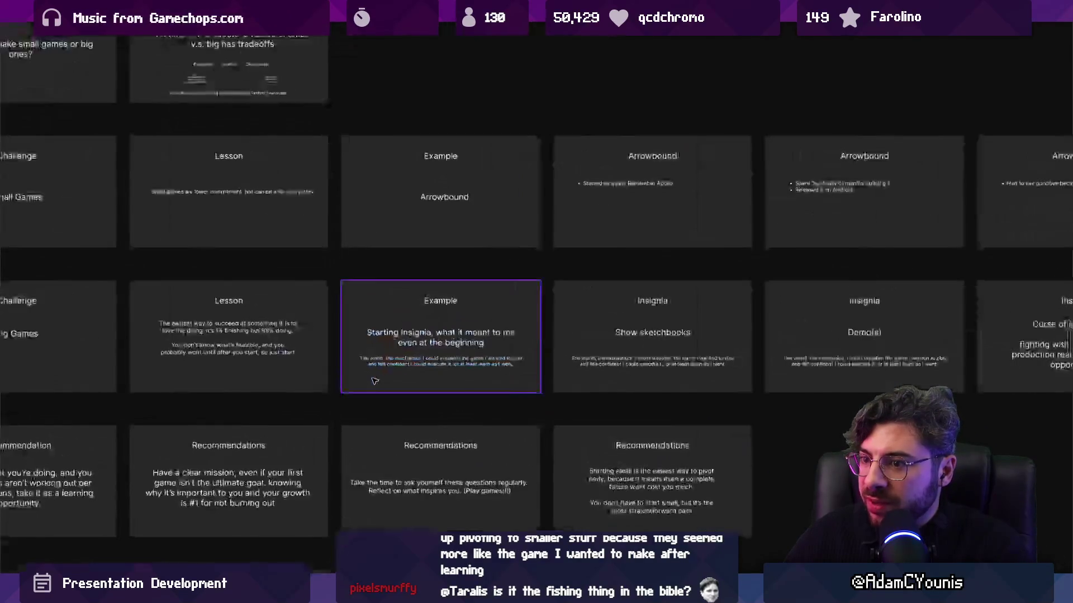
scroll(255, 376, "up", 2)
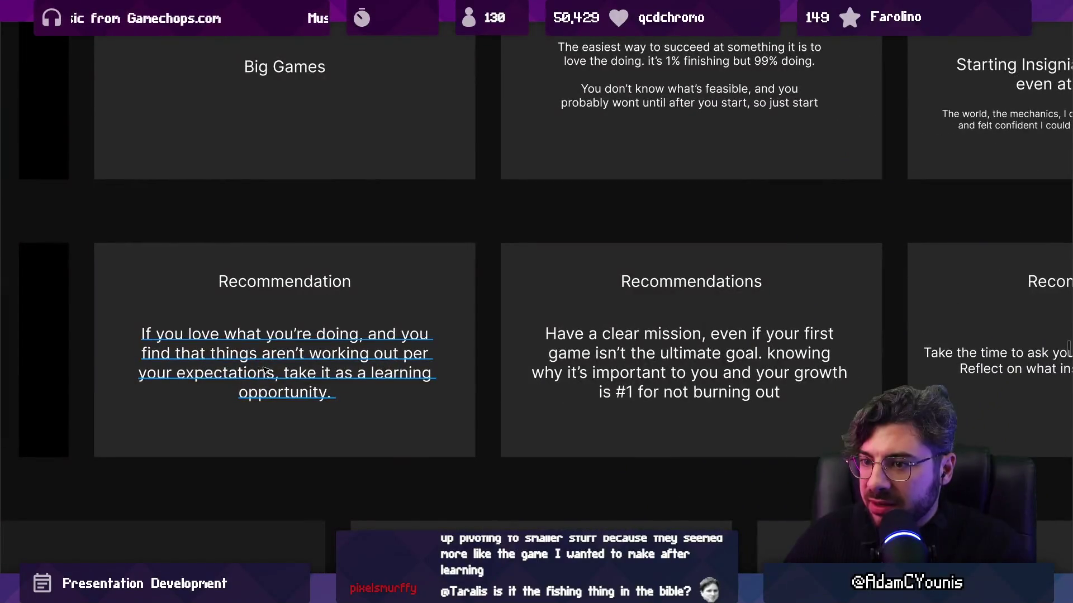
scroll(265, 369, "right", 5)
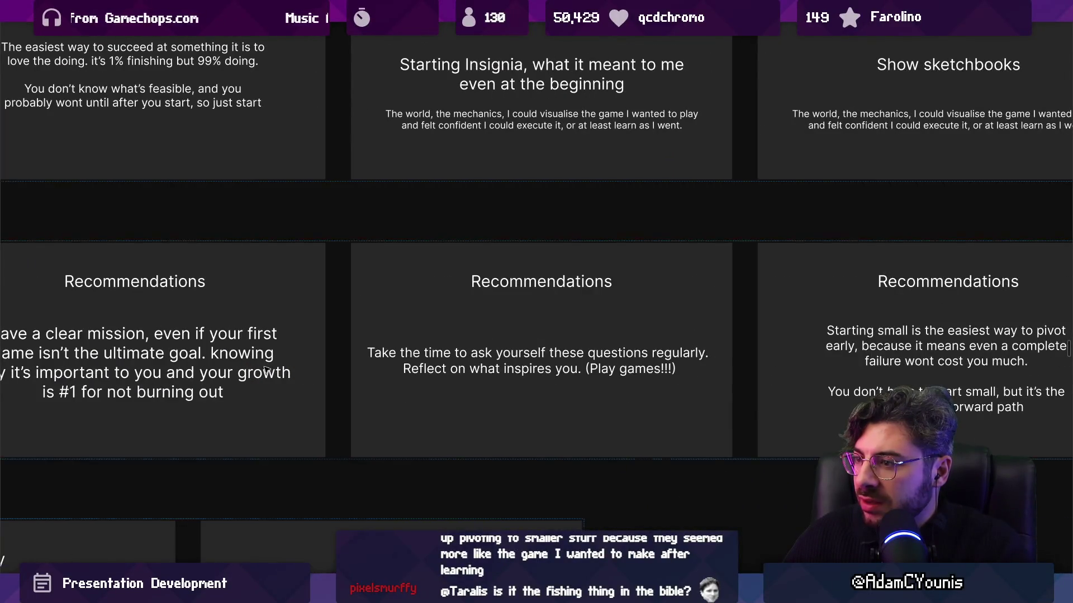
scroll(268, 369, "right", 4)
scroll(268, 368, "right", 3)
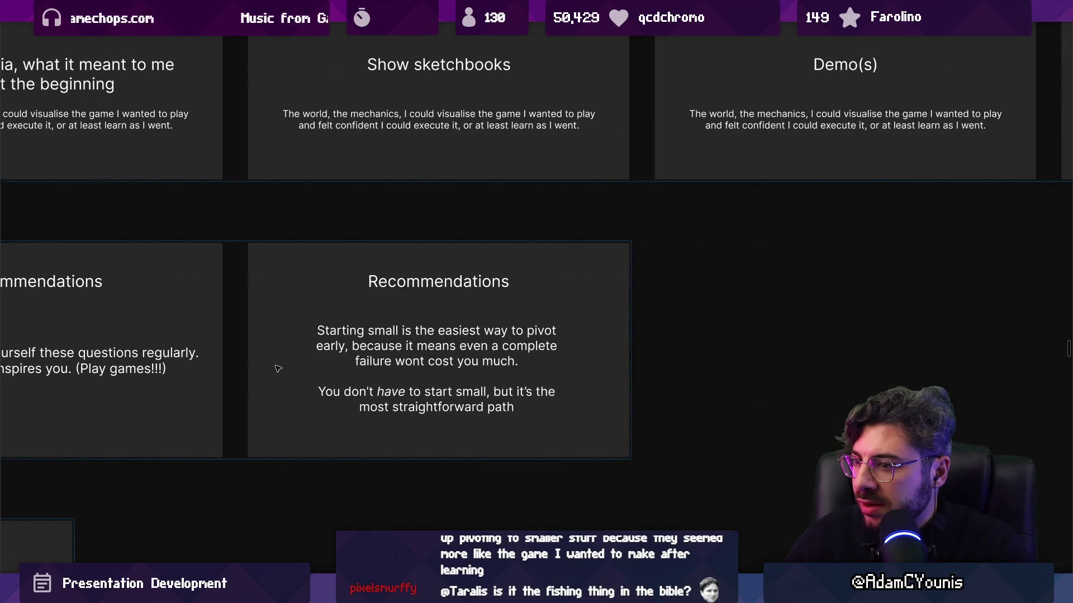
key("shift+1")
scroll(556, 284, "up", 5)
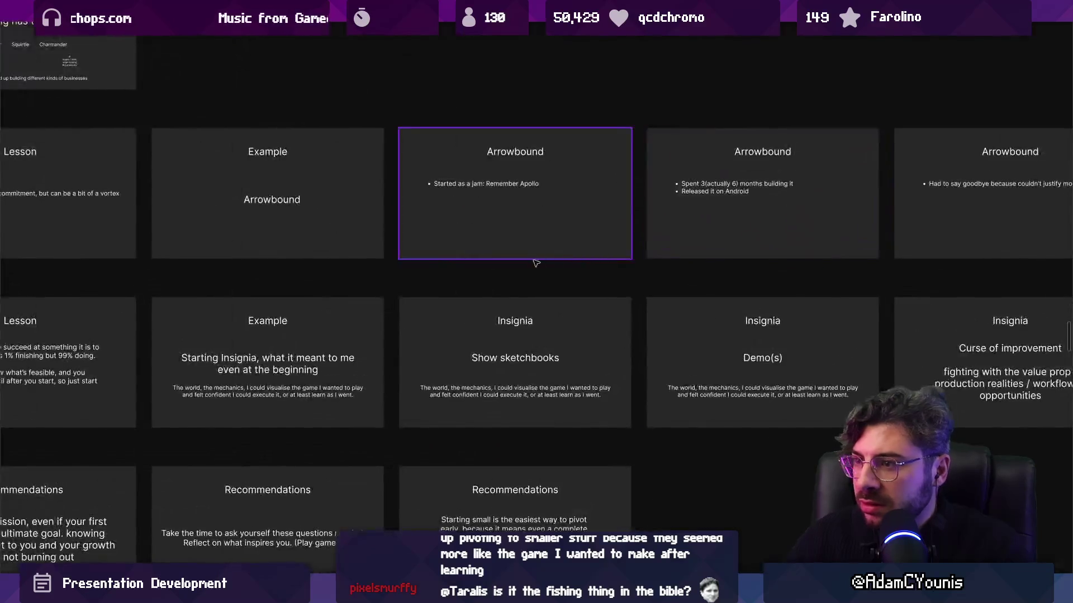
scroll(556, 284, "down", 5)
scroll(532, 306, "down", 2)
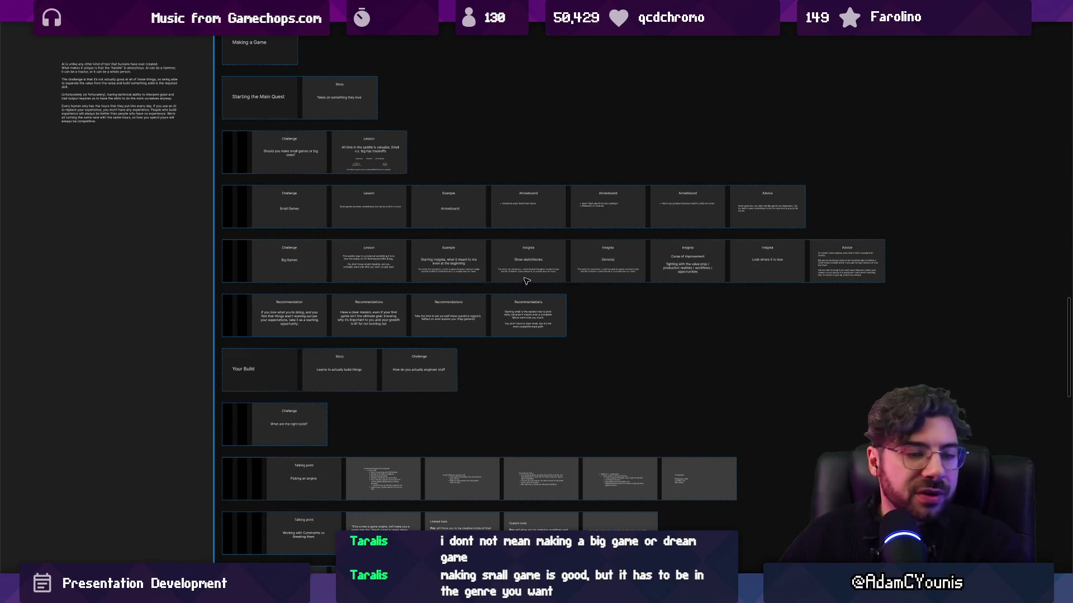
Step: Bring the Have a clear mission Recommendations slide into view
scroll(478, 272, "up", 5)
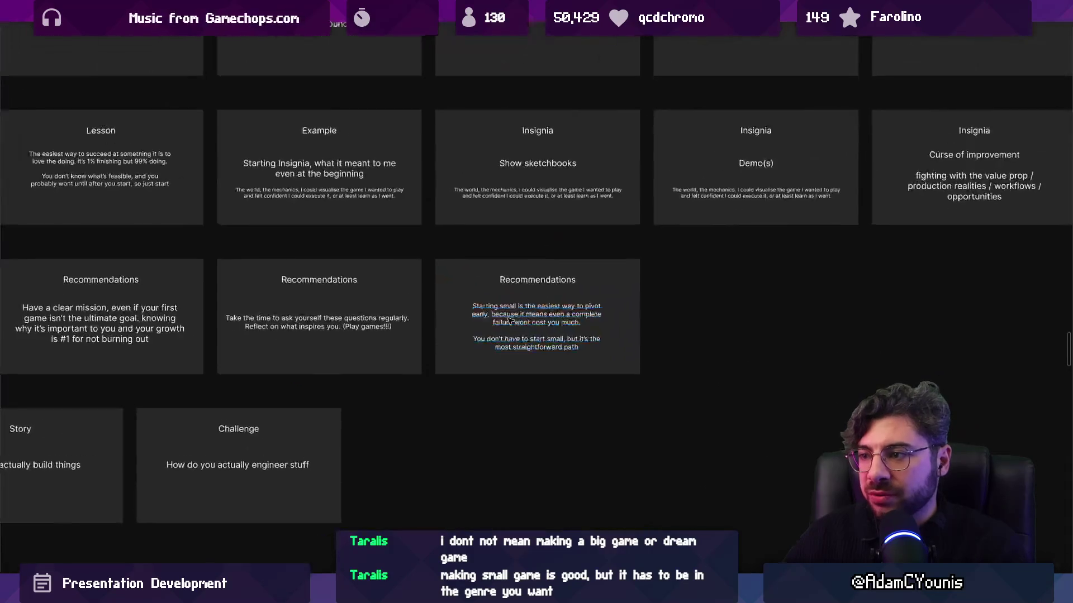
key("Left")
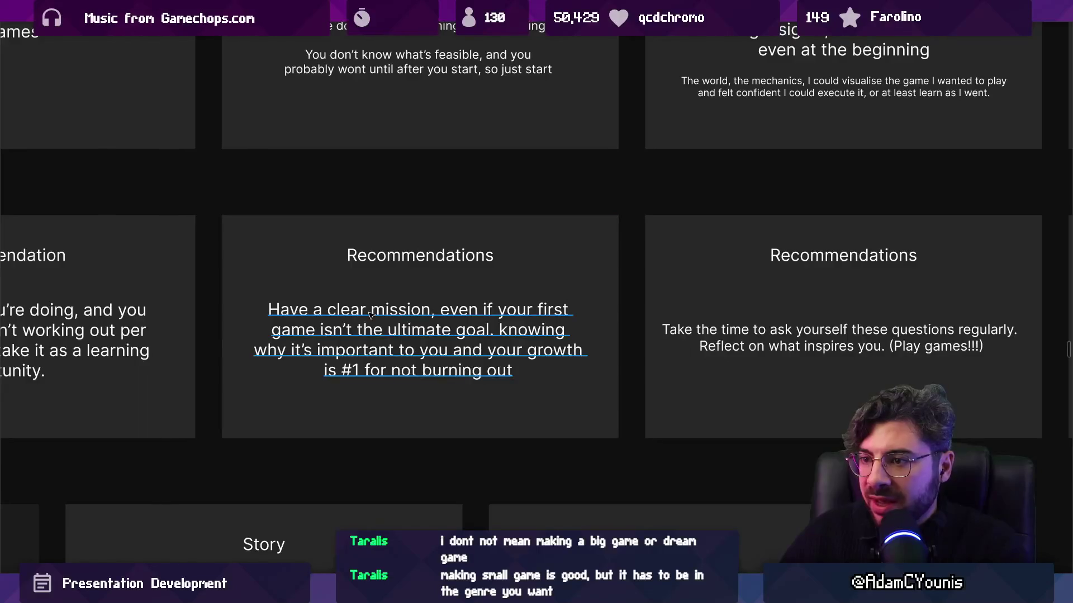
double_click(327, 310)
scroll(398, 319, "up", 3)
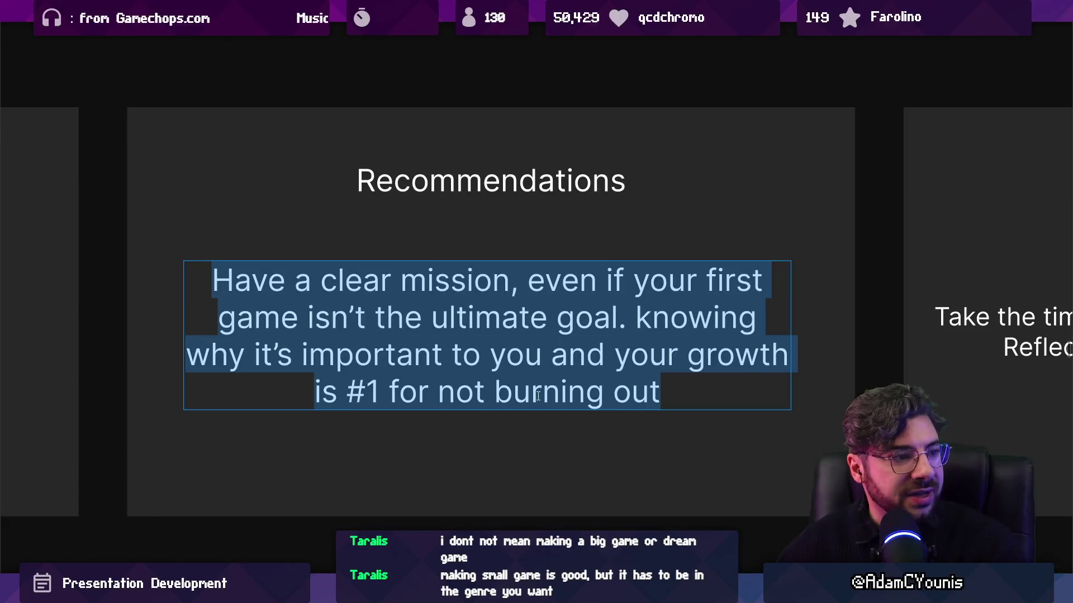
left_click(534, 436)
scroll(544, 414, "down", 4)
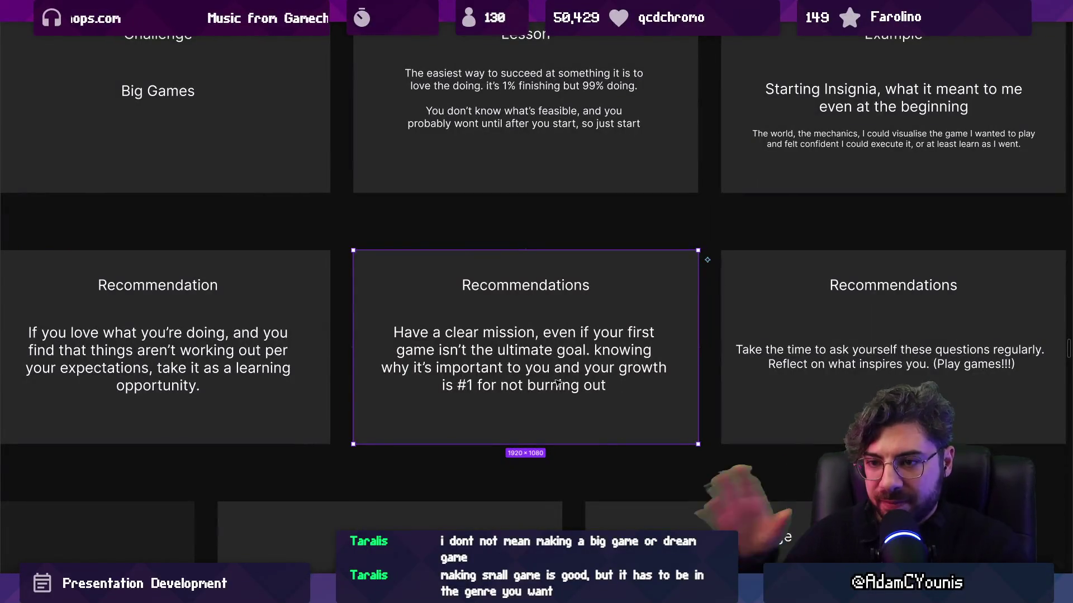
scroll(528, 373, "up", 2)
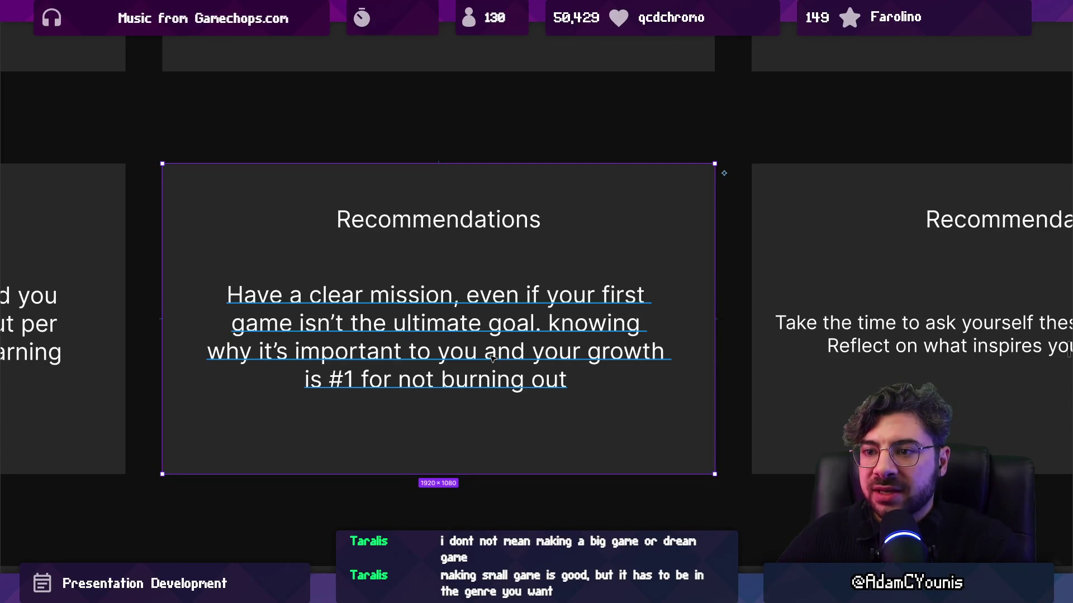
key("Escape")
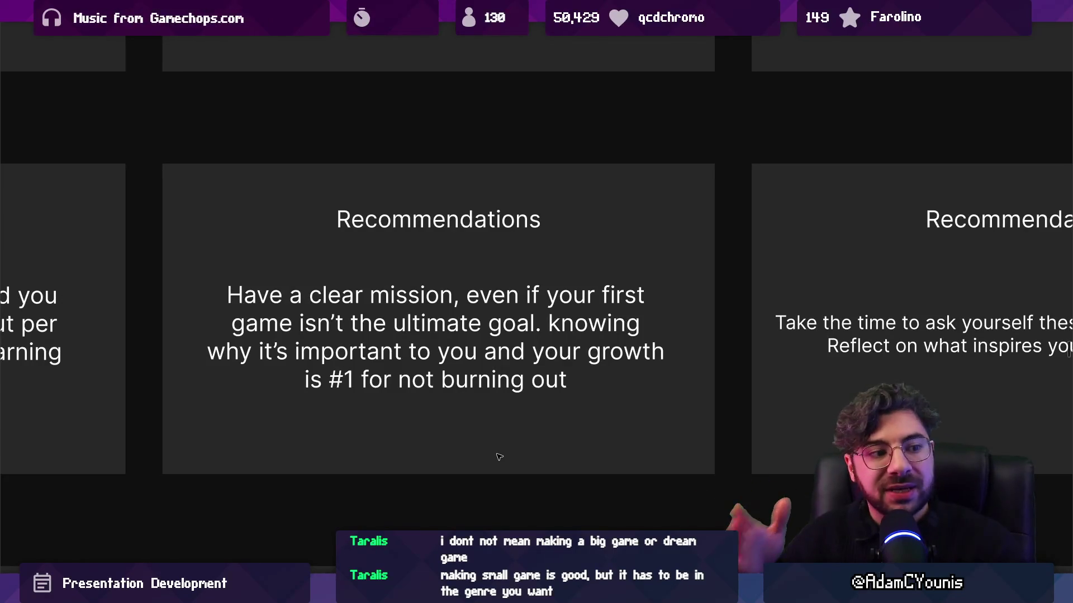
Step: End the sentence as 'knowing why it's important to your goal is important.'
double_click(488, 343)
left_click(488, 343)
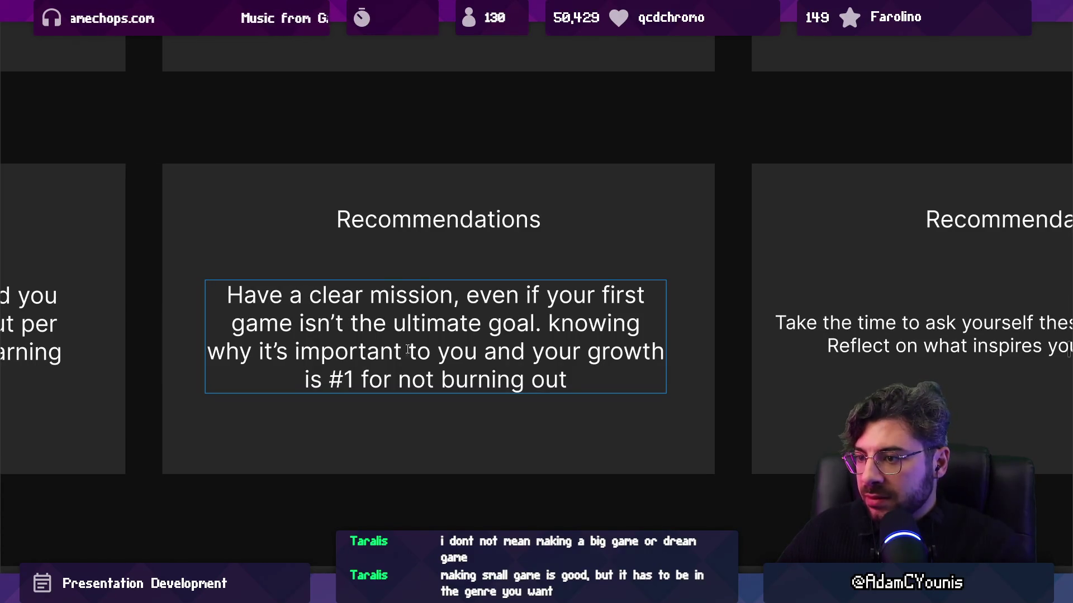
double_click(360, 350)
left_click(492, 352)
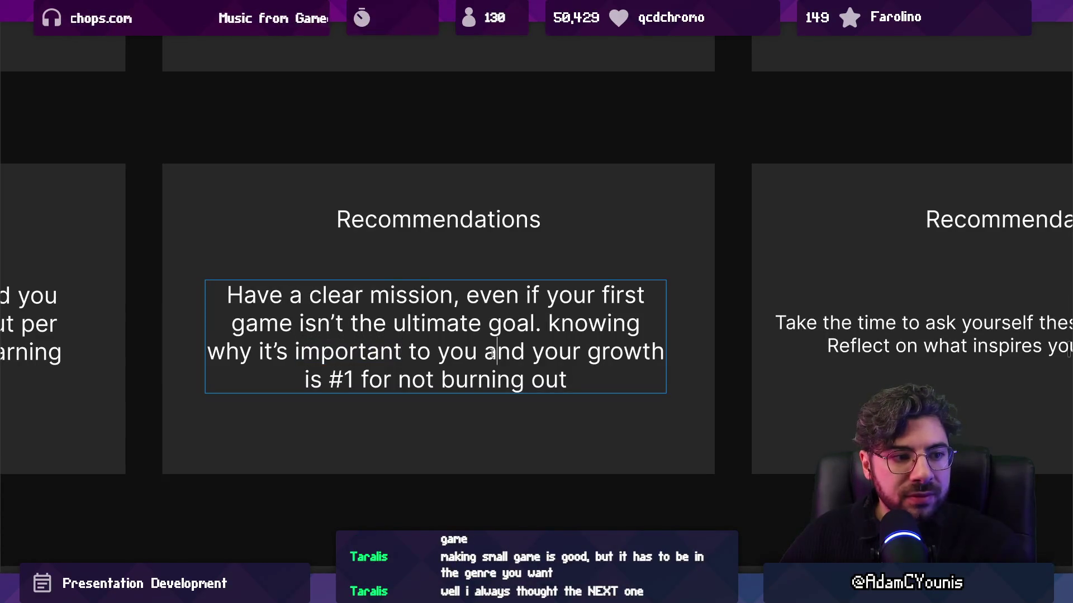
type("r")
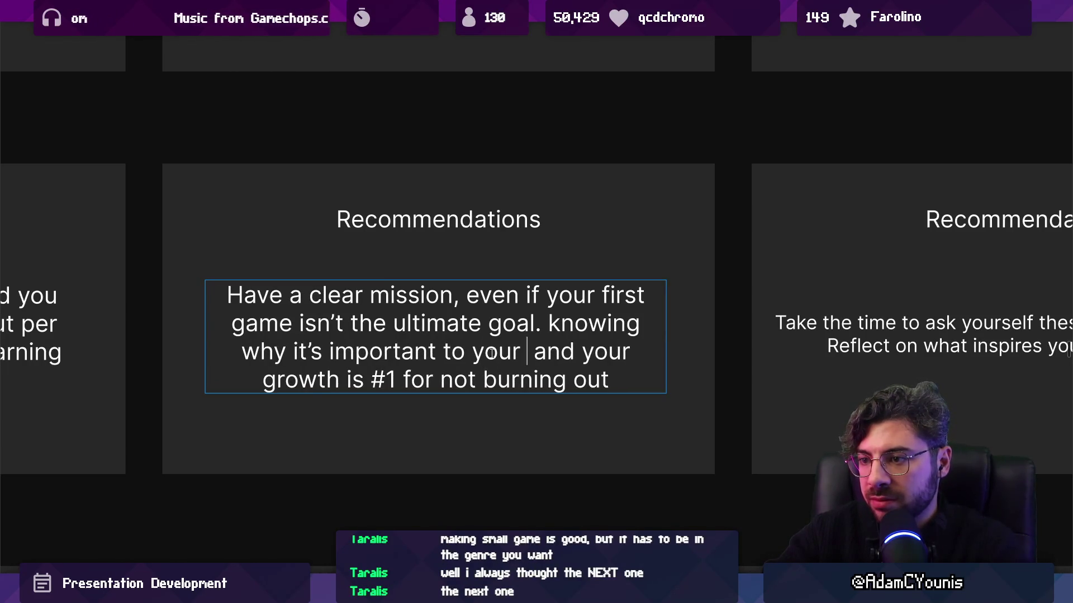
type(" goal")
key("shift+Down")
key("ctrl+shift+Left")
key("ctrl+shift+Left")
key("ctrl+shift+Left")
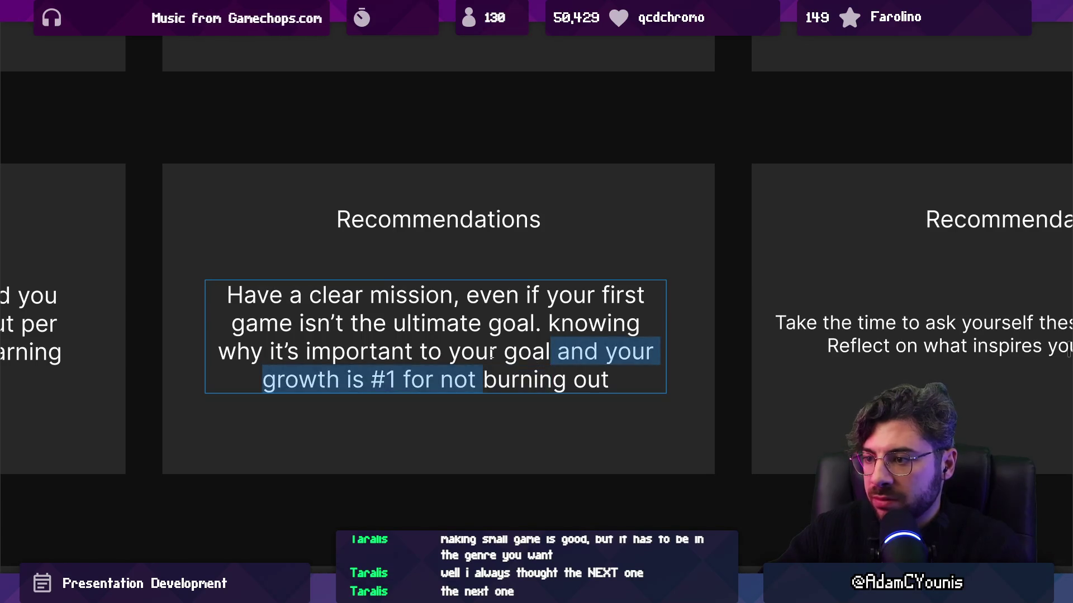
key("shift+End")
key("BackSpace")
type("is ")
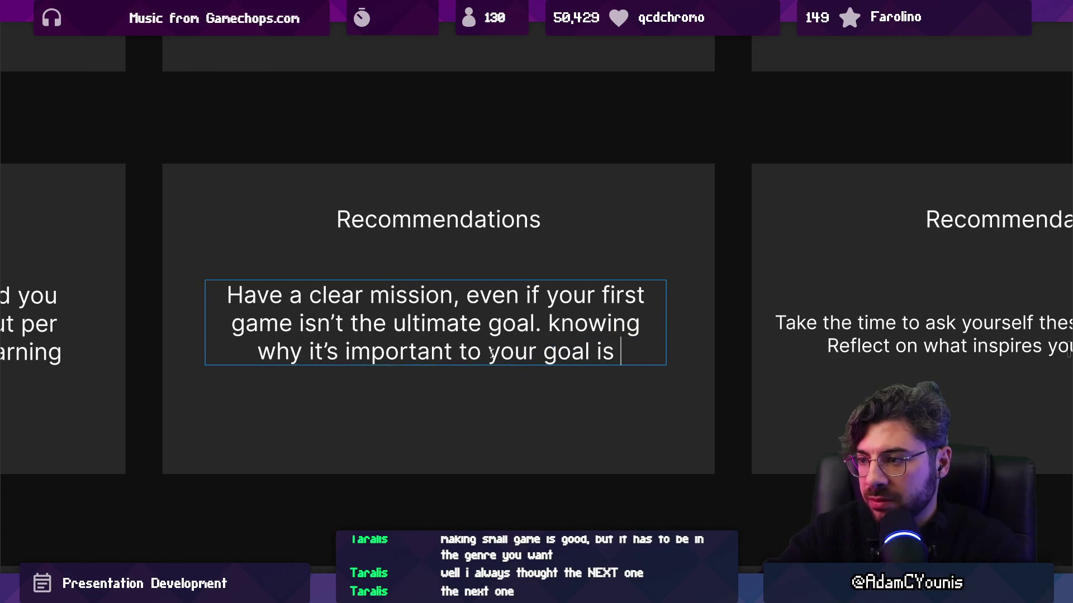
type("important ")
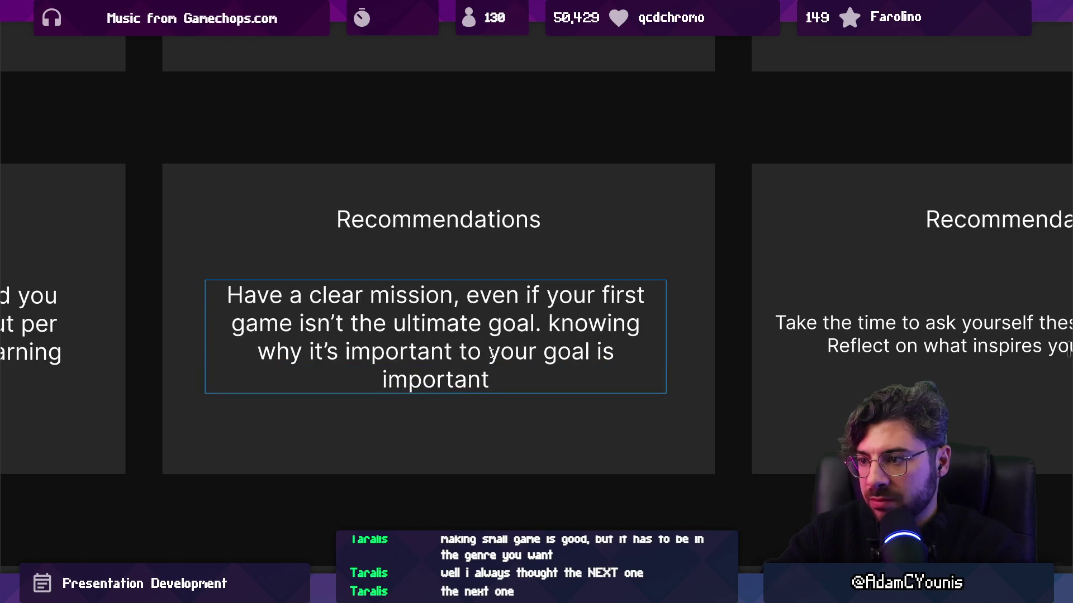
type(".")
key("Escape")
key("Escape")
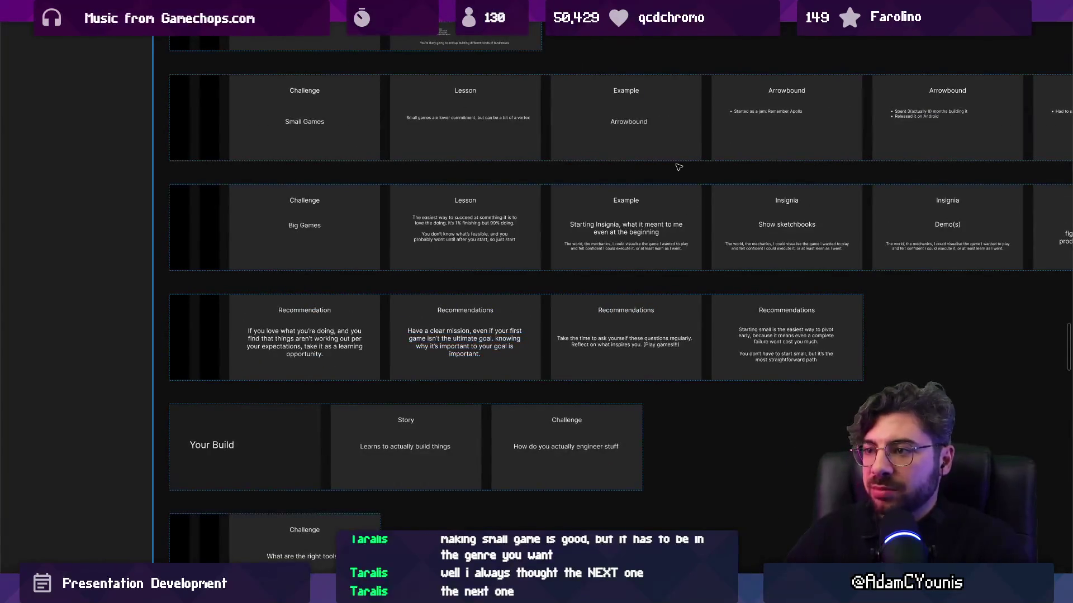
Step: Zoom in on the Working with Constraints row around the Limited tools and Custom tools slides
scroll(471, 230, "up", 5)
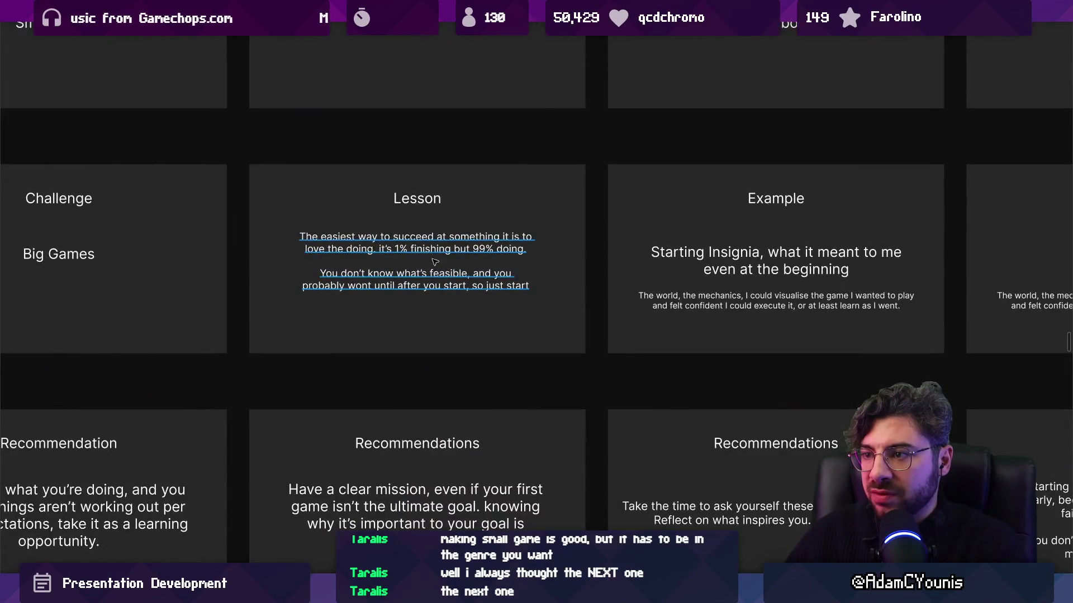
scroll(433, 268, "down", 2)
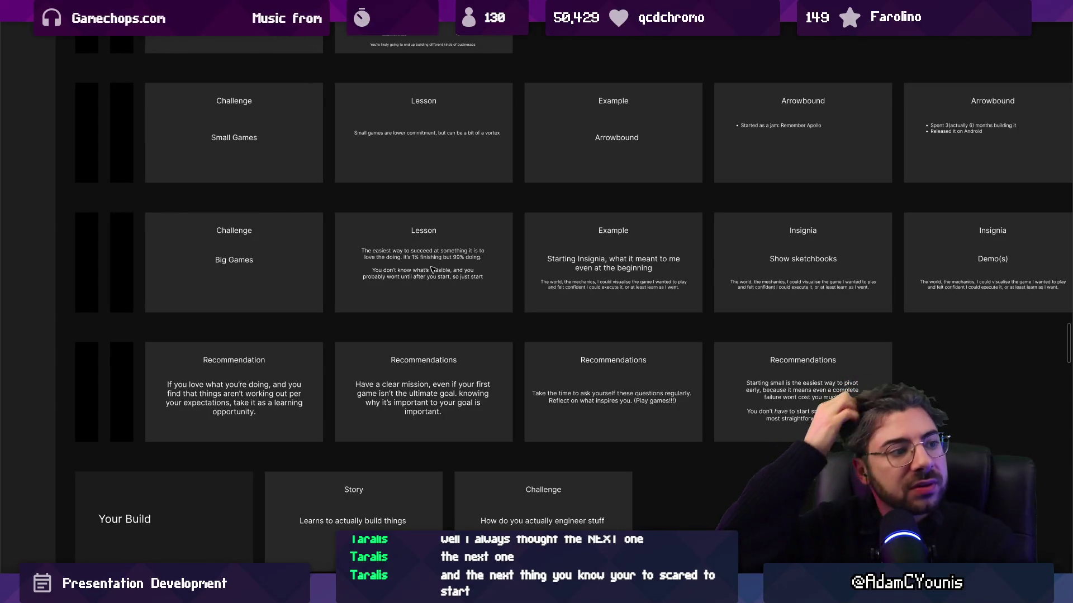
scroll(433, 269, "down", 4)
scroll(438, 254, "down", 5)
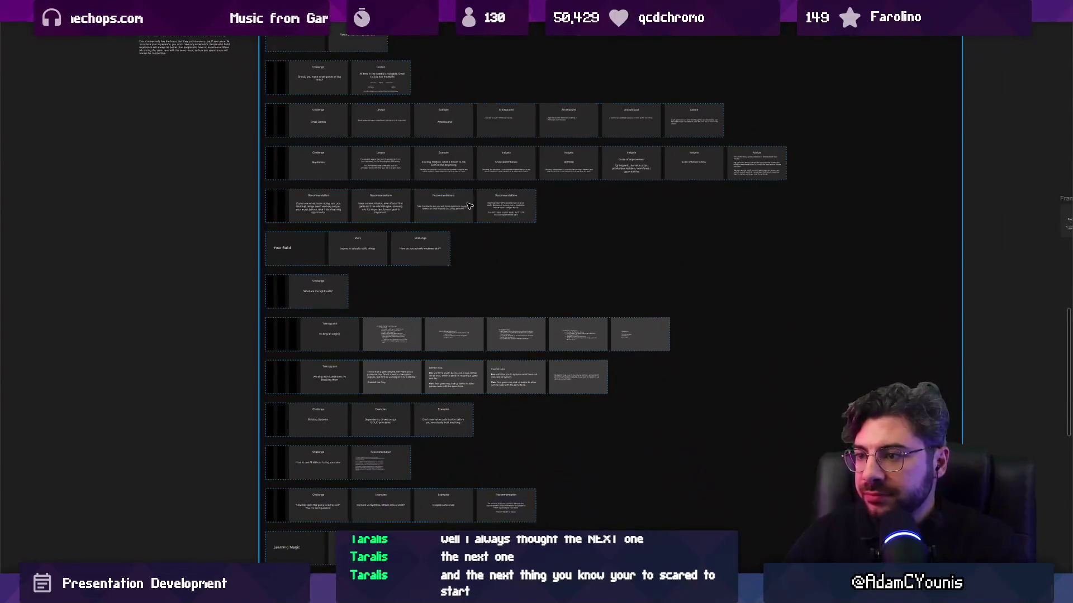
left_click(449, 306)
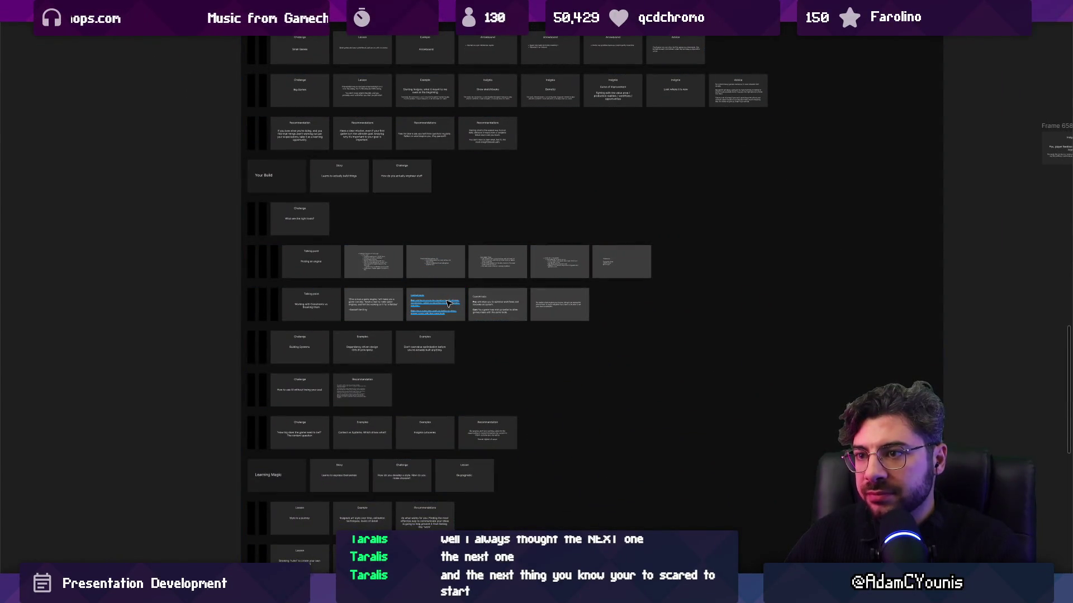
scroll(462, 257, "up", 5)
scroll(510, 410, "up", 5)
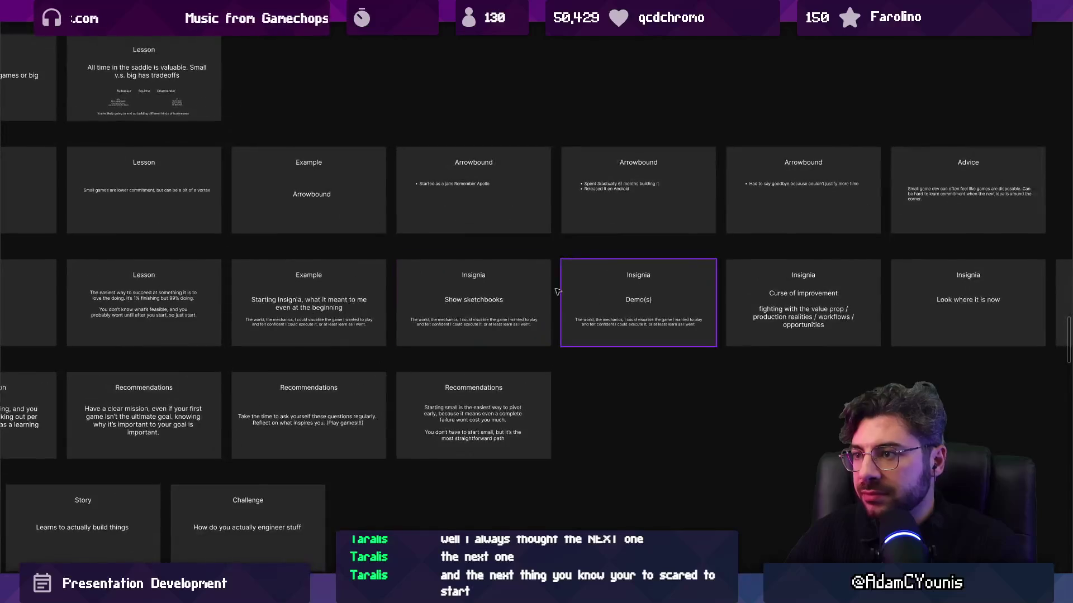
scroll(510, 409, "down", 10)
scroll(408, 192, "up", 5)
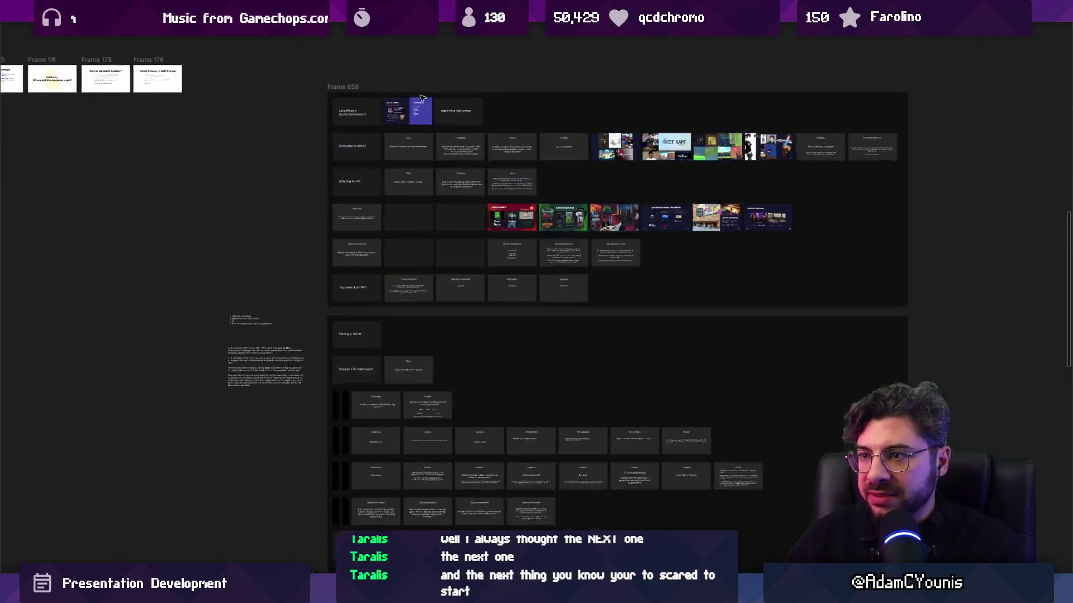
scroll(408, 191, "down", 10)
scroll(405, 310, "up", 5)
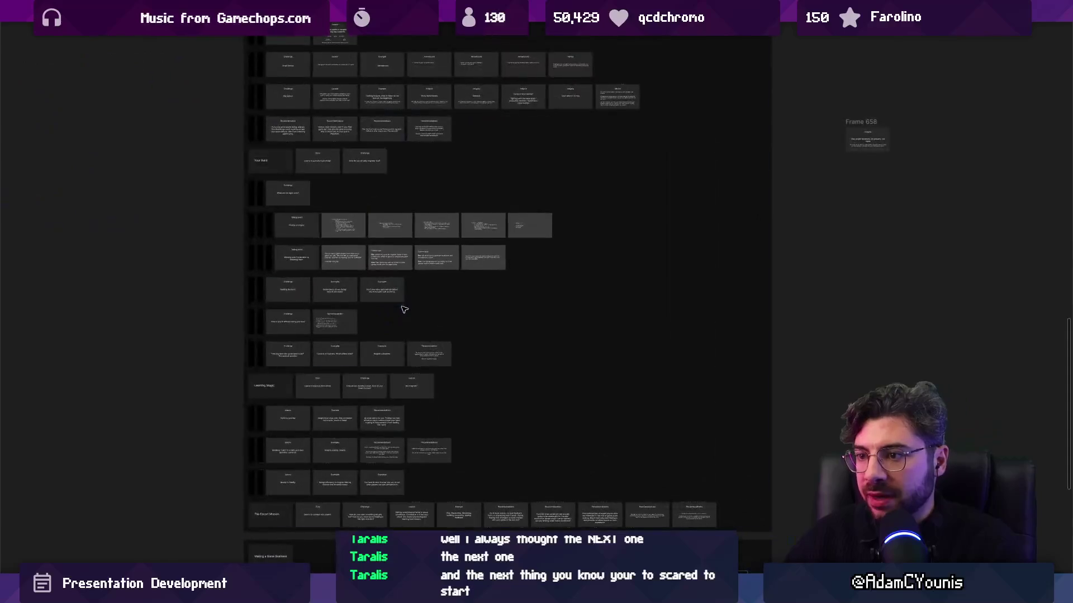
scroll(348, 246, "up", 5)
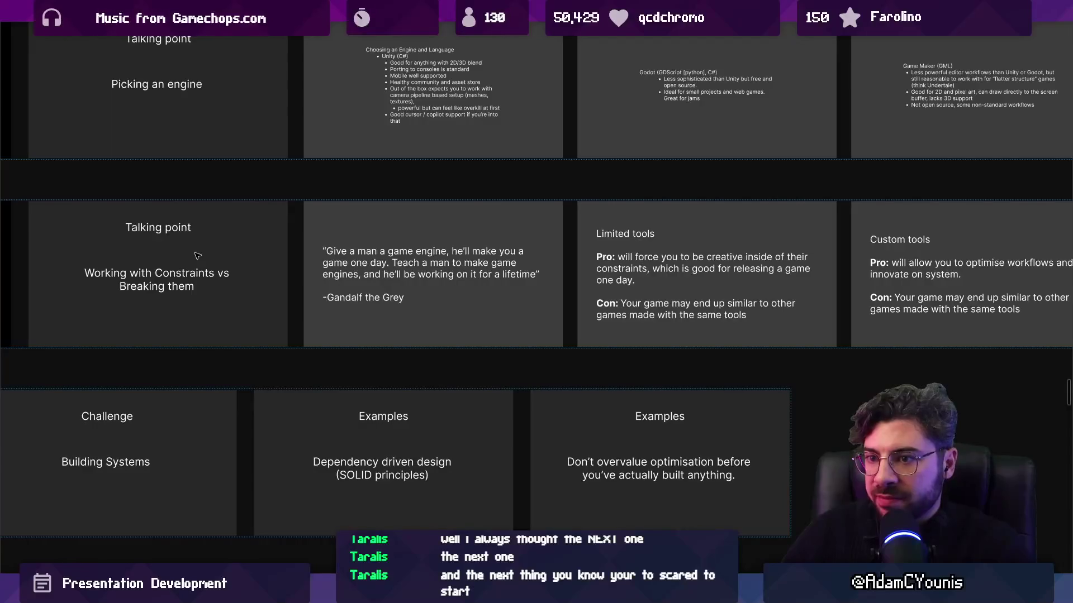
scroll(306, 286, "right", 5)
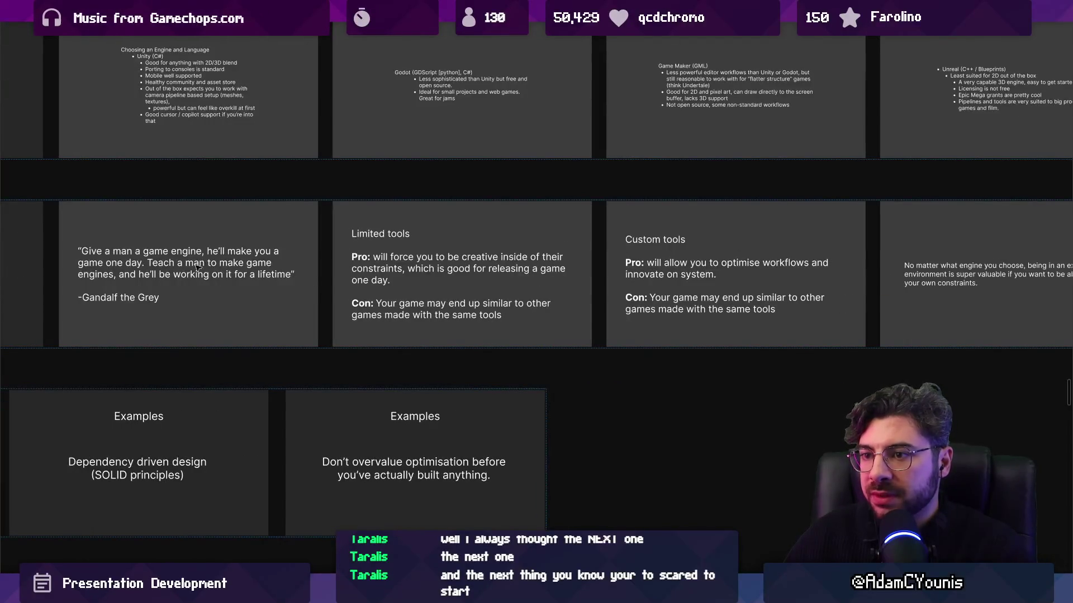
double_click(567, 287)
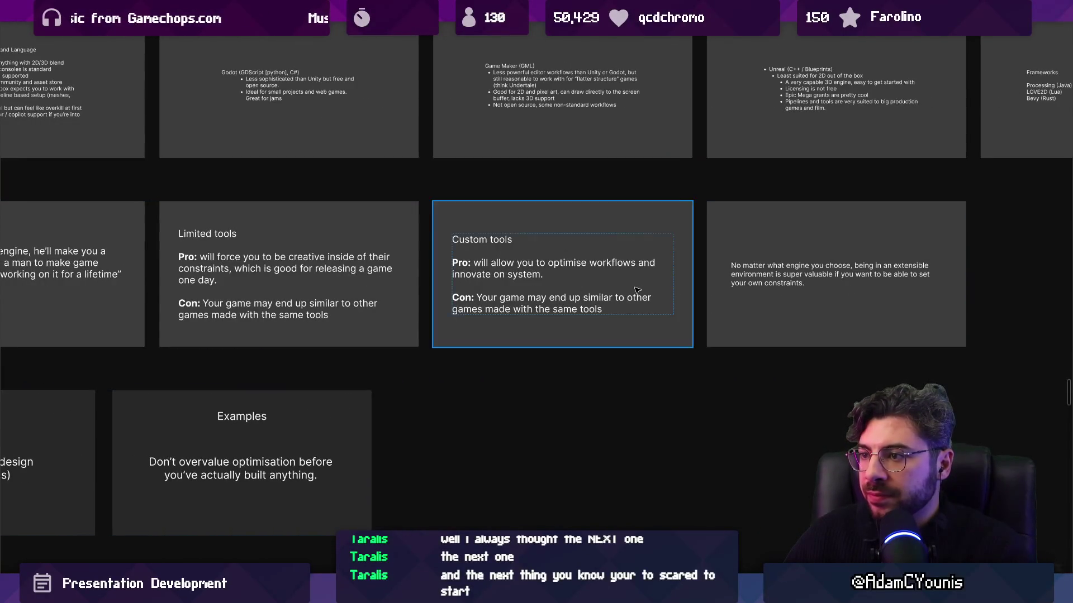
Step: Change 'systems' to 'gameplay mechanics' on the Custom tools Pro line
double_click(331, 256)
left_click(256, 247)
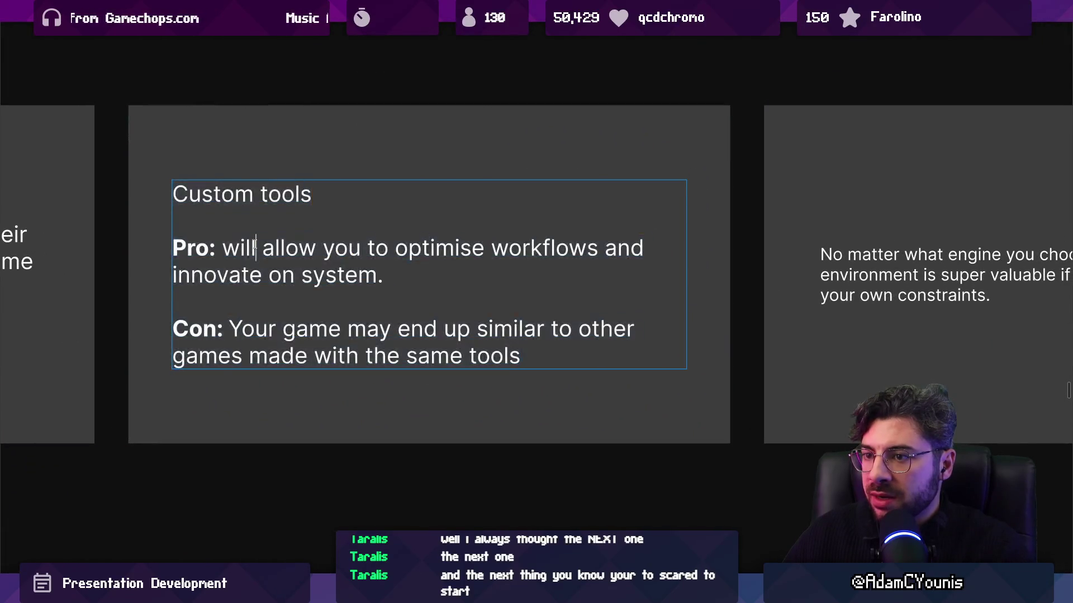
left_click_drag(222, 248, 459, 265)
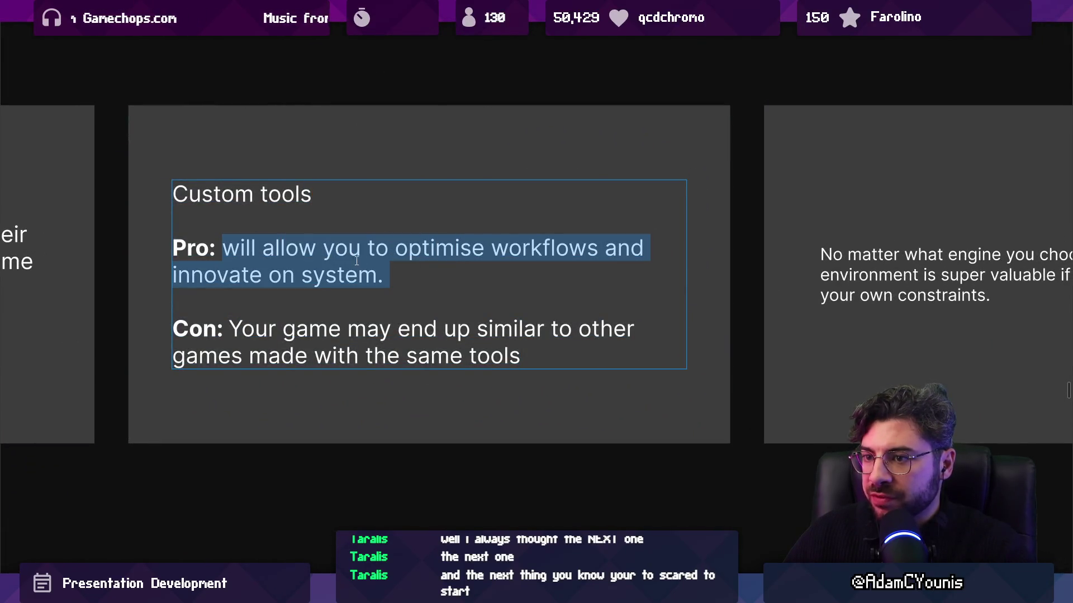
scroll(356, 260, "down", 3)
left_click(379, 273)
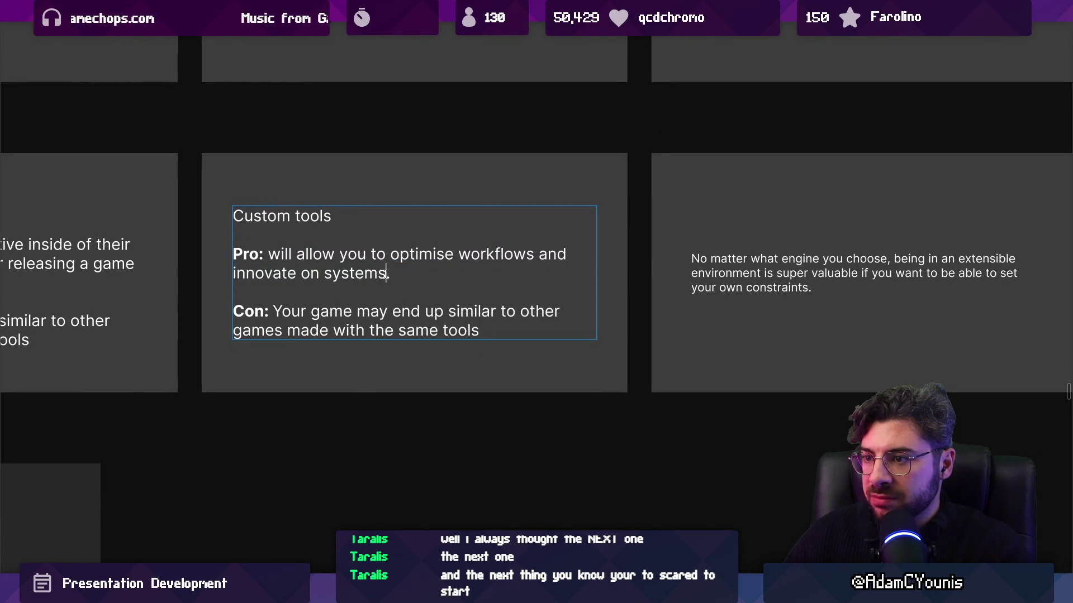
scroll(379, 275, "up", 2)
double_click(372, 273)
type("gamepol")
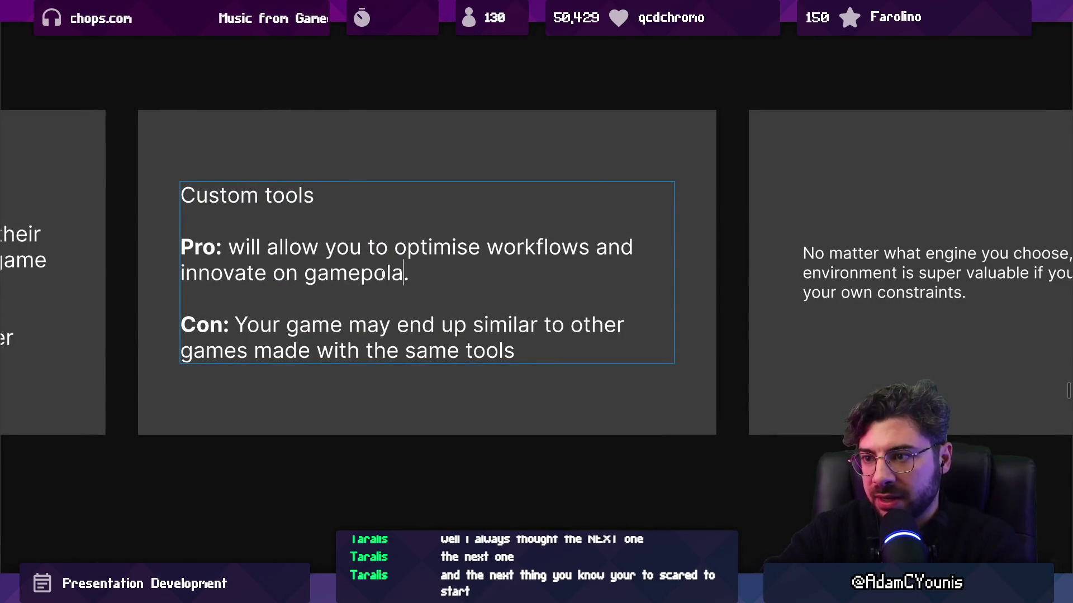
type("ay e")
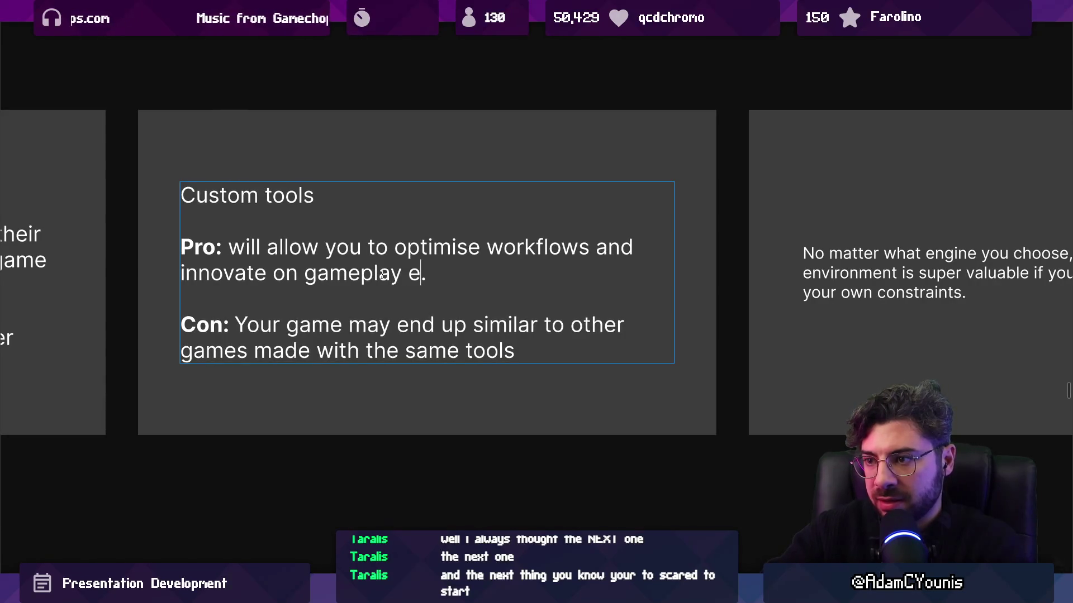
type("nics")
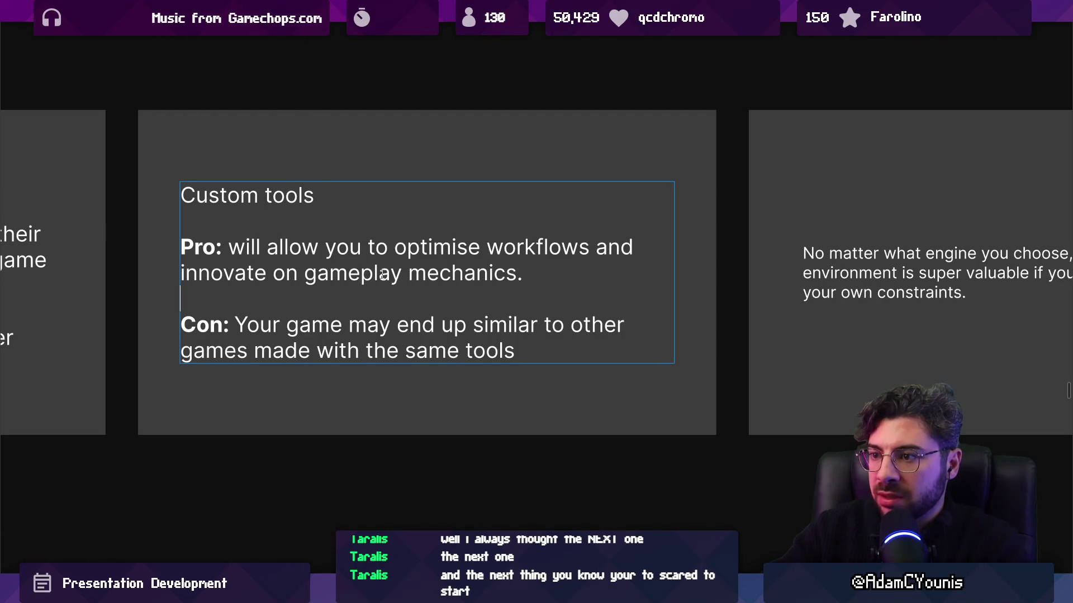
Step: Rewrite the Con: you may keep expanding your project's capability rather than settling on features
key("ctrl+shift+Left")
key("ctrl+shift+Left")
key("ctrl+shift+Left")
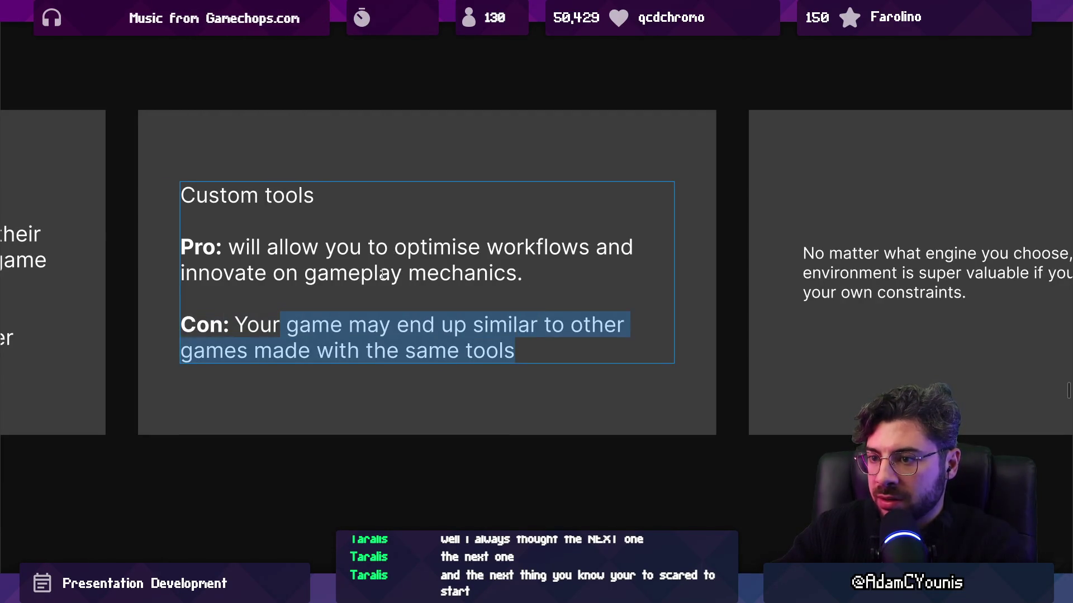
type("you")
key("ctrl+shift+Left")
key("ctrl+shift+Left")
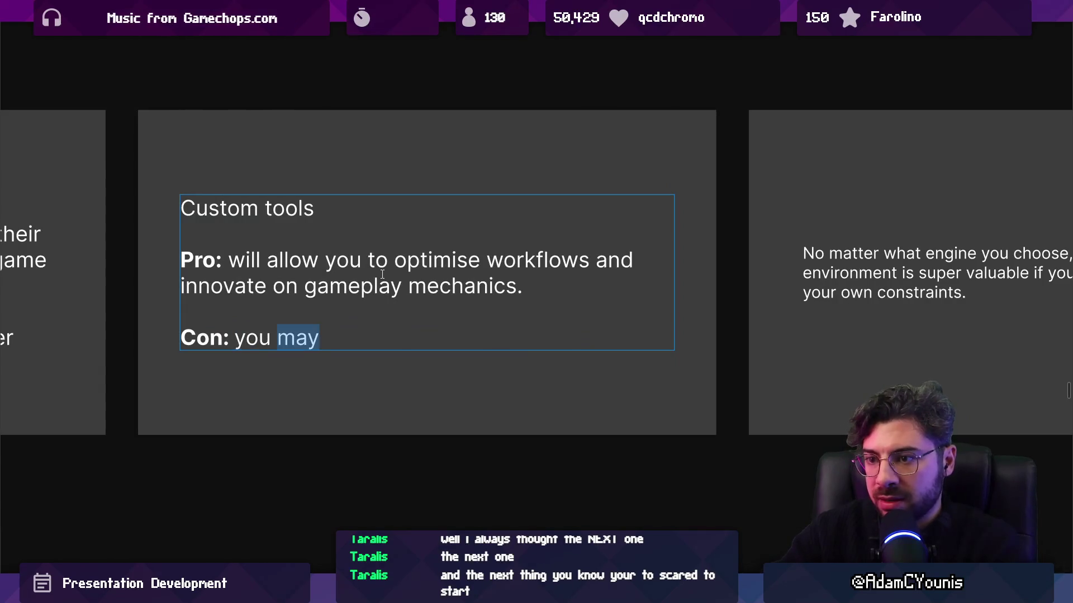
type("You")
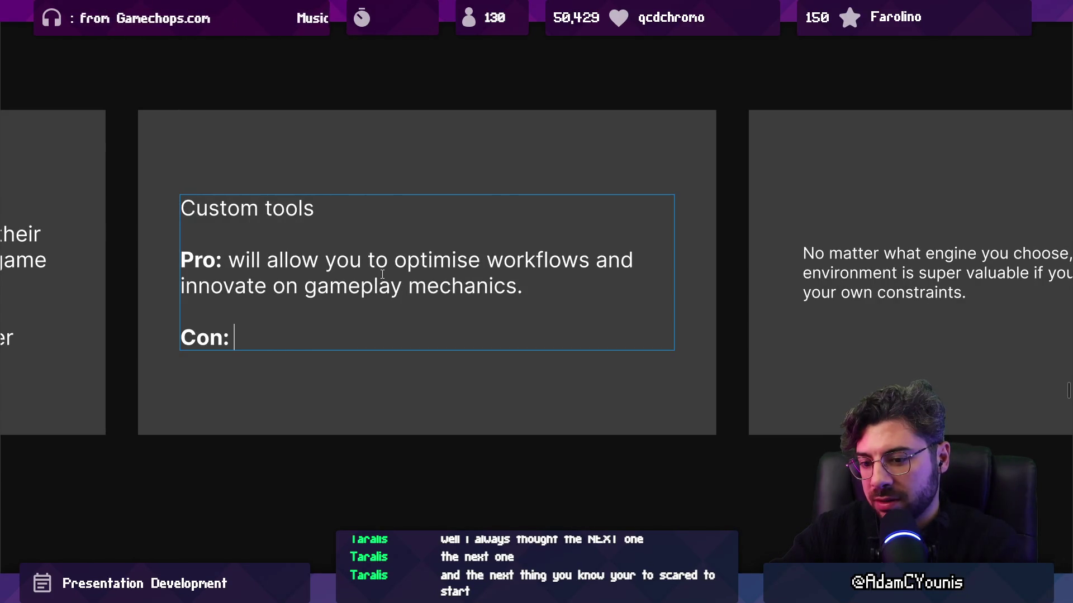
type("ng")
key("ctrl+shift+Left")
key("ctrl+b")
key("Right")
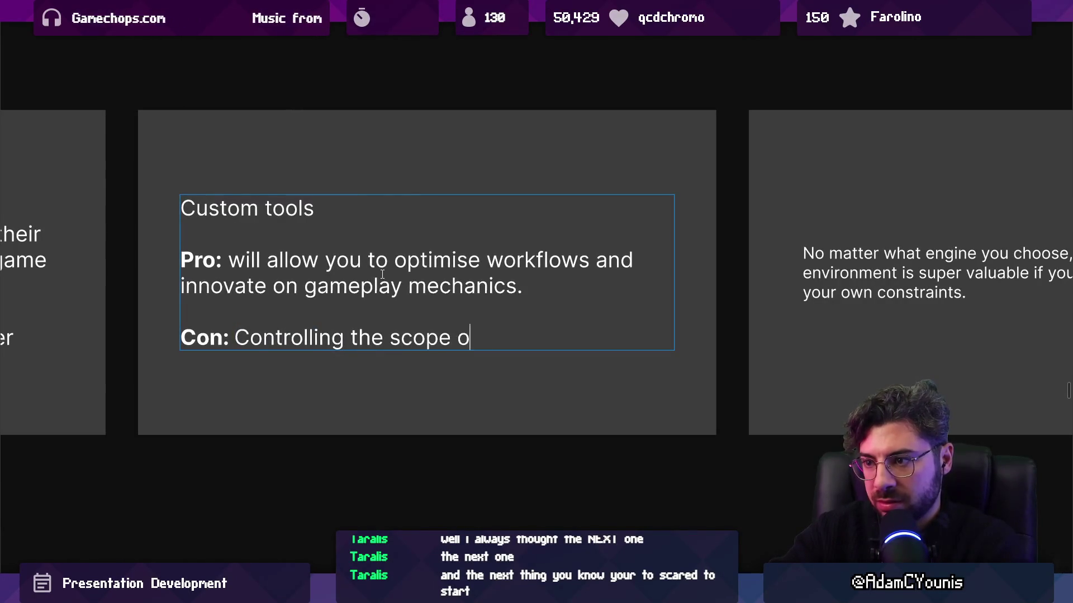
key("shift+Home")
key("ctrl+shift+Right")
key("ctrl+shift+Right")
key("ctrl+shift+Left")
type("You m")
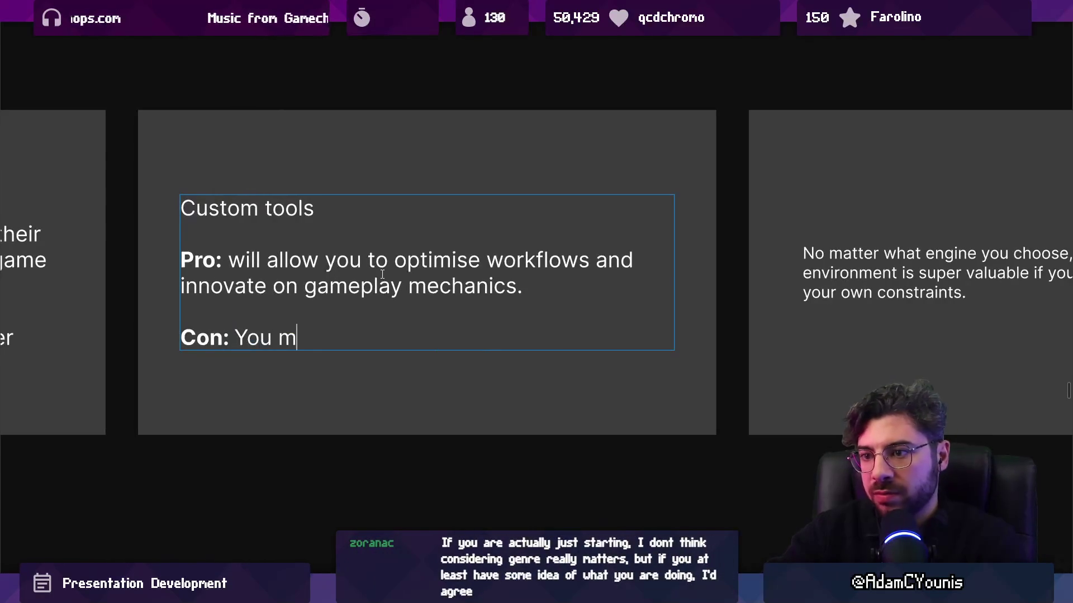
type("lf continually expandi")
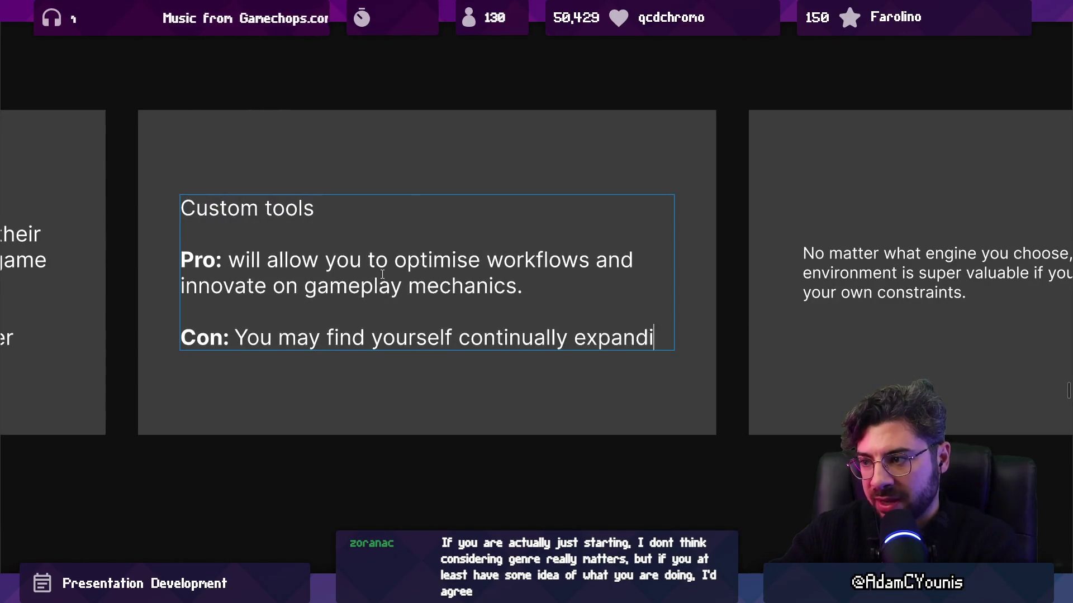
type("ng the capabli")
key("BackSpace")
key("BackSpace")
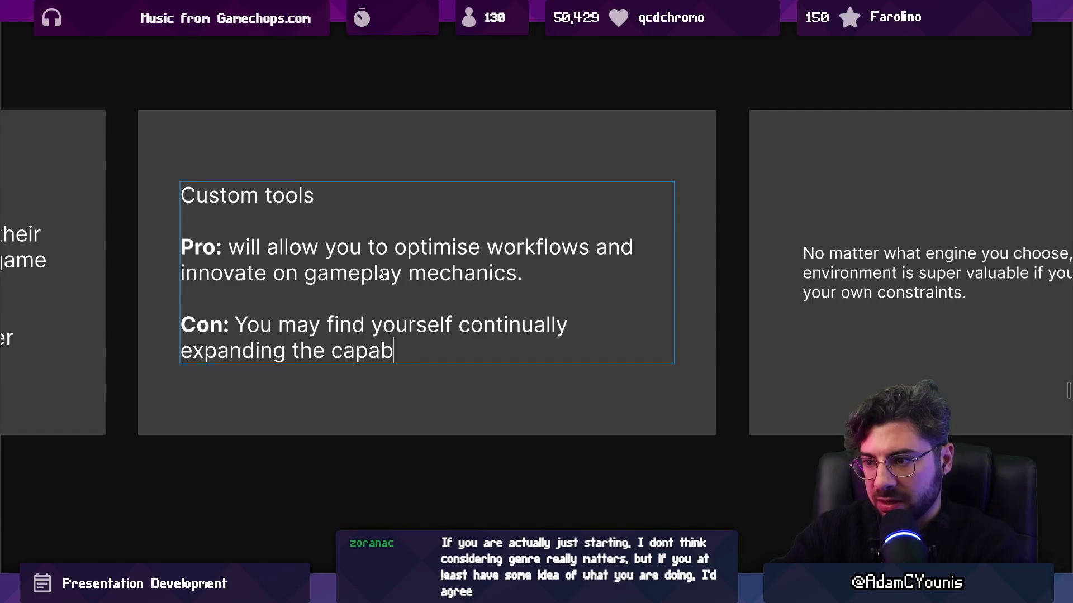
type("ility of your project ")
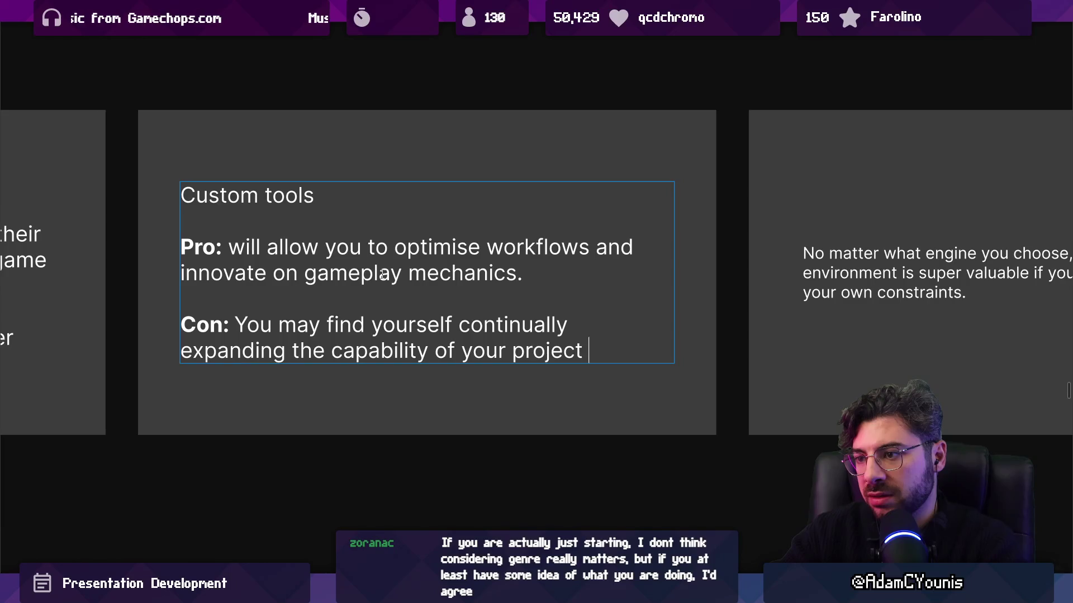
type("rather than")
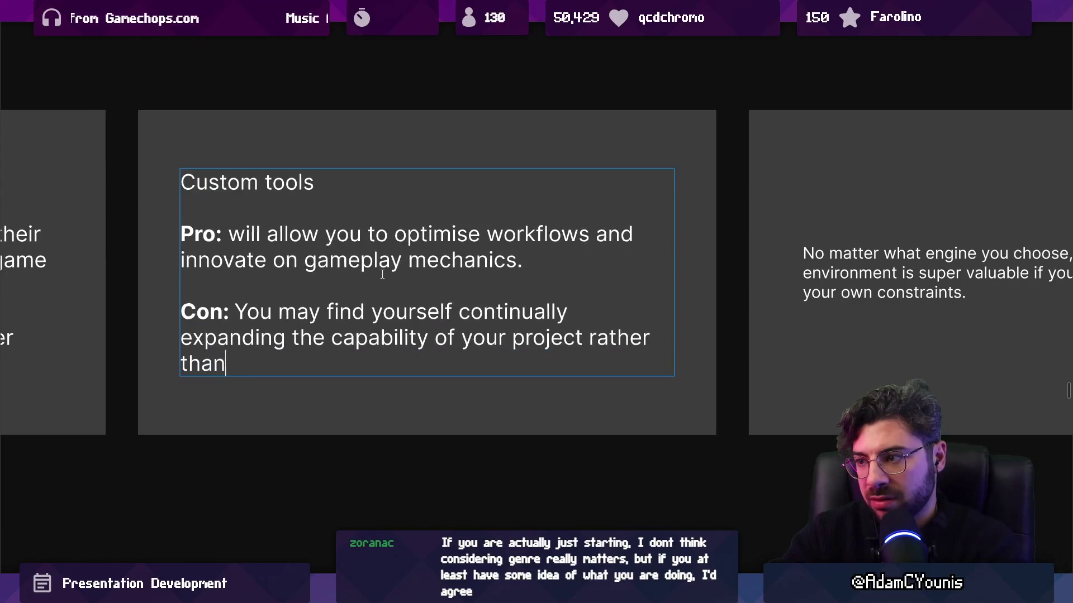
type(" settling on a specific set of features.")
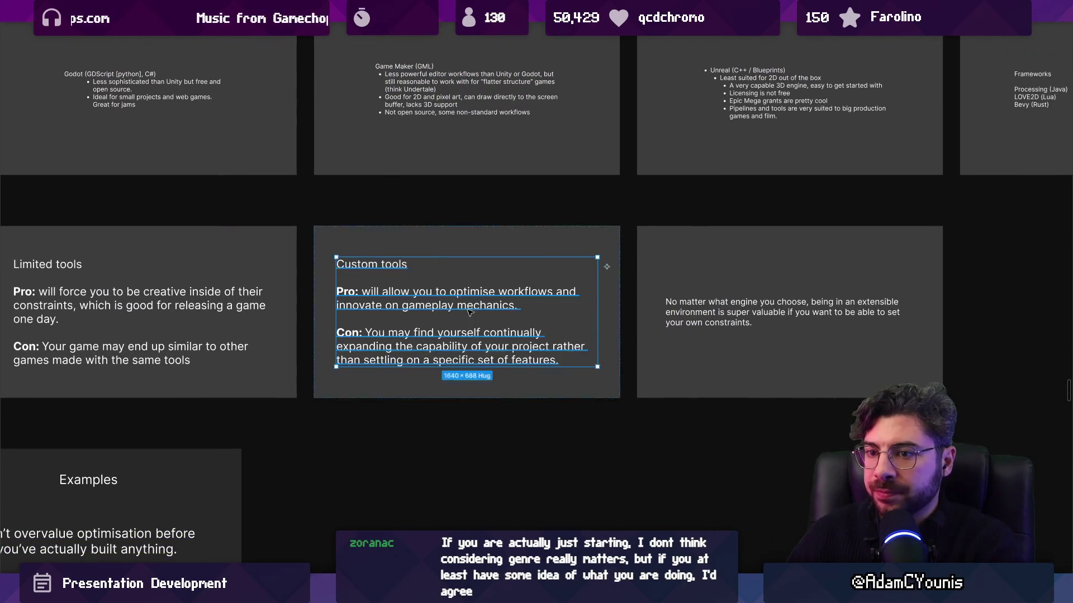
key("Escape")
Step: Delete the 'No matter what engine you choose' extensible-environment slide
scroll(506, 299, "right", 3)
scroll(505, 299, "up", 2)
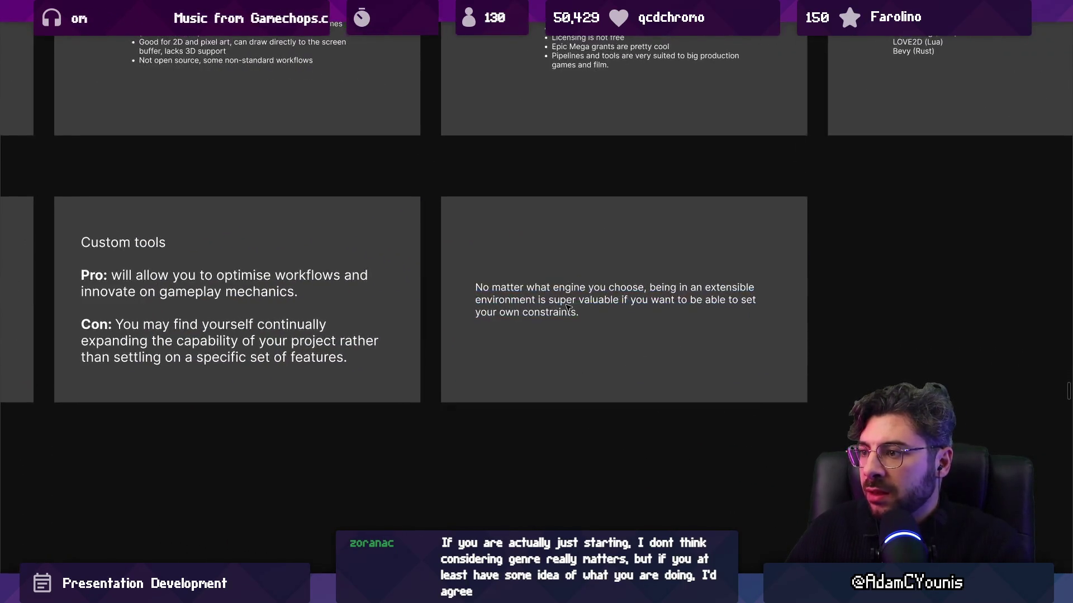
scroll(481, 250, "down", 1)
left_click(481, 250)
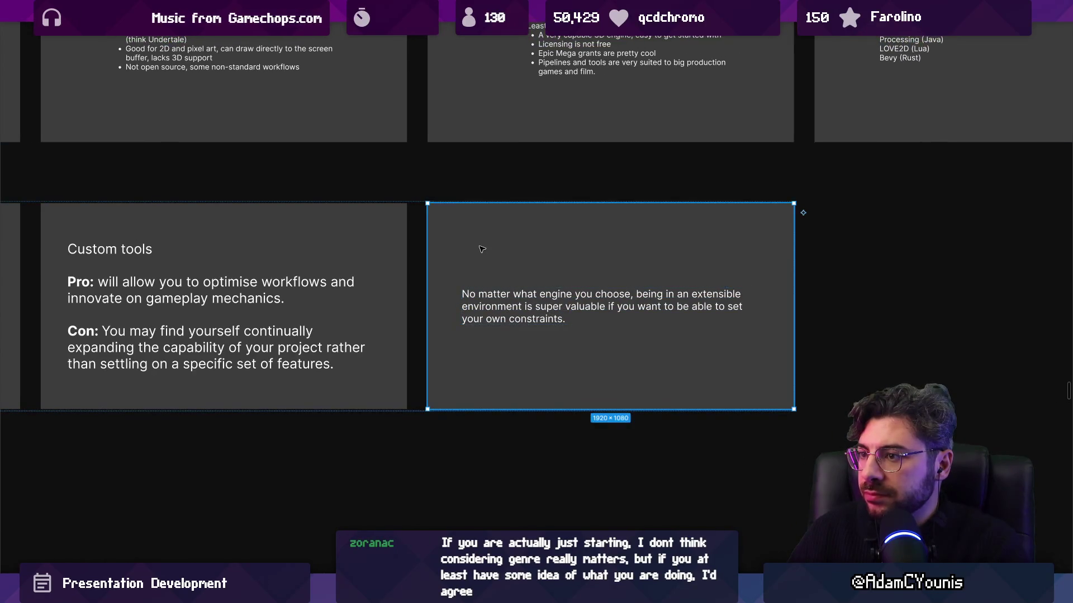
scroll(481, 249, "down", 5)
scroll(246, 281, "left", 3)
scroll(246, 281, "up", 3)
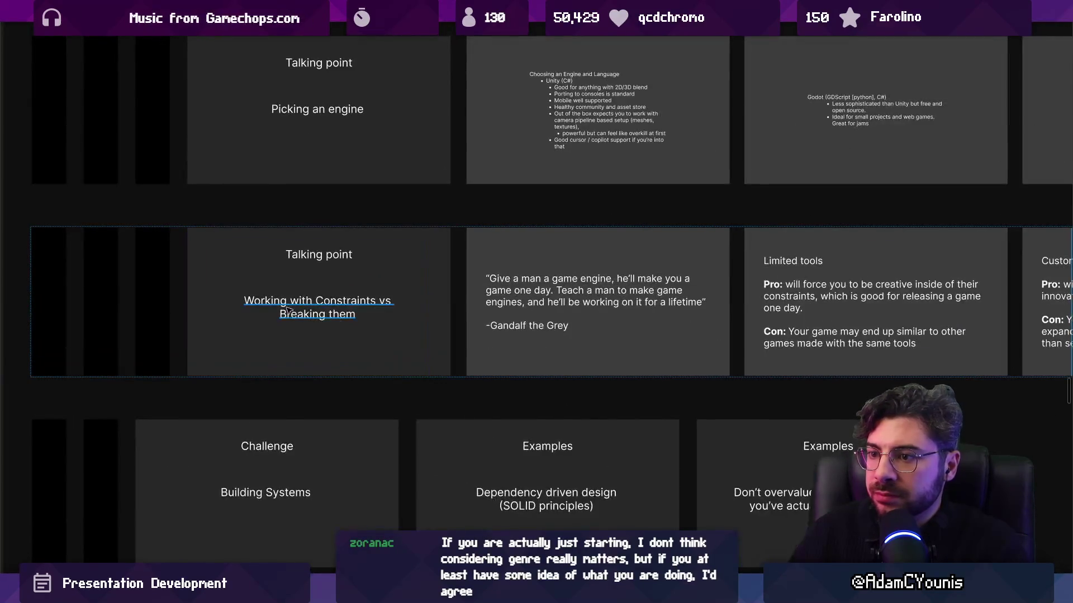
scroll(247, 281, "down", 3)
scroll(488, 296, "right", 5)
scroll(488, 296, "up", 2)
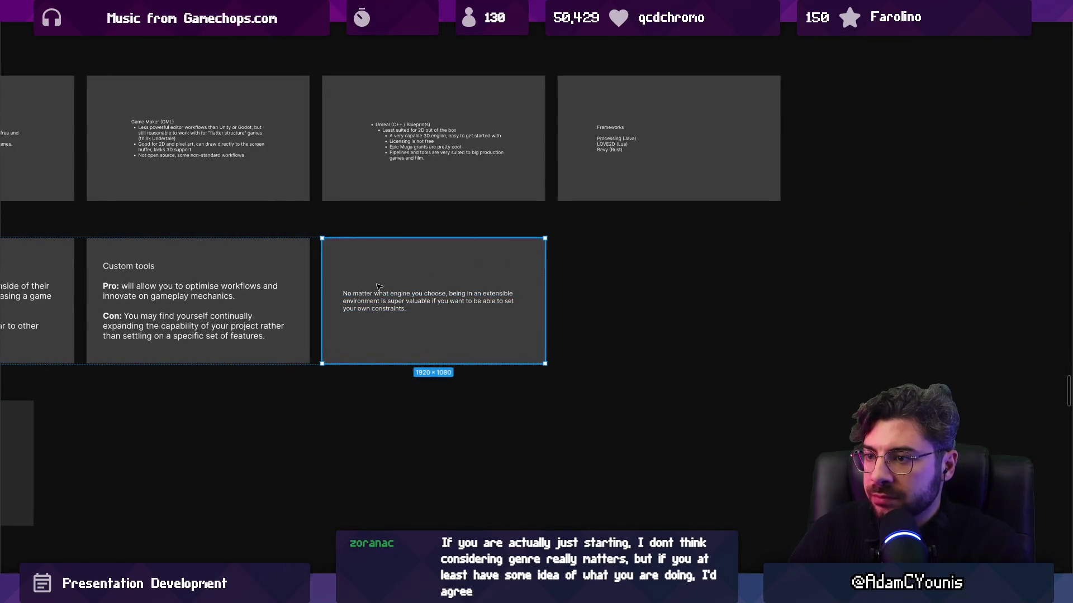
key("Delete")
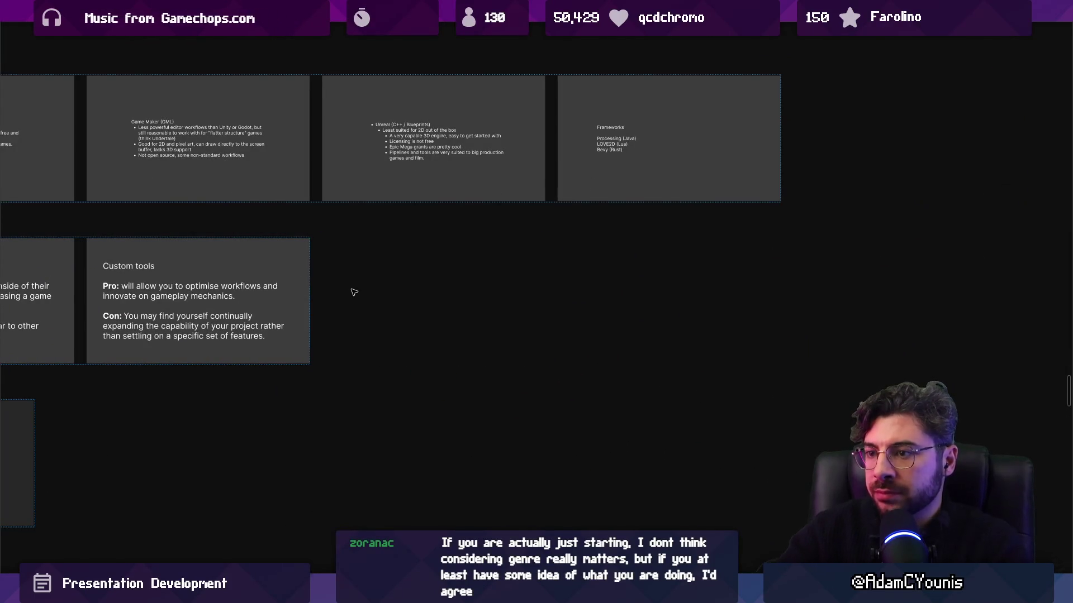
scroll(492, 285, "down", 2)
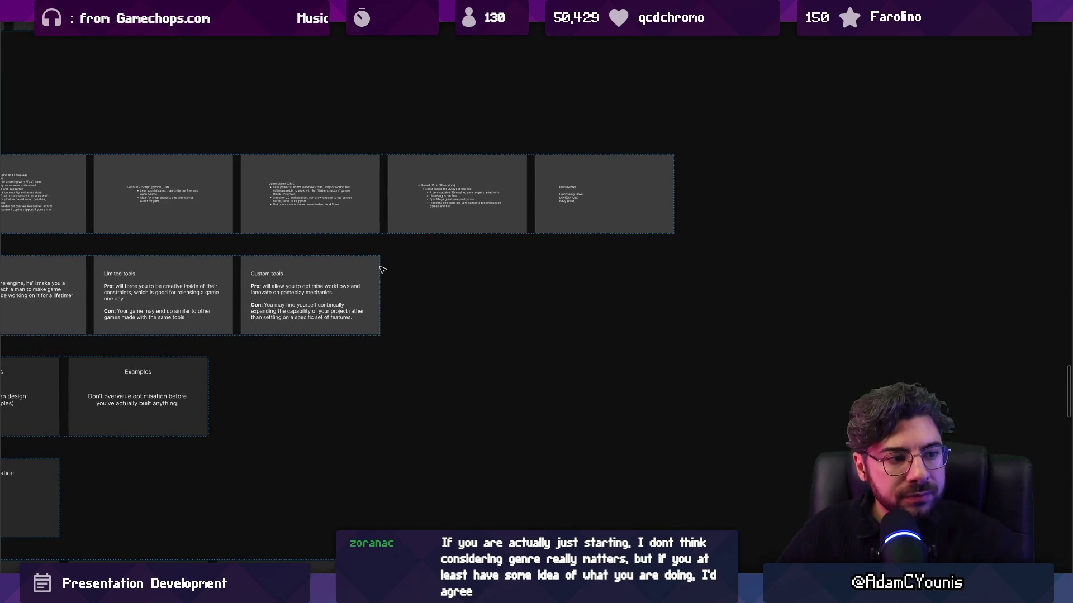
scroll(404, 323, "left", 5)
scroll(404, 323, "down", 3)
scroll(400, 323, "up", 2)
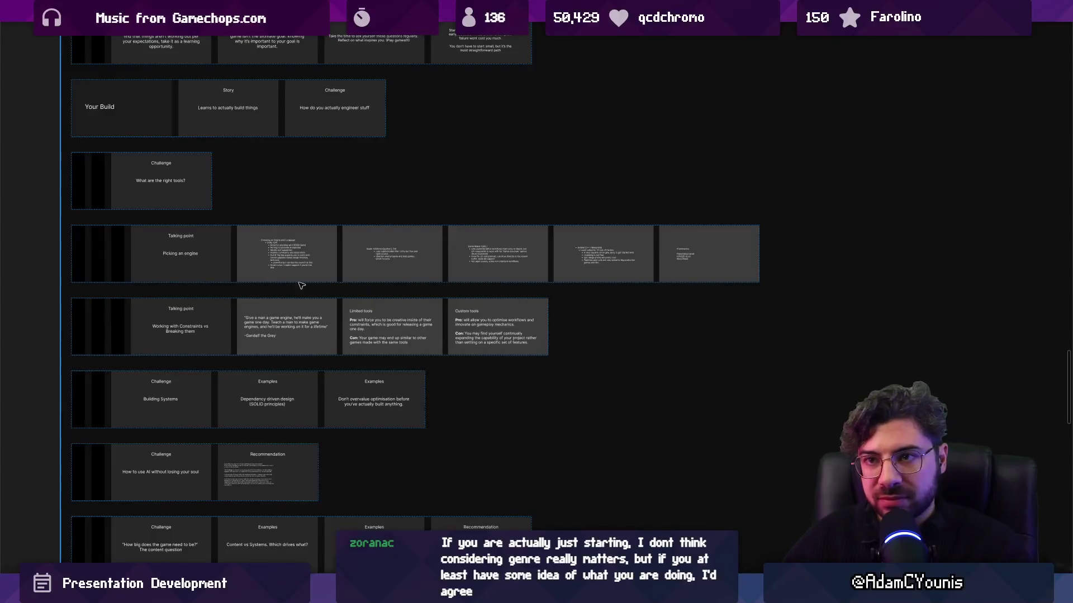
scroll(301, 285, "down", 3)
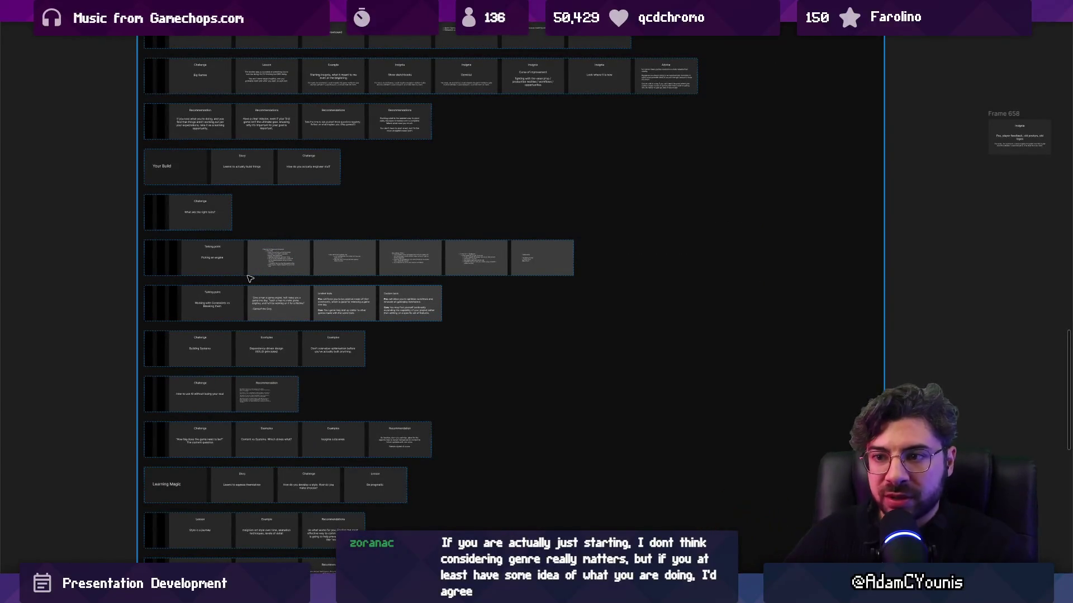
scroll(229, 295, "up", 3)
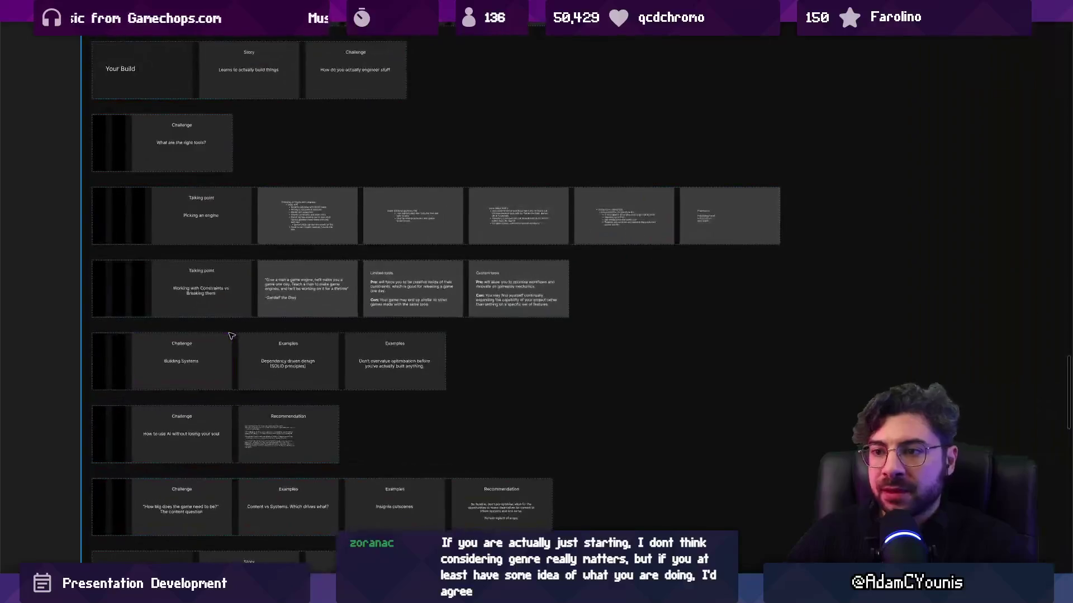
left_click(220, 350)
left_click(175, 292)
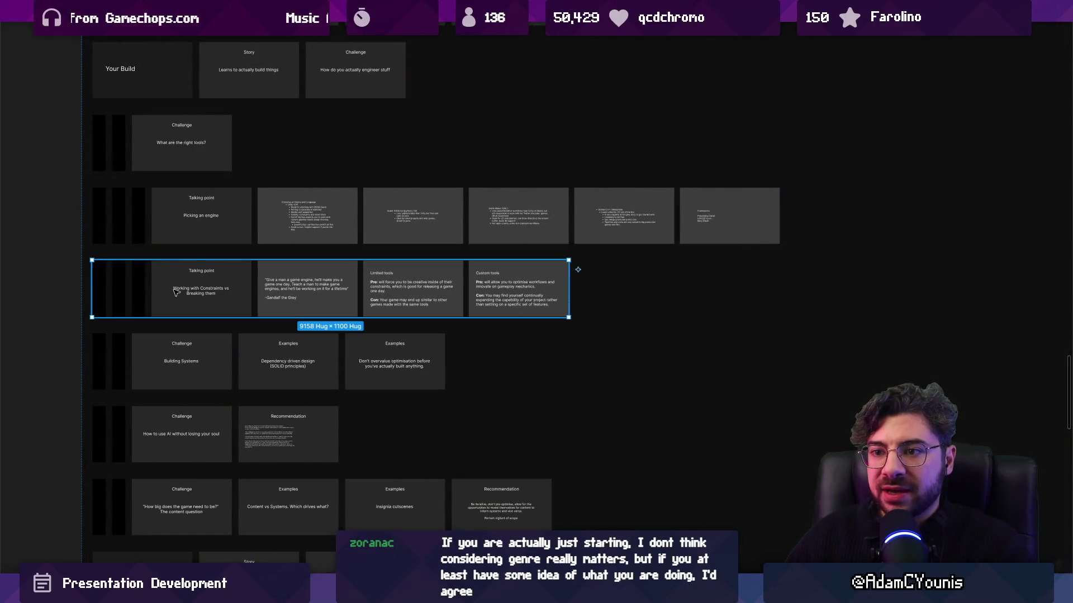
left_click(162, 214)
left_click(149, 282)
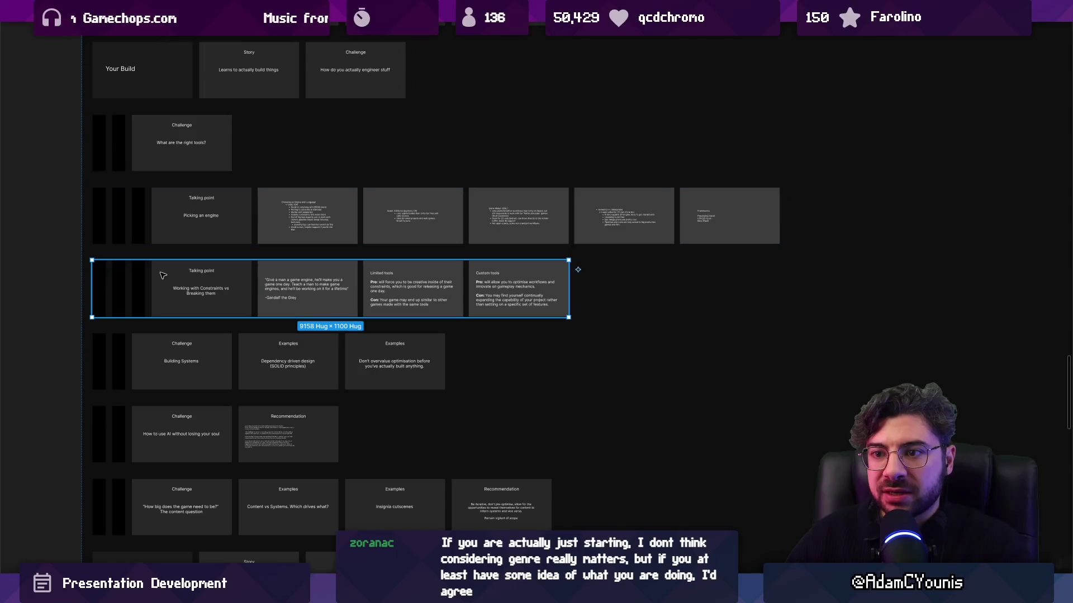
left_click(135, 350)
left_click(56, 342)
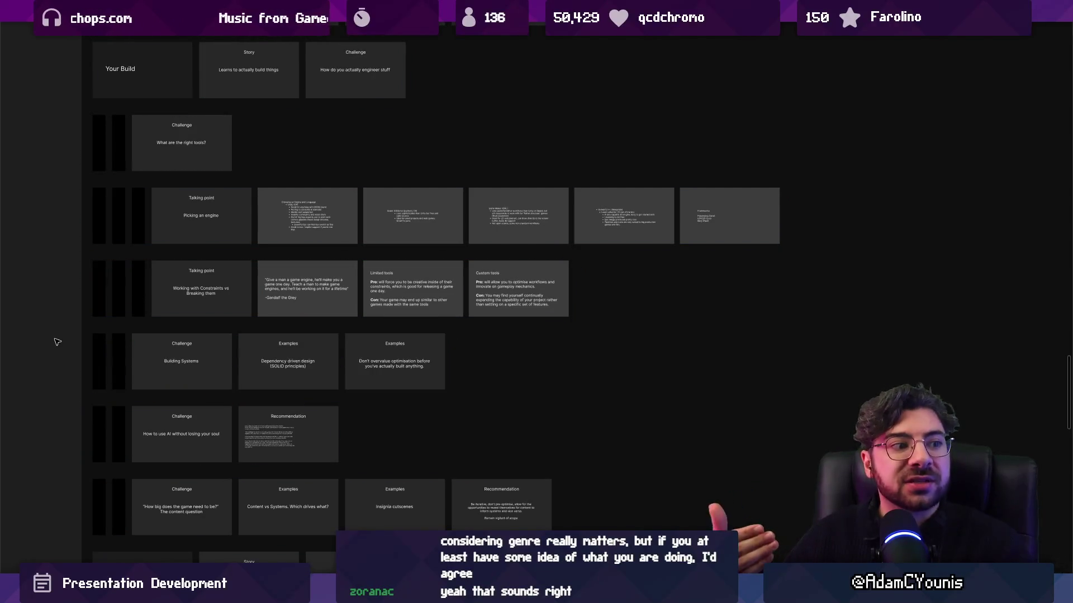
Step: Bring the Insignia and Recommendations slides into view and select the second Recommendations slide's text
scroll(132, 327, "down", 3)
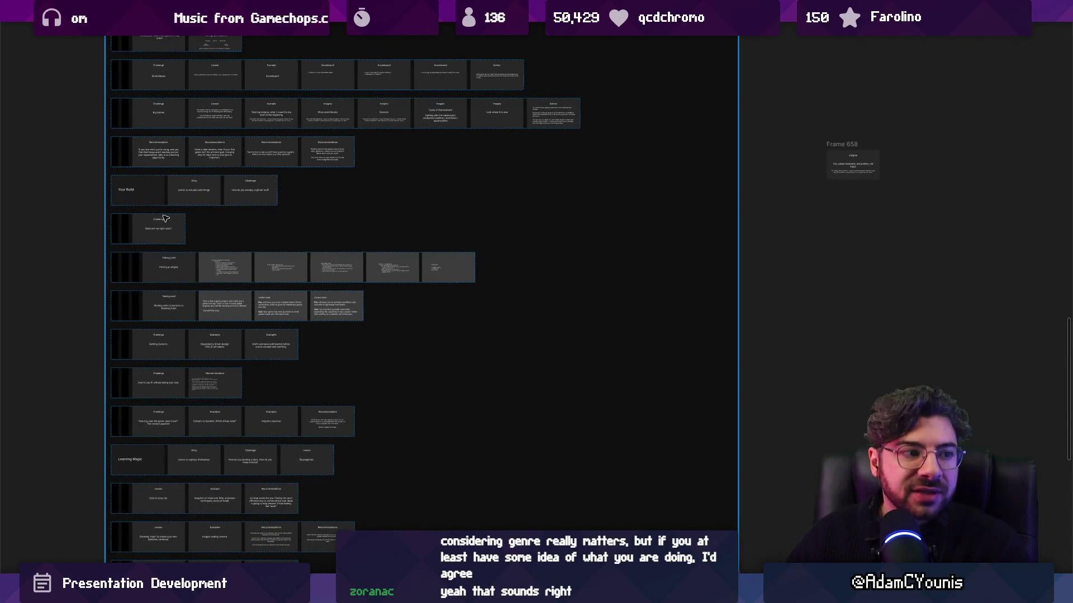
scroll(252, 251, "up", 3)
left_click_drag(242, 238, 324, 280)
mouse_move(230, 271)
left_mouse_down()
mouse_move(292, 363)
mouse_move(287, 311)
left_mouse_up()
scroll(622, 341, "up", 5)
left_click(621, 341)
scroll(642, 336, "right", 4)
left_click(607, 364)
Step: Rewrite the Recommendations text as the expectations-then-intention sentence, making 'intention' bold
double_click(645, 363)
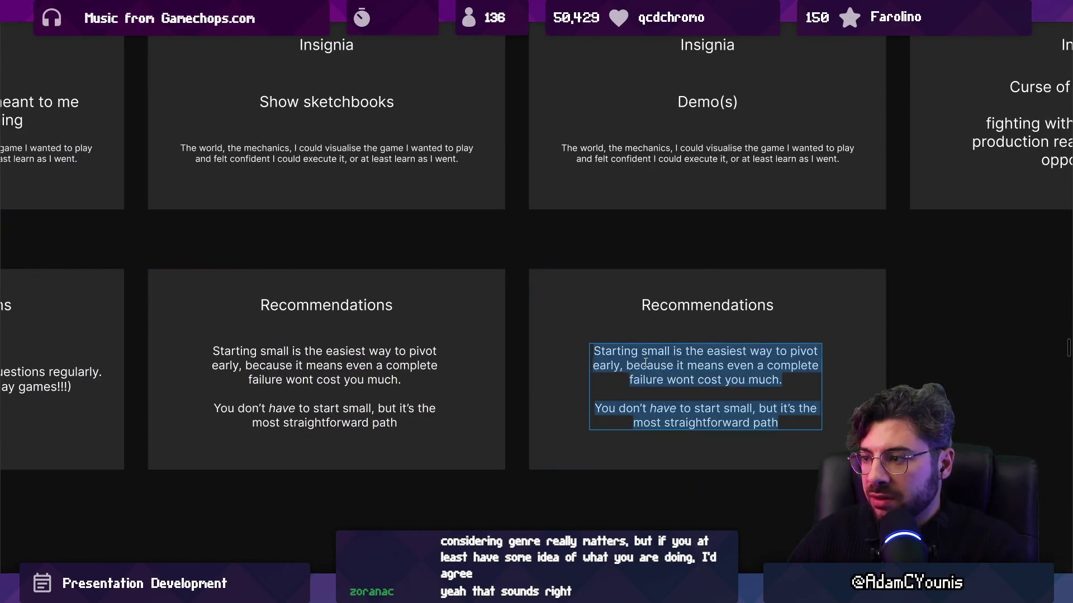
type("Once you have expectatio")
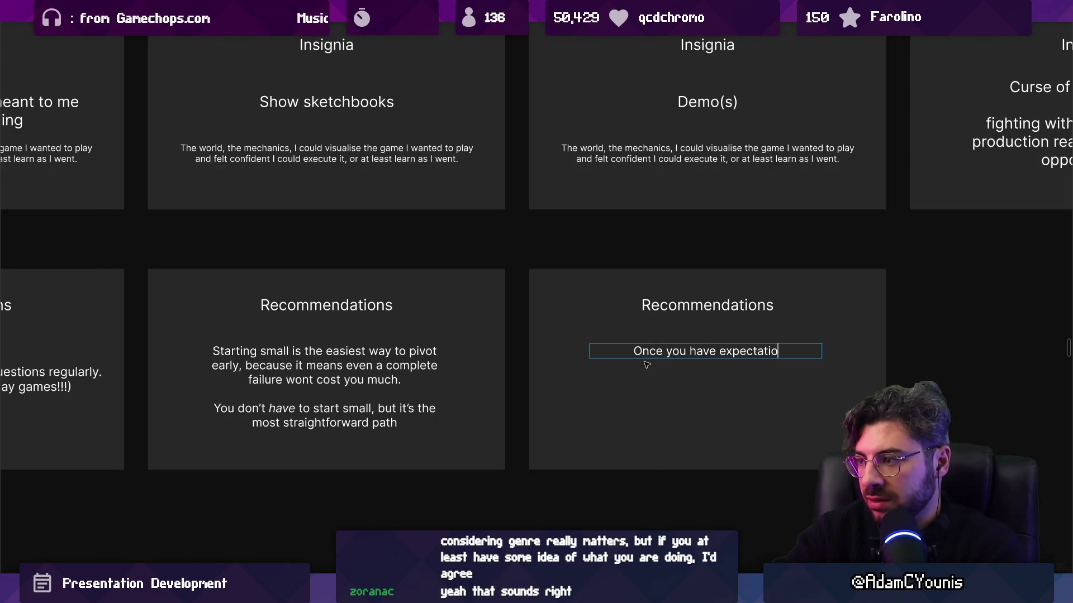
type("that's whe")
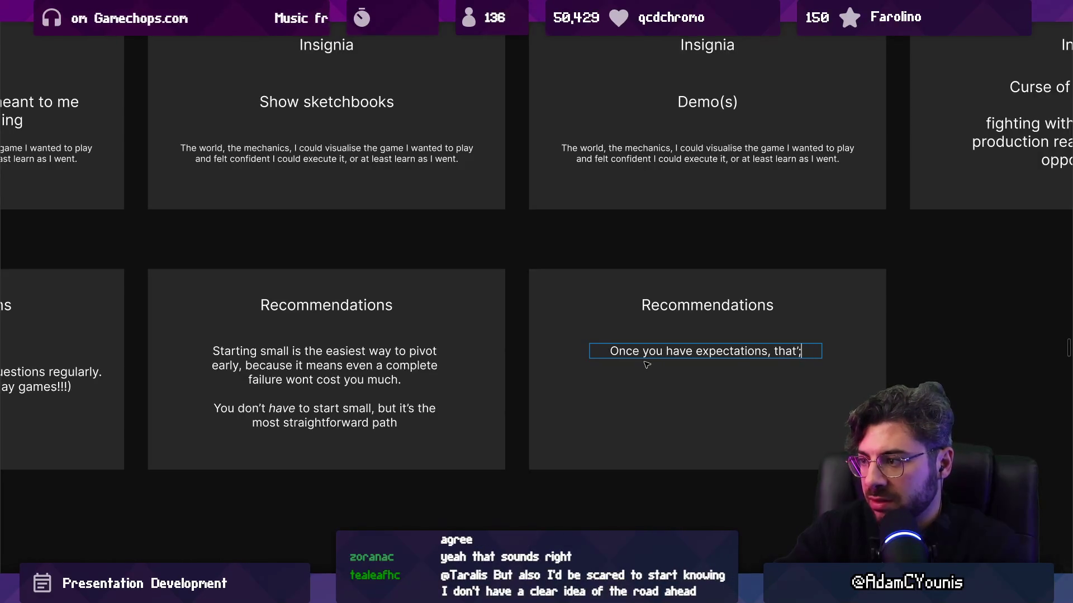
type("n you need to")
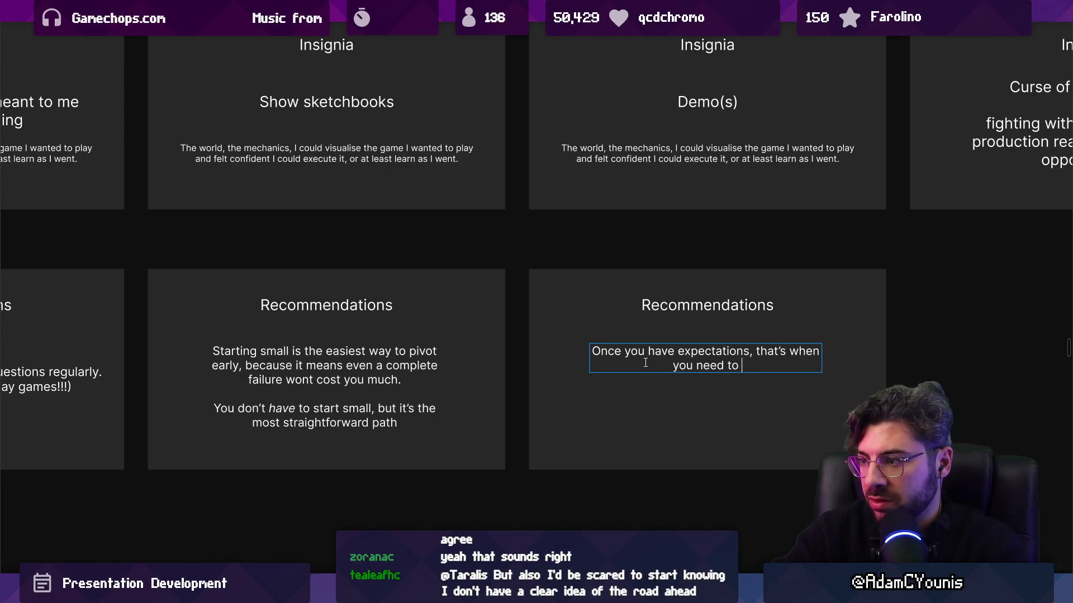
type("intention")
key("ctrl+shift+Left")
key("ctrl+b")
key("Escape")
Step: Bold the word 'expectations' and zoom out to the full slide grid
double_click(686, 348)
key("ctrl+b")
key("Escape")
left_click(678, 356)
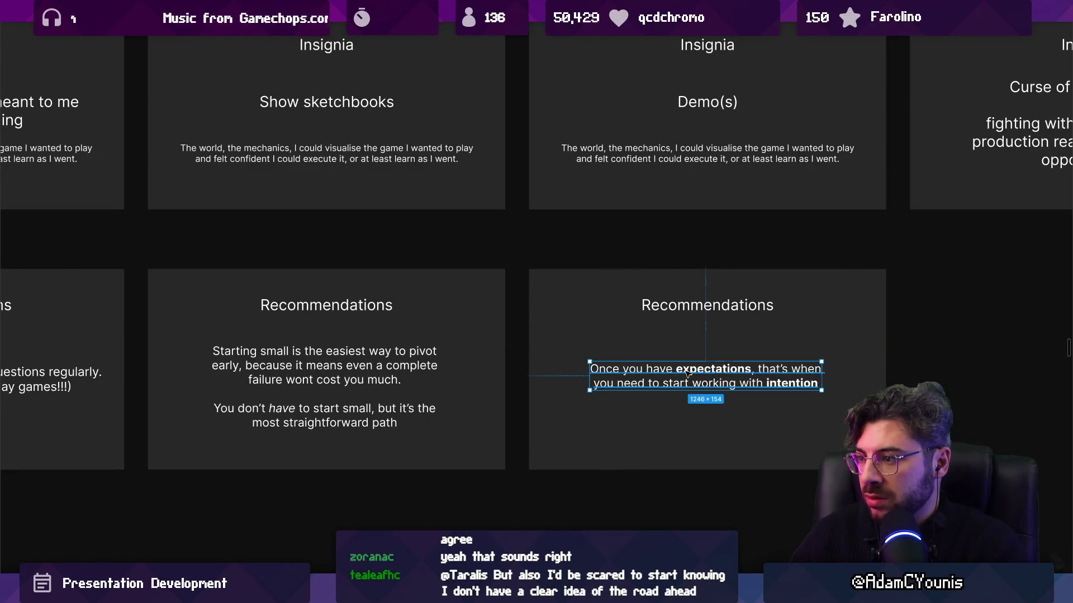
key("shift+1")
scroll(369, 388, "left", 3)
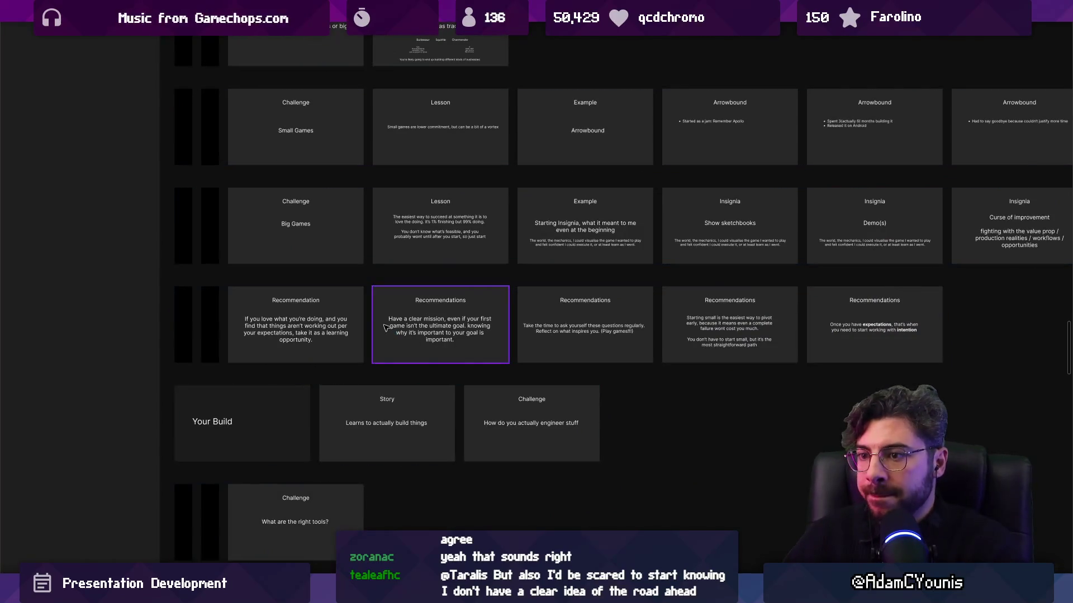
scroll(370, 329, "down", 3)
scroll(370, 330, "down", 3)
scroll(401, 343, "up", 5)
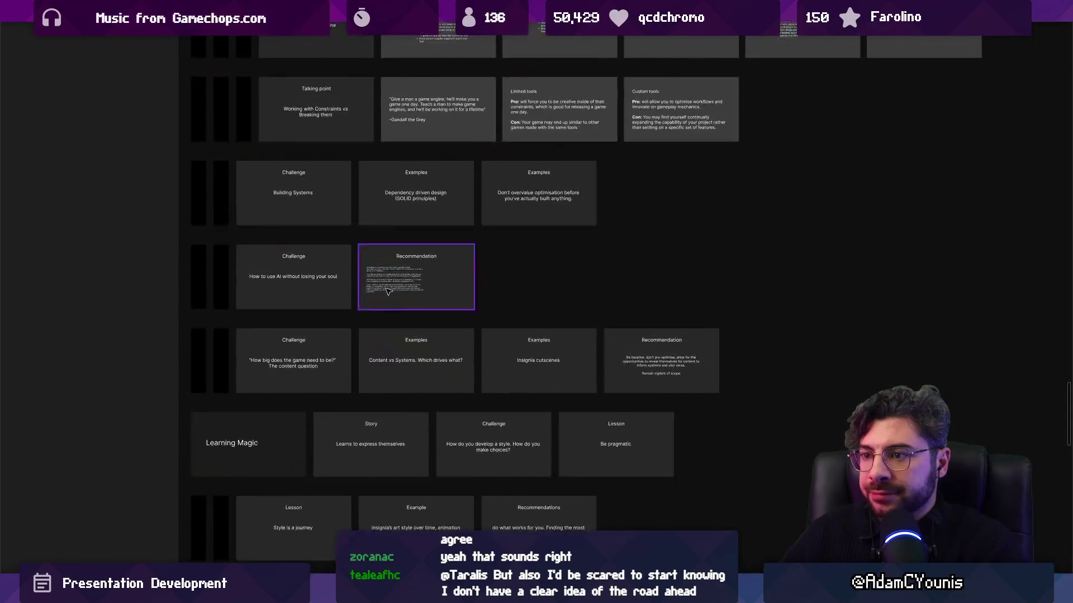
scroll(410, 301, "up", 3)
scroll(410, 310, "up", 2)
left_click(409, 316)
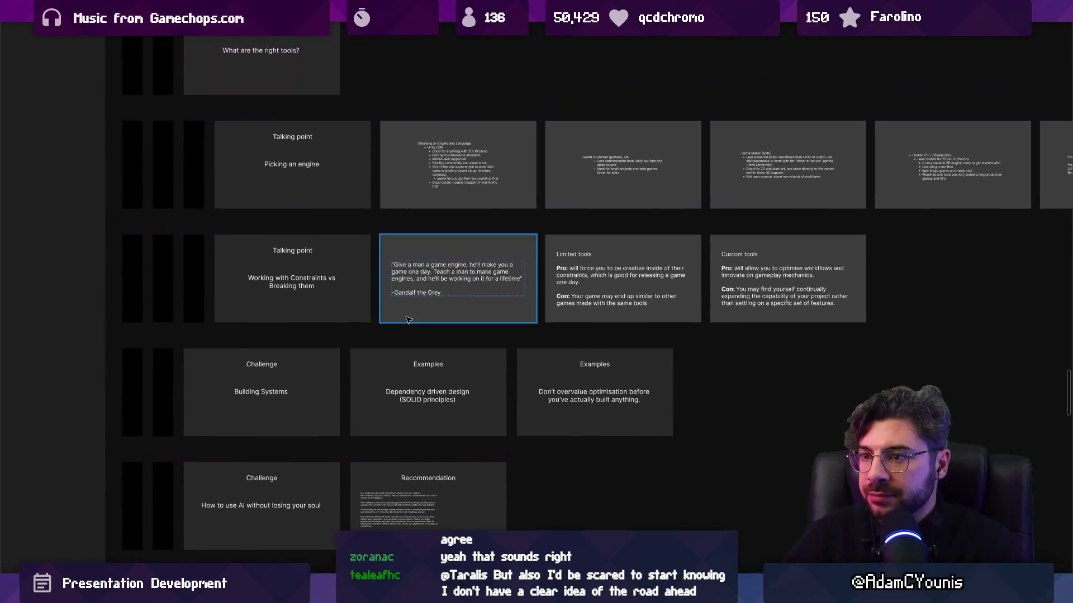
key("Escape")
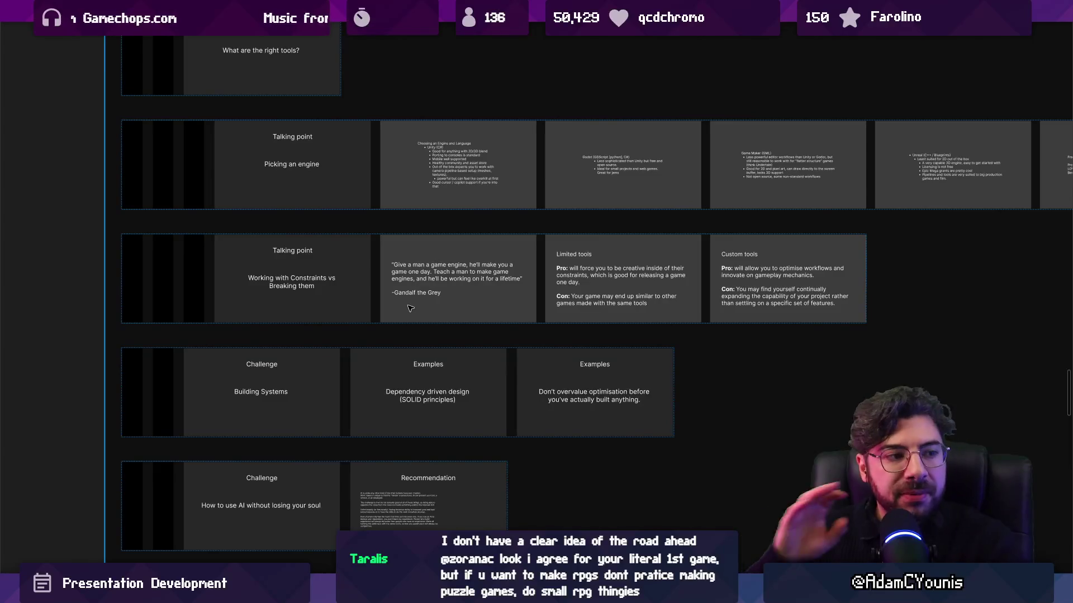
scroll(414, 307, "down", 3)
scroll(427, 303, "down", 5)
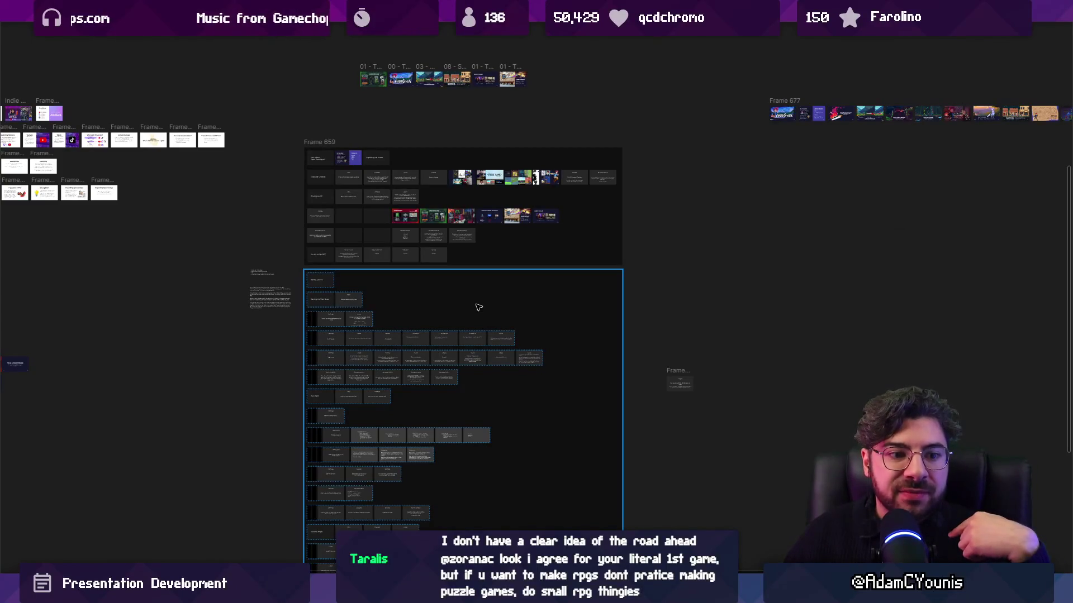
left_click(517, 216)
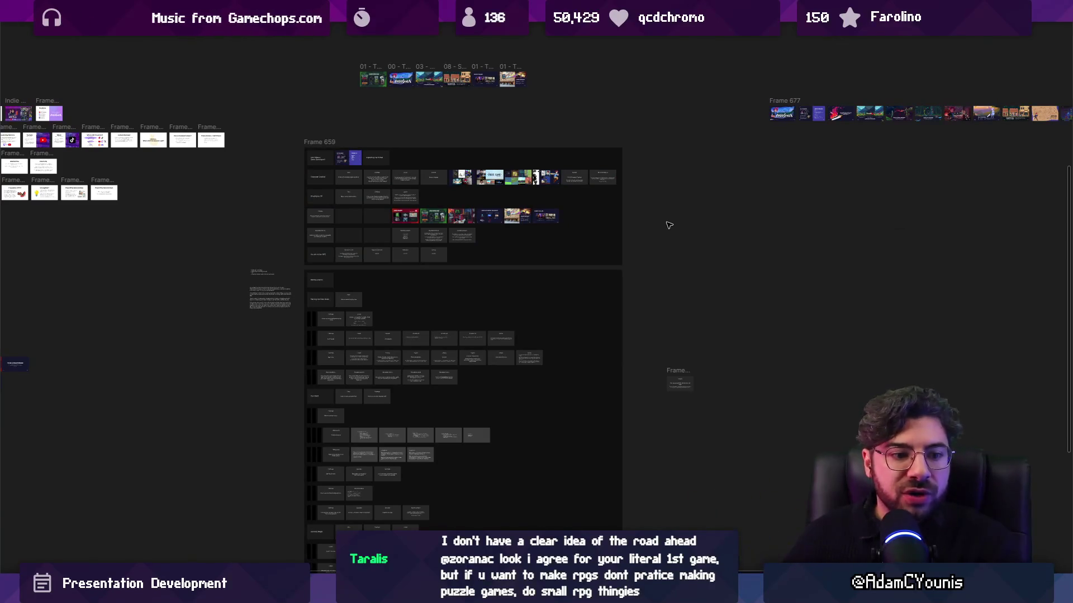
mouse_move(665, 224)
left_mouse_down()
mouse_move(371, 311)
mouse_move(407, 382)
left_mouse_up()
scroll(372, 312, "up", 3)
scroll(339, 299, "down", 5)
scroll(374, 313, "up", 5)
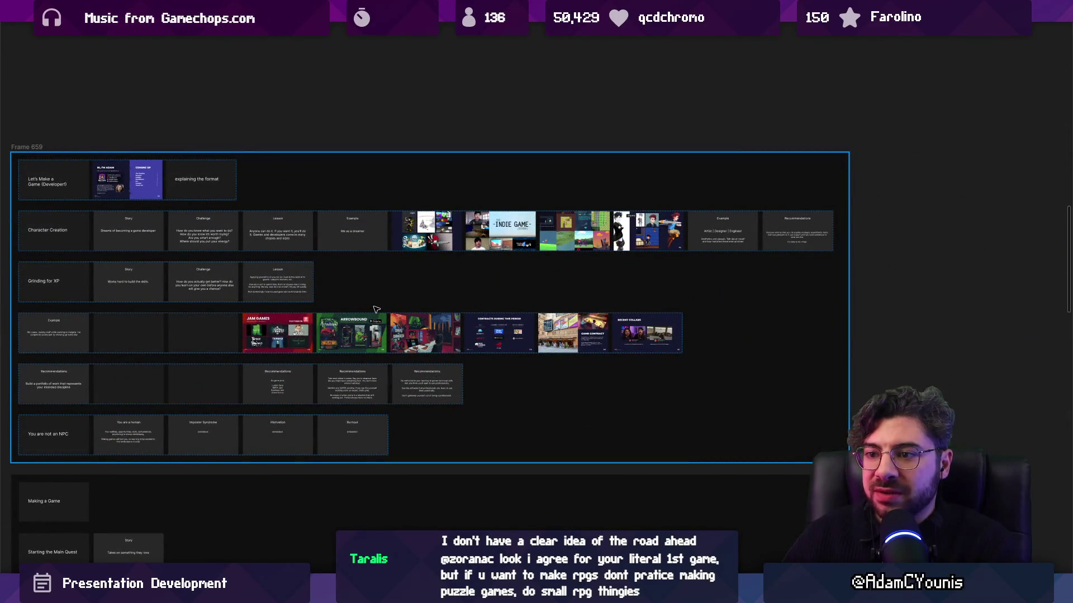
scroll(546, 177, "up", 5)
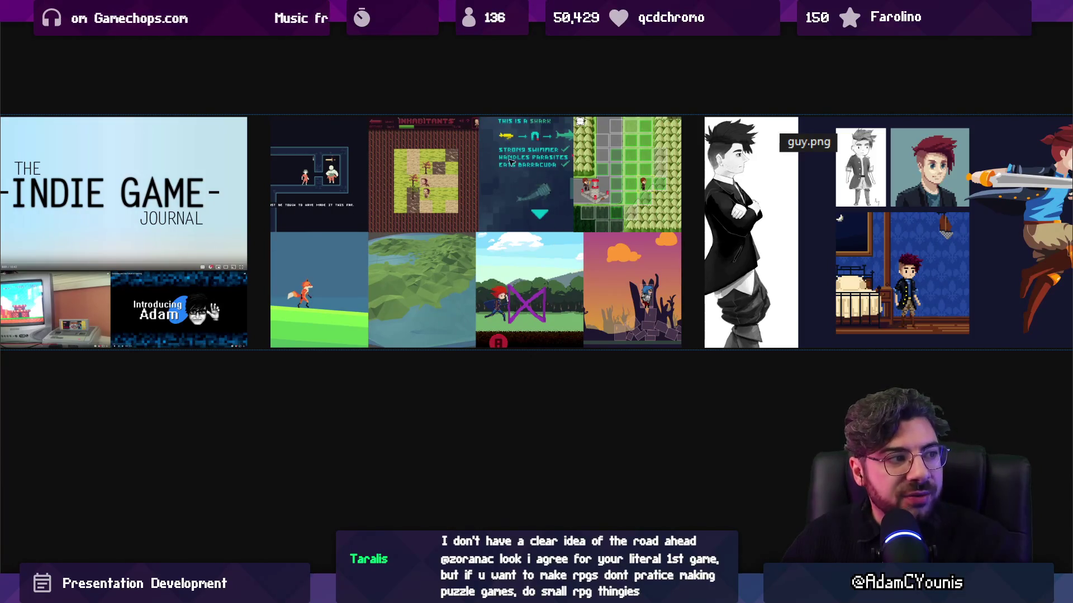
scroll(582, 236, "down", 10)
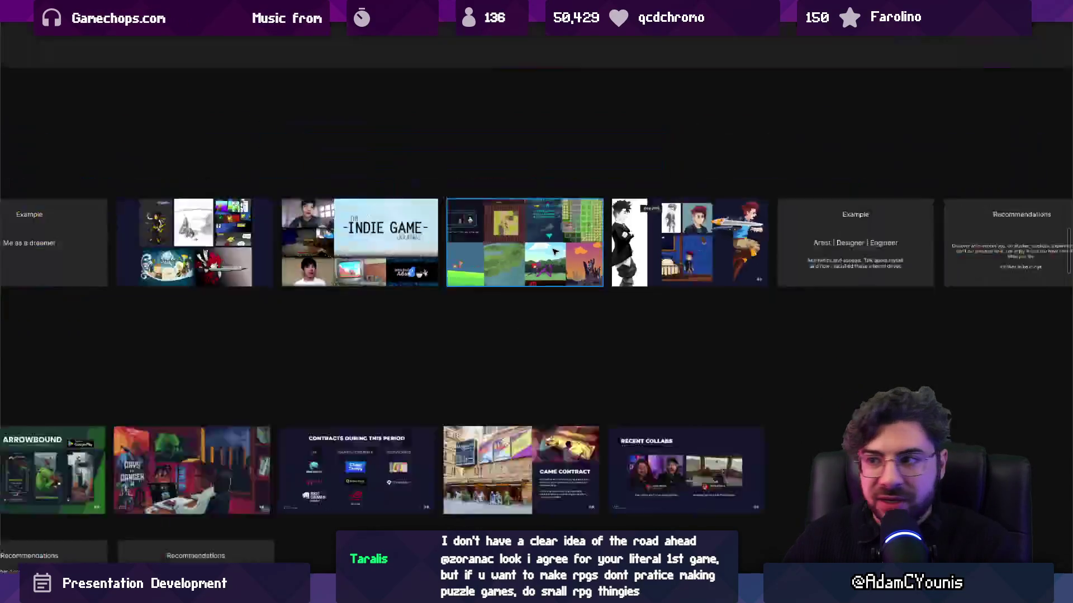
scroll(352, 291, "up", 8)
scroll(313, 342, "up", 3)
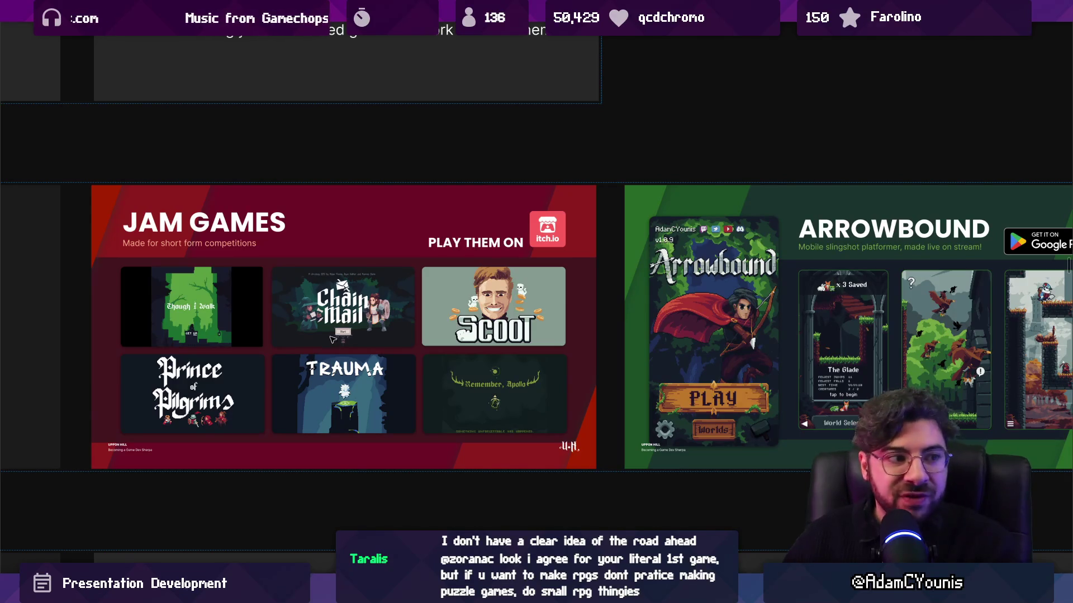
key("Right")
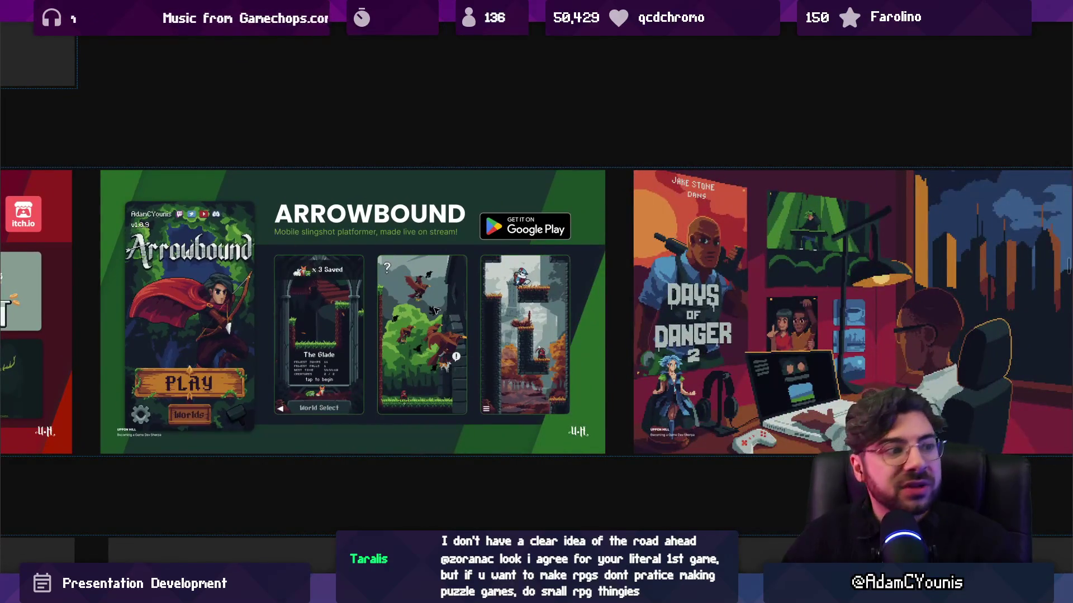
scroll(341, 270, "down", 10)
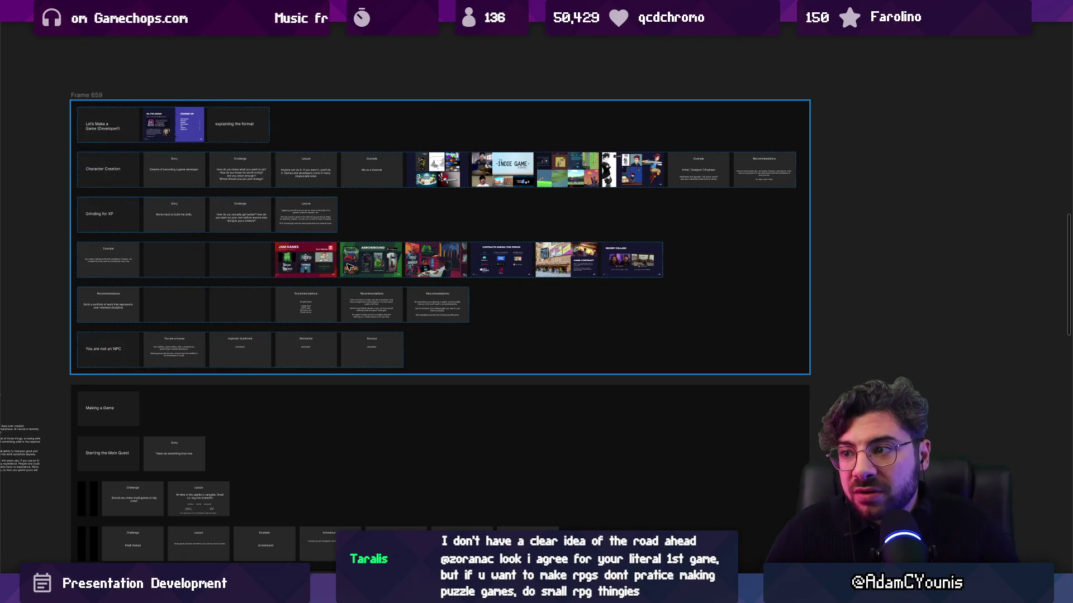
scroll(443, 267, "up", 8)
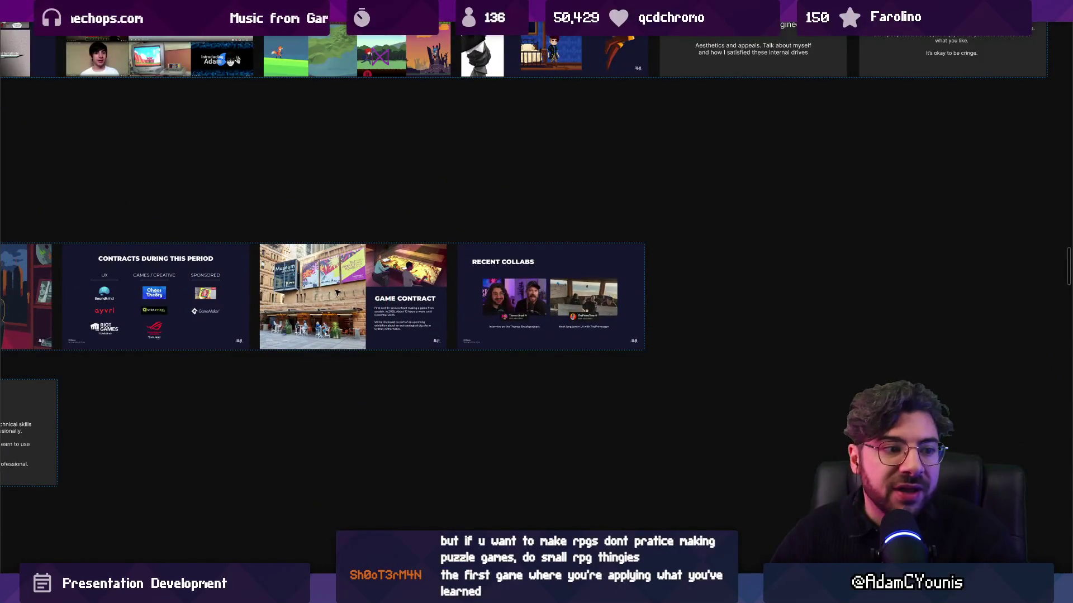
scroll(337, 292, "down", 10)
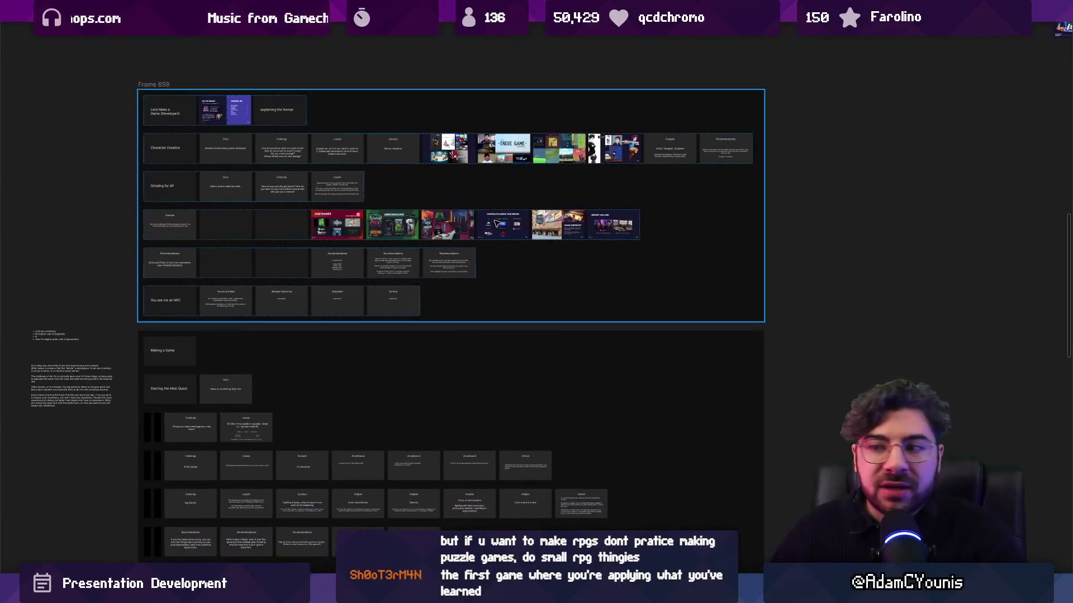
scroll(496, 223, "up", 6)
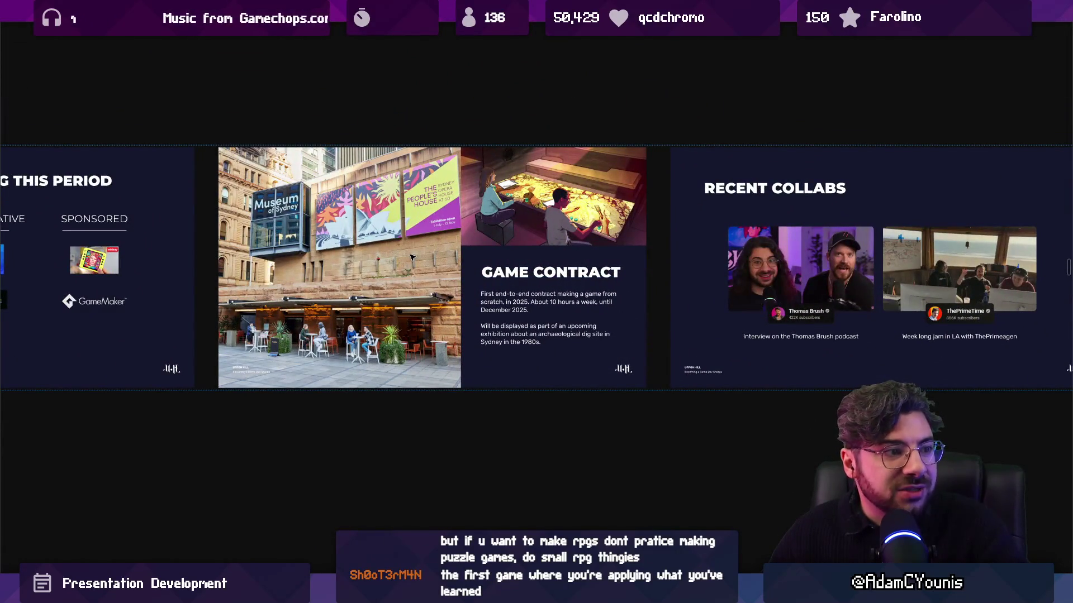
scroll(581, 250, "down", 3)
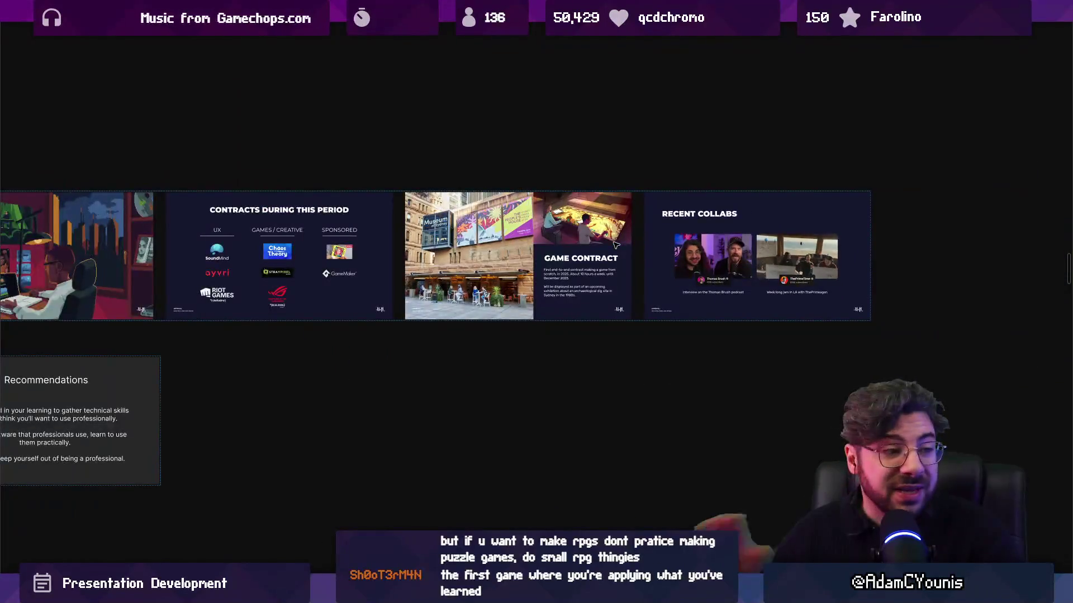
scroll(598, 244, "down", 4)
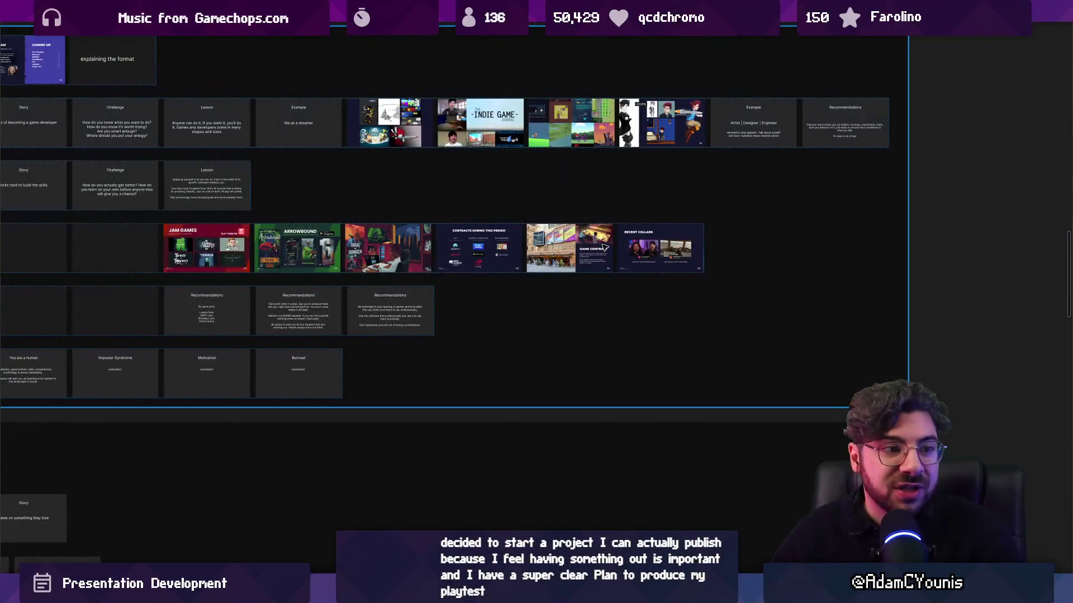
scroll(604, 246, "down", 5)
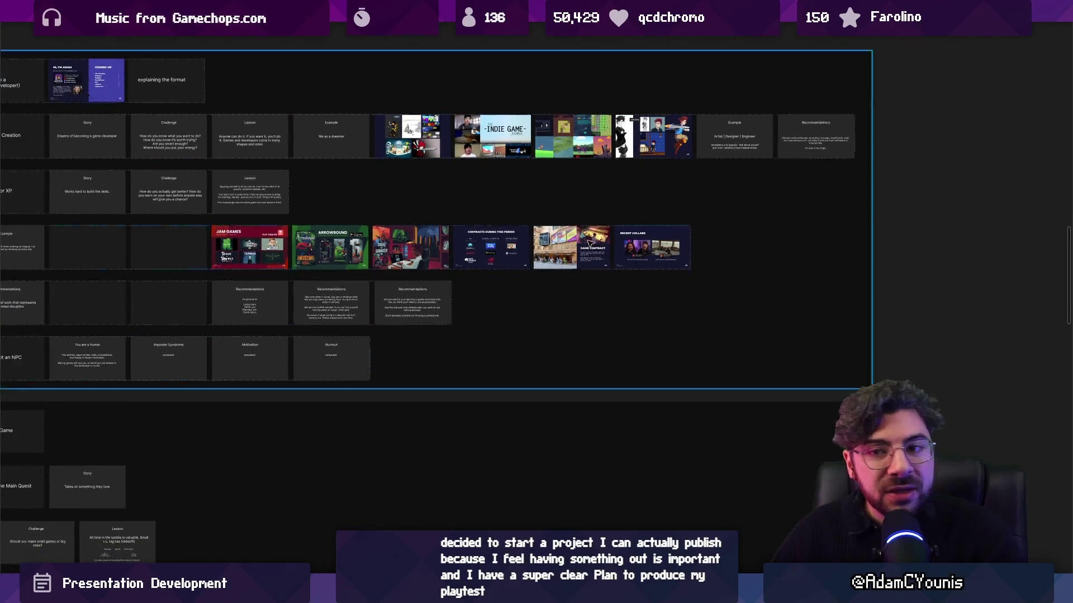
scroll(782, 260, "down", 2)
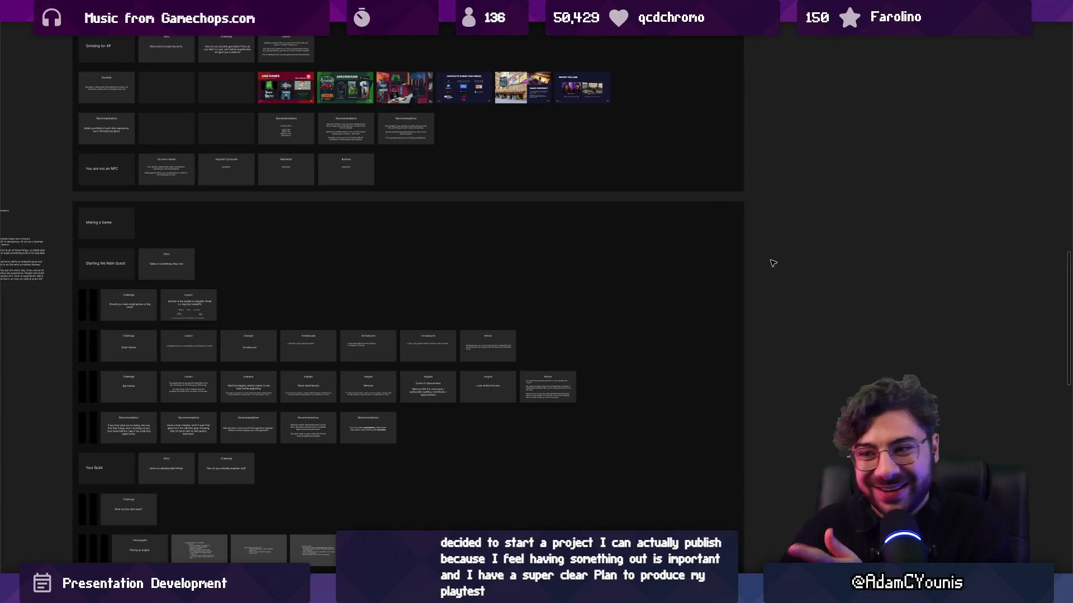
scroll(312, 285, "down", 2)
scroll(312, 284, "left", 2)
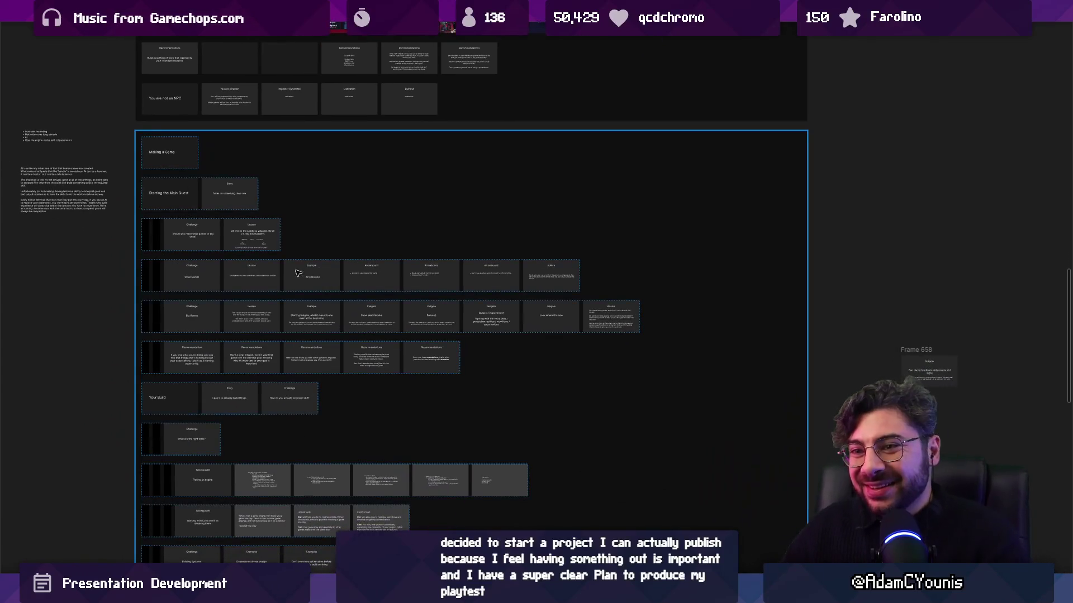
Step: Select and then deselect the Making a Game section
left_click(149, 274)
key("Escape")
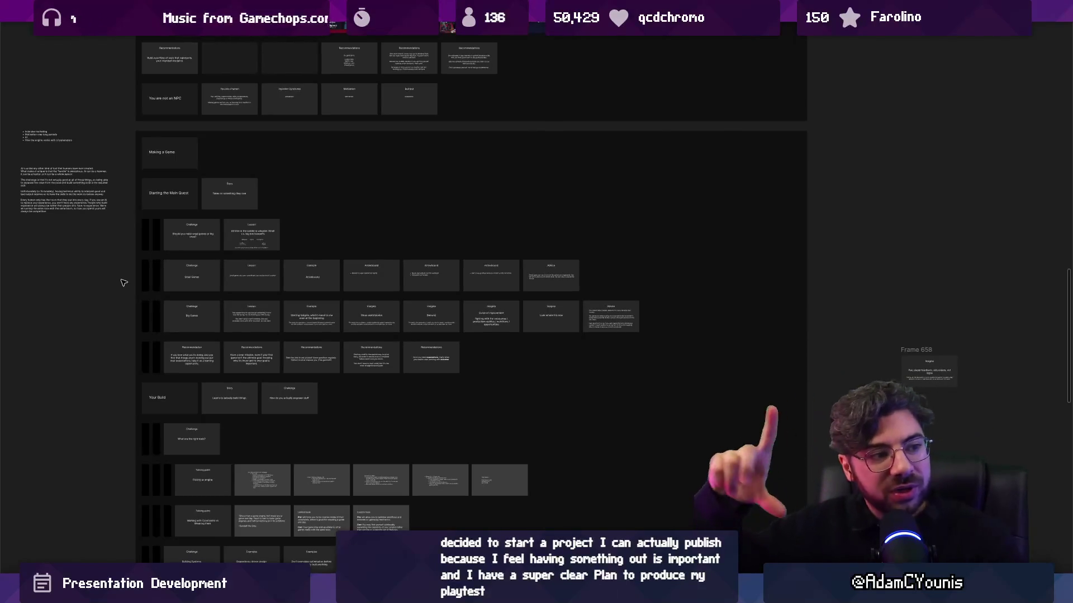
left_click(136, 274)
left_click(133, 275)
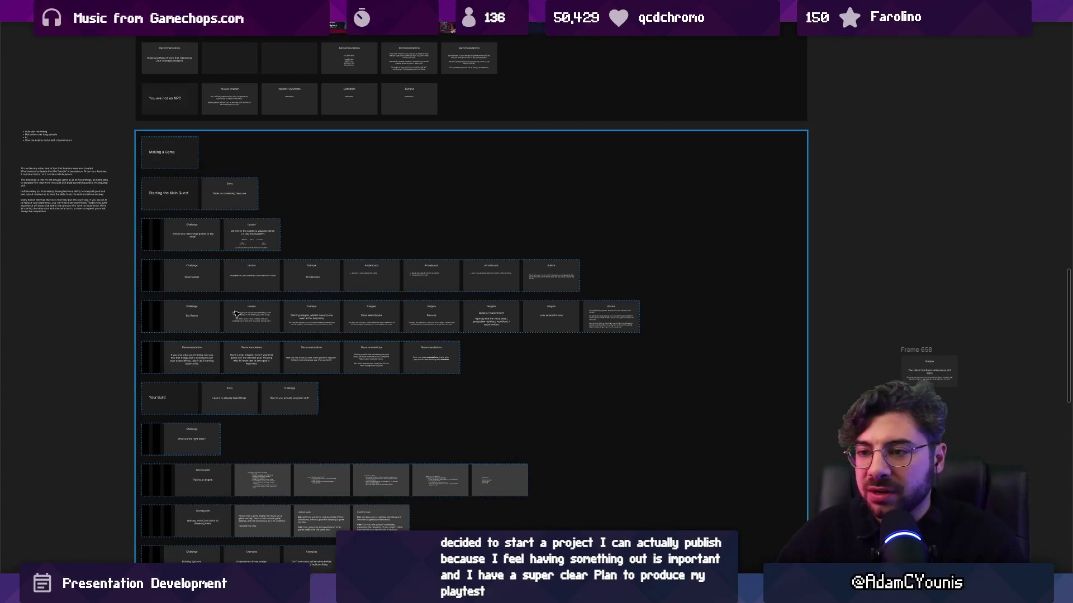
Step: Navigate the board to the expectations-and-intention Recommendations slide
scroll(224, 301, "down", 2)
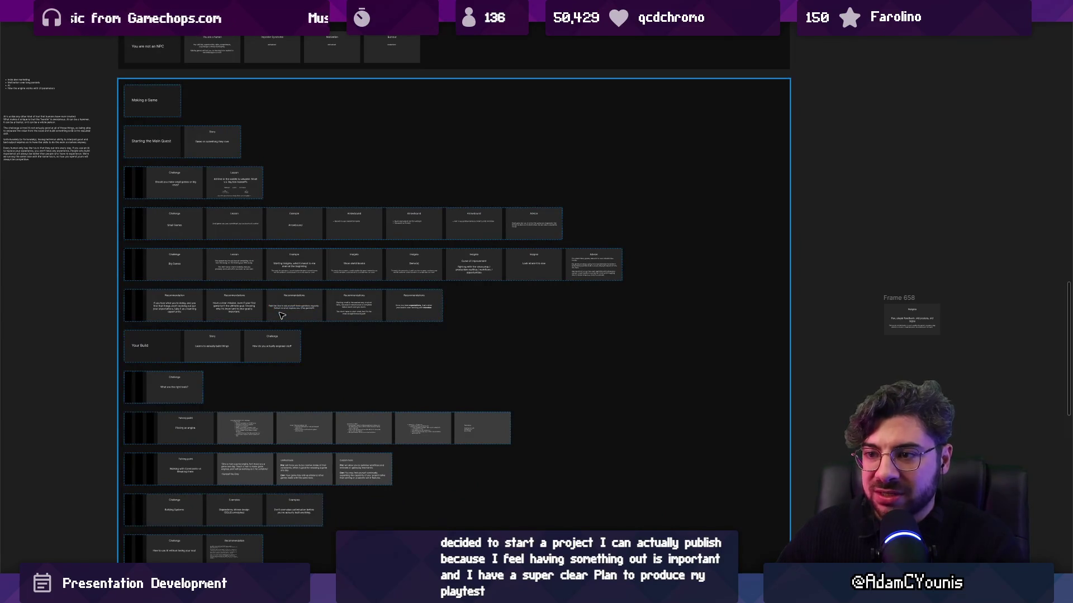
scroll(294, 317, "up", 2)
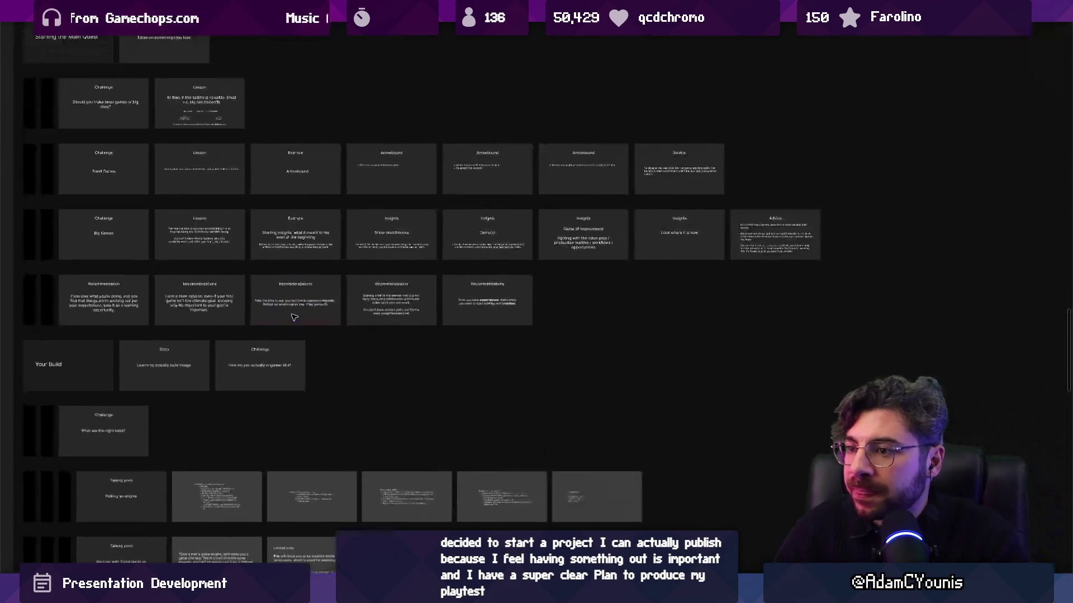
scroll(144, 284, "down", 3)
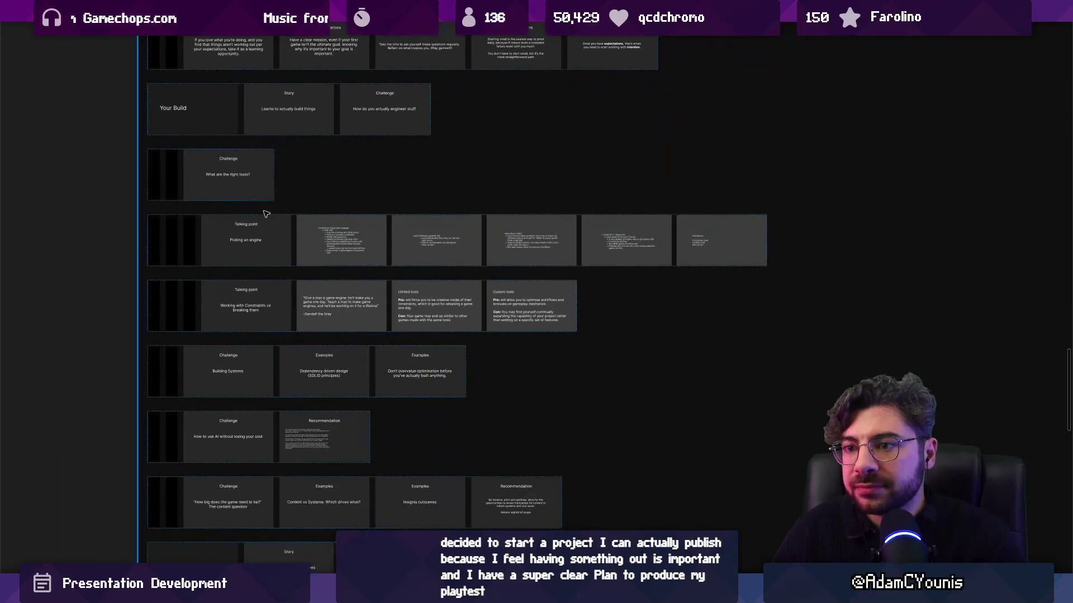
key("Right")
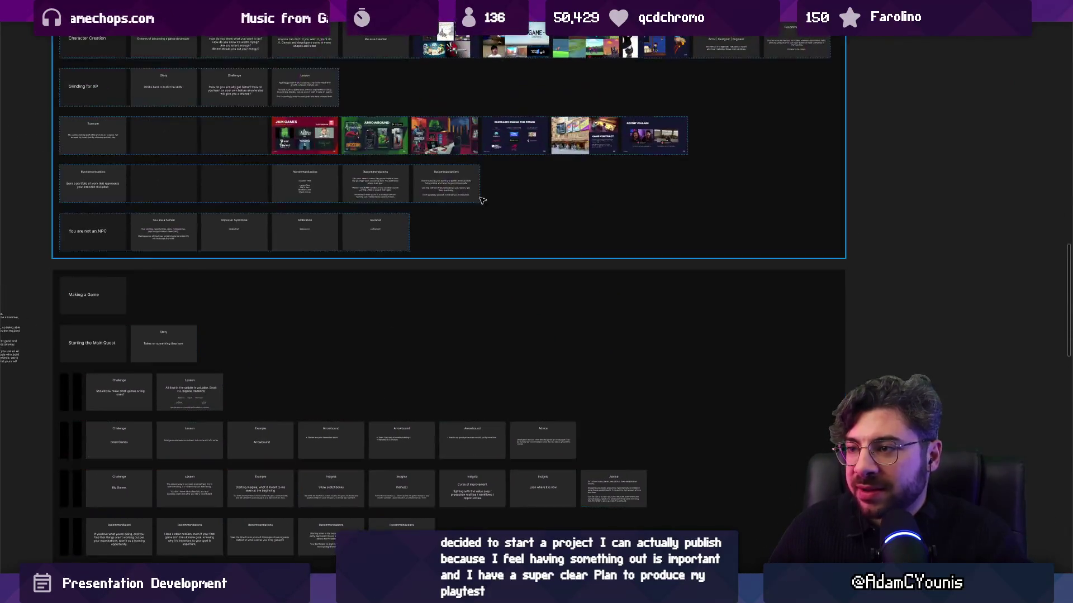
key("Right")
key("Right")
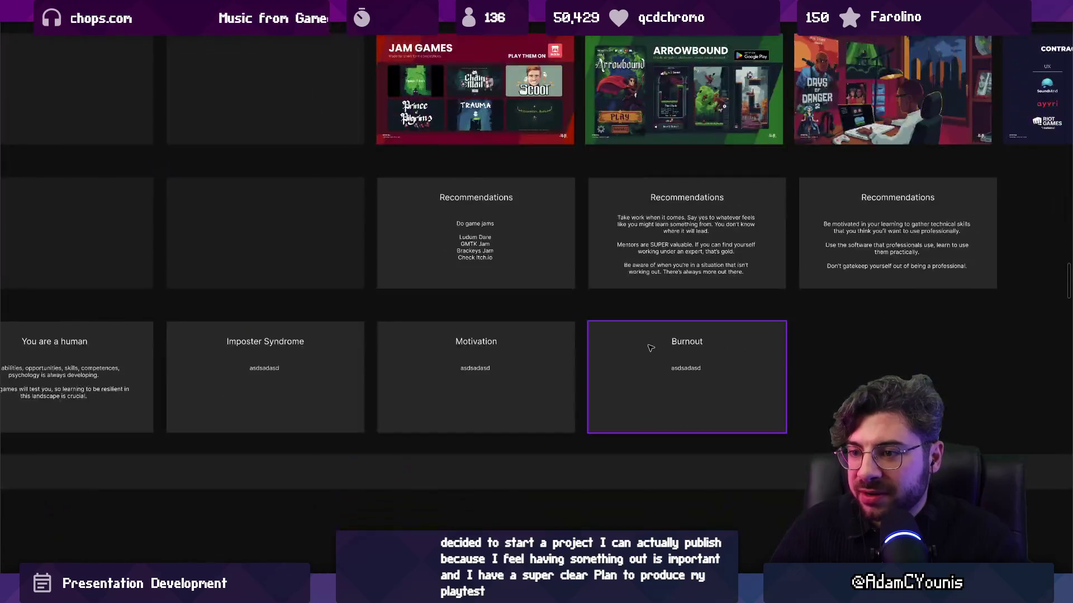
scroll(185, 355, "down", 3)
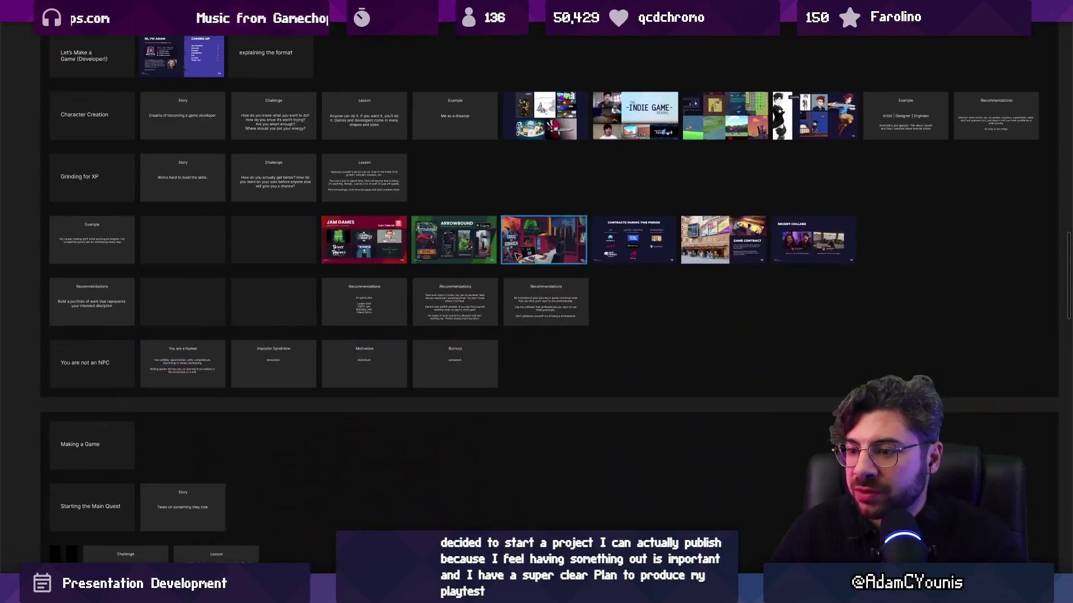
scroll(185, 355, "up", 5)
scroll(618, 334, "down", 10)
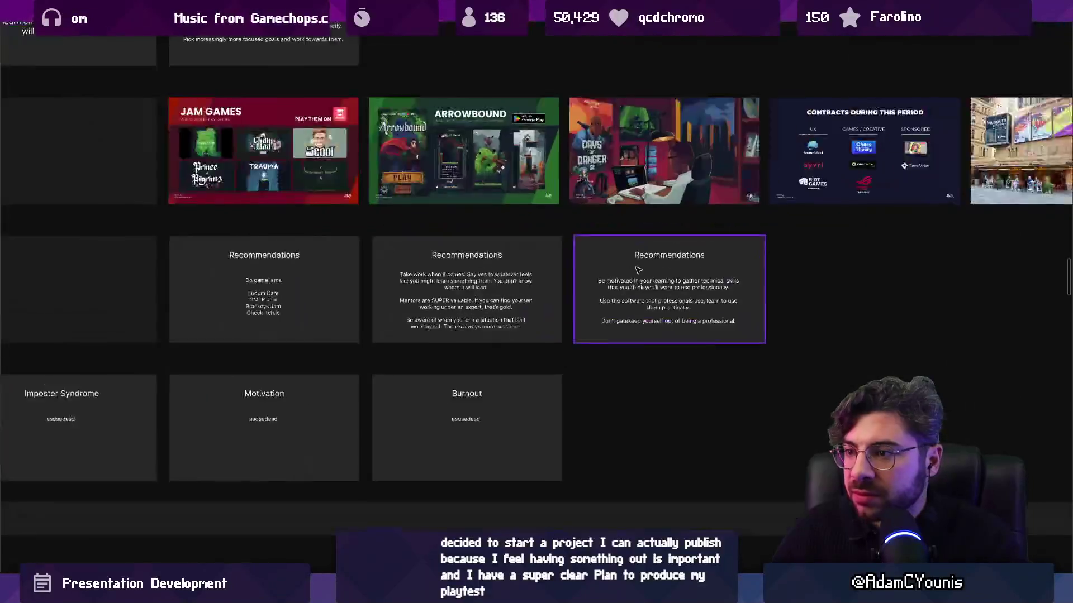
scroll(618, 334, "up", 10)
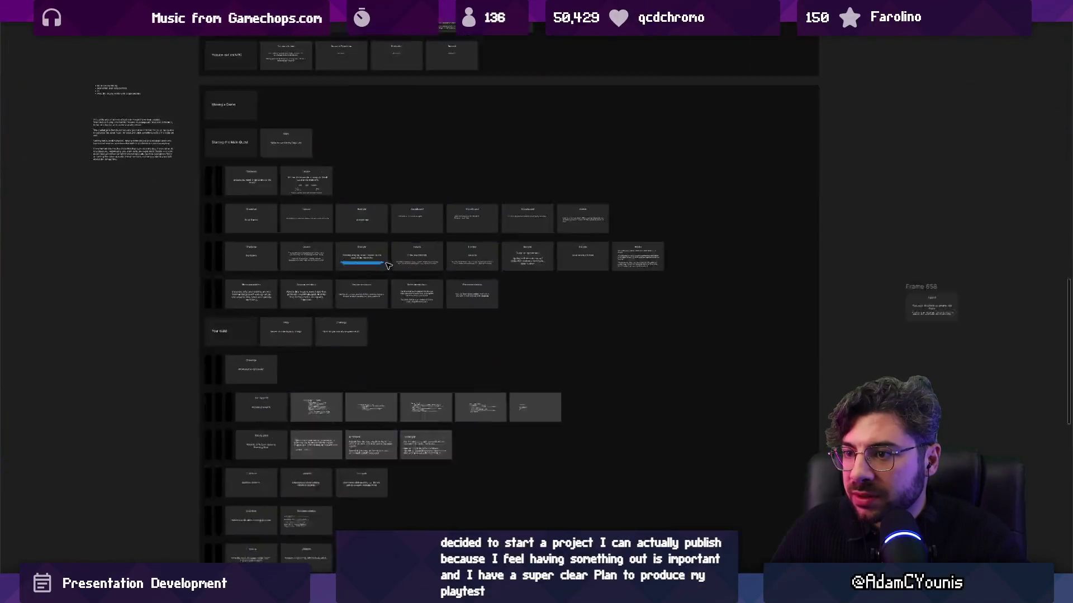
scroll(603, 320, "up", 5)
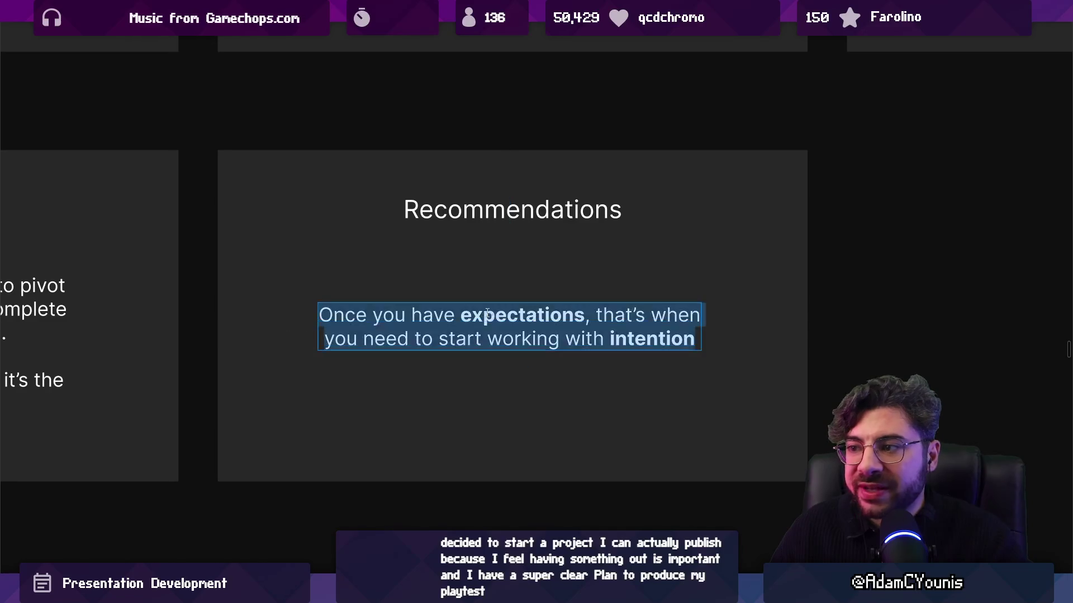
left_click_drag(461, 316, 584, 316)
left_click_drag(488, 339, 723, 339)
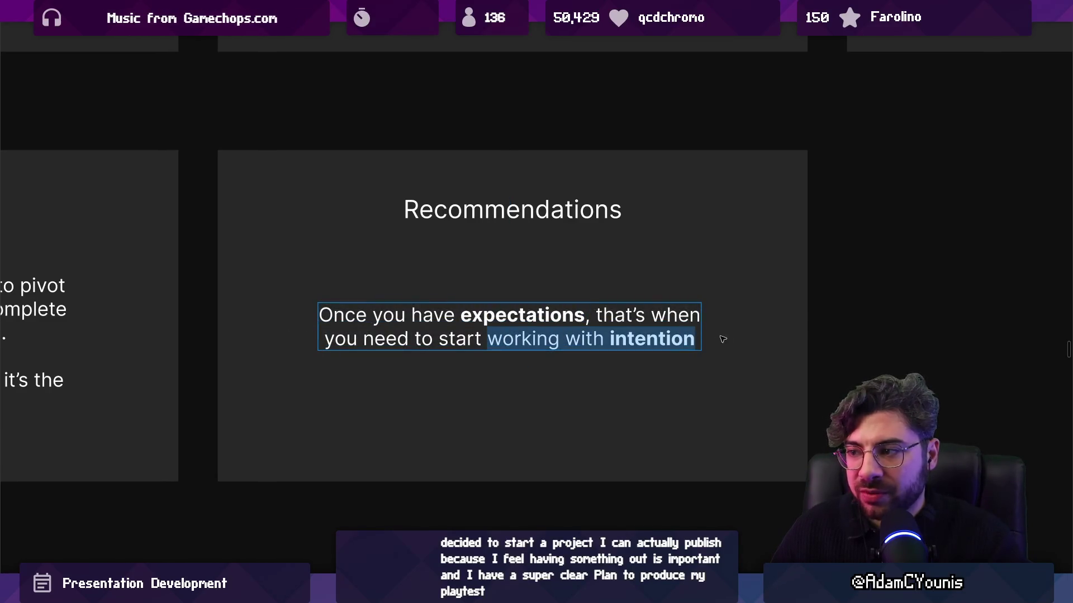
double_click(476, 339)
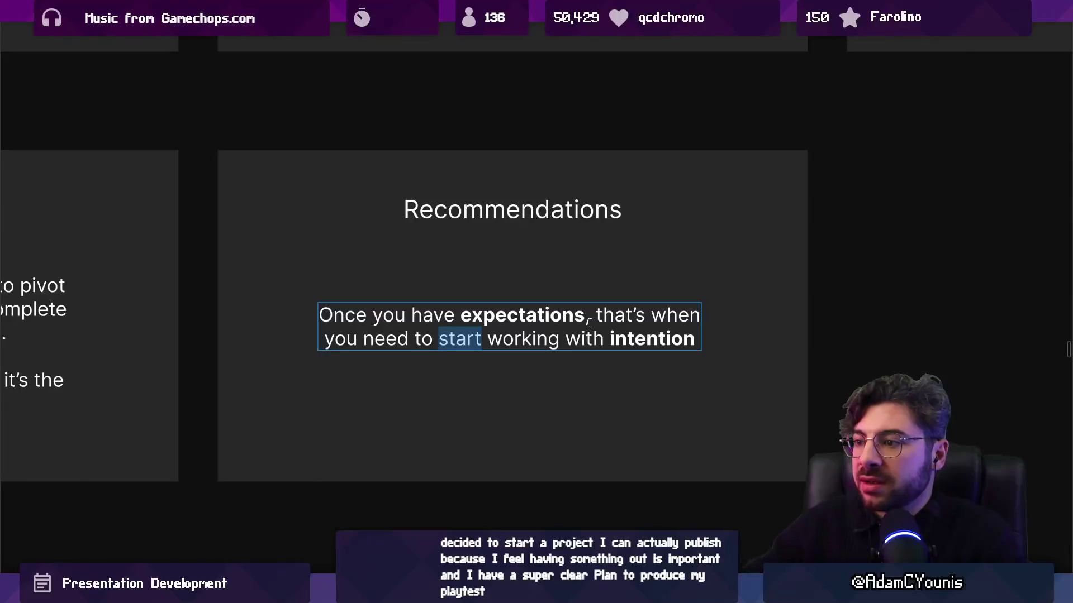
double_click(523, 339)
key("Escape")
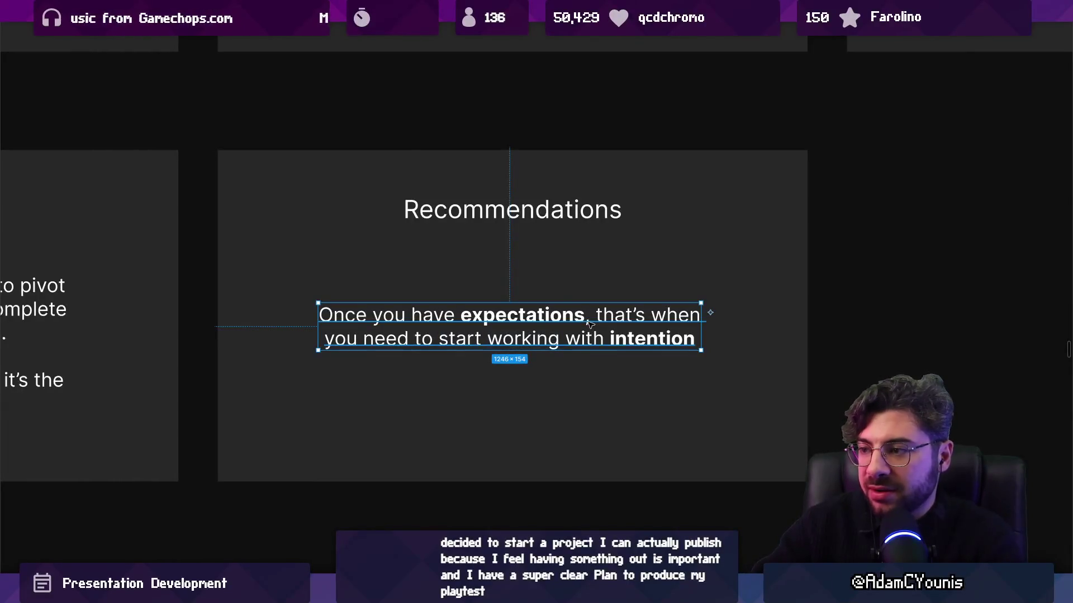
key("Escape")
scroll(596, 327, "down", 5)
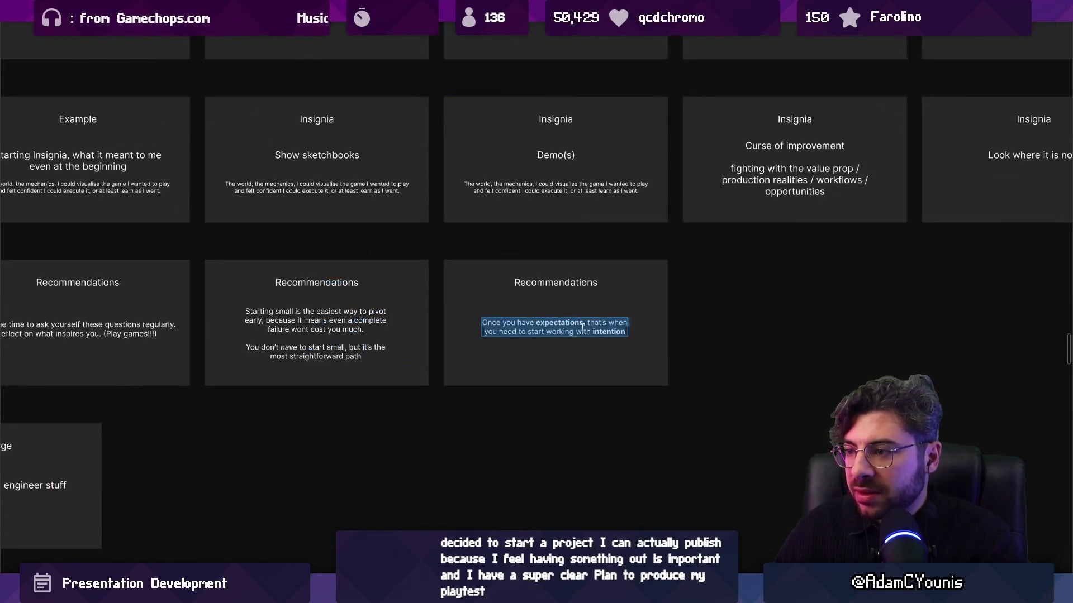
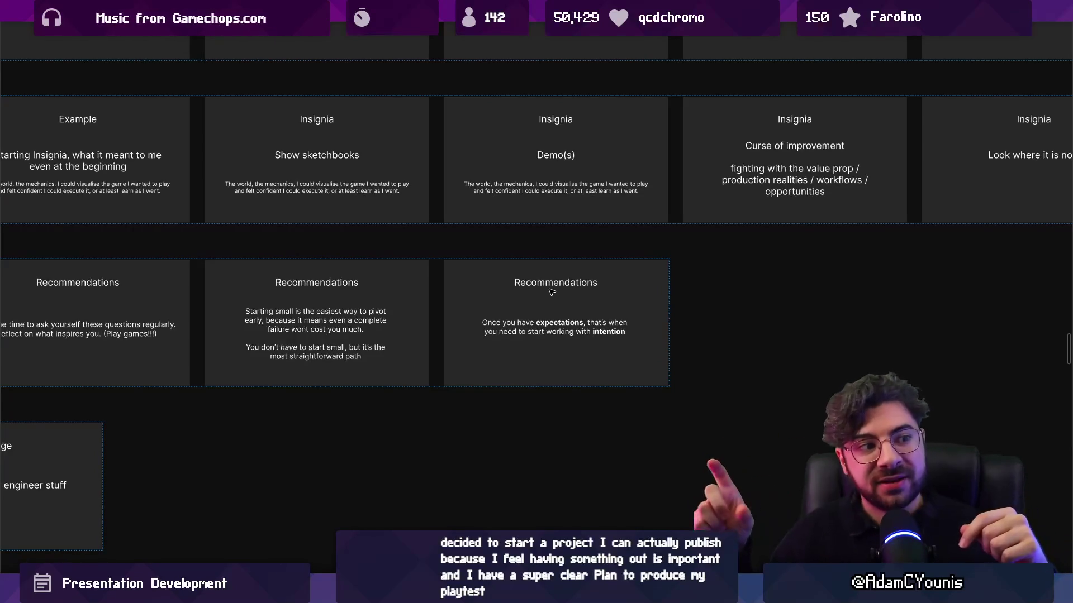
Step: Select and then deselect the expectations text on the last Recommendations slide, returning to the slide grid
left_click(570, 331)
scroll(569, 331, "up", 5)
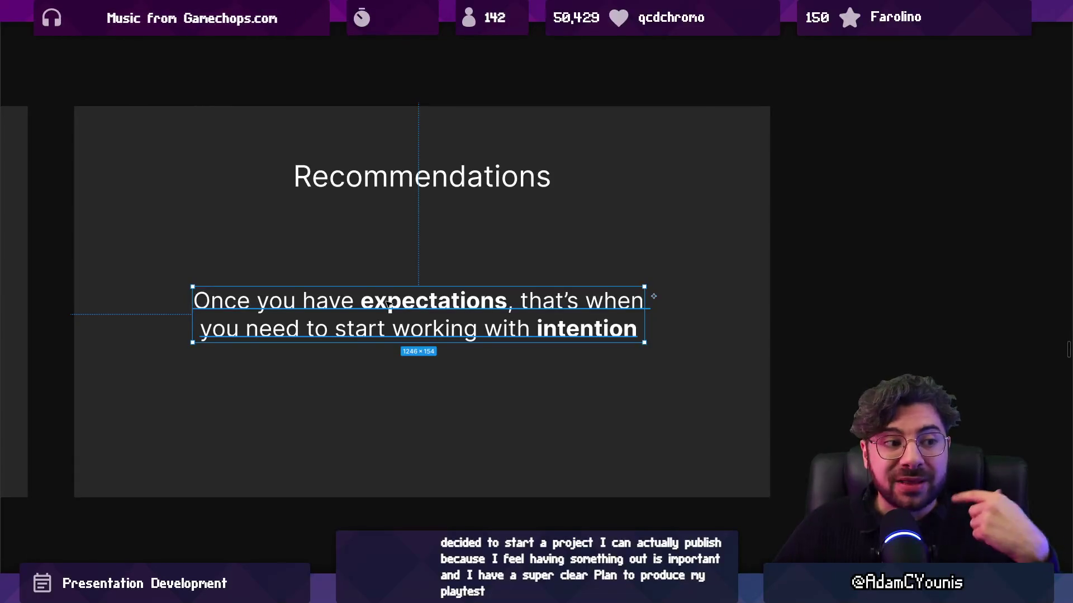
left_click(887, 359)
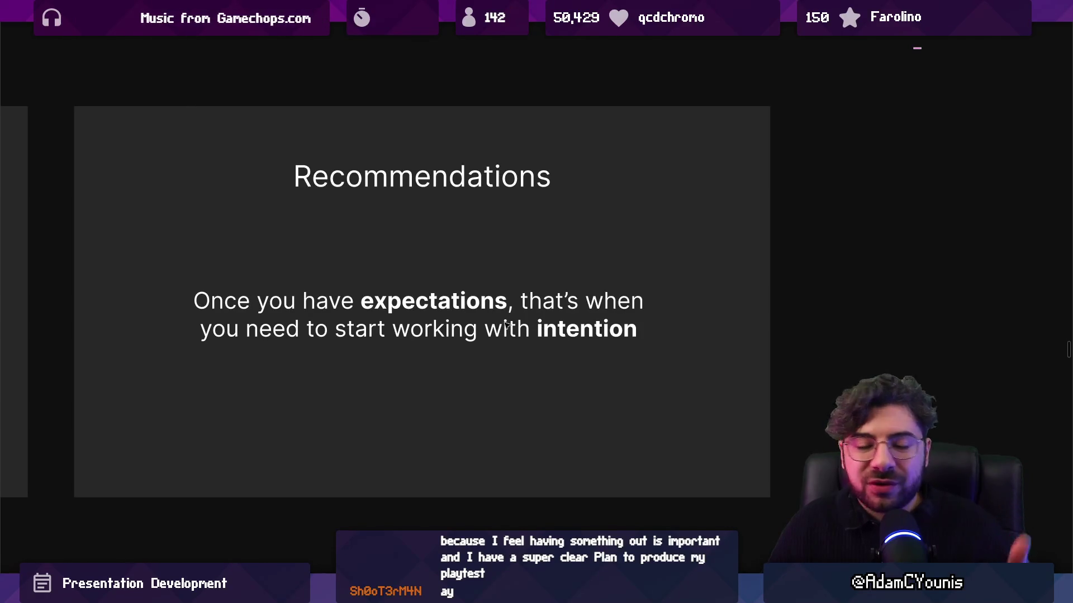
key("Escape")
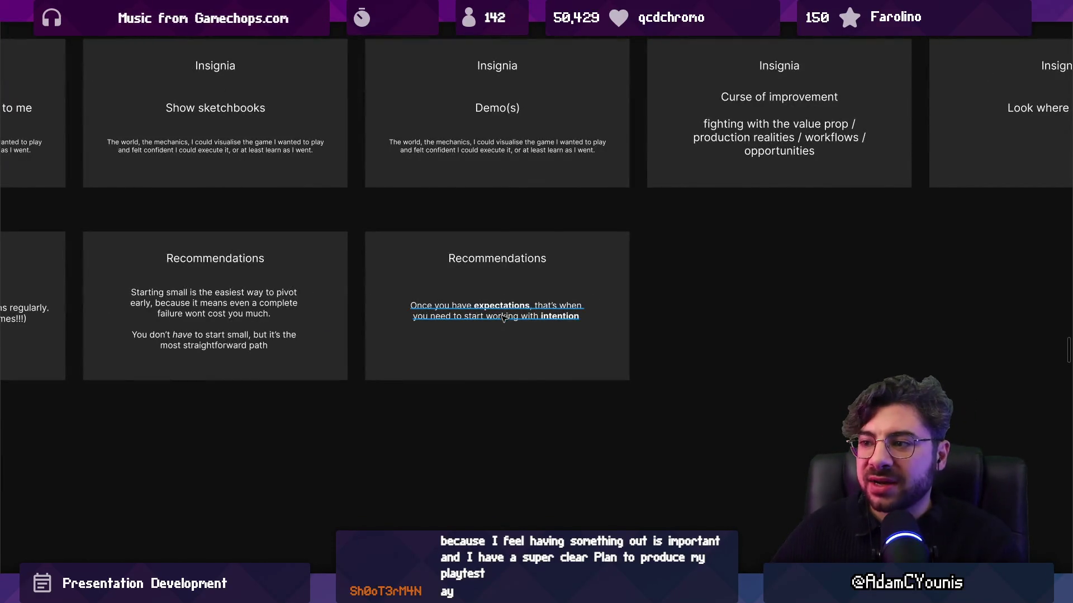
Step: Scroll the slide grid down to the Picking an engine and Constraints rows and select the Custom tools slide
left_click(505, 317)
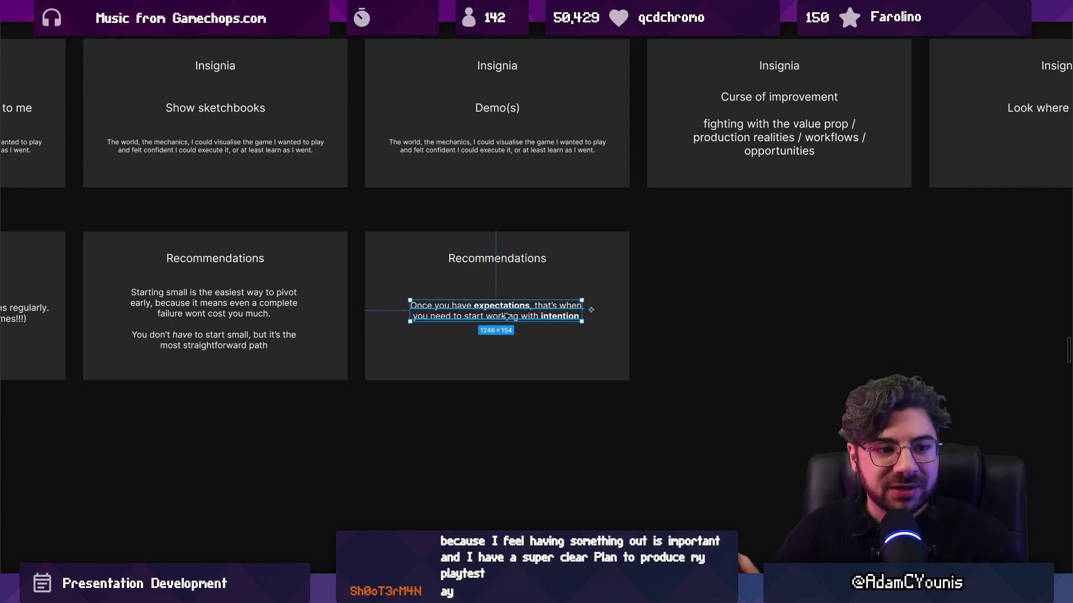
scroll(505, 316, "down", 10)
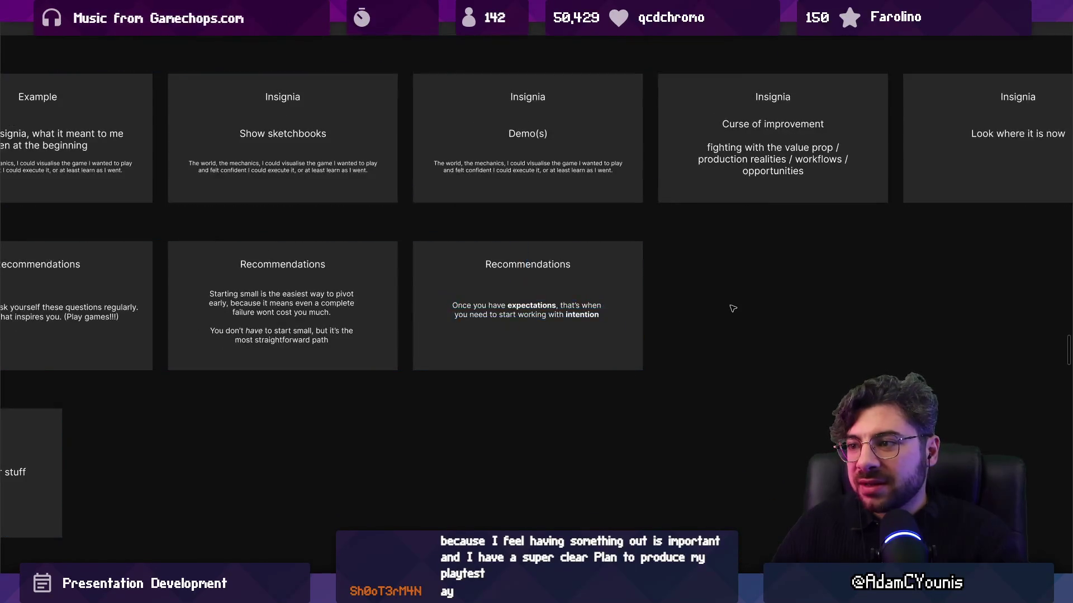
scroll(179, 318, "down", 4)
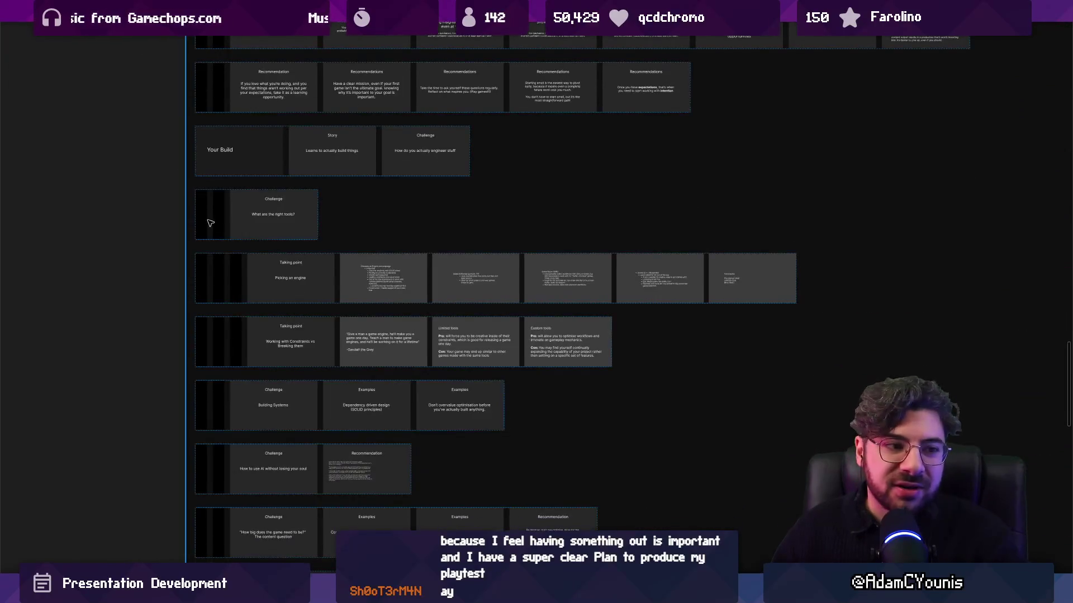
scroll(416, 331, "up", 3)
scroll(416, 331, "up", 2)
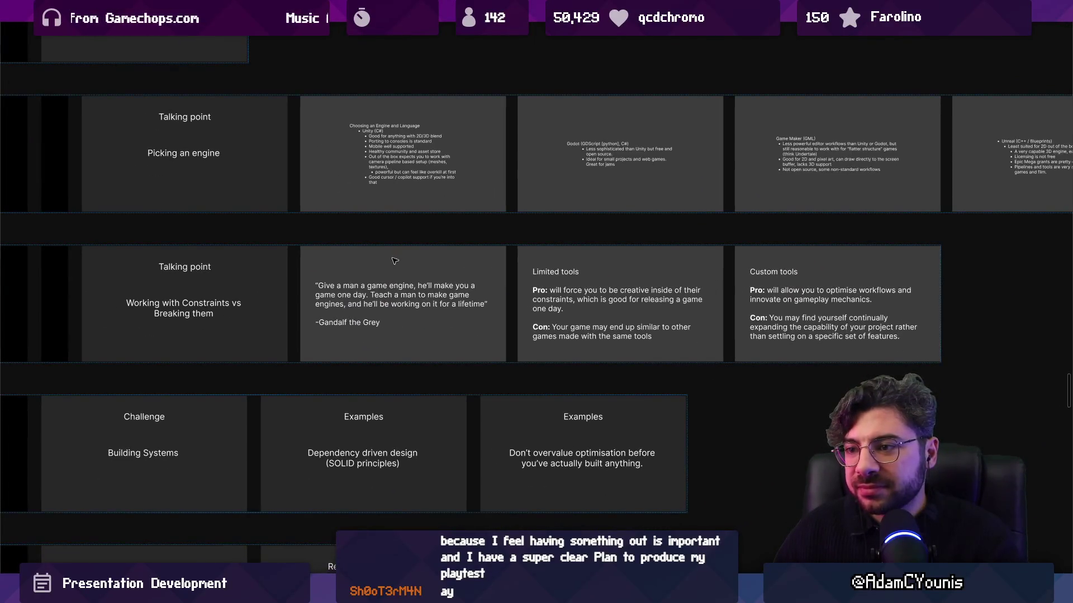
scroll(405, 246, "down", 3)
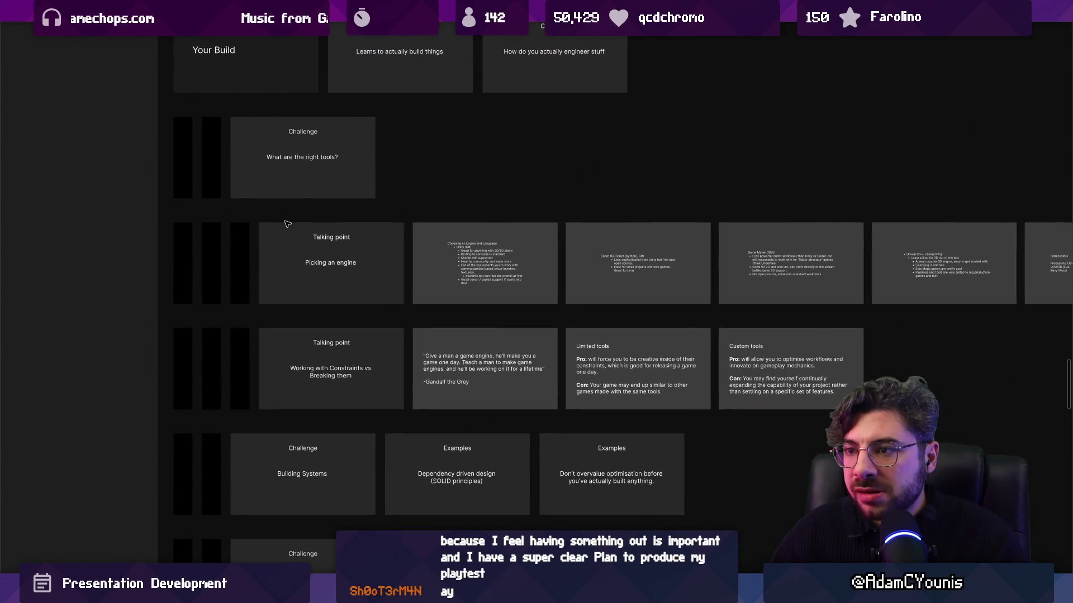
left_click(287, 224)
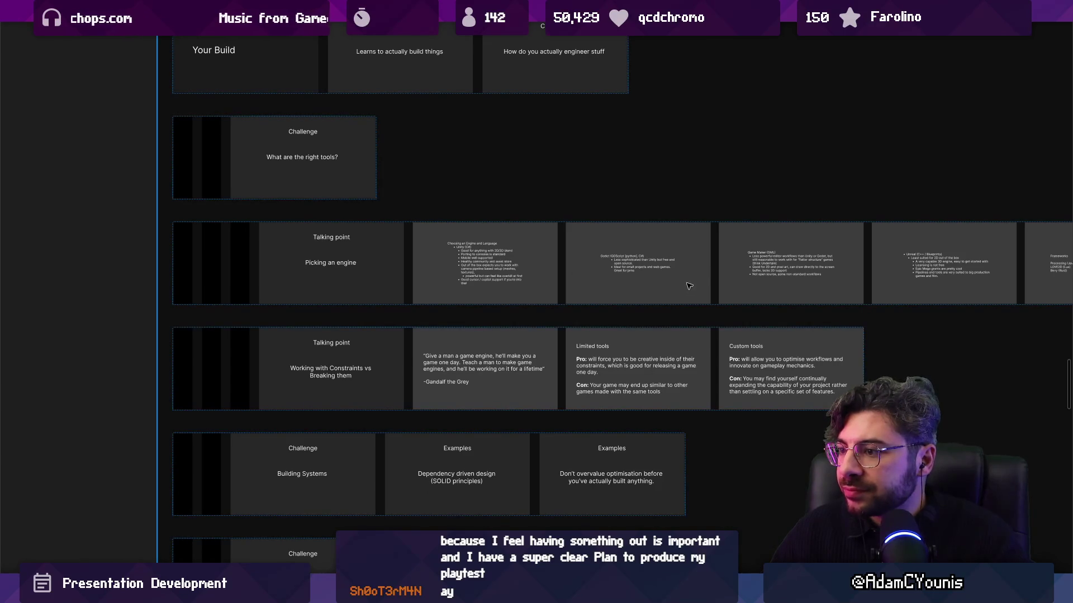
scroll(683, 296, "up", 5)
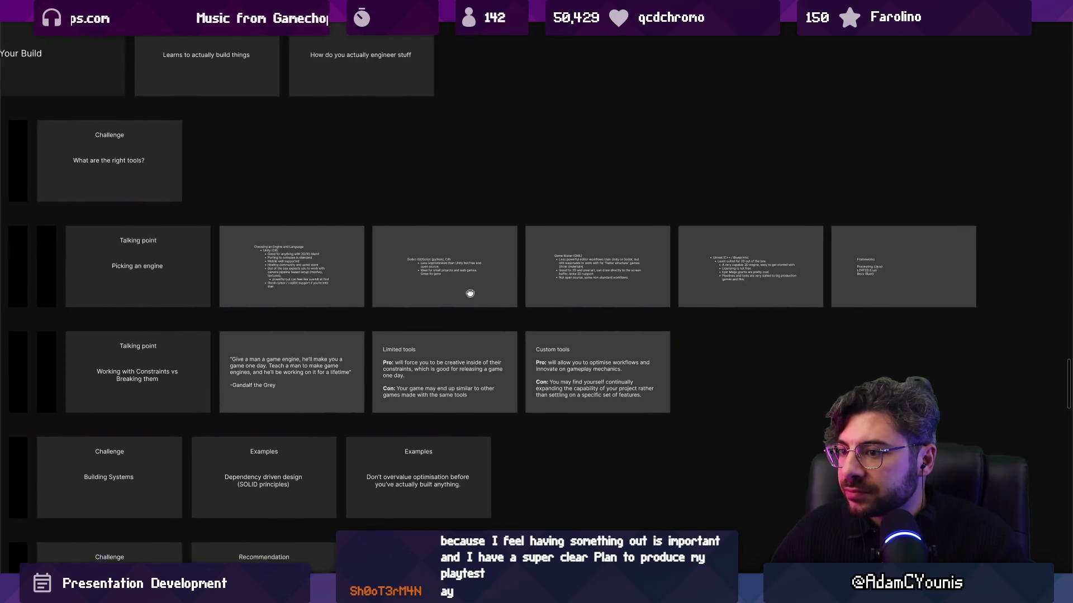
scroll(496, 381, "down", 5)
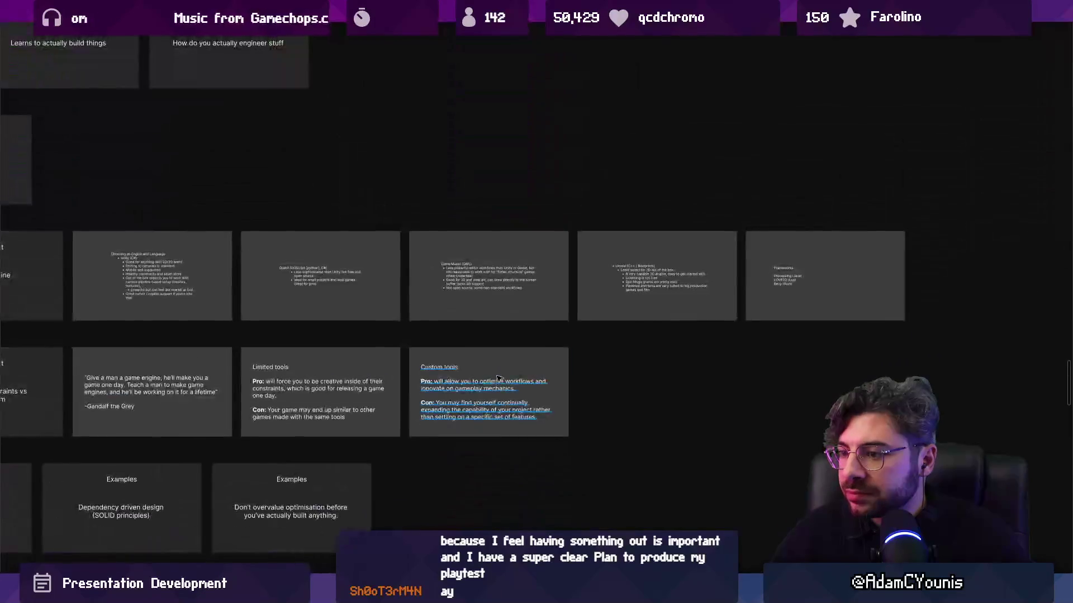
left_click(511, 367)
Step: Replace the slide's text with the opening sentence 'Constraints are analogous'
scroll(498, 341, "right", 2)
key("shift+2")
double_click(565, 369)
type("Tiome")
key("BackSpace")
key("BackSpace")
key("BackSpace")
type("mne con")
key("BackSpace")
key("BackSpace")
key("BackSpace")
type("e ")
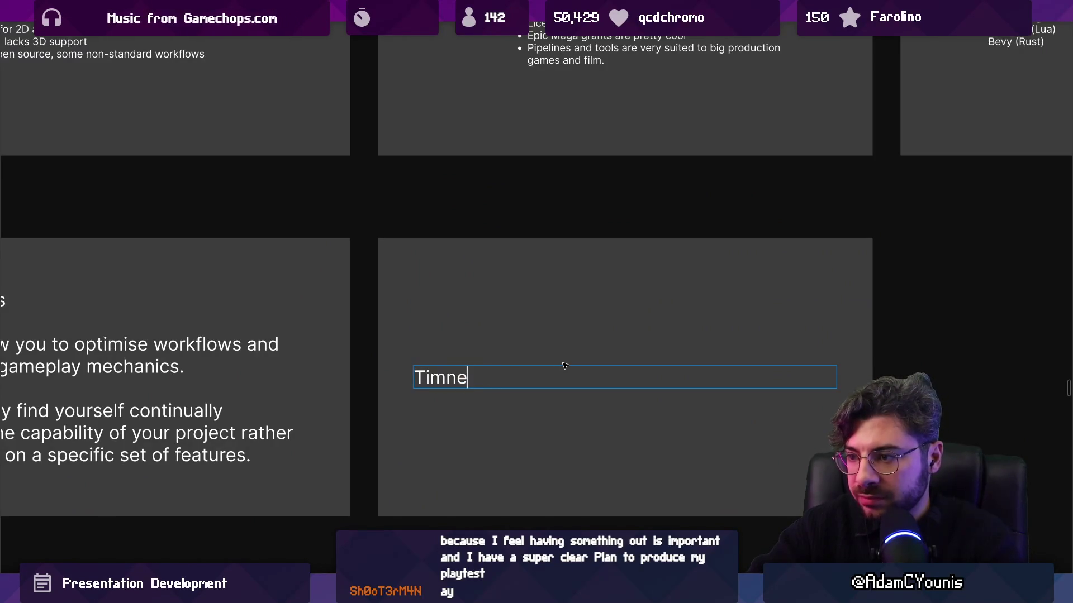
type("constraings")
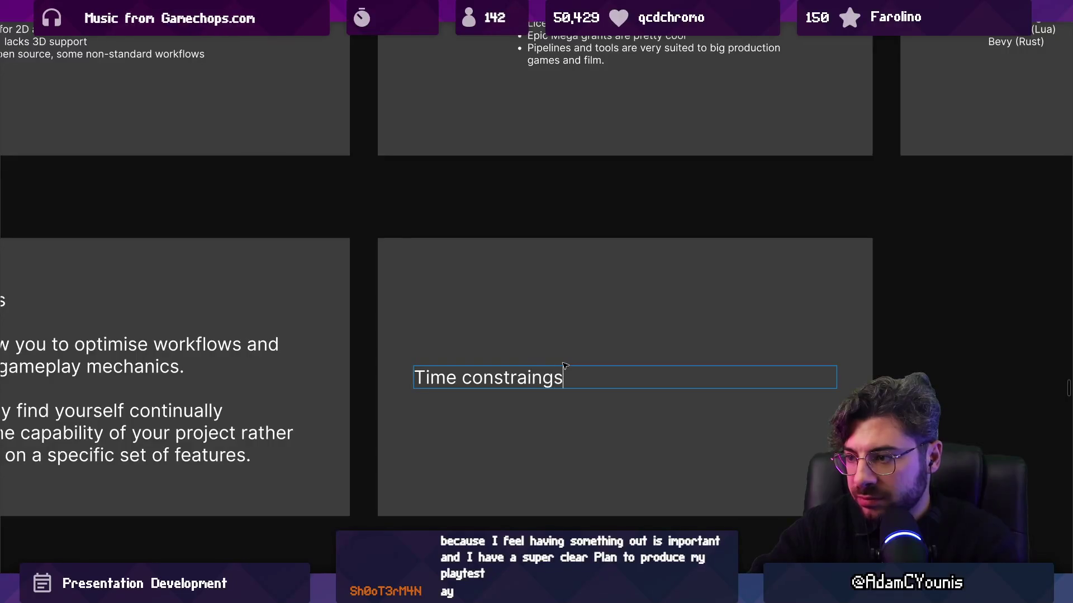
key("shift+Home")
key("Left")
type("techni")
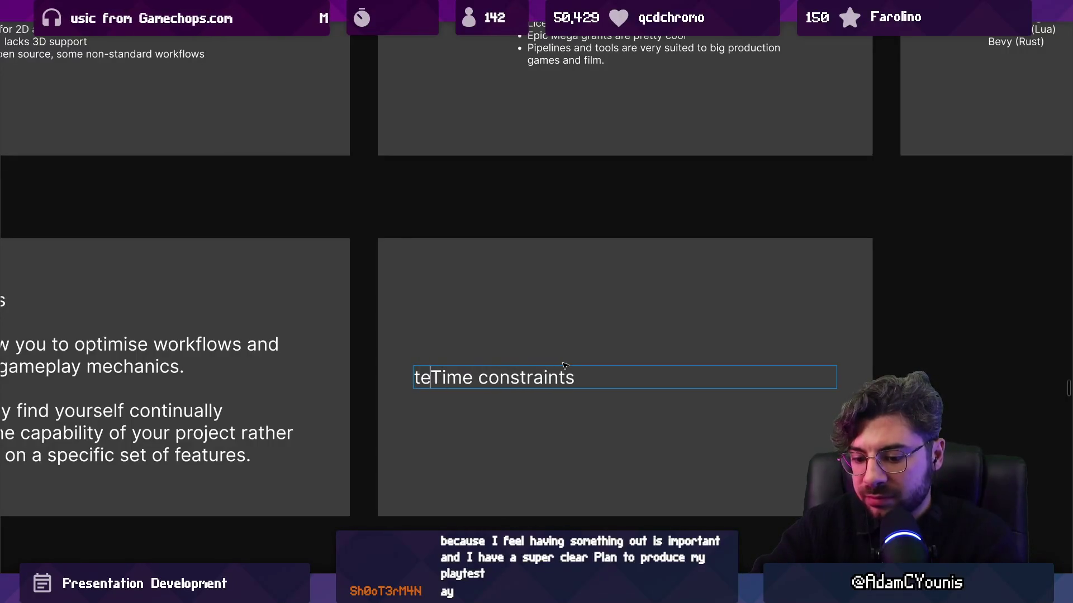
type("cal constraing")
key("ctrl+a")
type("Constraints ")
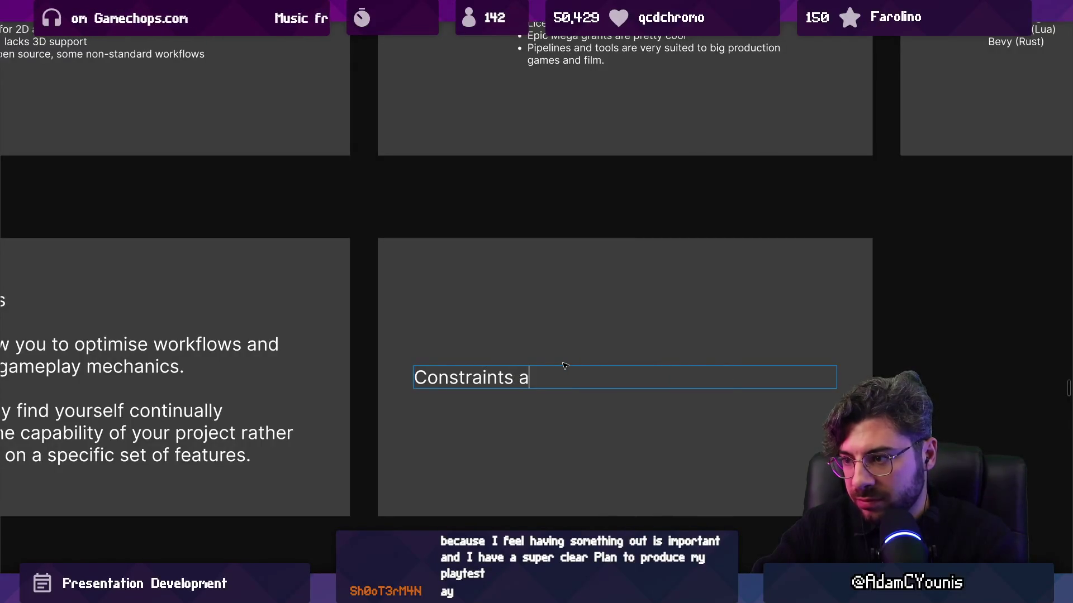
type("are analogu")
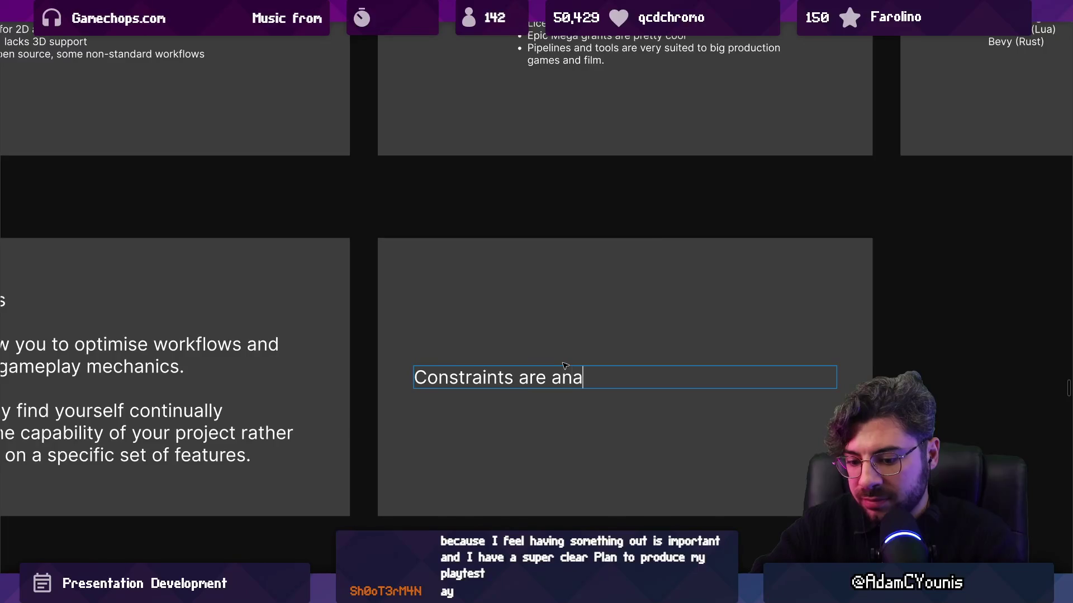
key("BackSpace")
key("BackSpace")
key("BackSpace")
type("our")
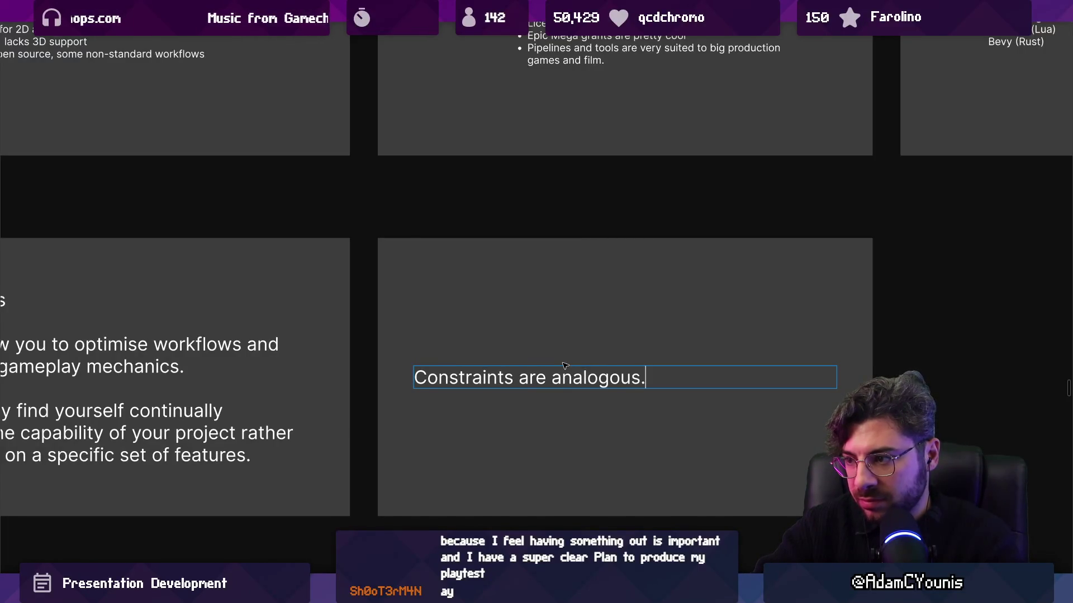
Step: Add a 'Same thing applies with:' line followed by bullets Time and Team size
key("Return")
key("Return")
type("Time constraing")
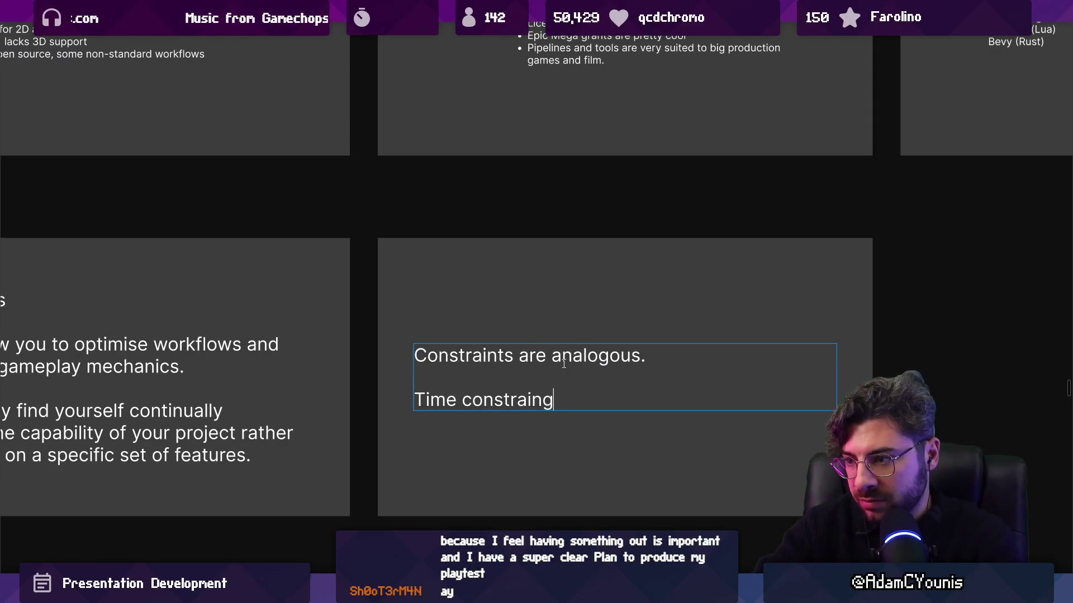
key("shift+Home")
type("S")
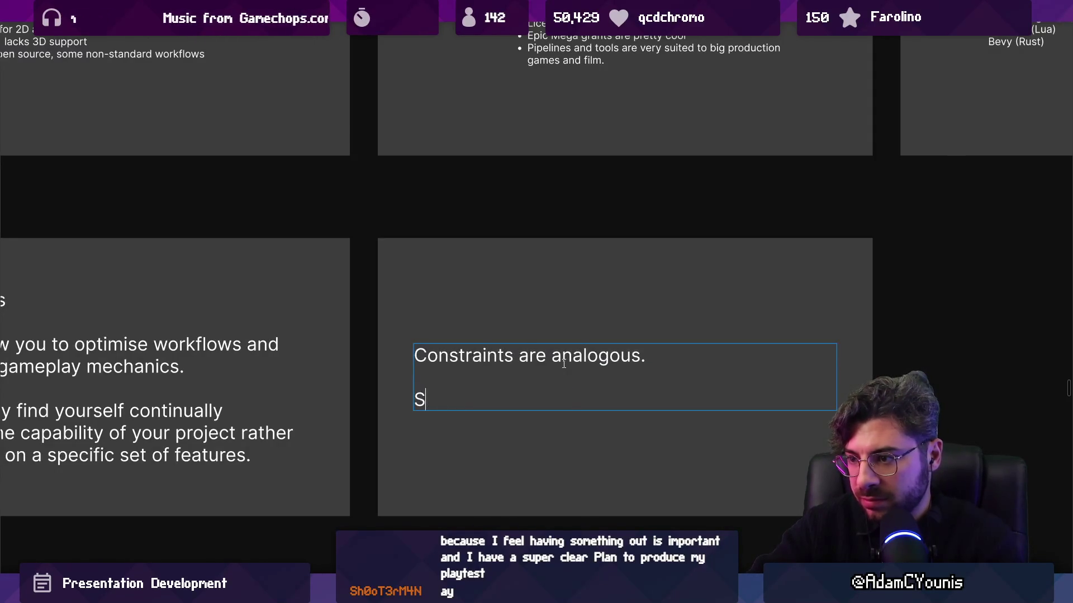
key("BackSpace")
key("BackSpace")
key("BackSpace")
type("Samn")
type("e thin")
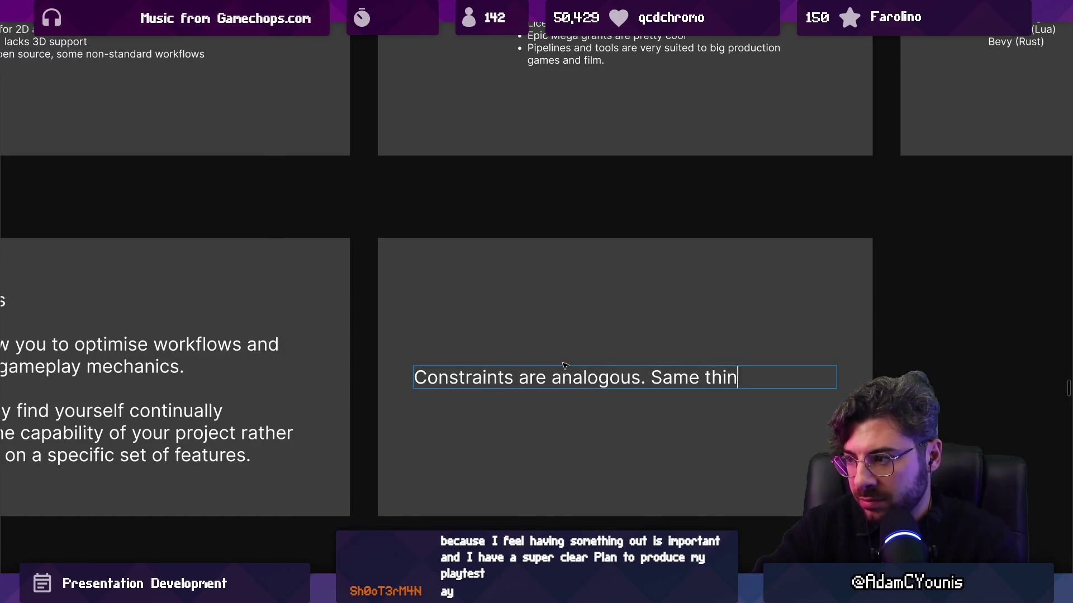
type("appl")
type("ies with")
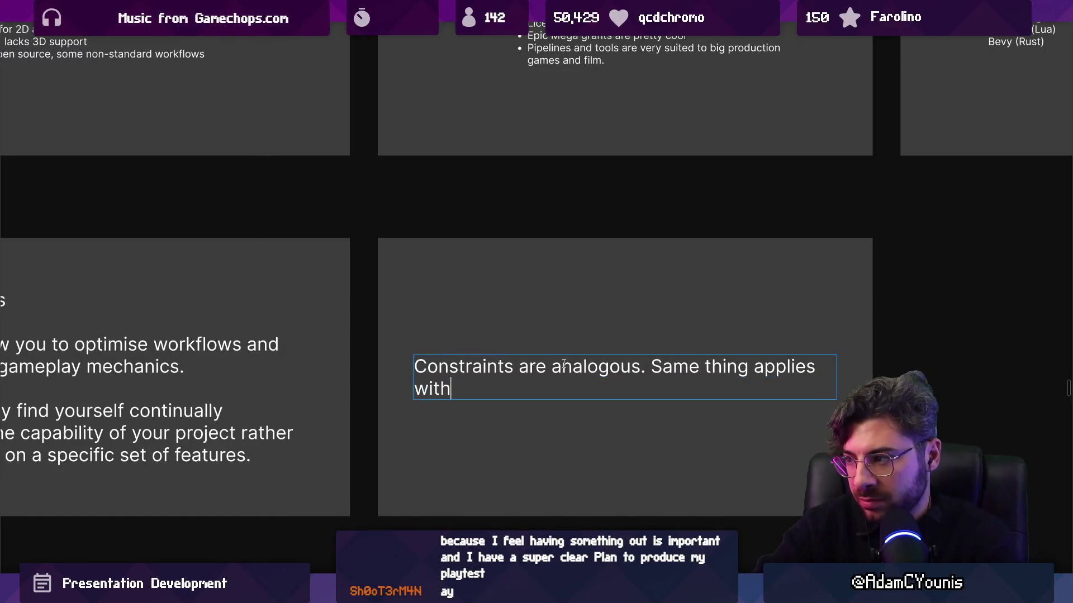
type(":")
key("Return")
type("Time")
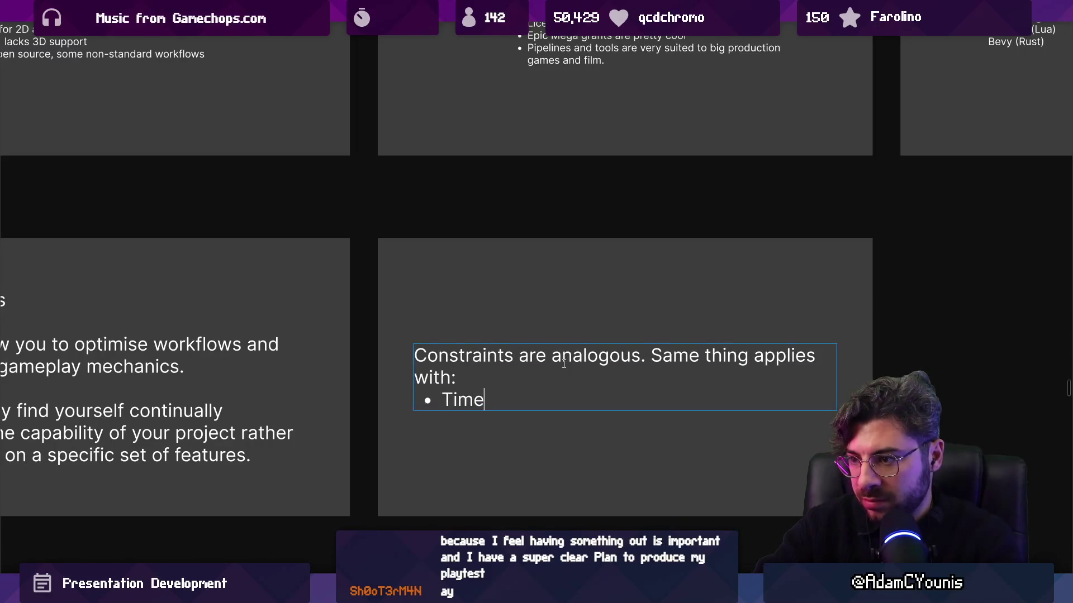
key("Return")
type("Team size")
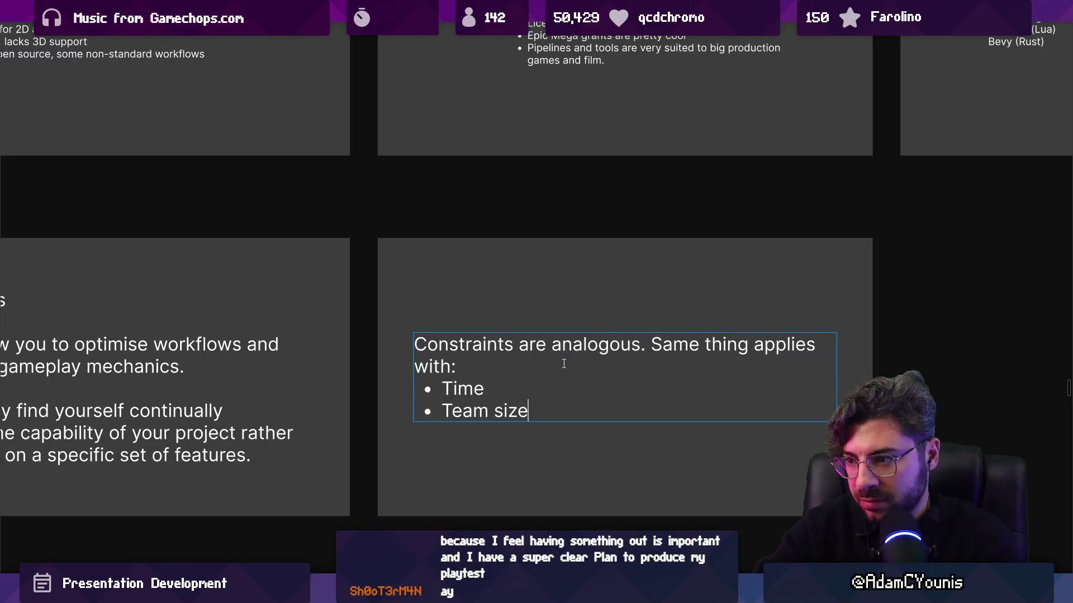
key("Return")
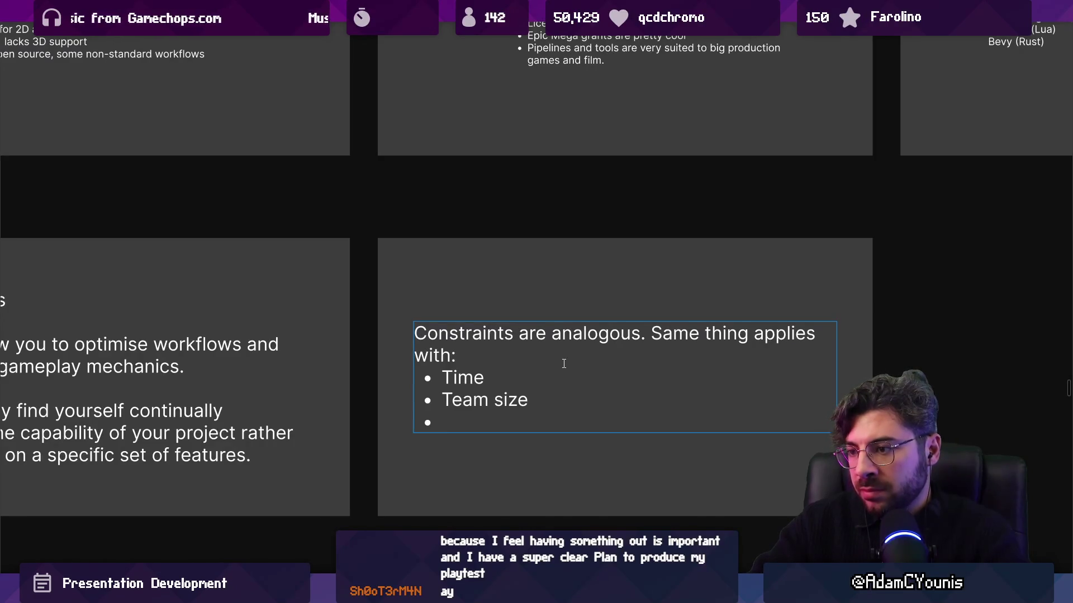
Step: Insert a Money bullet between Time and Team size and remove the trailing empty bullet
type("inve")
key("BackSpace")
key("BackSpace")
key("BackSpace")
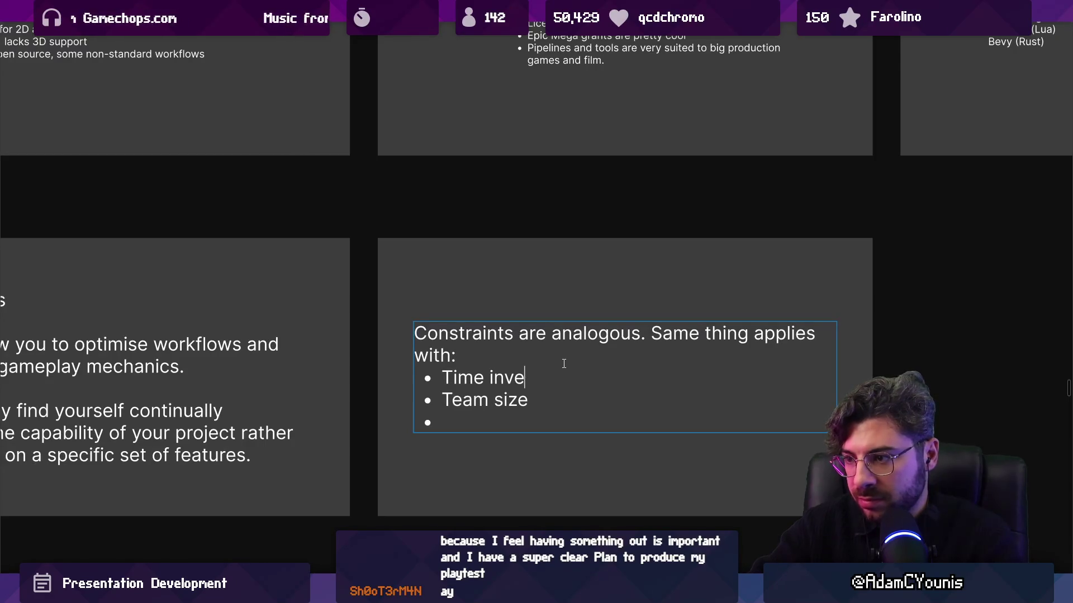
key("ctrl+shift+Left")
key("Up")
key("Up")
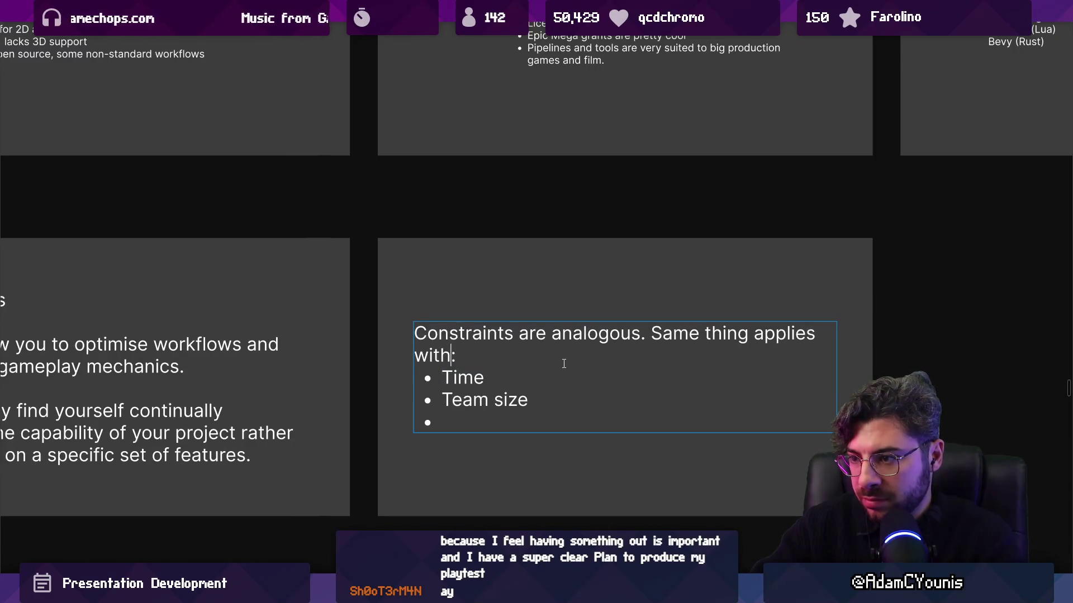
type("nvestments of")
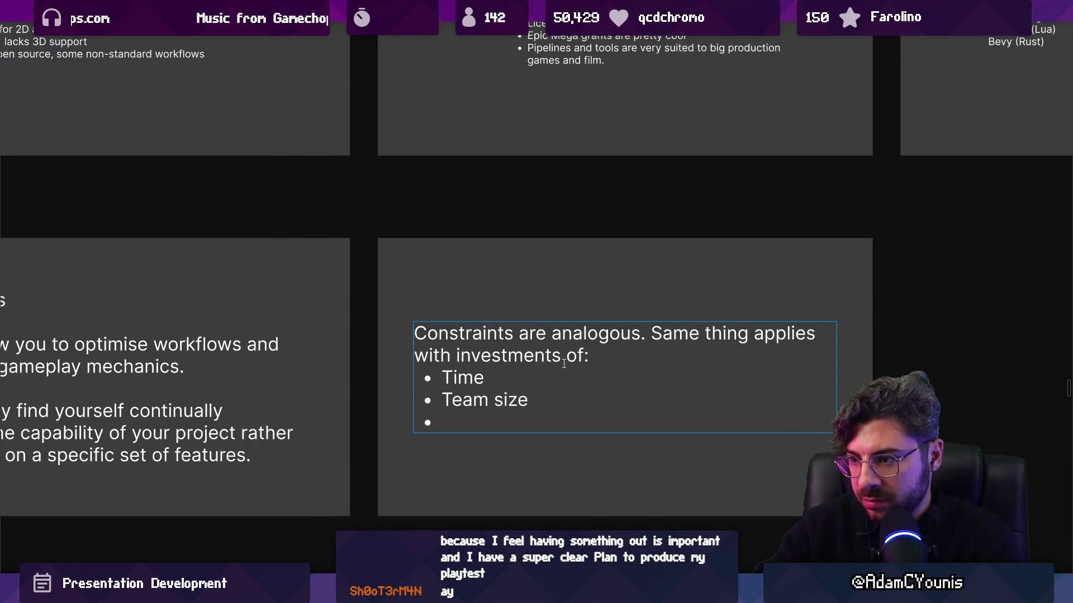
key("Up")
key("Return")
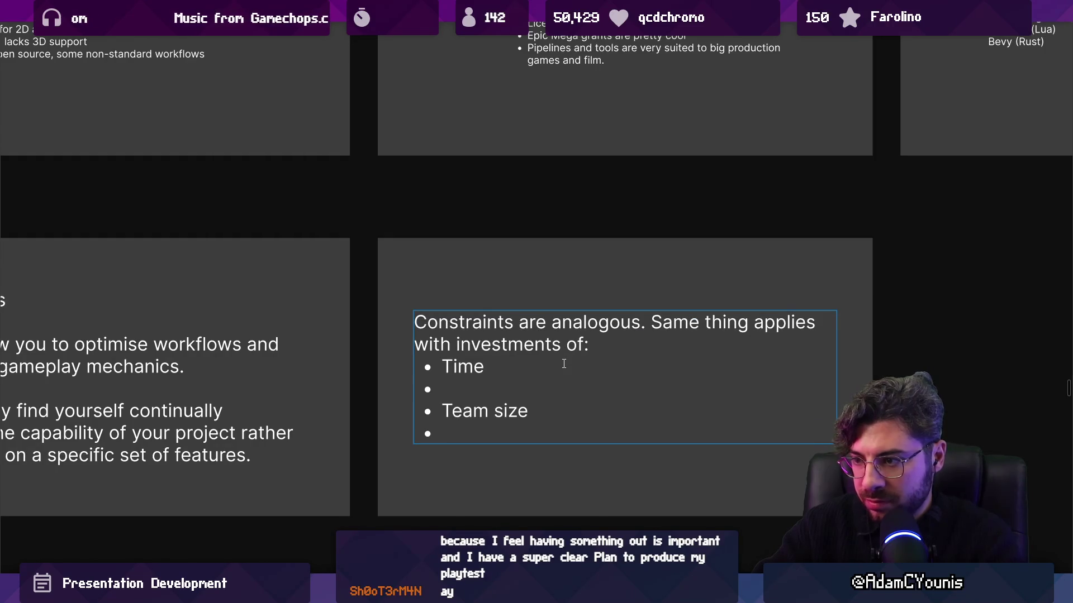
type("Money")
key("Down")
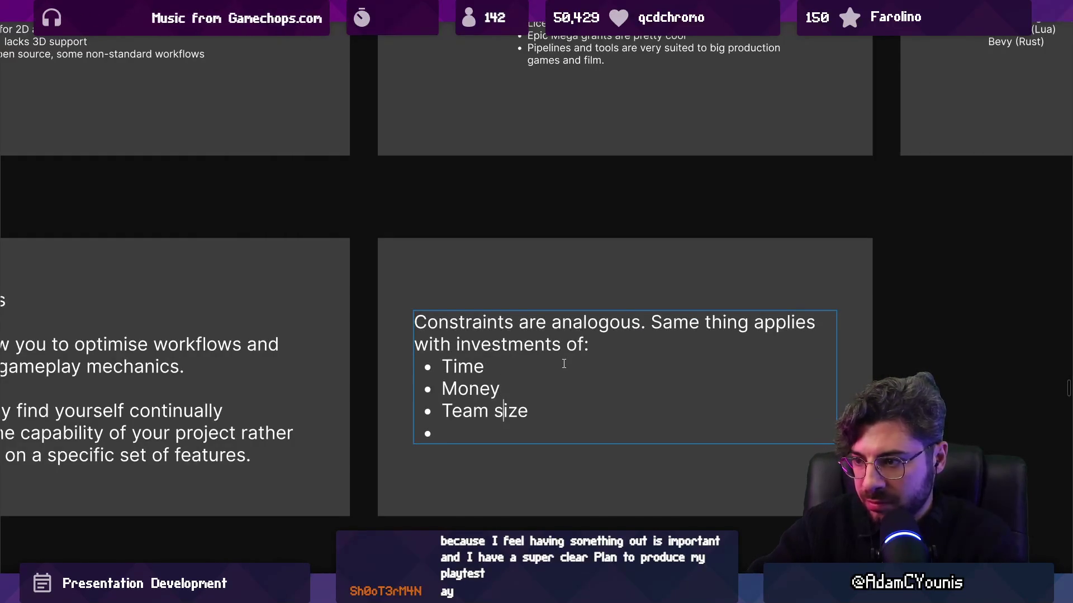
key("BackSpace")
key("Return")
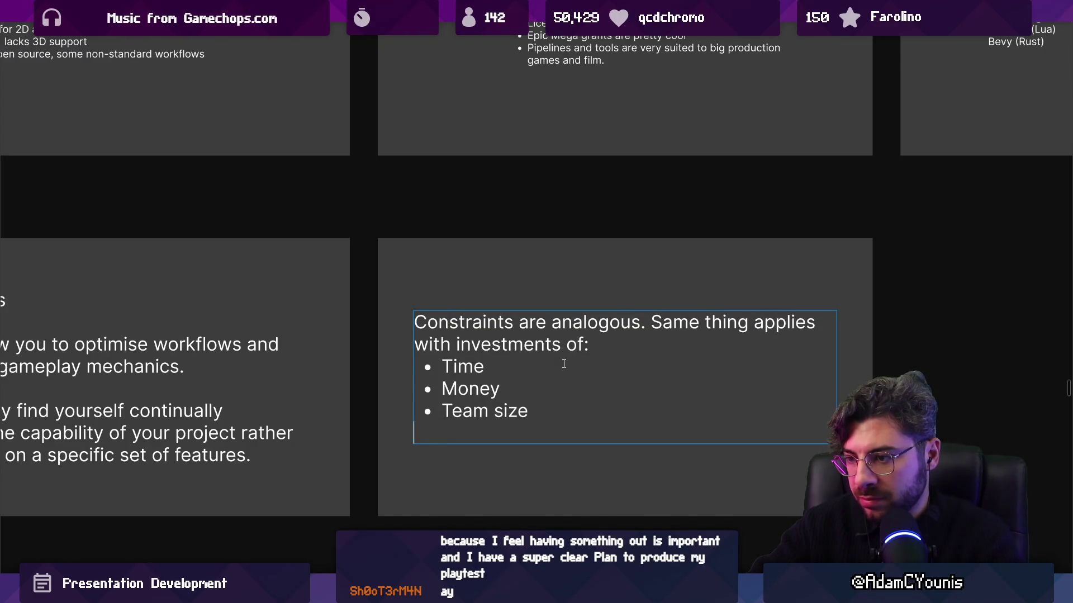
key("BackSpace")
key("Escape")
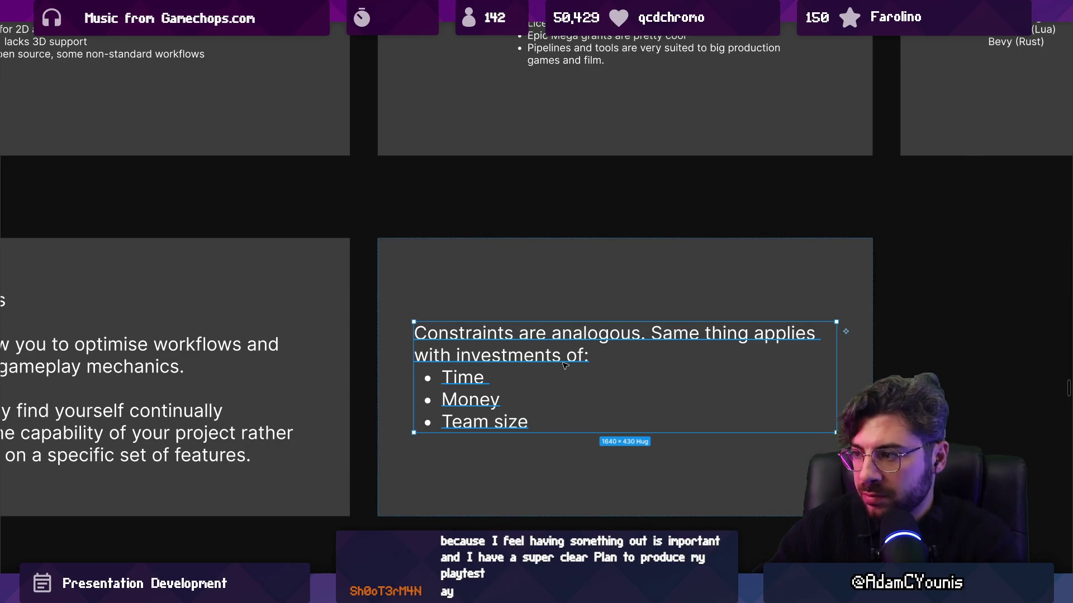
Step: Rewrite the first sentence to say constraints affect your project in the same way
key("Return")
left_click(584, 356)
type("all")
type("esou")
key("BackSpace")
key("BackSpace")
key("BackSpace")
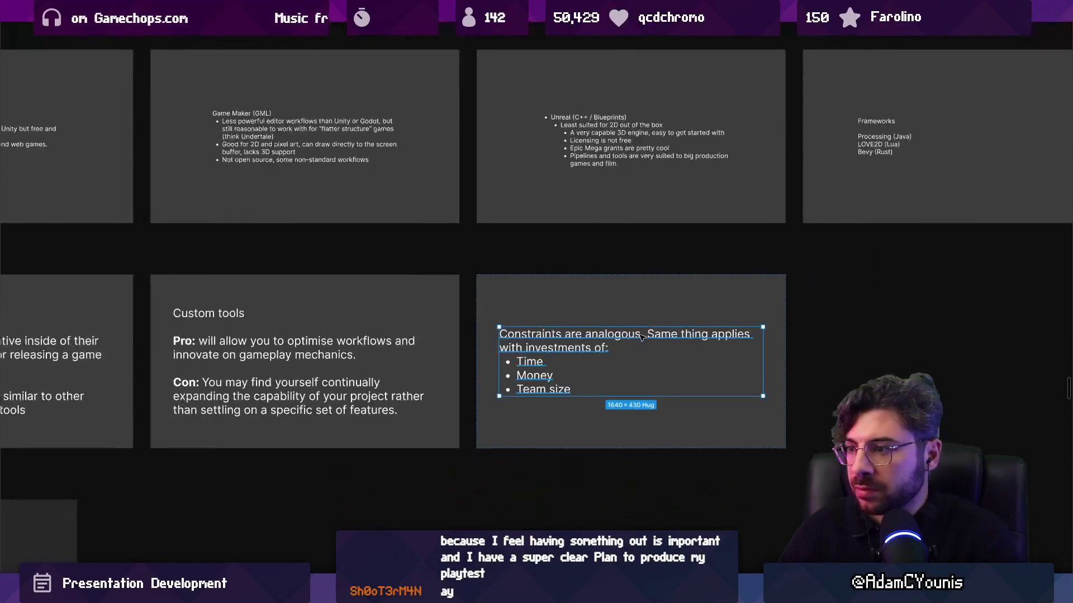
scroll(657, 334, "down", 2)
key("ctrl+a")
left_click(656, 334)
double_click(612, 335)
double_click(571, 334)
scroll(587, 334, "up", 2)
left_click(673, 334)
type("in how they ")
type("affect y")
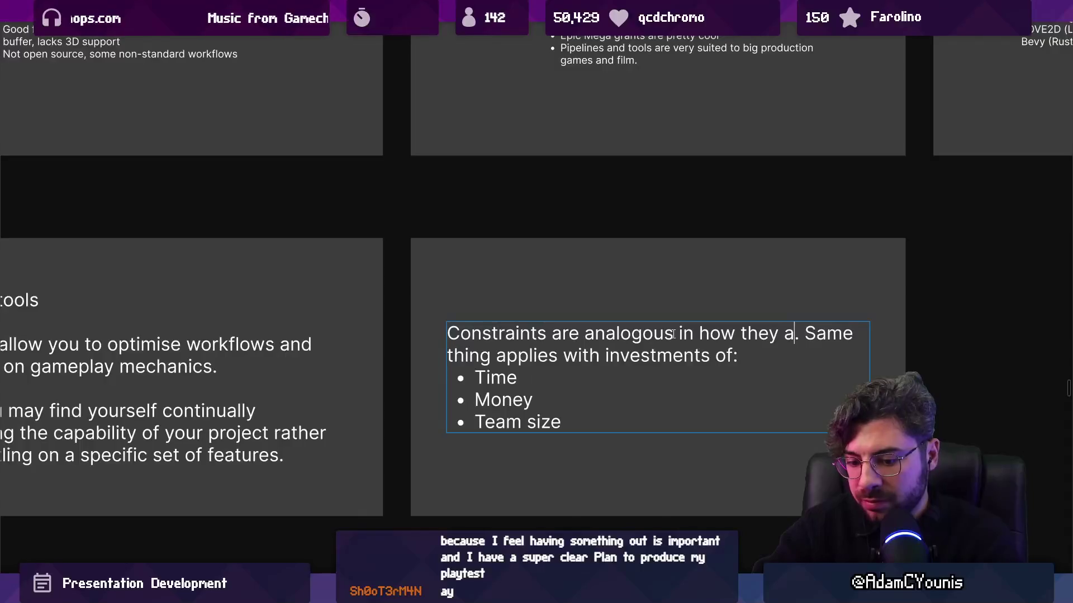
type("our project")
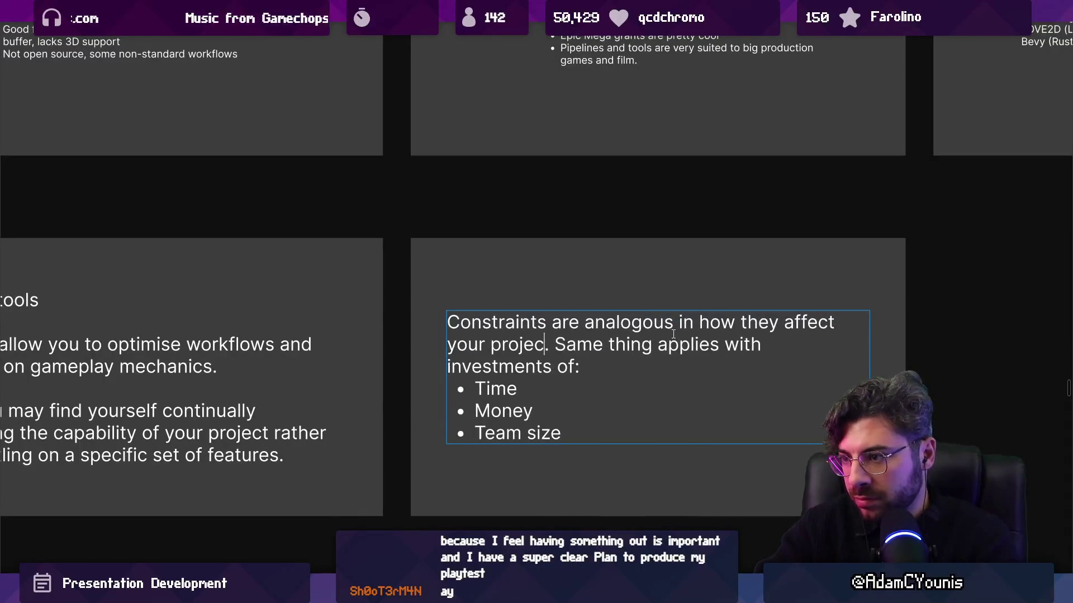
key("ctrl+shift+Left")
key("ctrl+shift+Left")
key("ctrl+shift+Left")
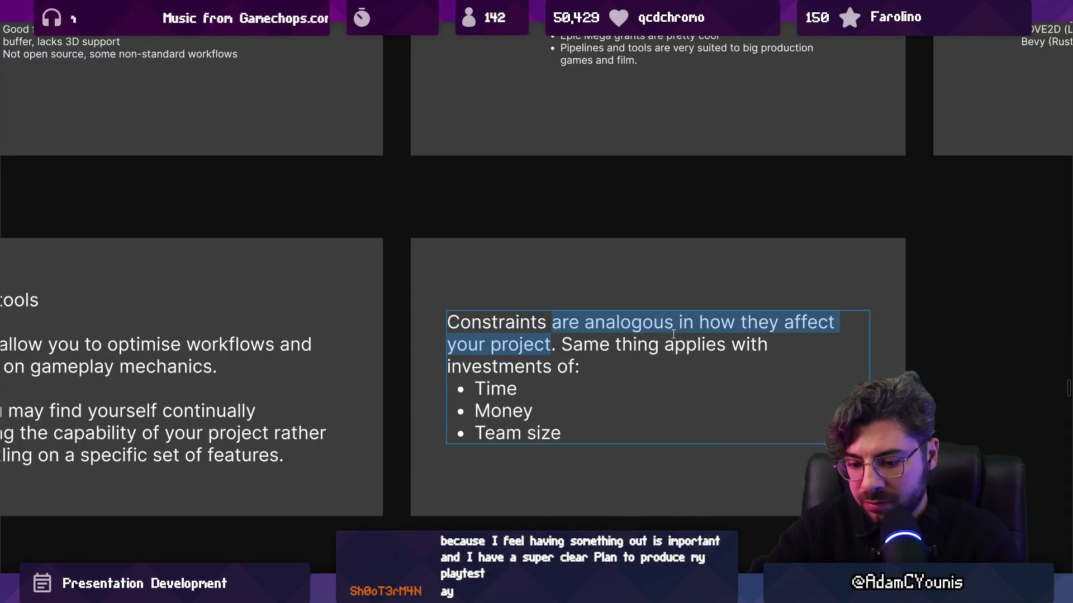
type("affect your p")
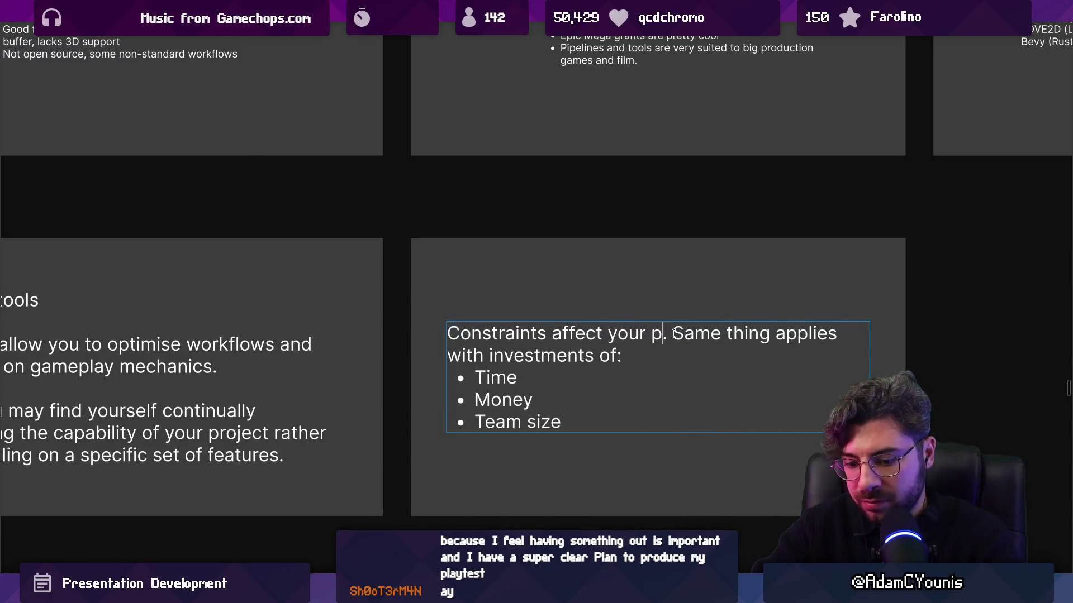
type("roject in the same way")
key("ctrl+shift+Left")
key("ctrl+shift+Left")
key("ctrl+shift+Left")
key("Escape")
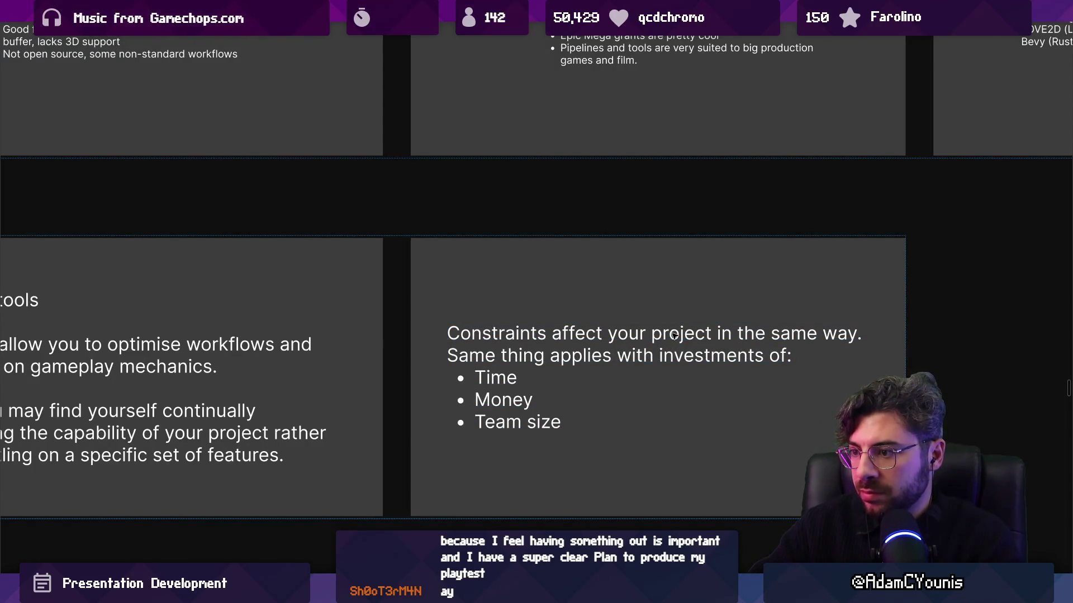
Step: Add a closing line: 'Tighter constraints means less ambition but higher chance of completion'
key("Return")
left_click(644, 417)
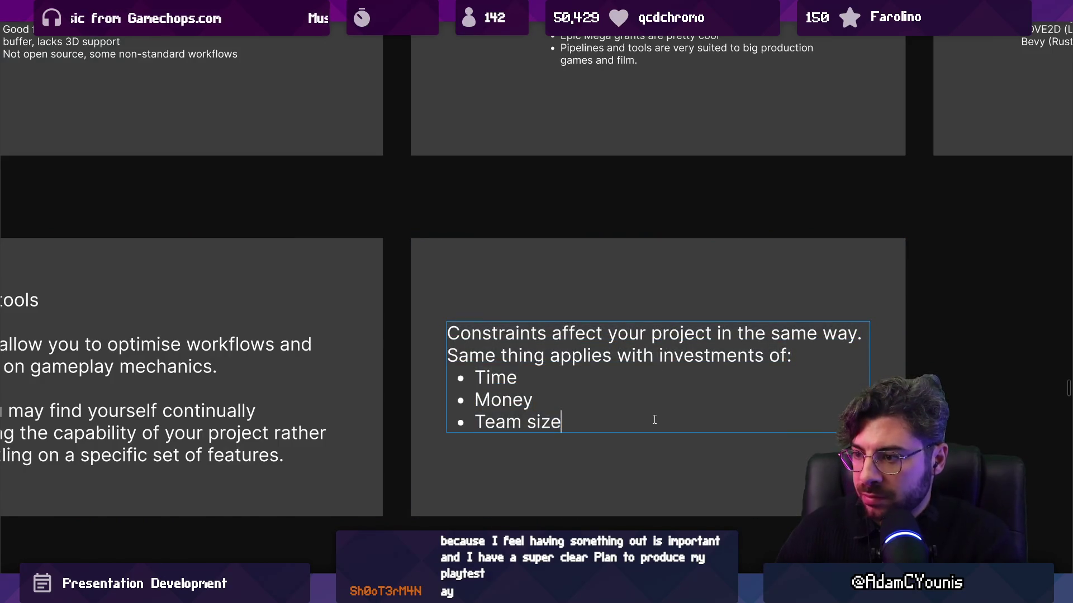
key("Return")
type("Tighter constraing")
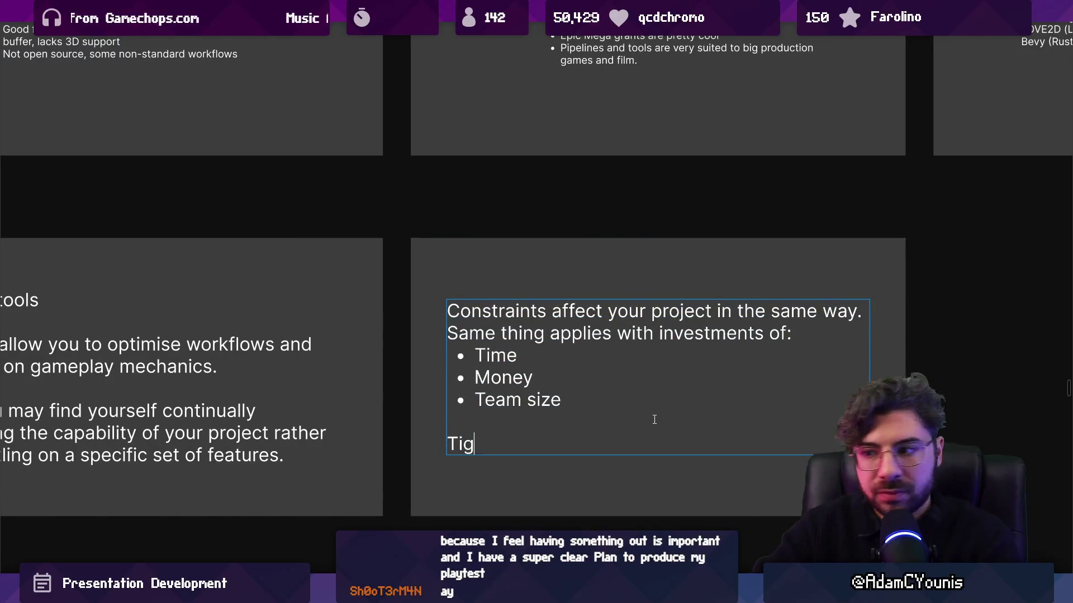
key("BackSpace")
type("ts")
type("mnea")
key("BackSpace")
key("BackSpace")
key("BackSpace")
type("eans finished")
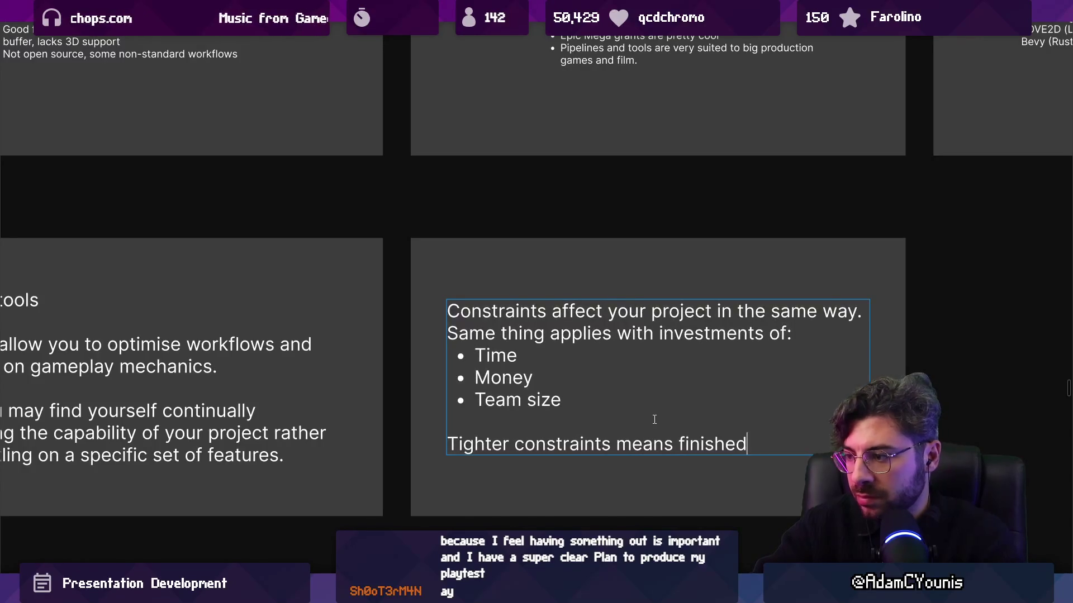
type(" things")
key("ctrl+shift+Left")
key("ctrl+shift+Right")
key("ctrl+shift+Left")
key("ctrl+shift+Left")
type("less ambi")
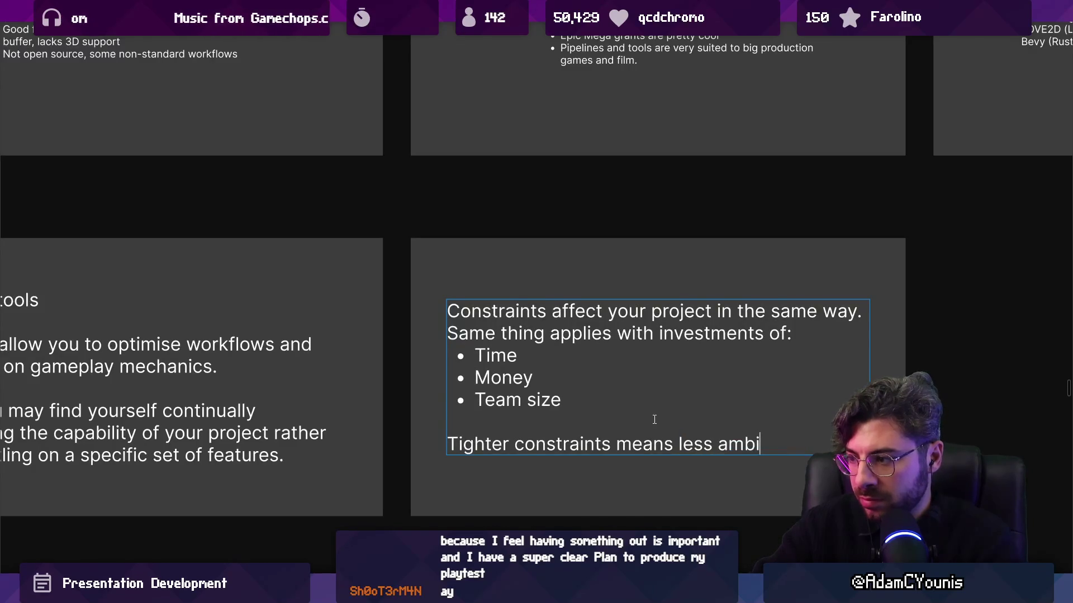
type("tious but ")
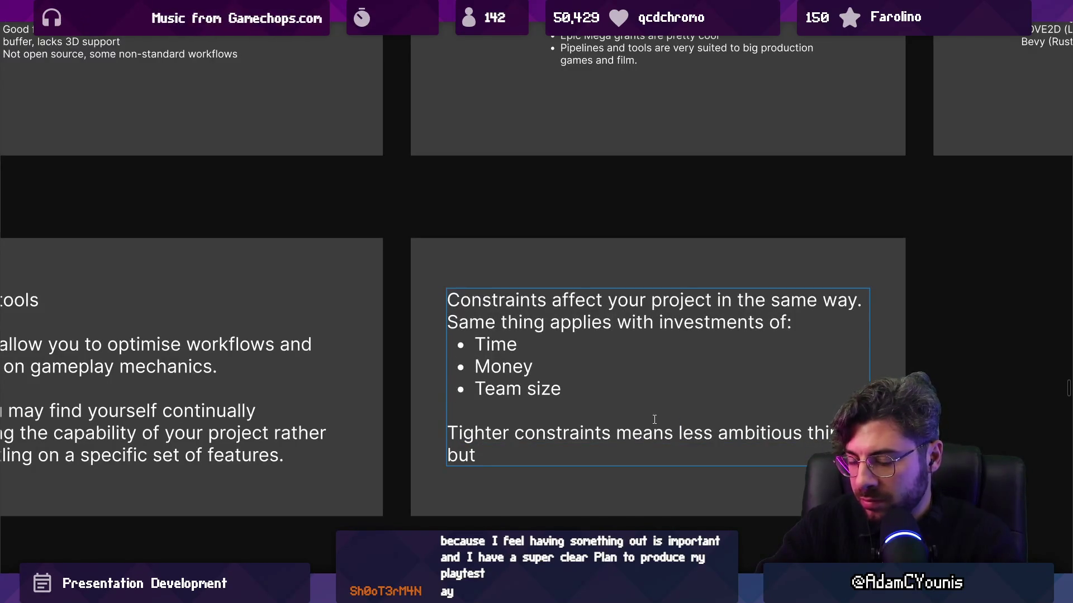
type("at leas")
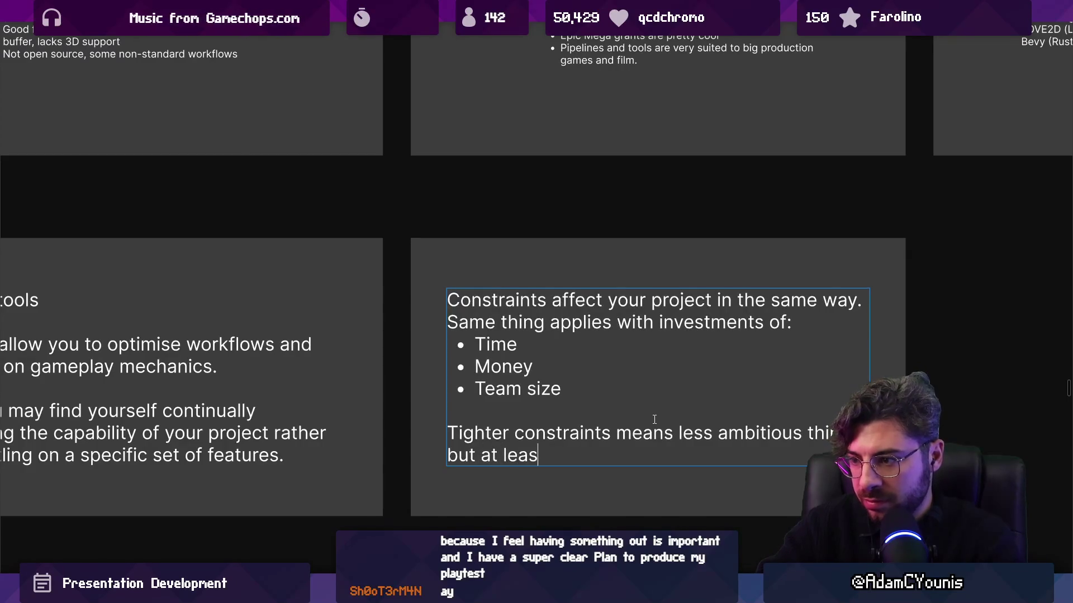
type("t they're finished")
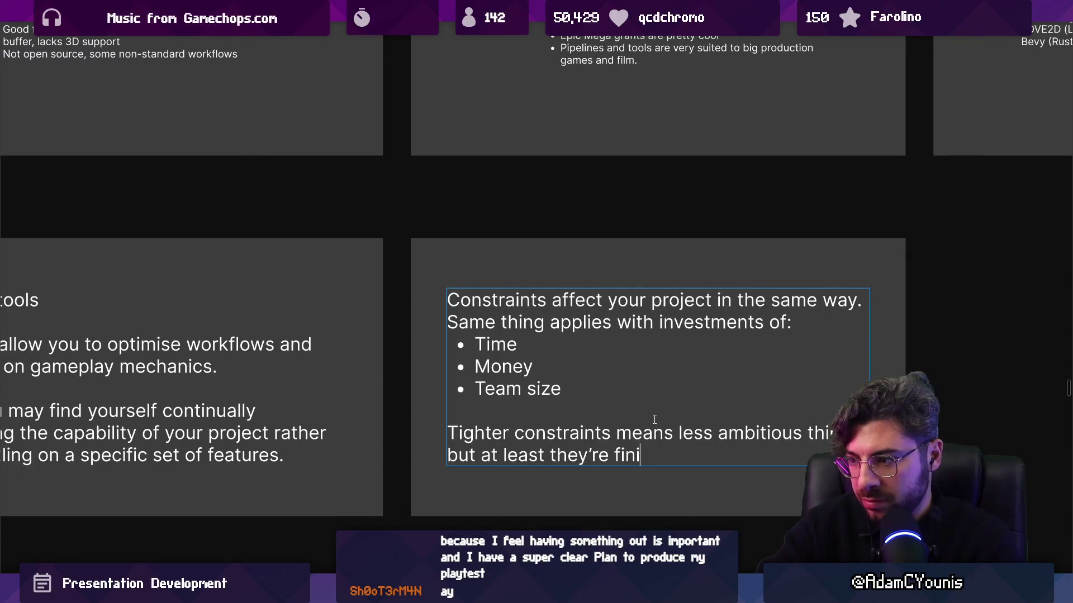
key("ctrl+shift+Left")
key("ctrl+shift+Left")
key("ctrl+shift+Left")
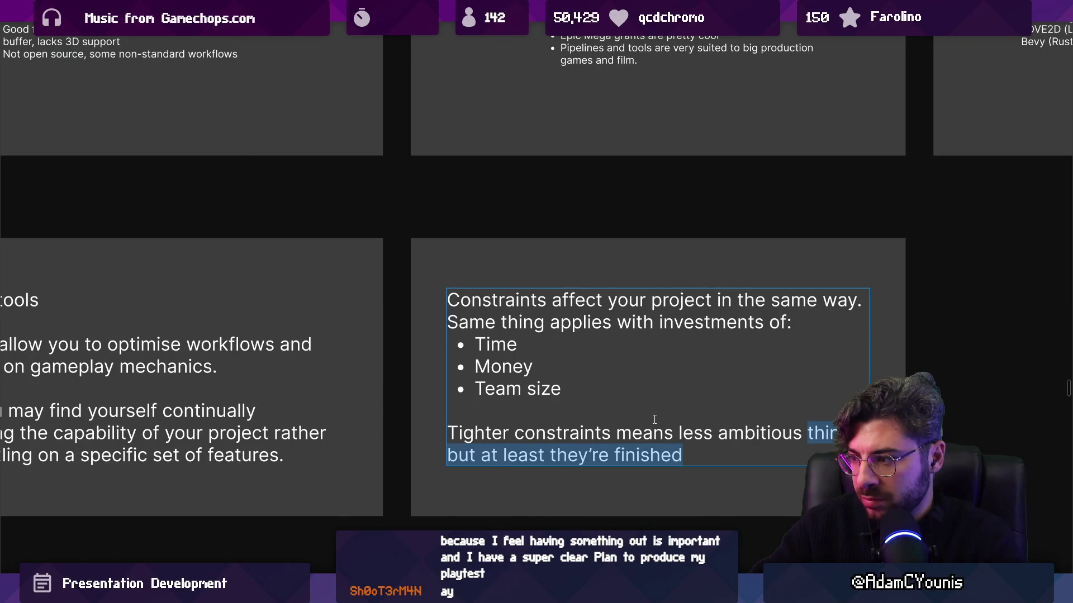
type("ambition bu")
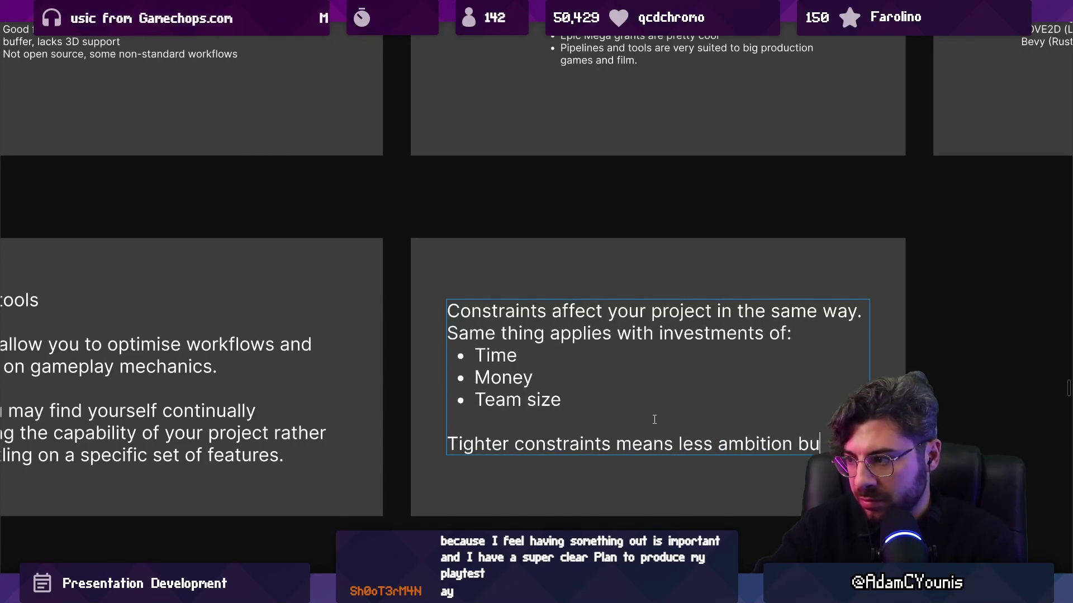
type("t higher fch")
key("BackSpace")
key("BackSpace")
key("BackSpace")
type("chance of ")
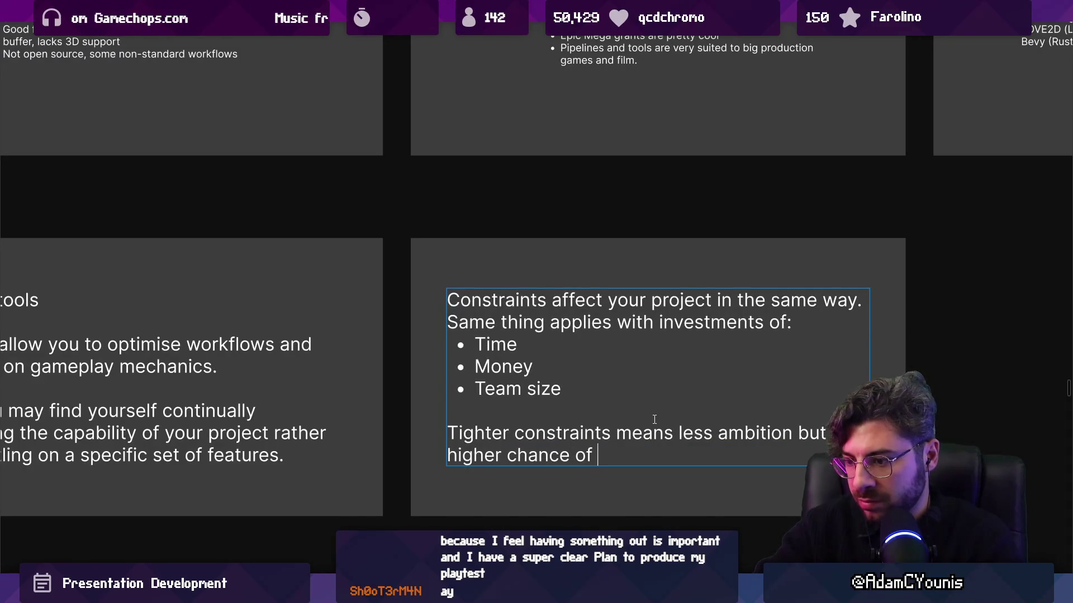
type("completion")
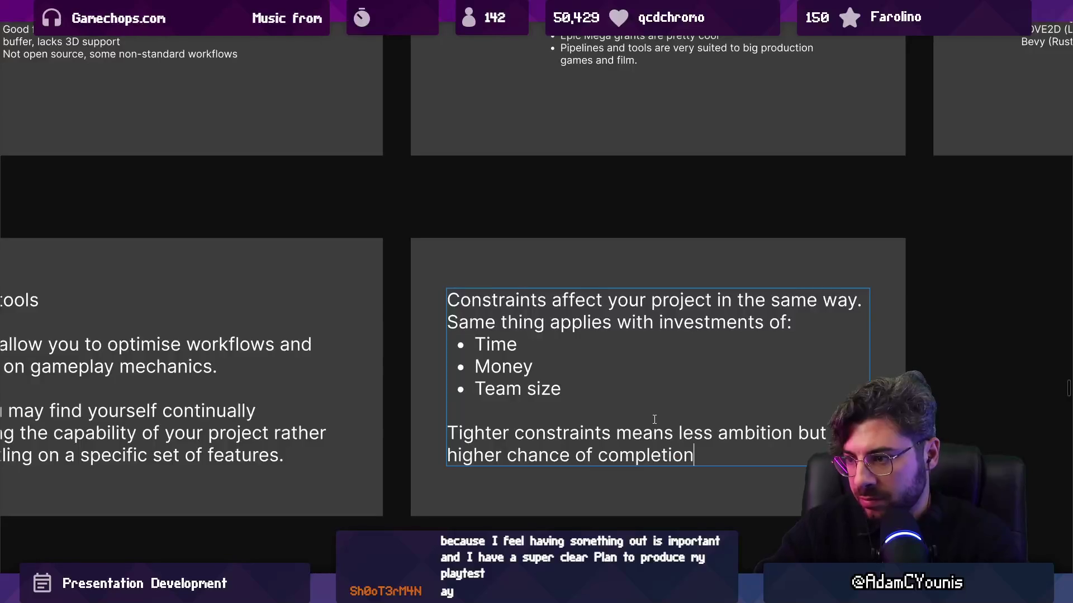
key("Escape")
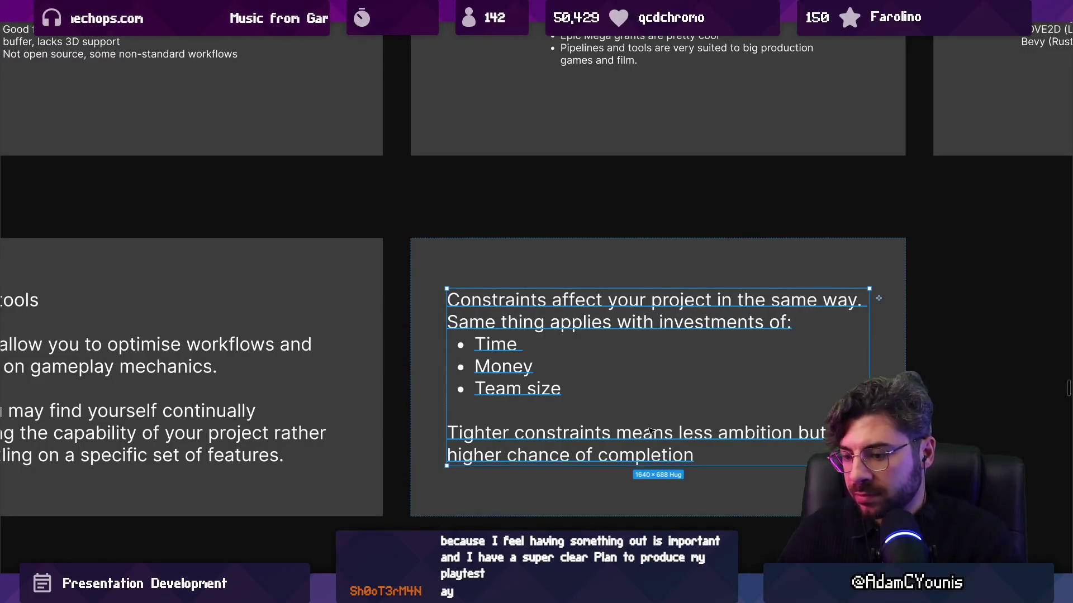
Step: Scale the text box and its text down around its centre
key("k")
left_click_drag(869, 313, 808, 331)
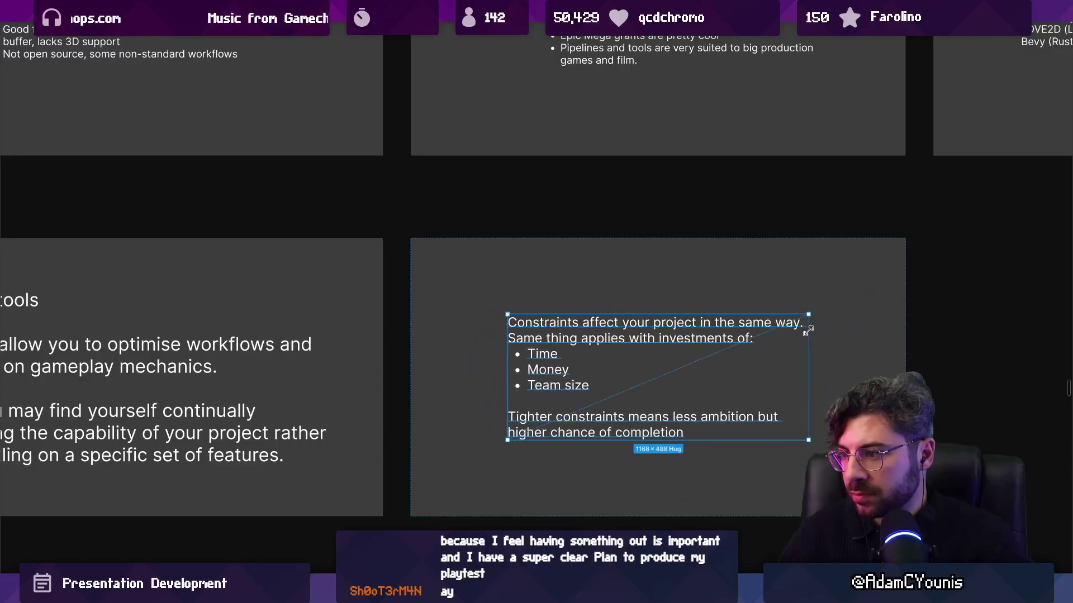
scroll(807, 332, "down", 3)
Step: Select the Picking an engine and Working with Constraints slide rows in the grid
key("Return")
left_click(615, 402)
scroll(831, 404, "down", 5)
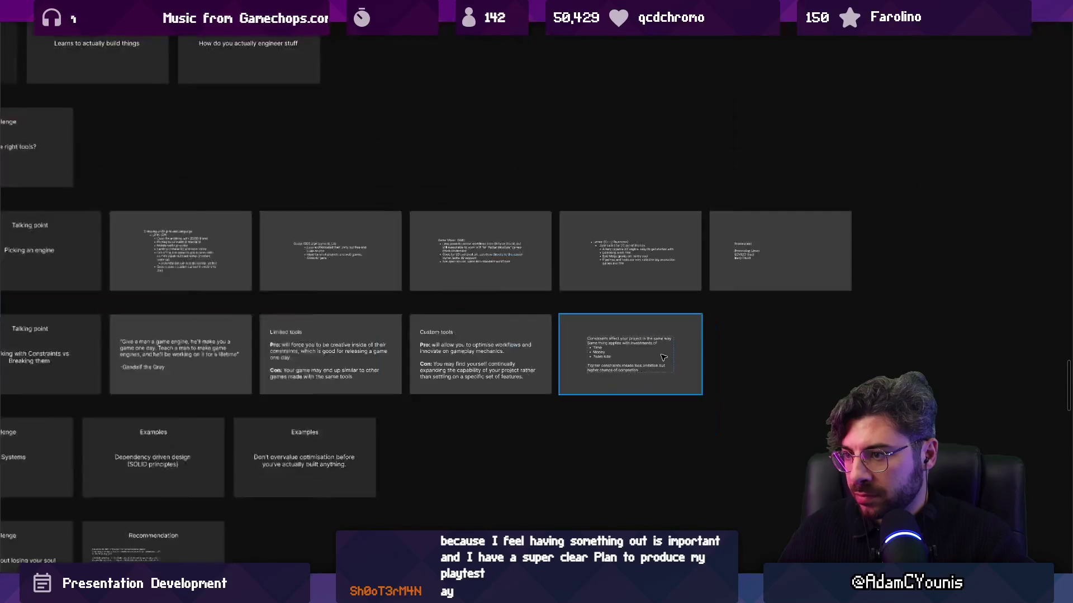
scroll(359, 413, "up", 4)
scroll(359, 413, "up", 1)
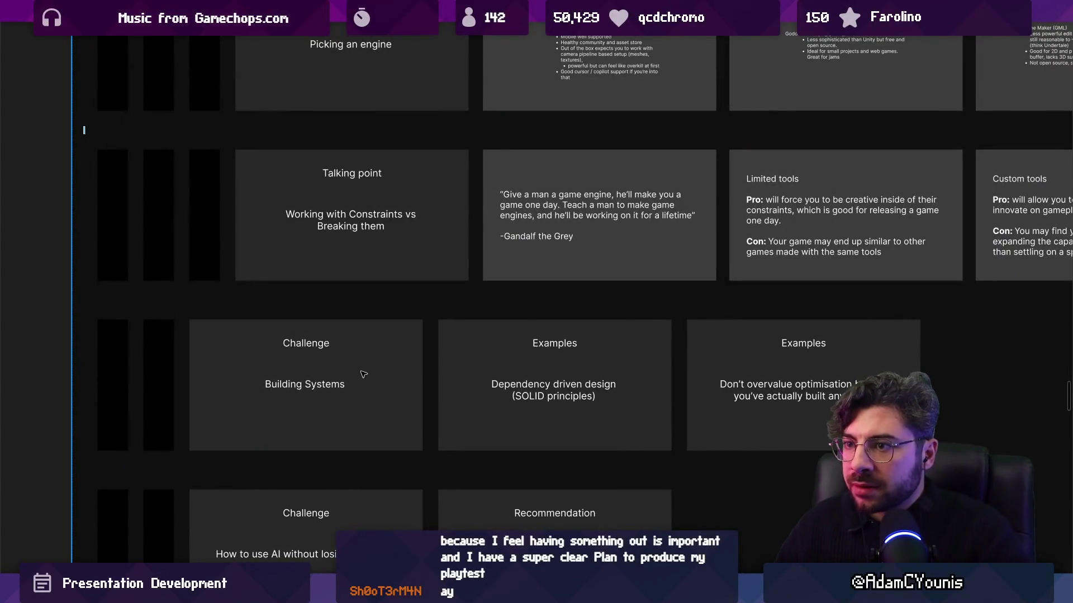
scroll(363, 377, "down", 4)
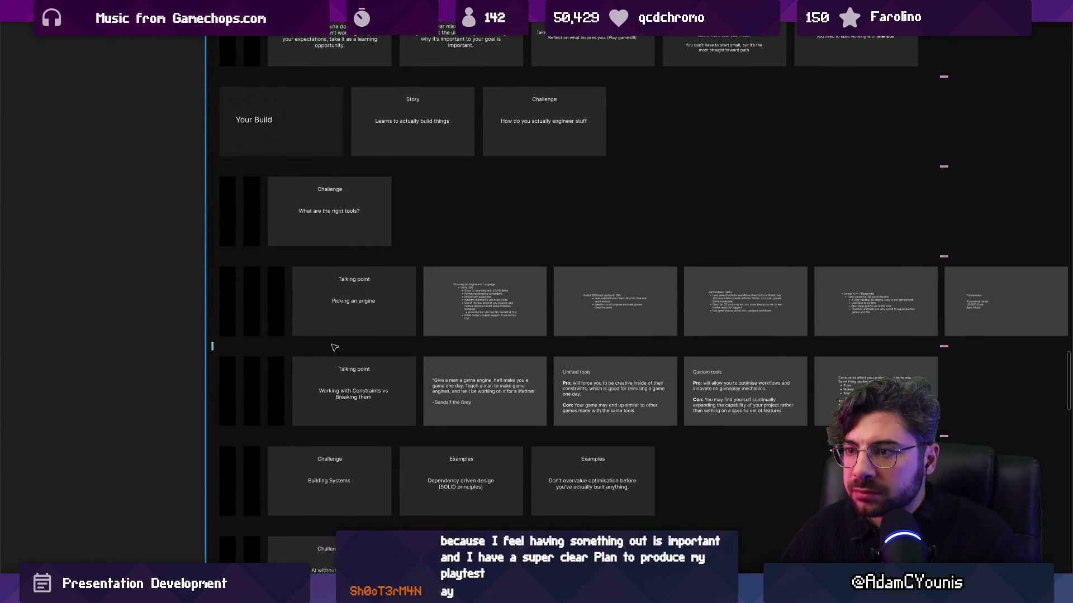
left_click(320, 299)
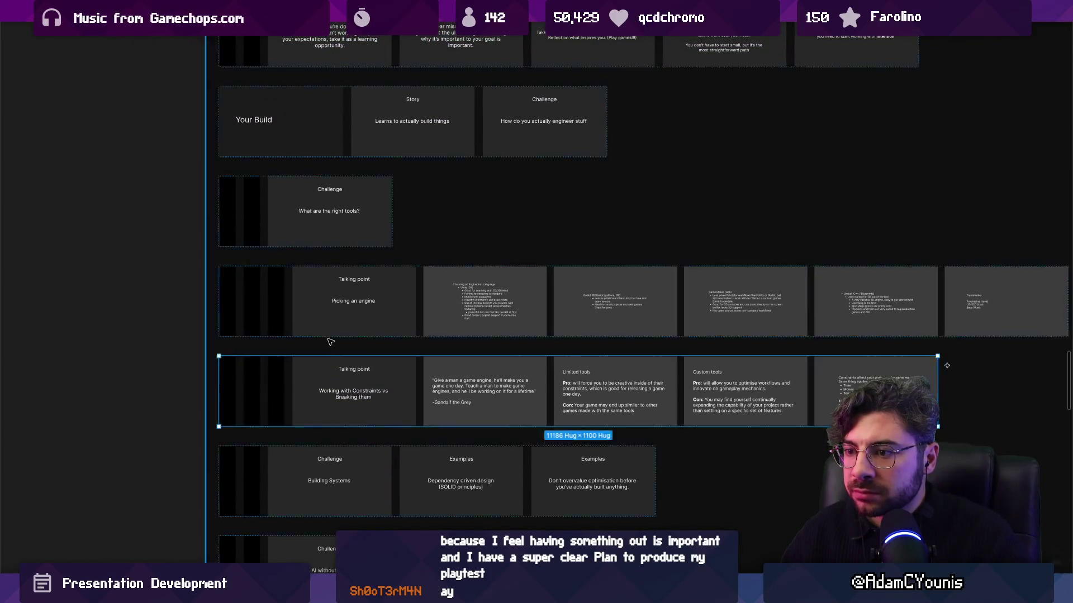
left_click(320, 380)
scroll(324, 243, "up", 3)
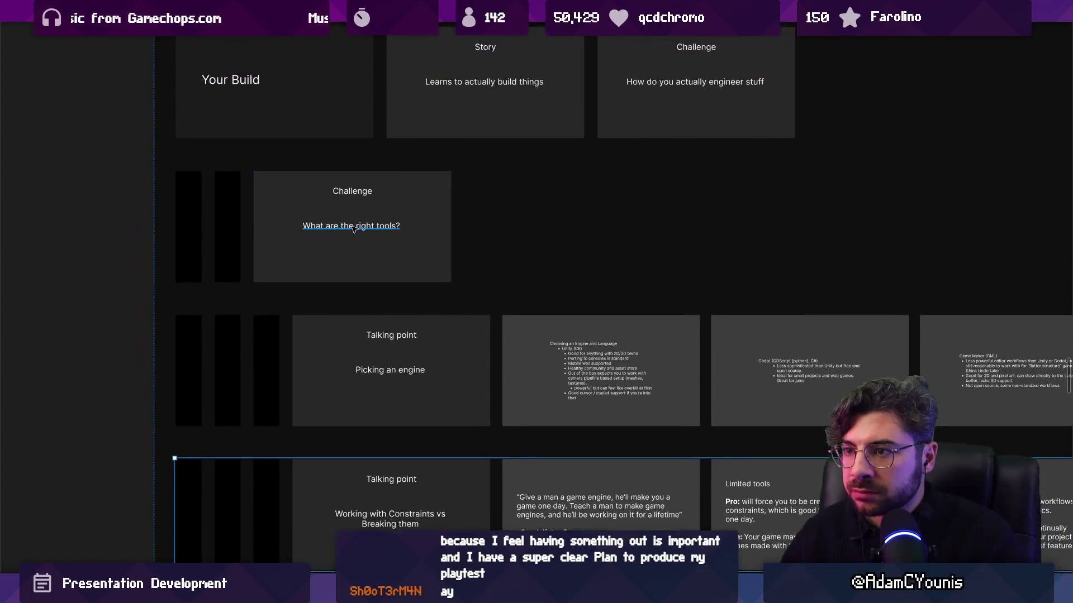
scroll(400, 224, "up", 3)
Step: Change the Challenge slide's question to 'What's the right approach?'
double_click(400, 223)
left_click(465, 219)
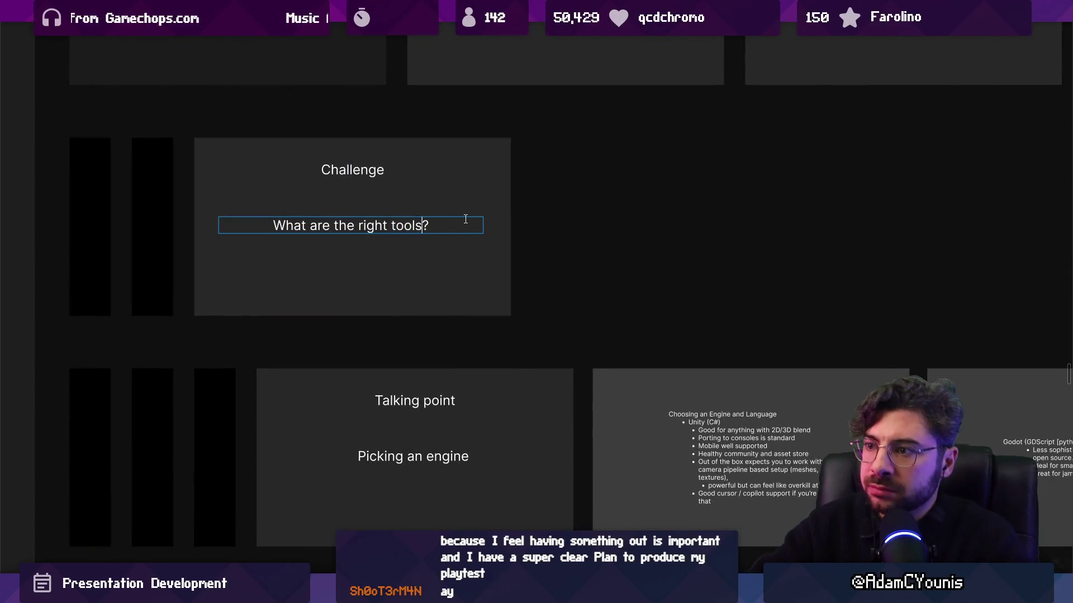
key("shift+Home")
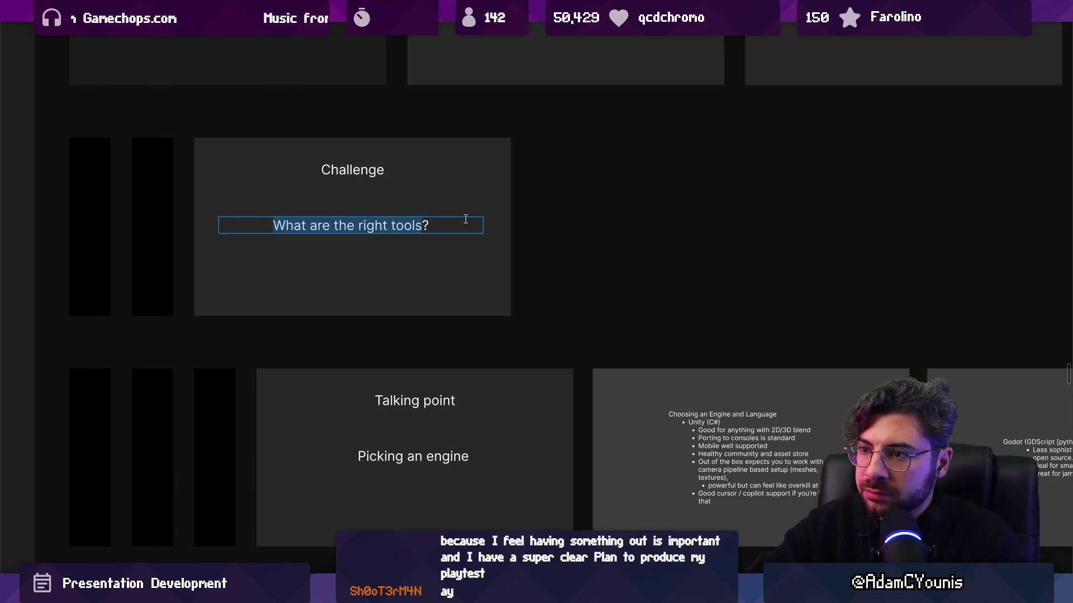
type("What's the right approach")
key("Escape")
Step: Check the reworded question by selecting its words 'approach' and 'right', plus 'engine' on Picking an engine
scroll(469, 251, "down", 5)
scroll(428, 298, "up", 2)
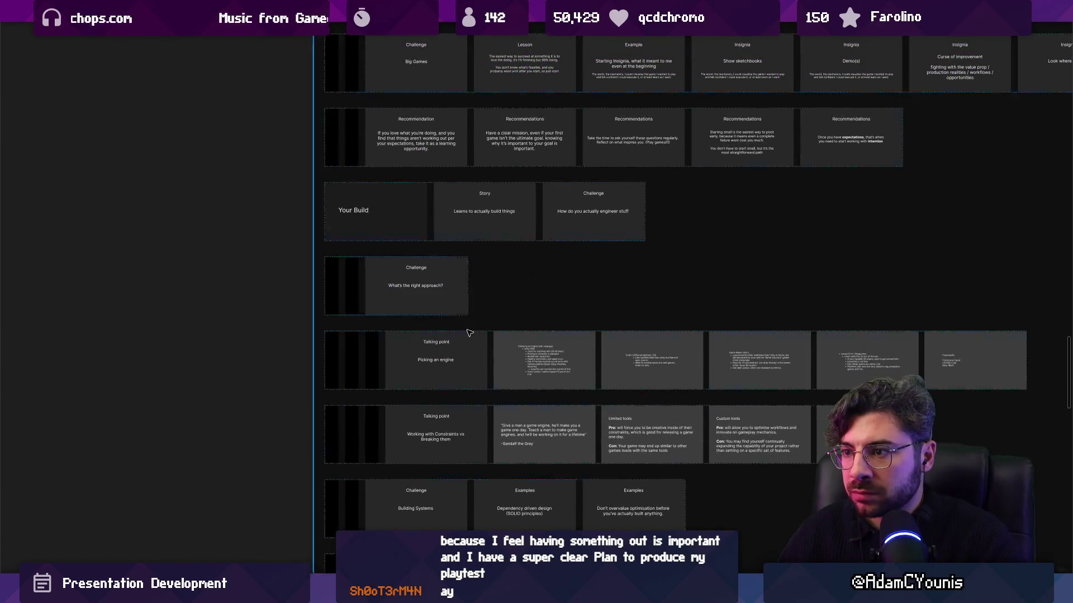
scroll(428, 291, "up", 4)
double_click(393, 297)
double_click(440, 296)
scroll(494, 303, "up", 2)
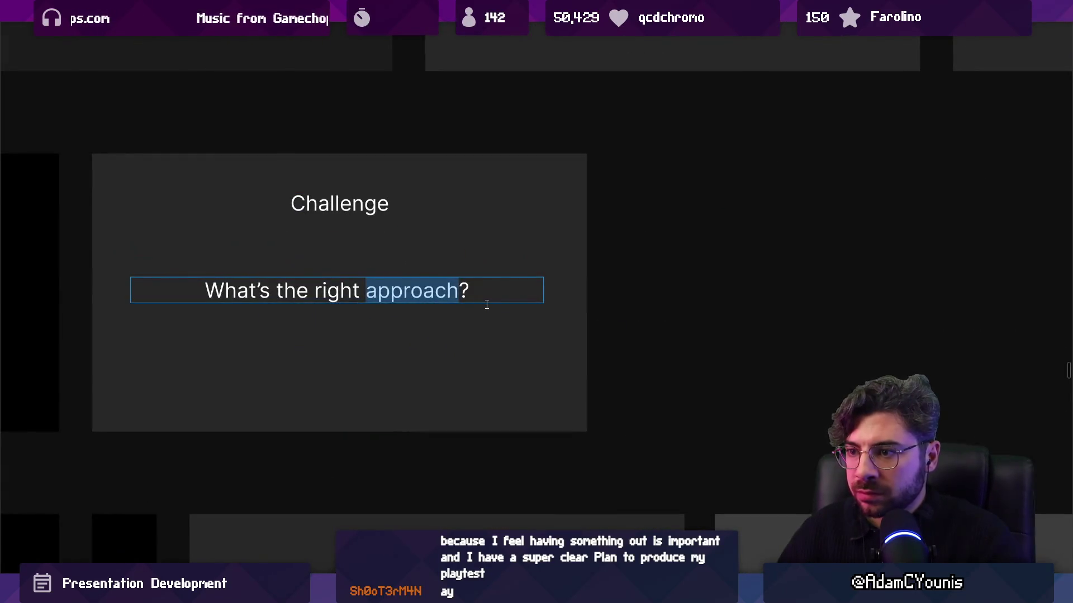
left_click(487, 304)
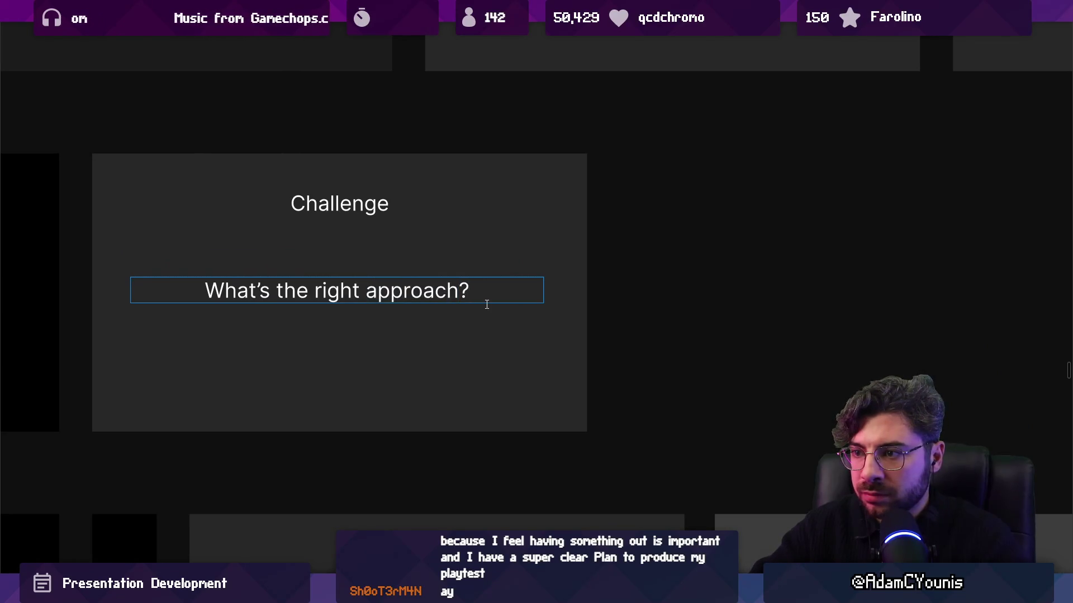
scroll(480, 297, "down", 1)
scroll(480, 297, "down", 5)
double_click(430, 337)
scroll(431, 338, "down", 4)
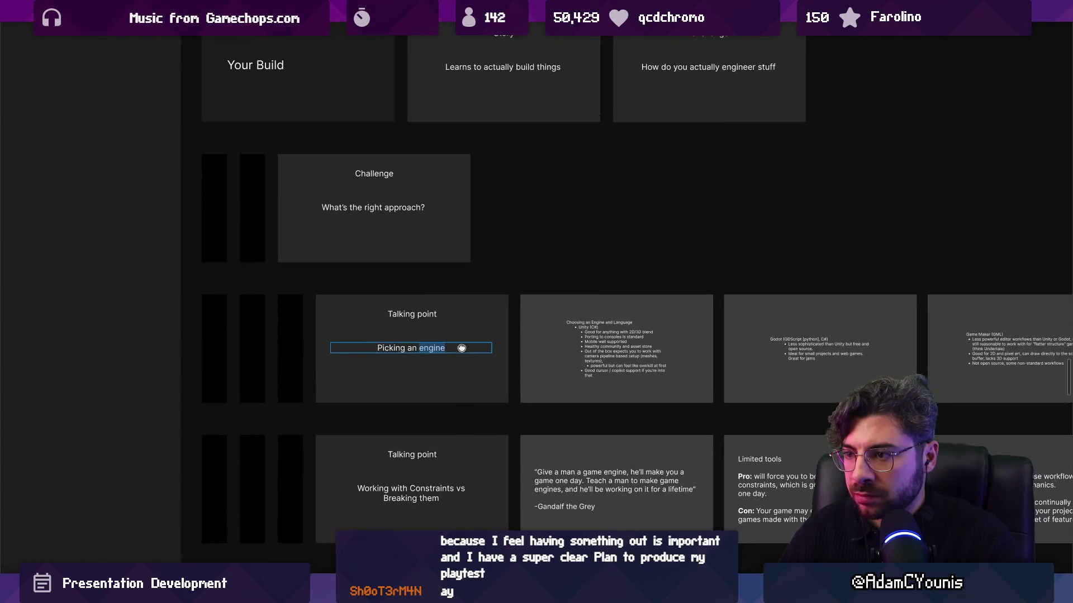
scroll(430, 337, "up", 4)
double_click(380, 227)
double_click(452, 231)
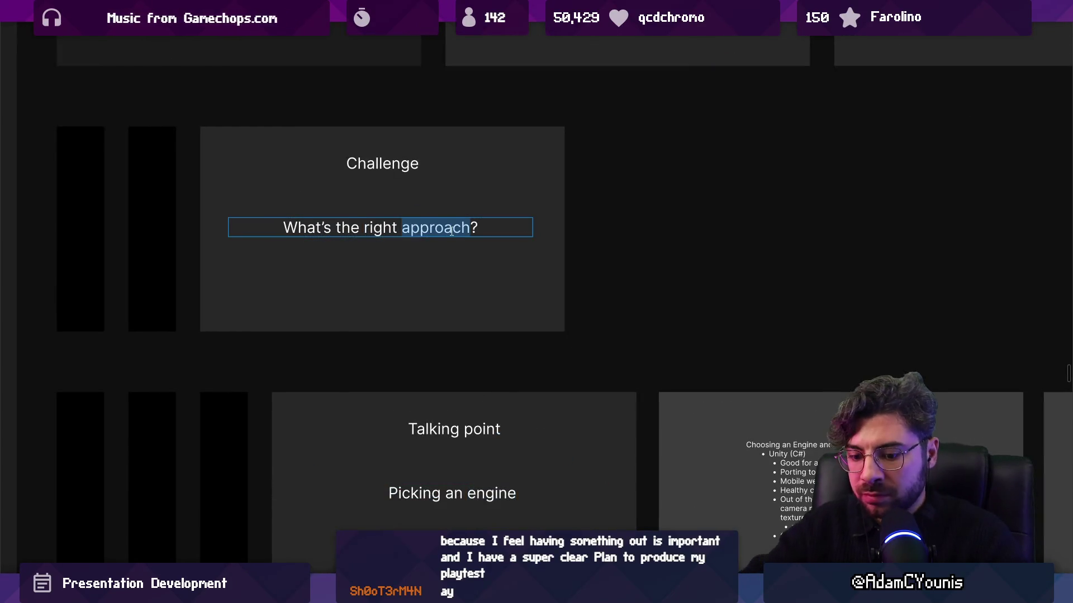
type("class")
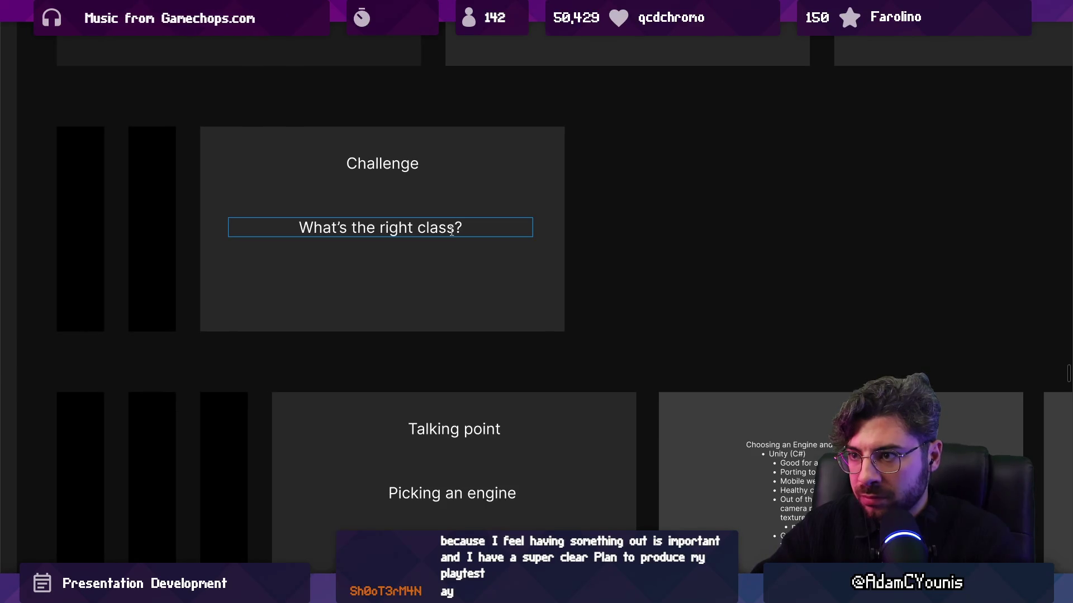
double_click(452, 230)
key("Left")
type("build ")
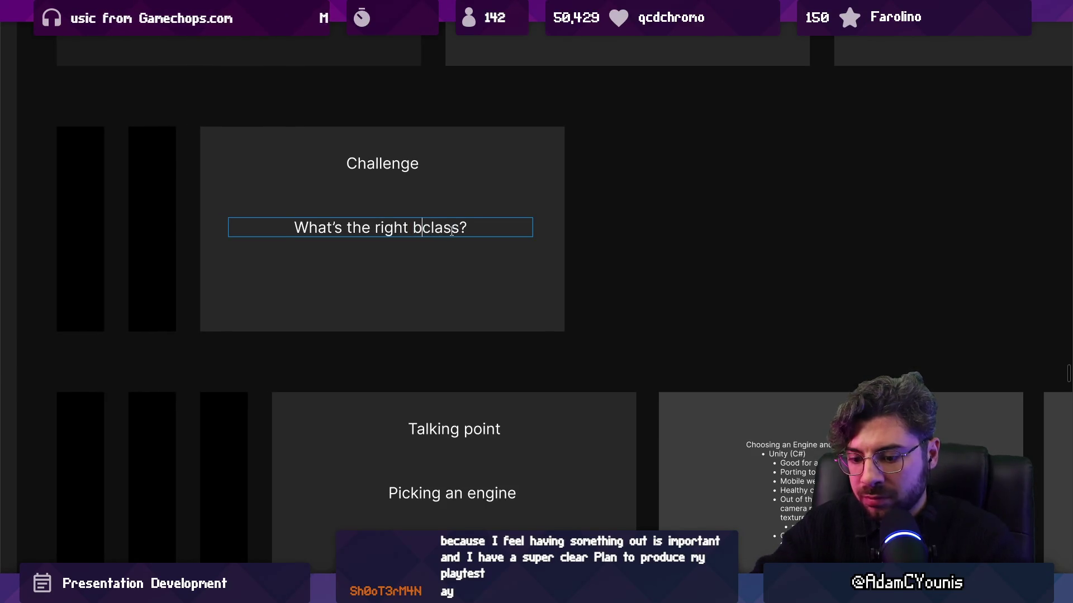
type("/")
scroll(444, 262, "up", 3)
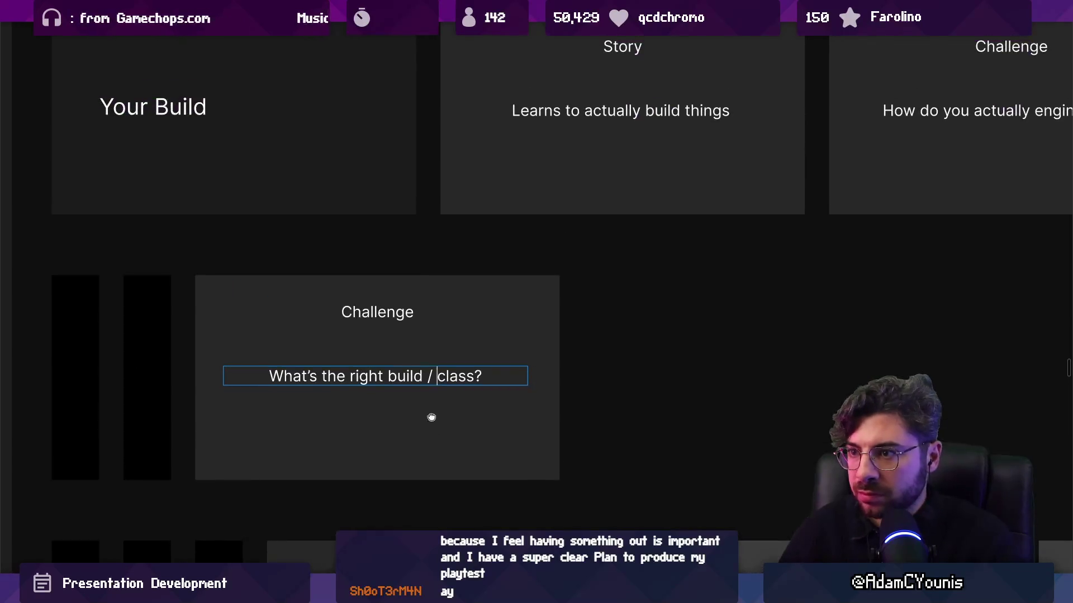
key("End")
key("ctrl+shift+Left")
key("ctrl+shift+Left")
key("ctrl+shift+Left")
key("shift+Home")
type("Which class s")
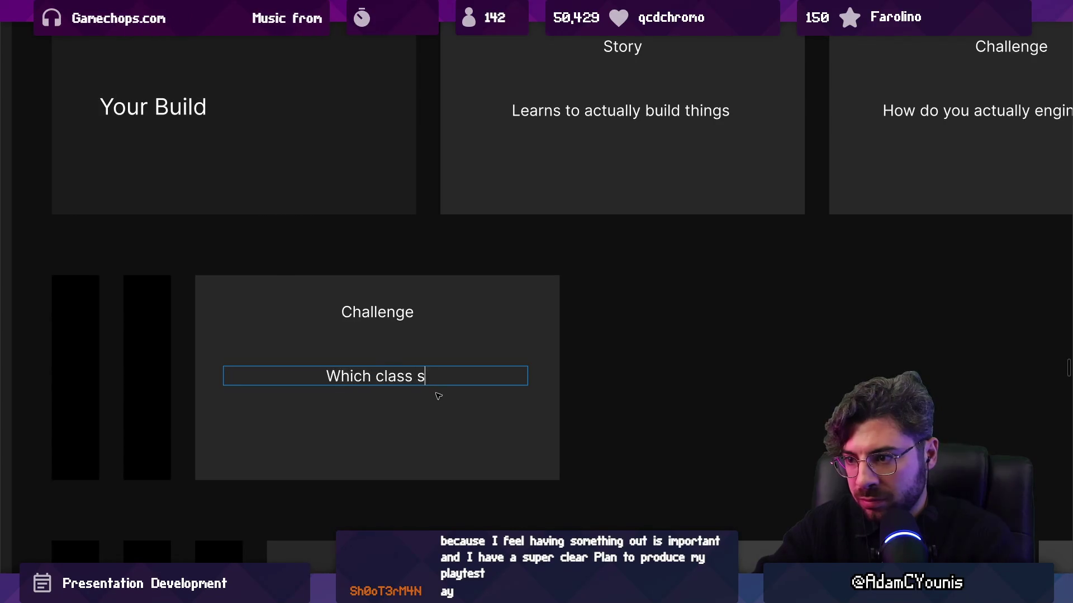
type("hould I chos")
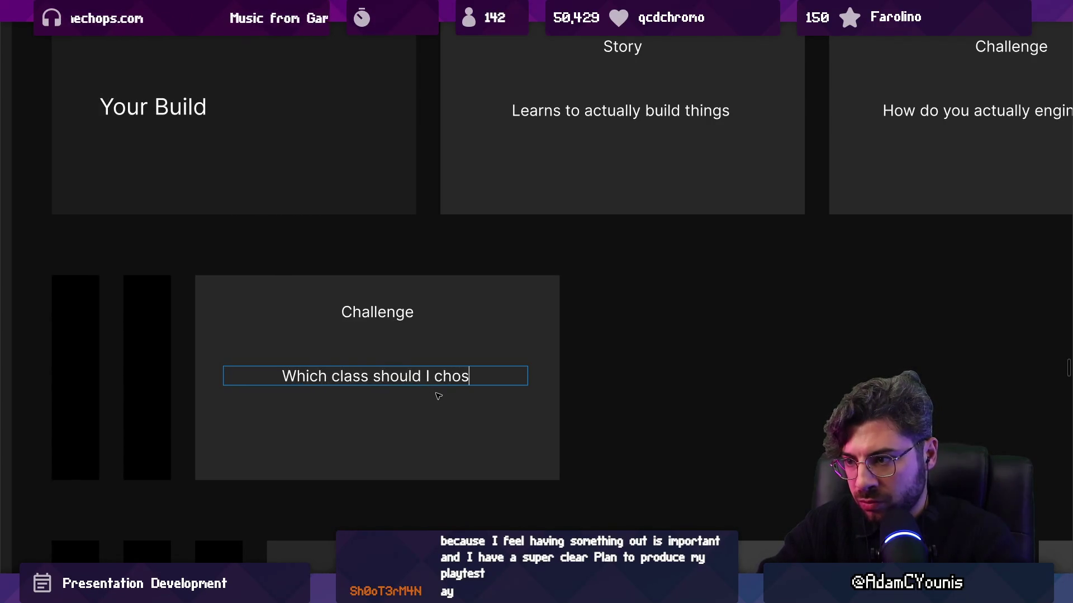
key("BackSpace")
type("ose?")
key("Return")
type("Chad")
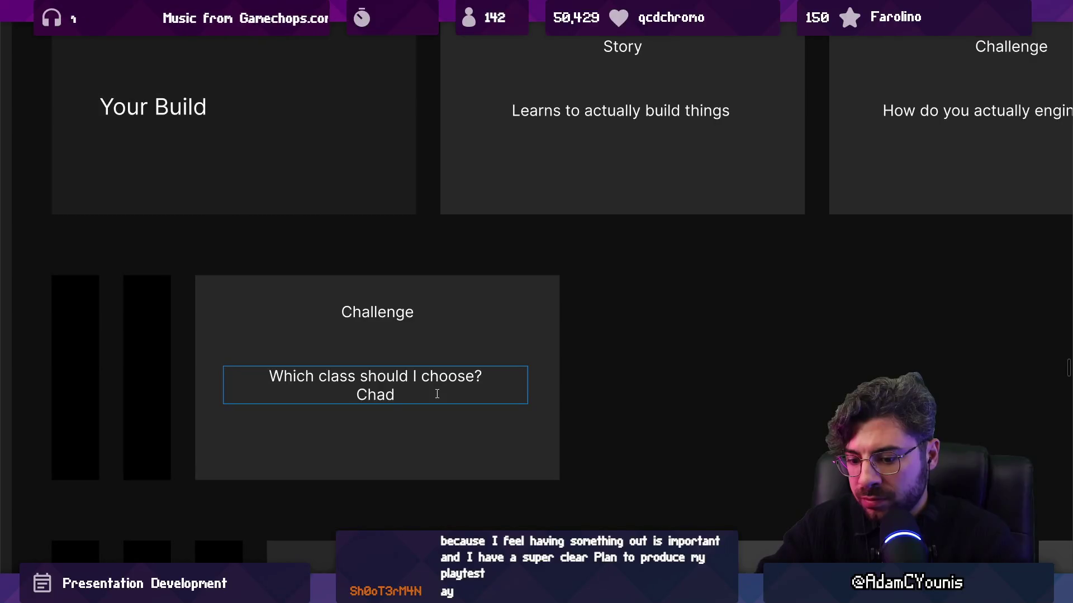
key("shift+Home")
key("BackSpace")
key("BackSpace")
key("Escape")
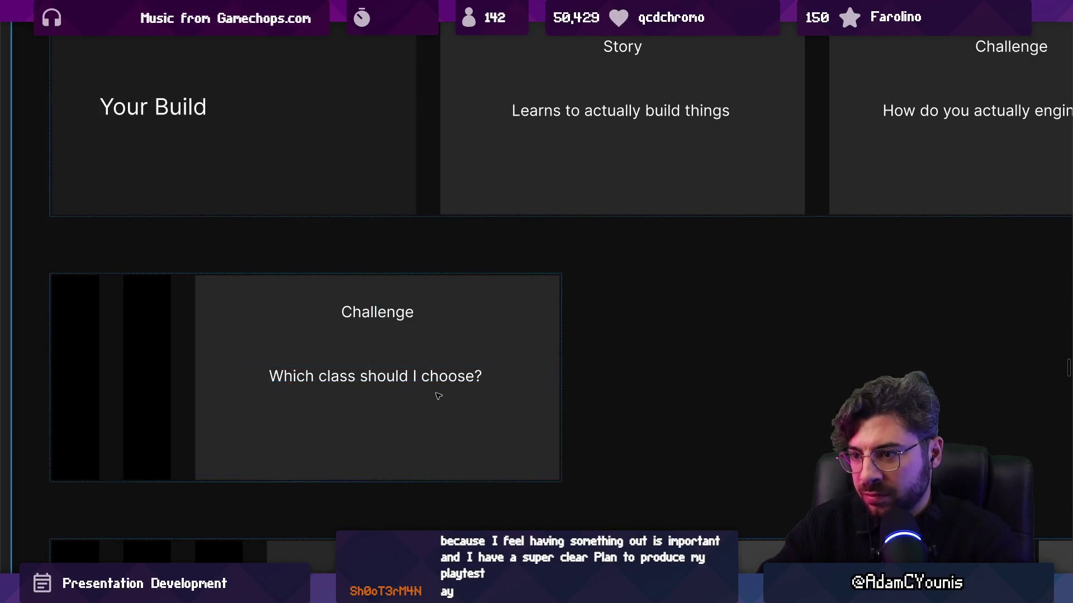
scroll(441, 381, "down", 3)
double_click(341, 367)
left_click(337, 367)
scroll(374, 352, "up", 3)
key("ctrl+z")
key("BackSpace")
key("BackSpace")
key("ctrl+z")
key("ctrl+z")
key("ctrl+z")
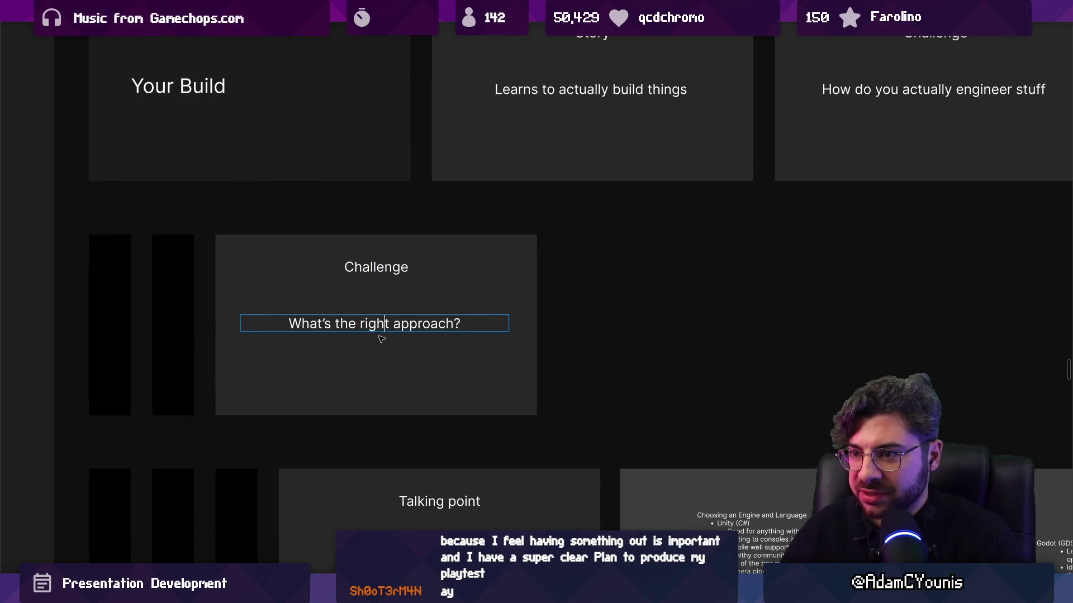
double_click(375, 324)
double_click(426, 324)
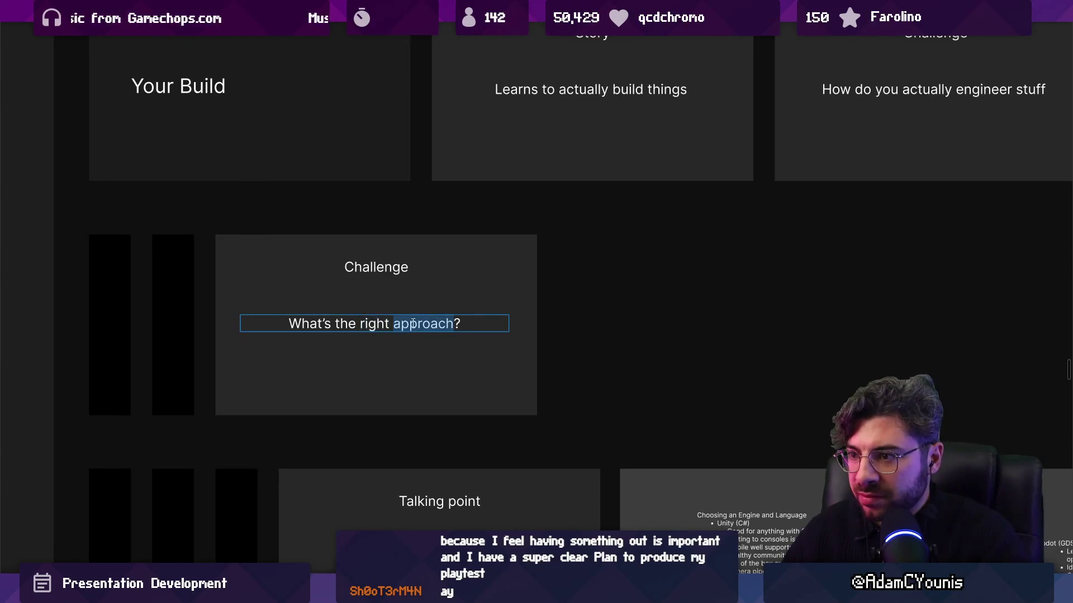
scroll(426, 317, "down", 2)
scroll(426, 317, "up", 2)
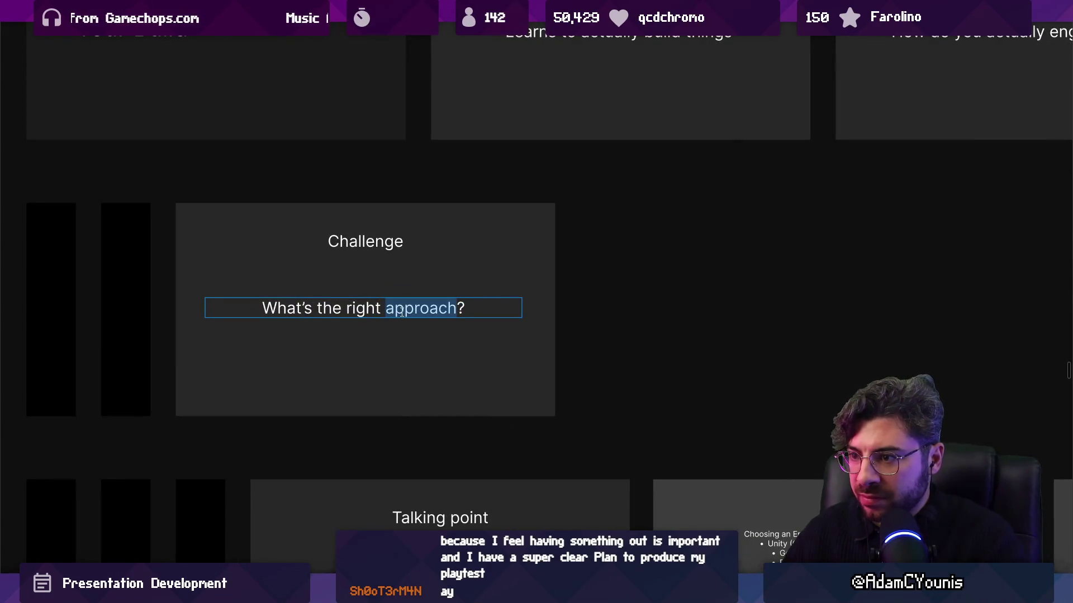
scroll(401, 315, "down", 2)
scroll(401, 316, "down", 1)
key("Escape")
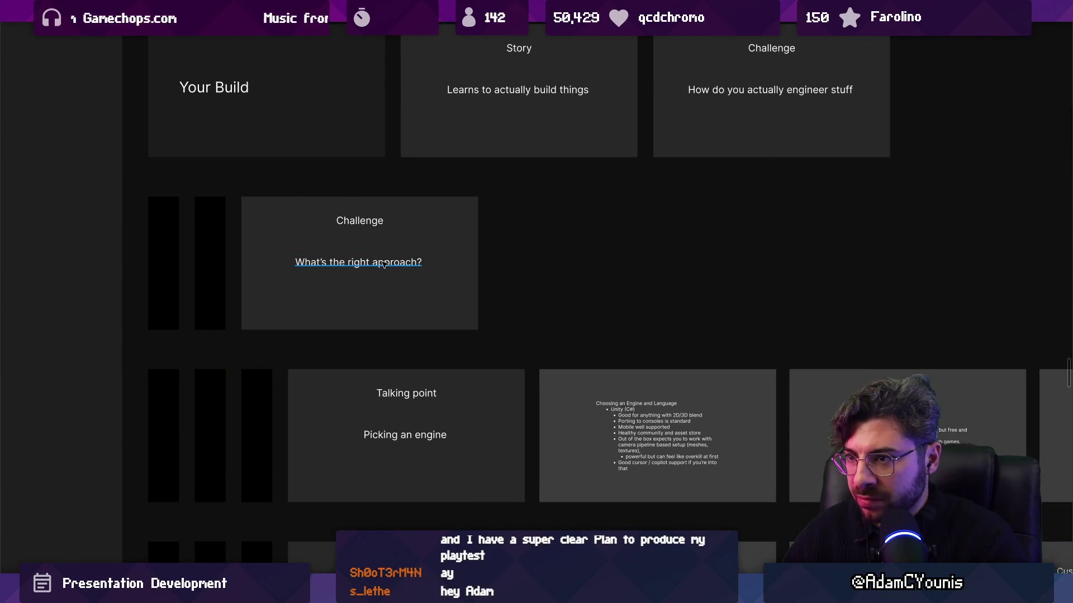
Step: Delete the black spacer frame beside Picking an engine and the What's the right approach? slide
scroll(382, 265, "down", 4)
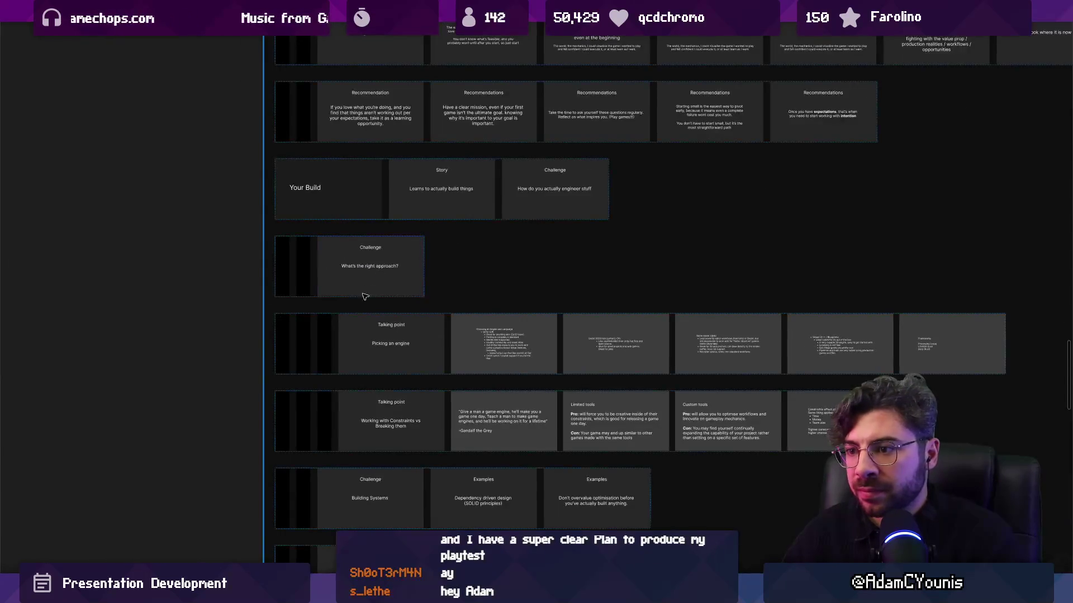
scroll(337, 297, "up", 1)
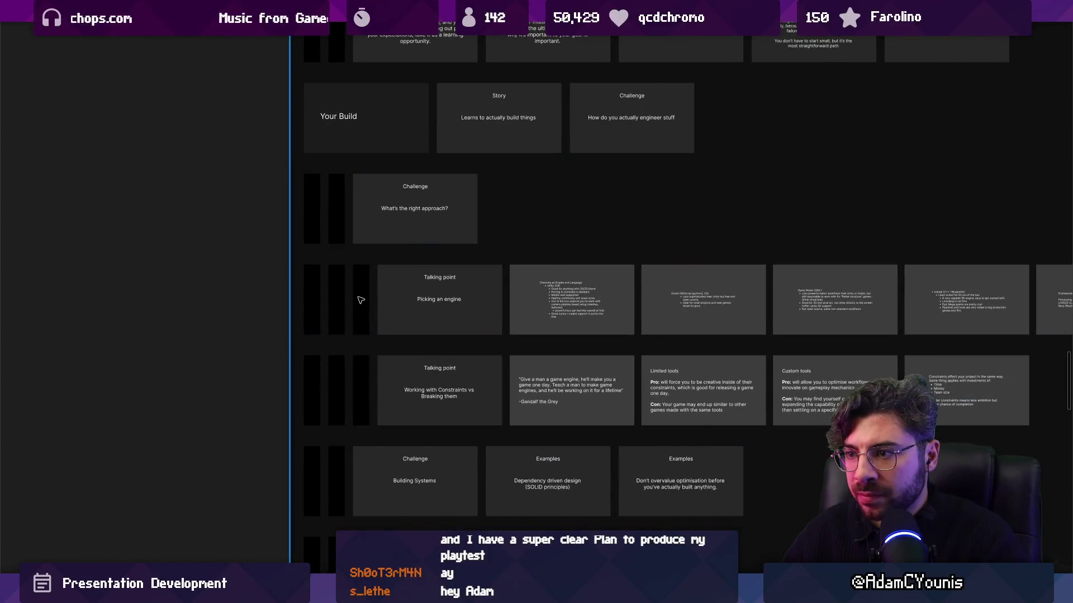
left_click(360, 299)
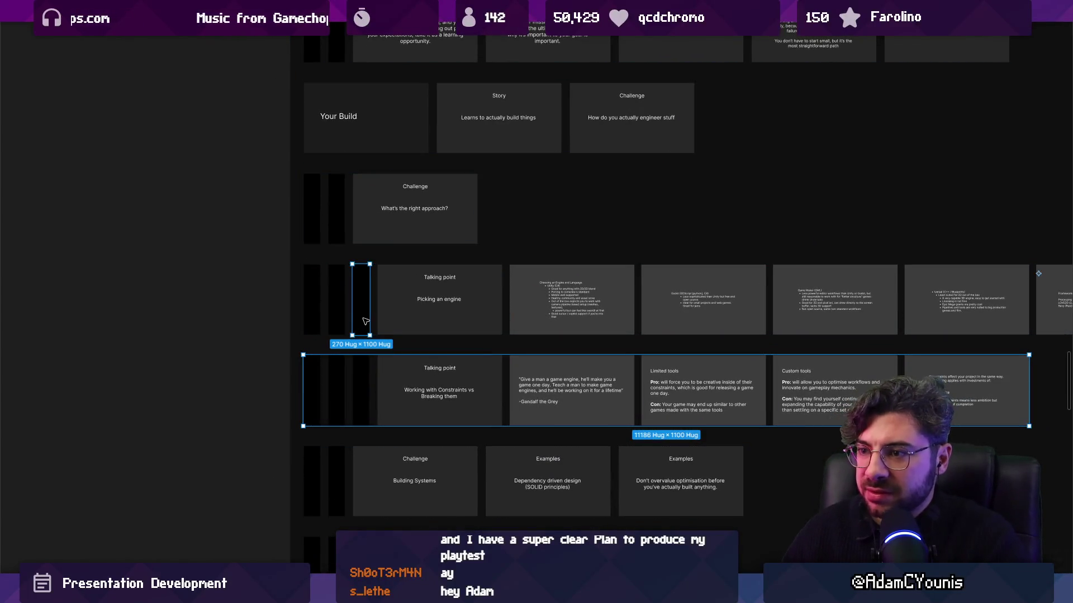
key("Delete")
key("ctrl+z")
key("ctrl+z")
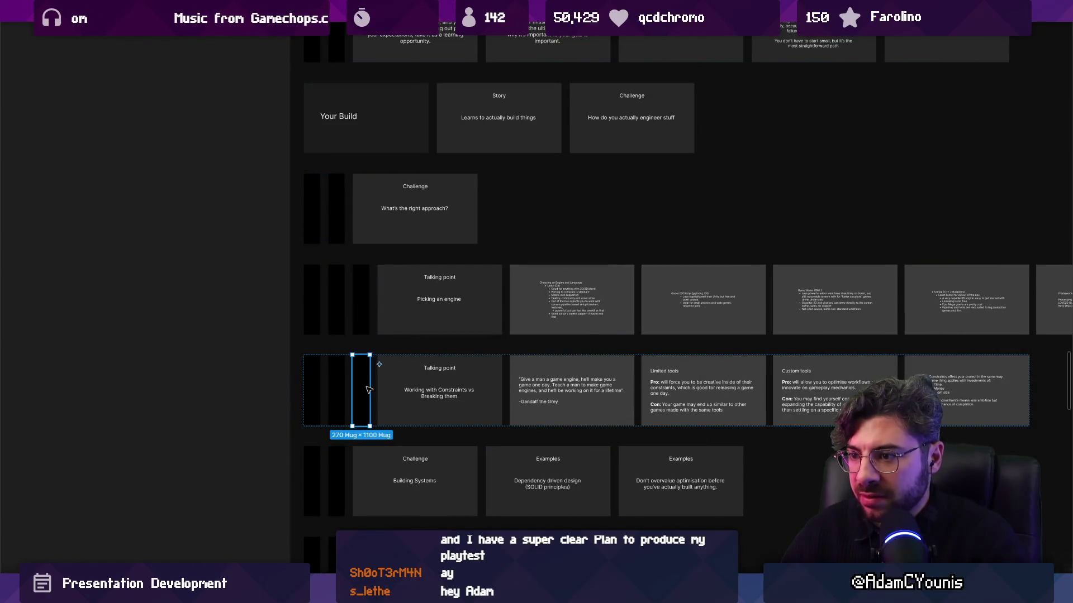
left_click(366, 316)
key("Delete")
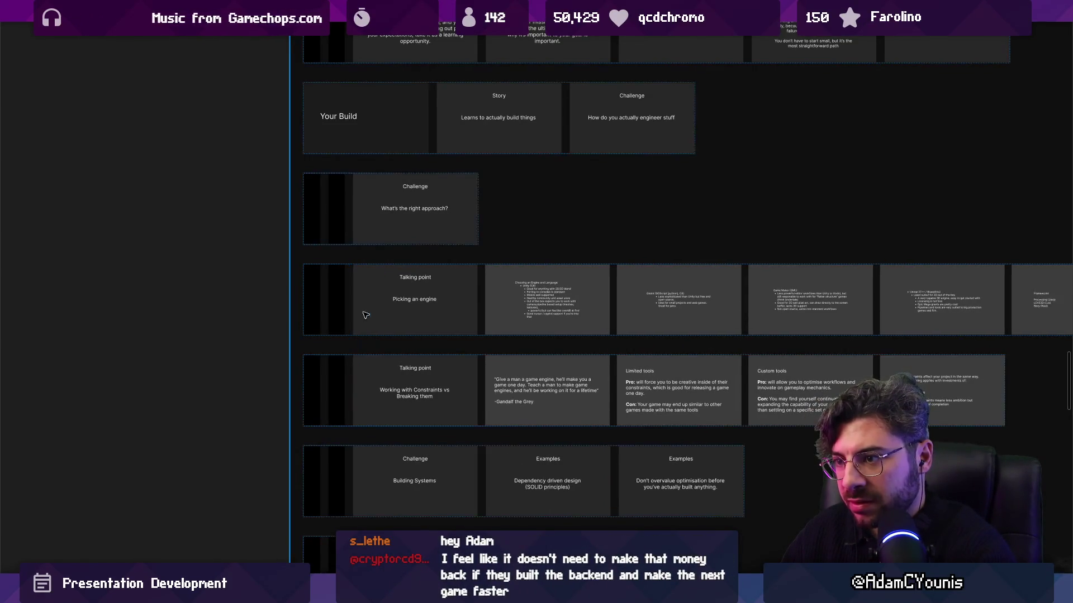
left_click(371, 222)
key("Delete")
Step: Retitle the Picking an engine and Constraints slides from 'Talking point' to 'Challenge'
double_click(419, 189)
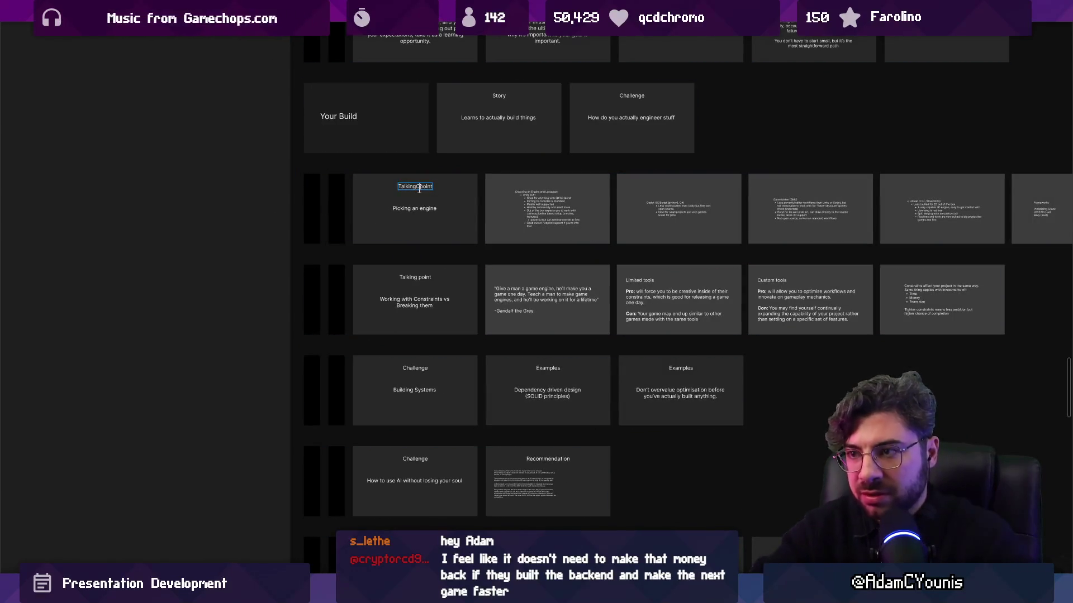
type("C#Challenge")
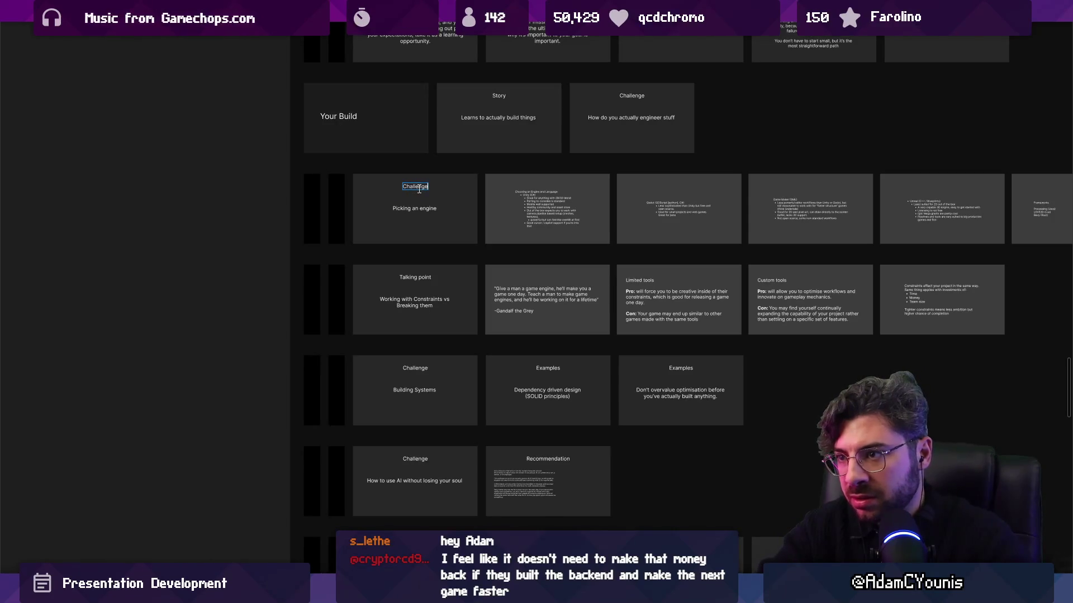
scroll(433, 256, "up", 3)
double_click(406, 296)
type("Challenge")
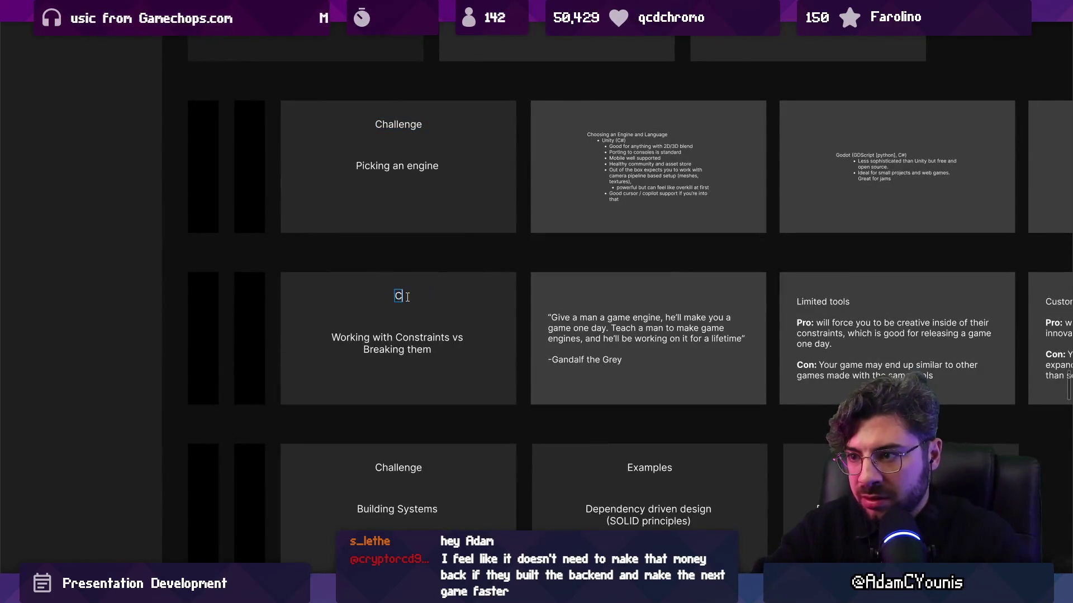
scroll(407, 297, "down", 5)
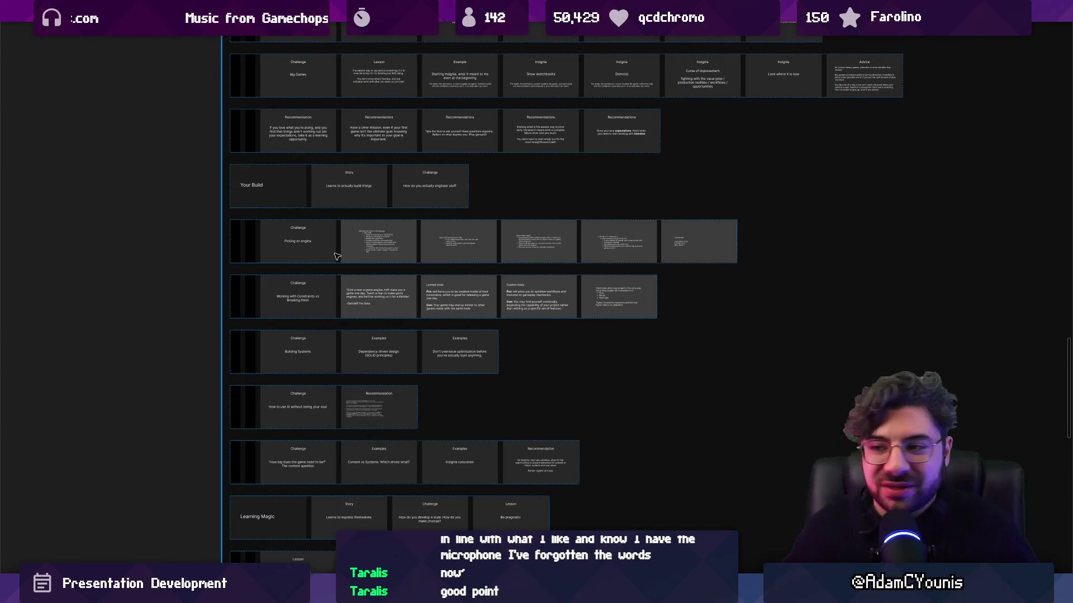
left_click(162, 289)
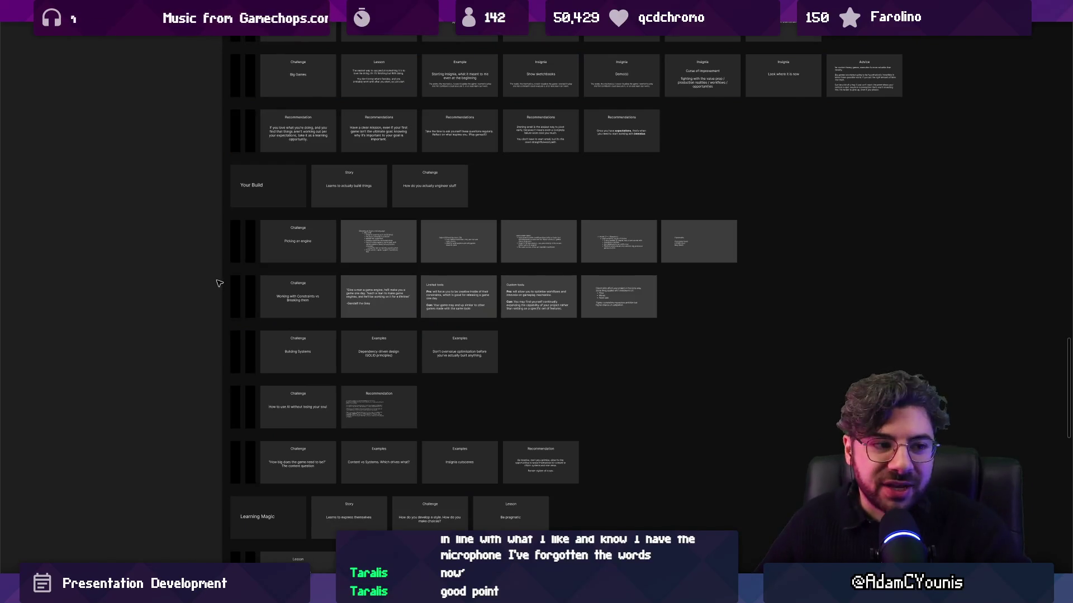
scroll(228, 304, "up", 1)
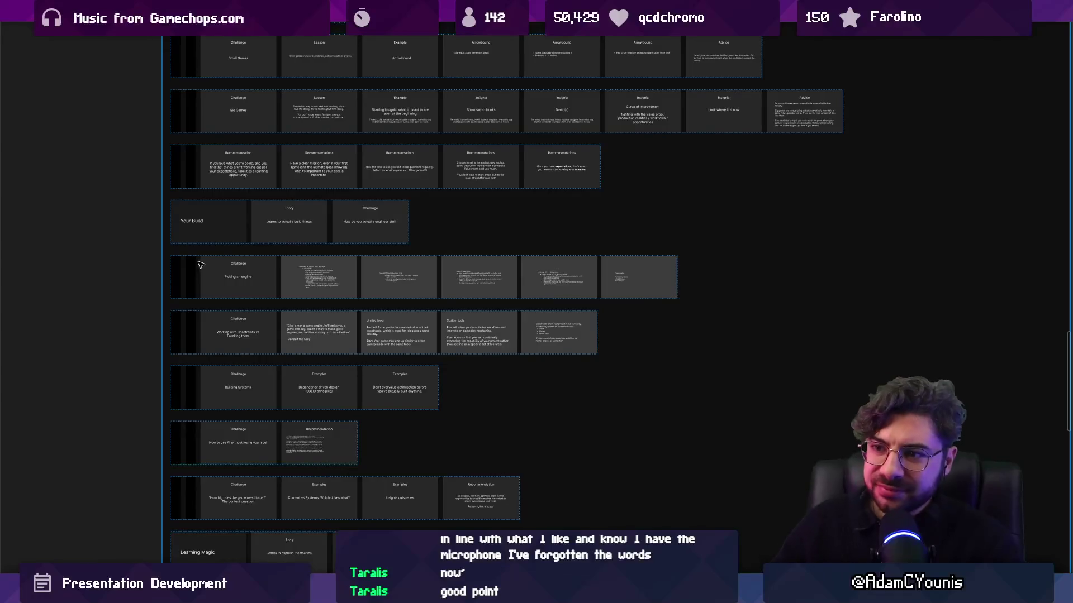
left_click(208, 273)
left_click(244, 347)
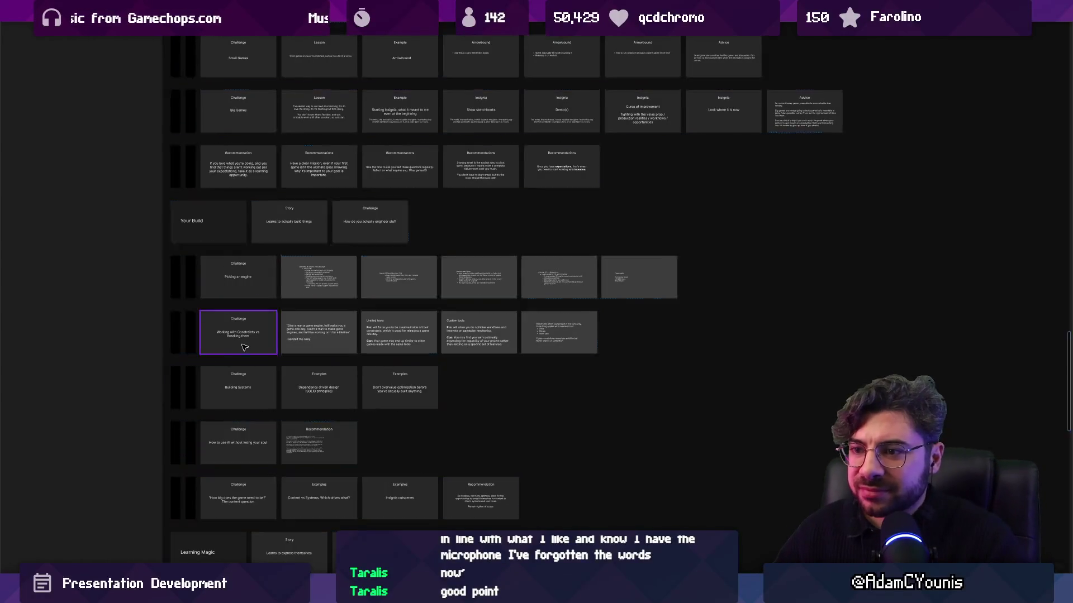
scroll(244, 347, "up", 2)
key("shift+Return")
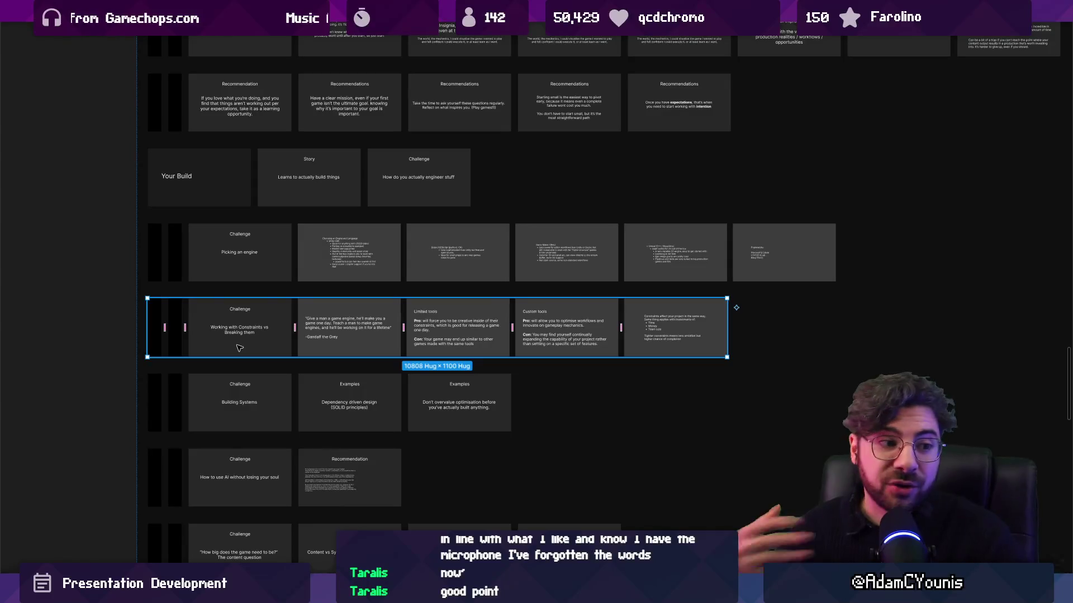
scroll(279, 335, "up", 5)
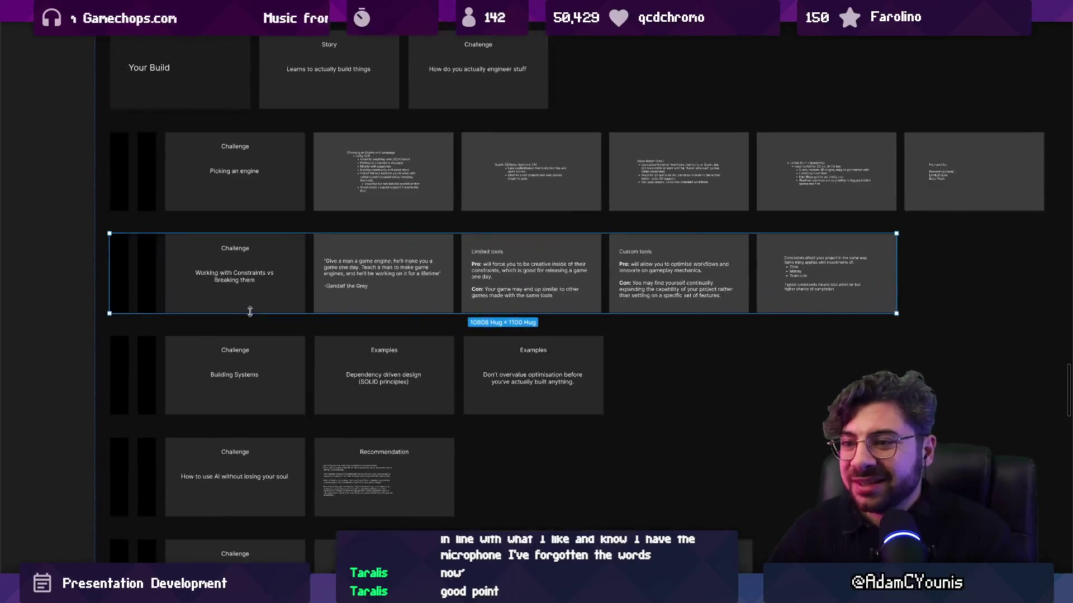
scroll(306, 304, "down", 1)
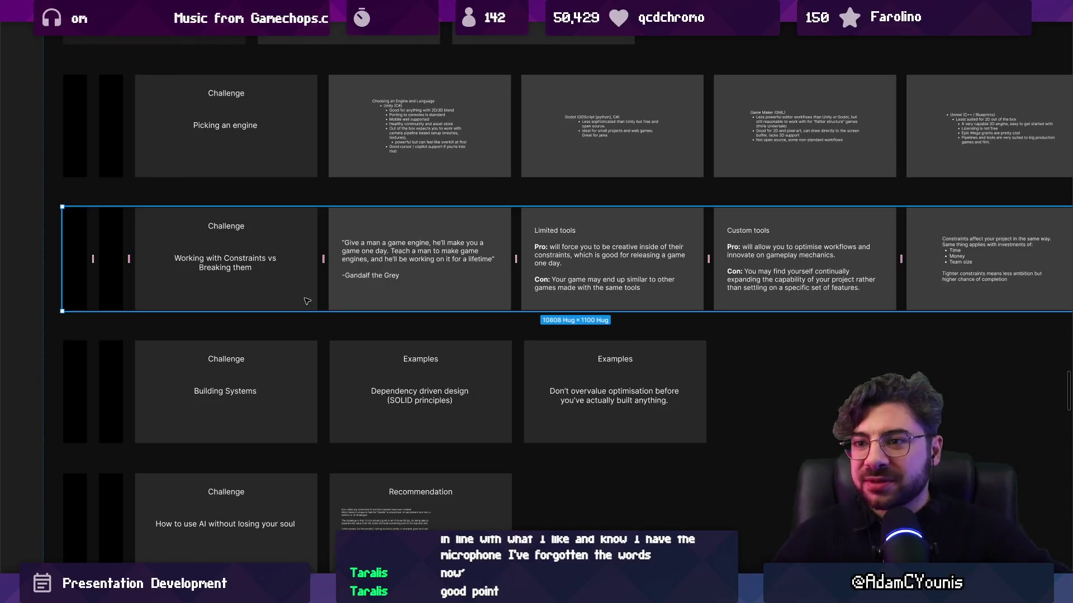
left_click(285, 347)
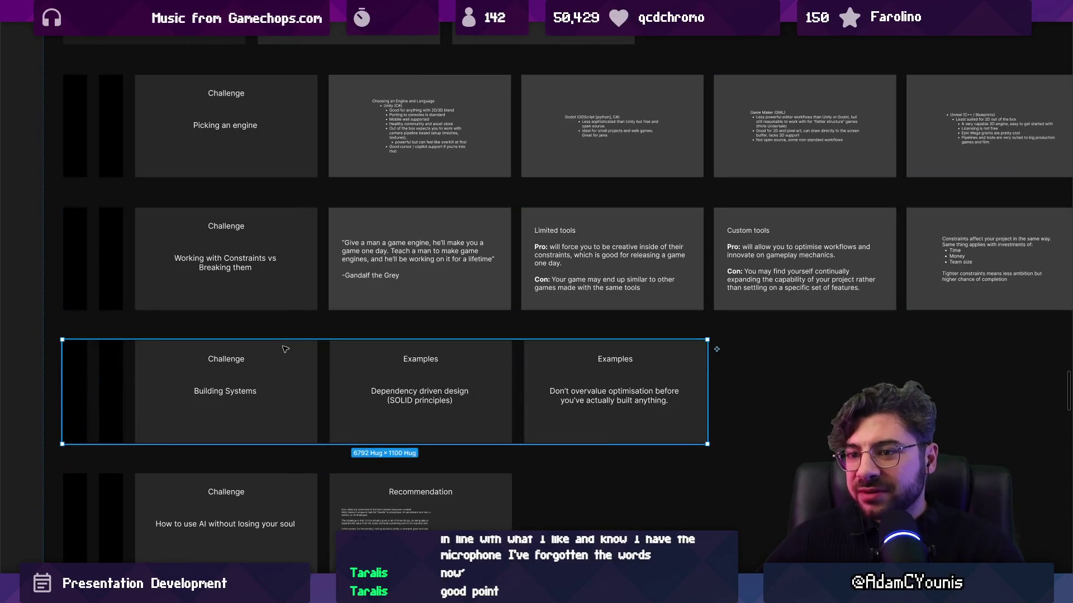
scroll(362, 295, "down", 2)
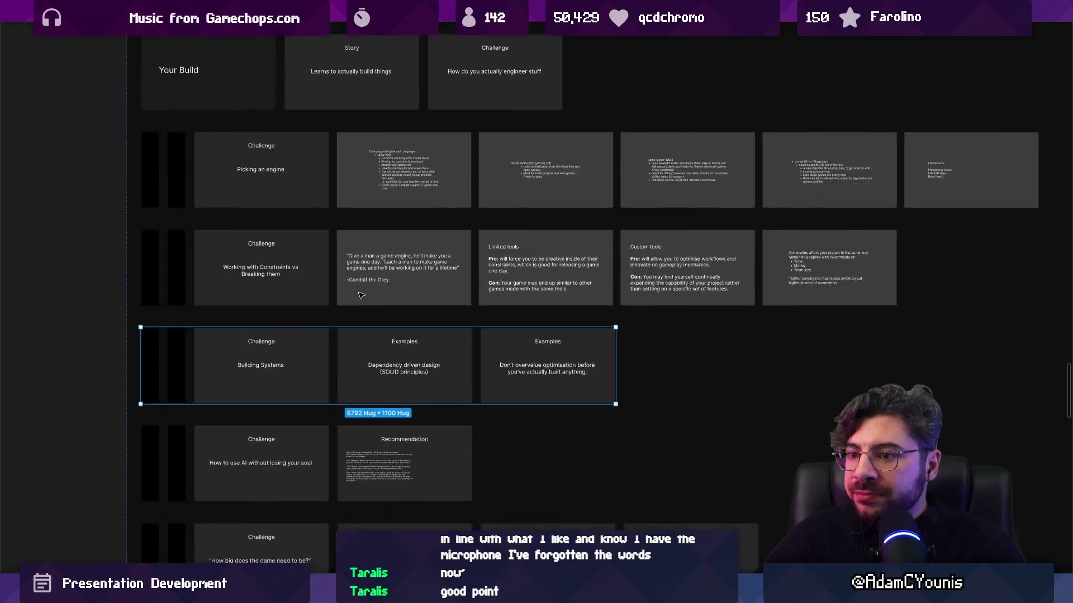
scroll(369, 285, "down", 3)
scroll(374, 276, "up", 3)
left_click_drag(374, 276, 281, 317)
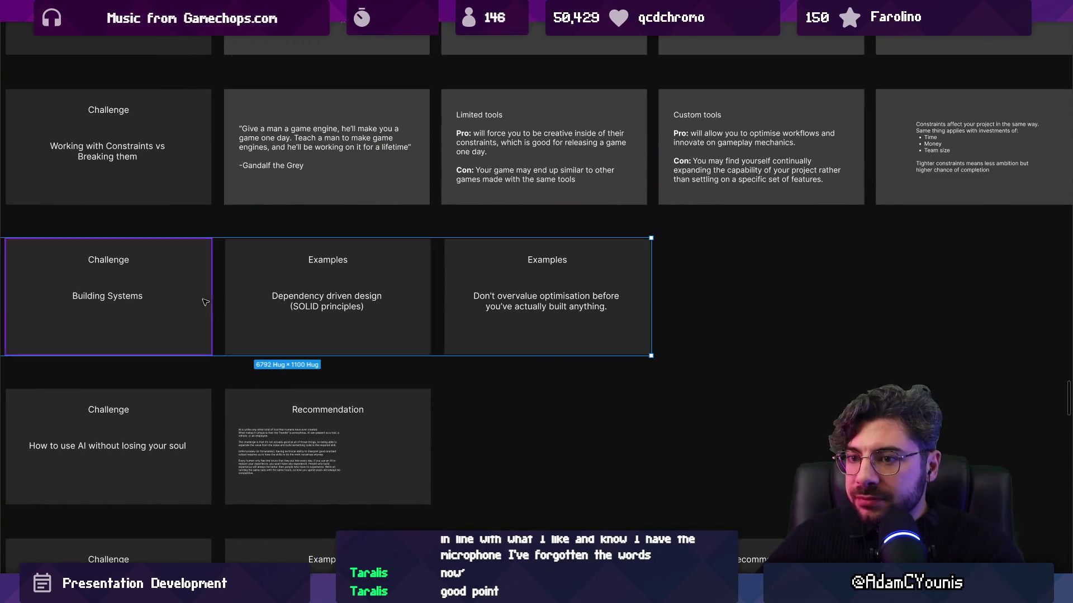
key("Return")
left_click(336, 276)
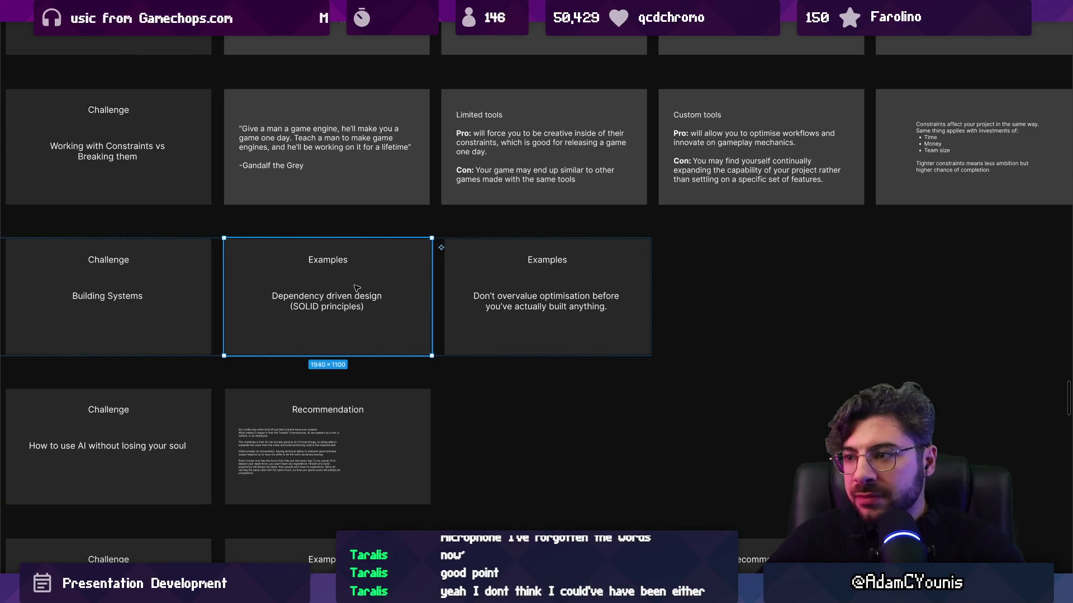
scroll(331, 278, "up", 2)
scroll(443, 297, "left", 1)
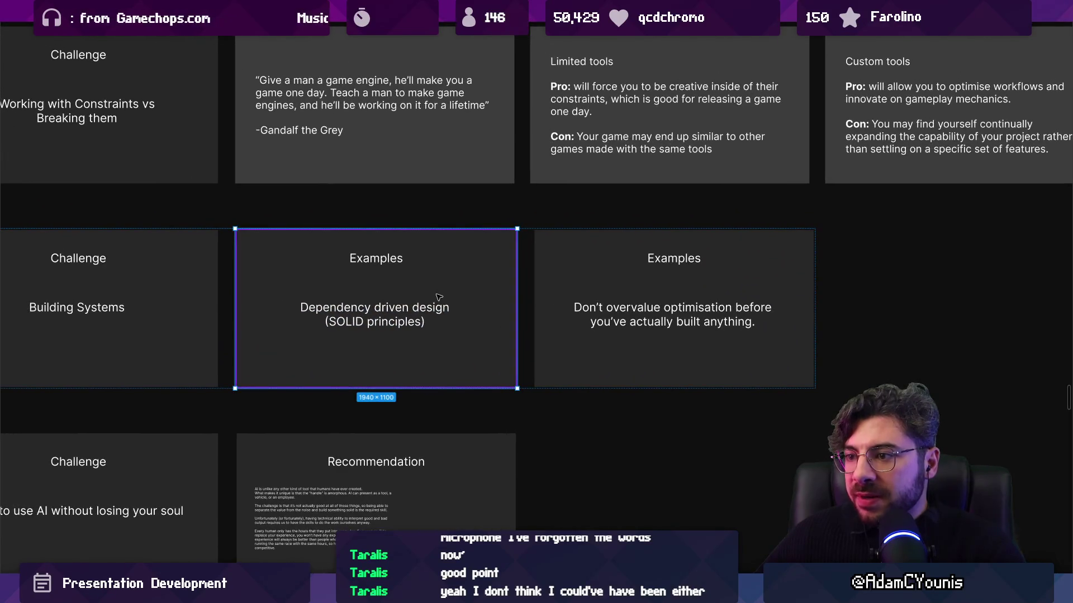
double_click(431, 305)
double_click(457, 312)
key("Escape")
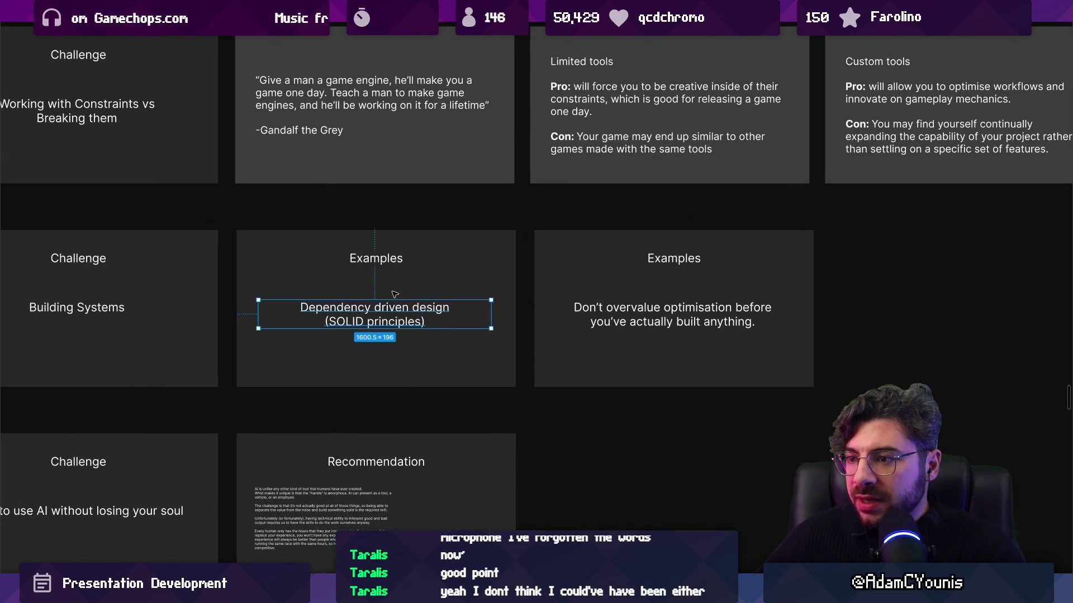
key("Escape")
scroll(458, 316, "down", 6)
scroll(452, 336, "down", 4)
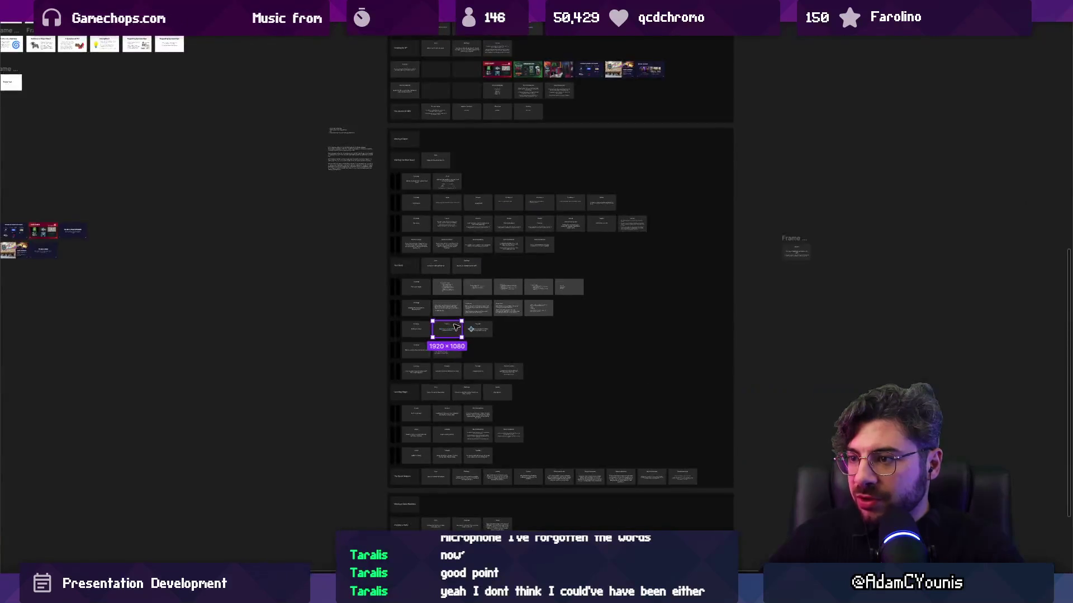
scroll(452, 336, "up", 4)
left_click(167, 347)
scroll(168, 347, "down", 8)
scroll(264, 321, "up", 10)
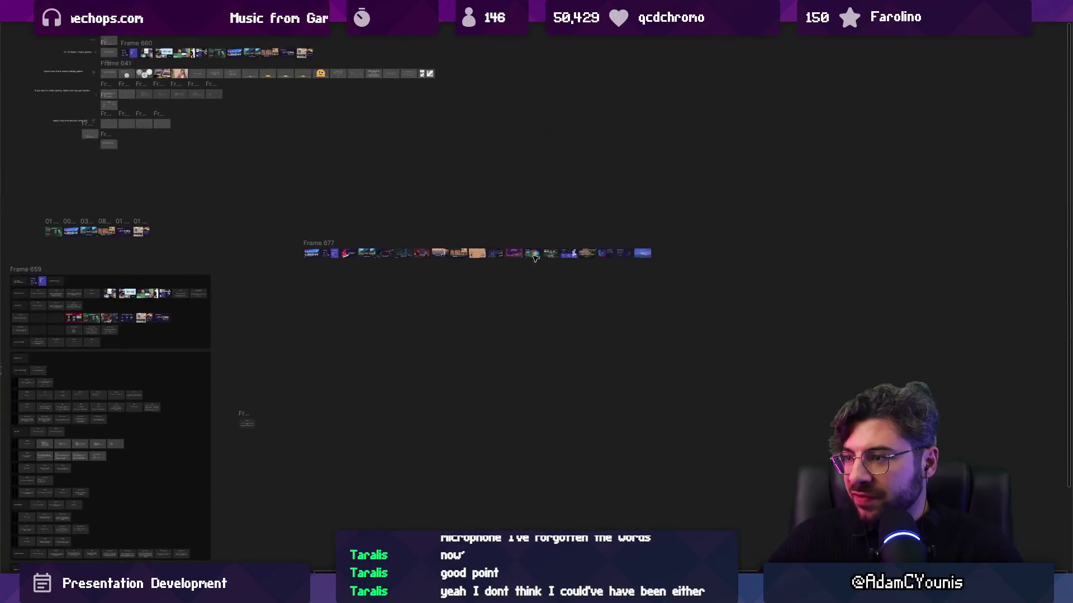
scroll(418, 238, "up", 6)
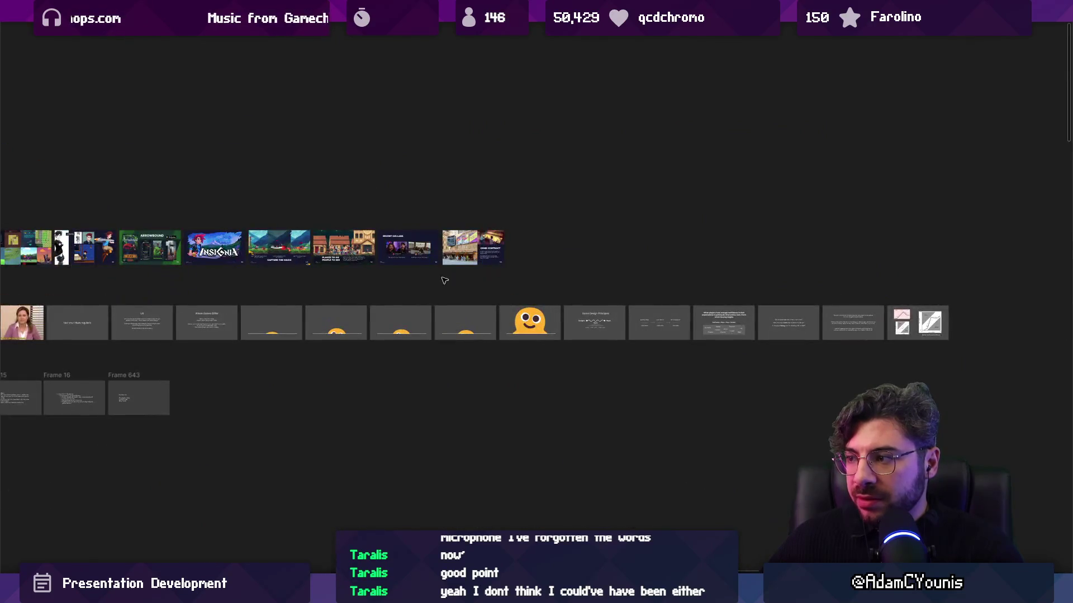
scroll(467, 338, "up", 1)
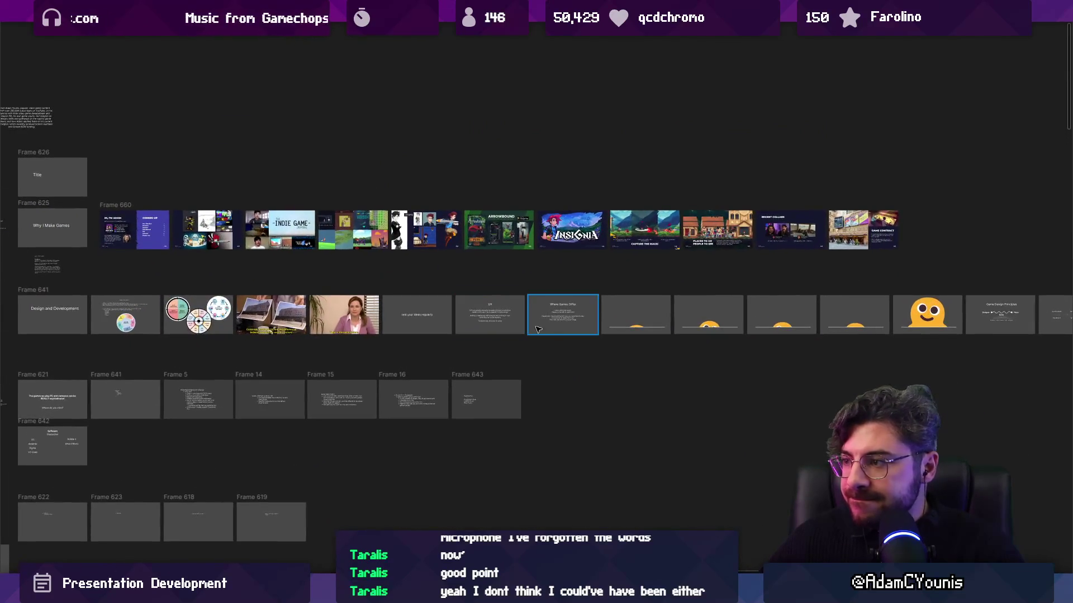
scroll(673, 340, "down", 6)
scroll(840, 339, "up", 8)
scroll(839, 340, "up", 2)
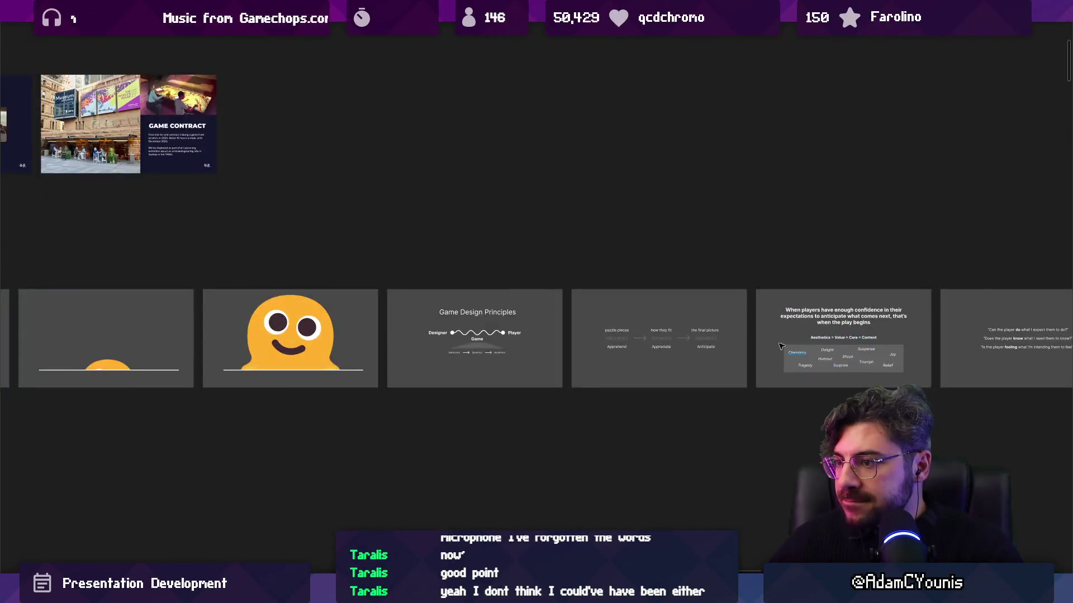
scroll(482, 299, "down", 8)
scroll(395, 426, "up", 6)
scroll(436, 252, "up", 8)
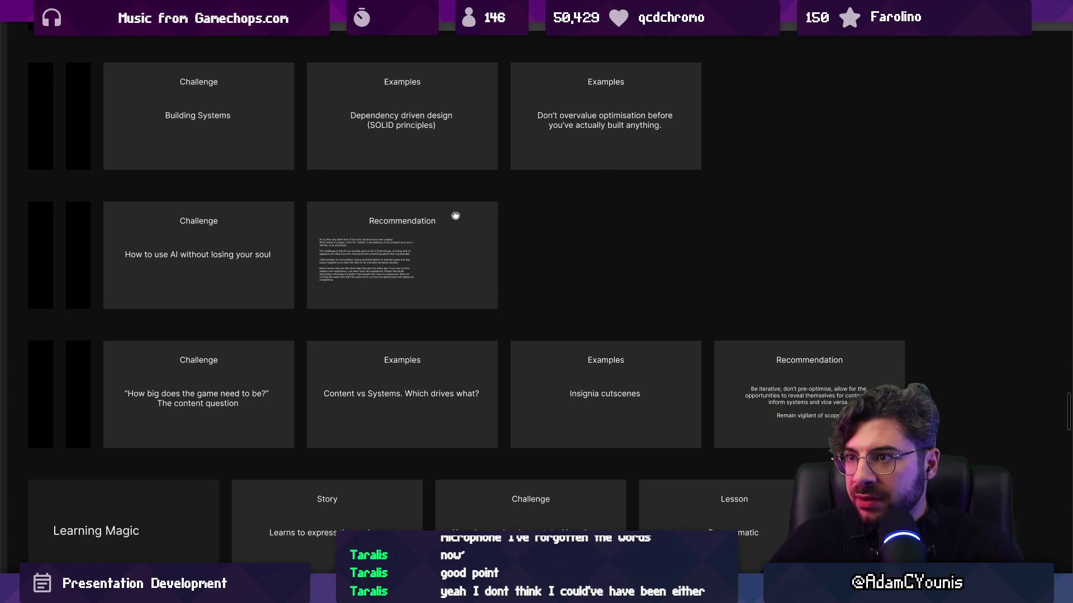
scroll(455, 227, "up", 3)
left_click(461, 216)
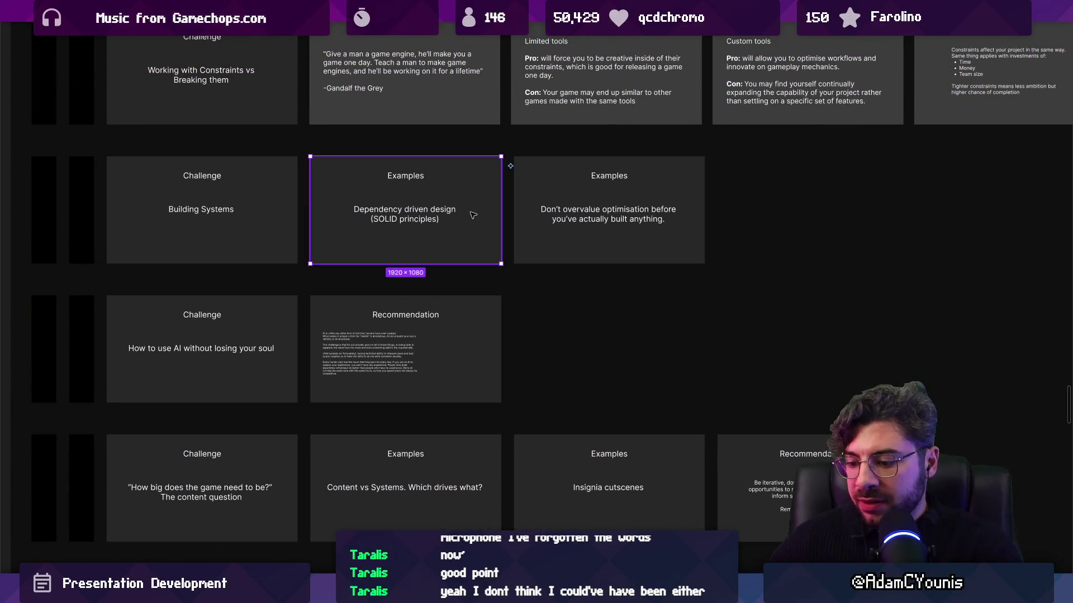
Step: Duplicate the Dependency driven design Examples slide and zoom to fit the copy
key("ctrl+d")
key("shift+2")
double_click(587, 227)
Step: Replace the copy's body text with 'Modularity is king. If something ca'
type("M odula")
key("BackSpace")
key("BackSpace")
key("BackSpace")
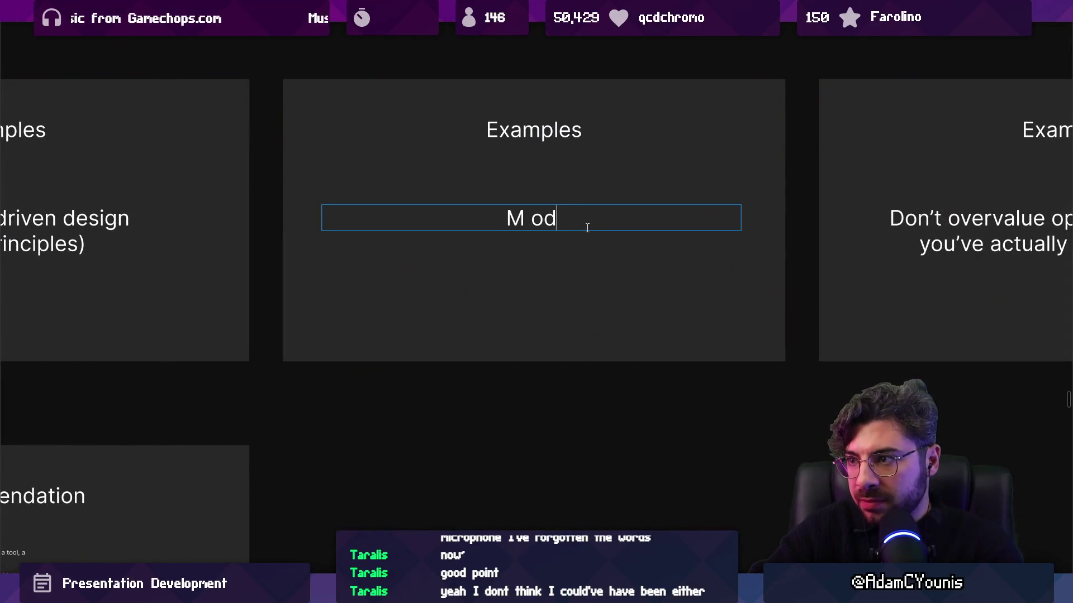
type("odularity")
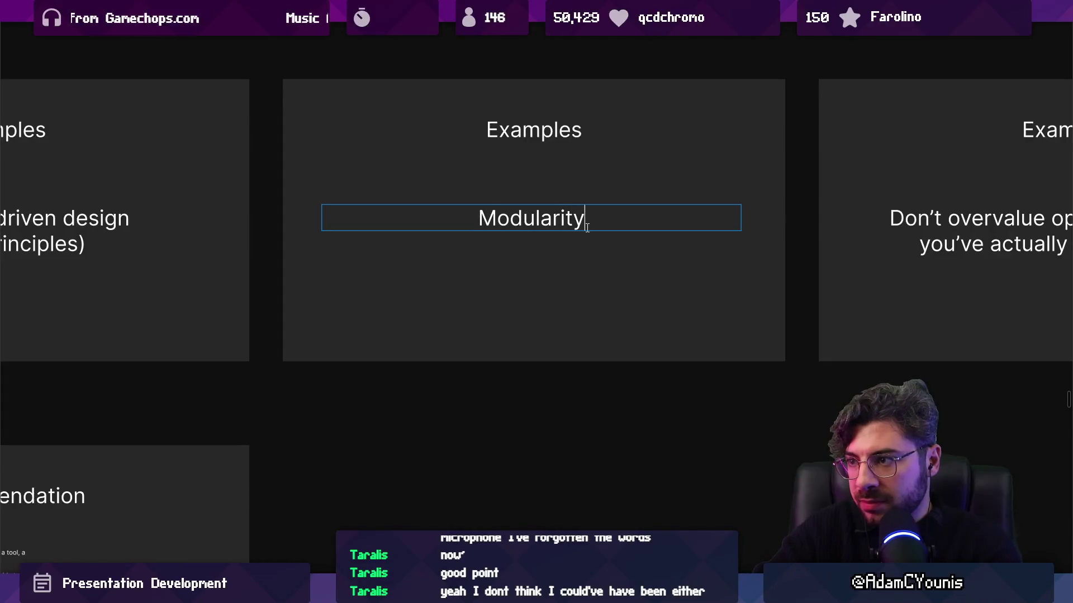
type(" is kingh")
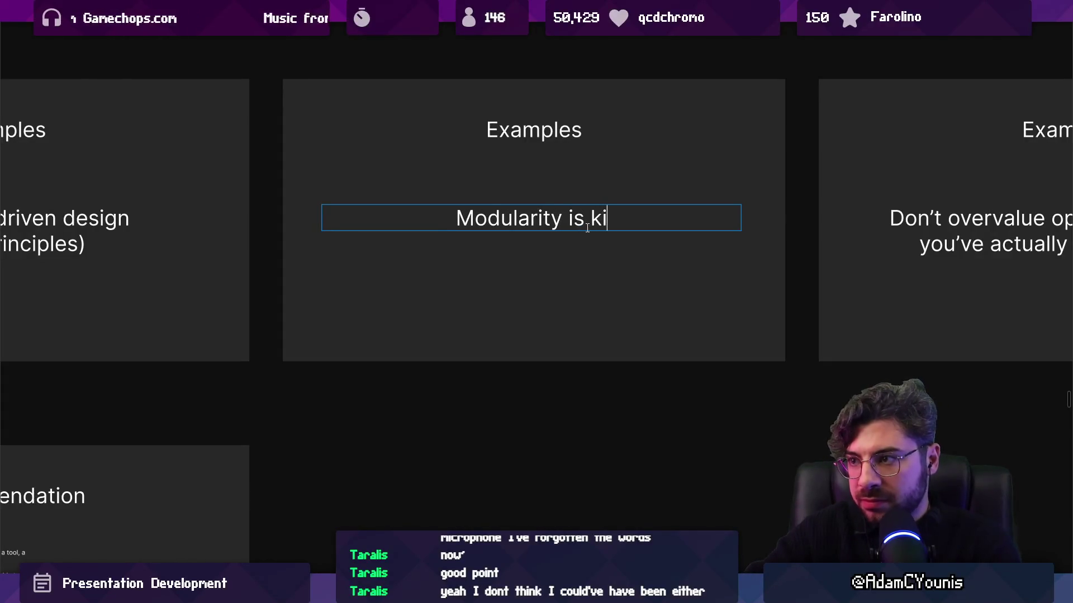
key("BackSpace")
type(".")
key("ctrl+shift+Left")
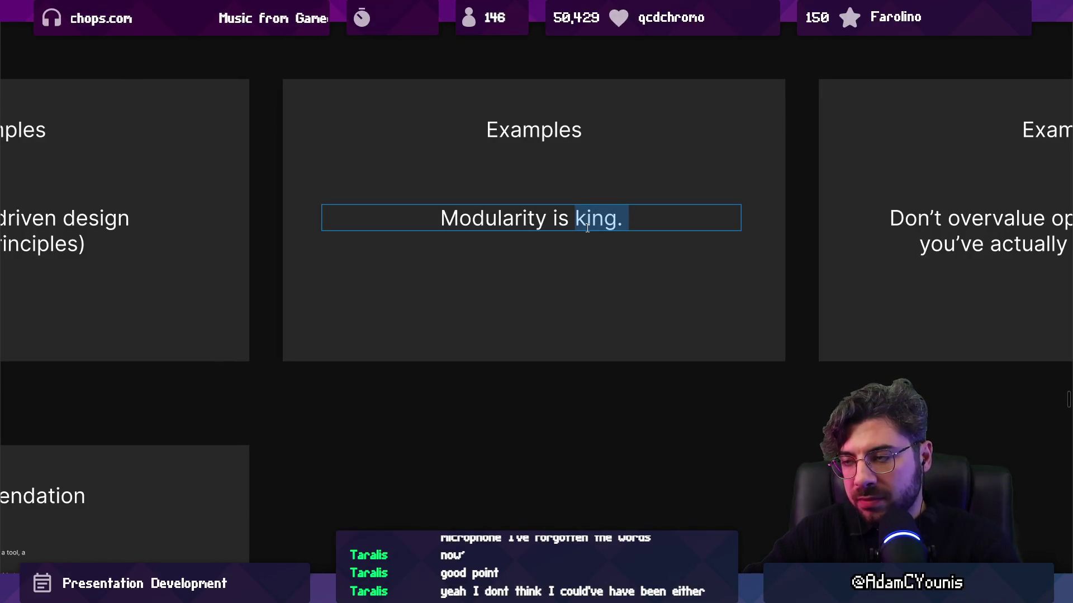
key("Right")
type("If someth")
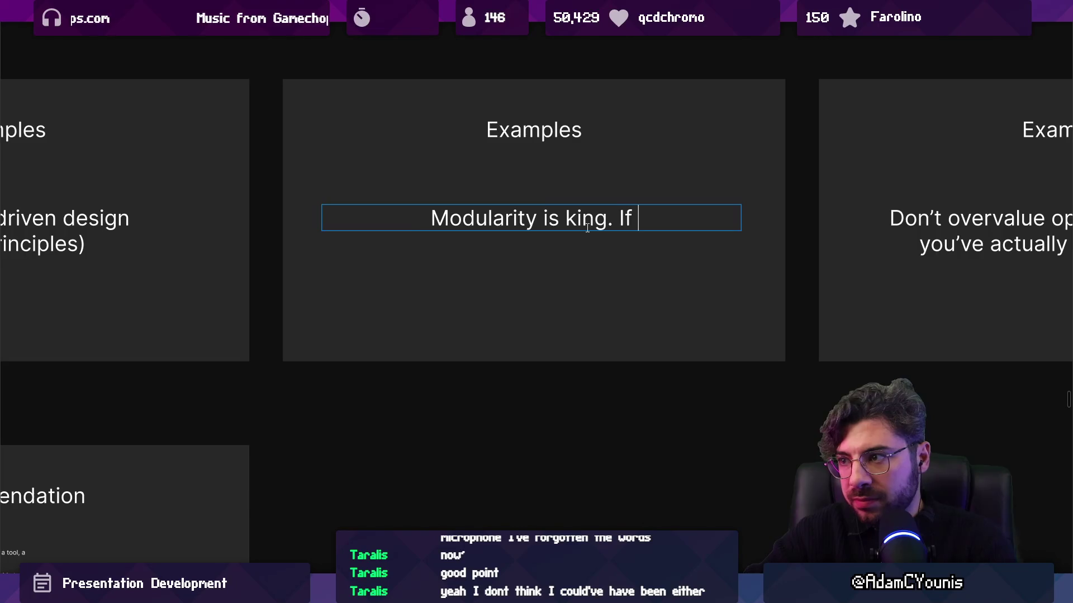